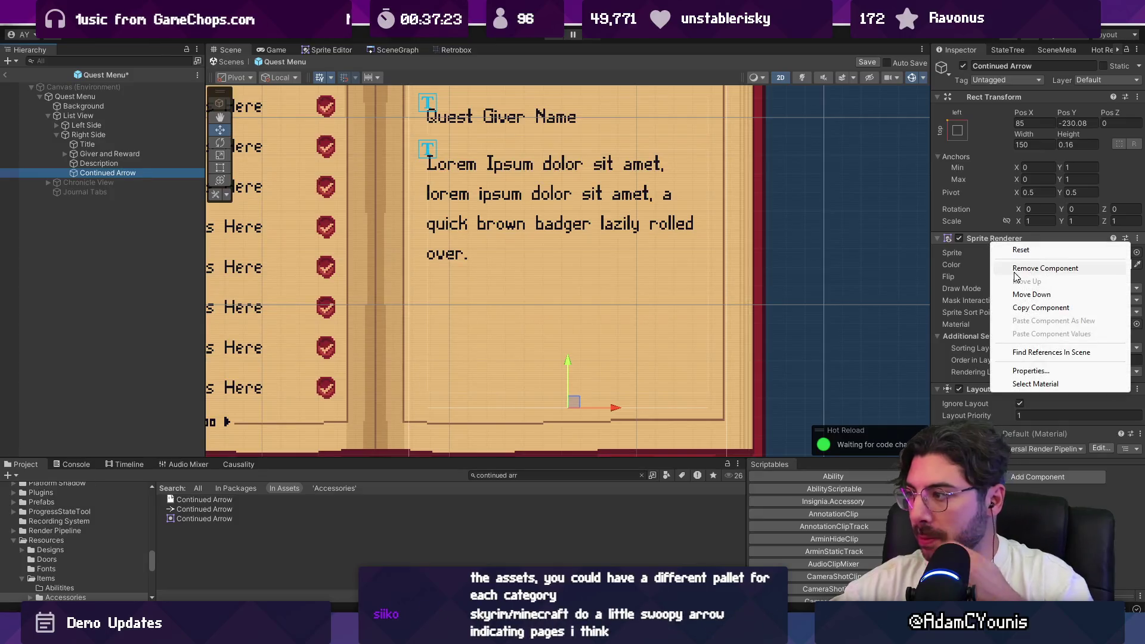
Replace Continued Arrow's Sprite Renderer with a UI Image component
left_click(1026, 287)
type("imag")
key("Return")
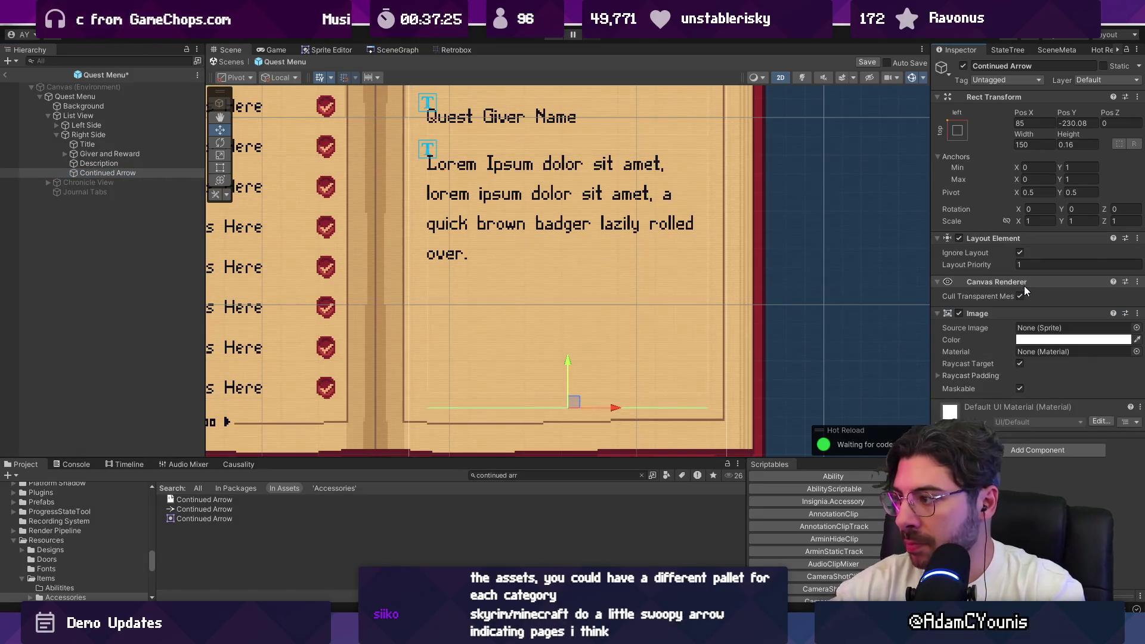
Set the Image source to the Continued Arrow sprite at its native 16×16 size
left_click(1138, 332)
type("tron")
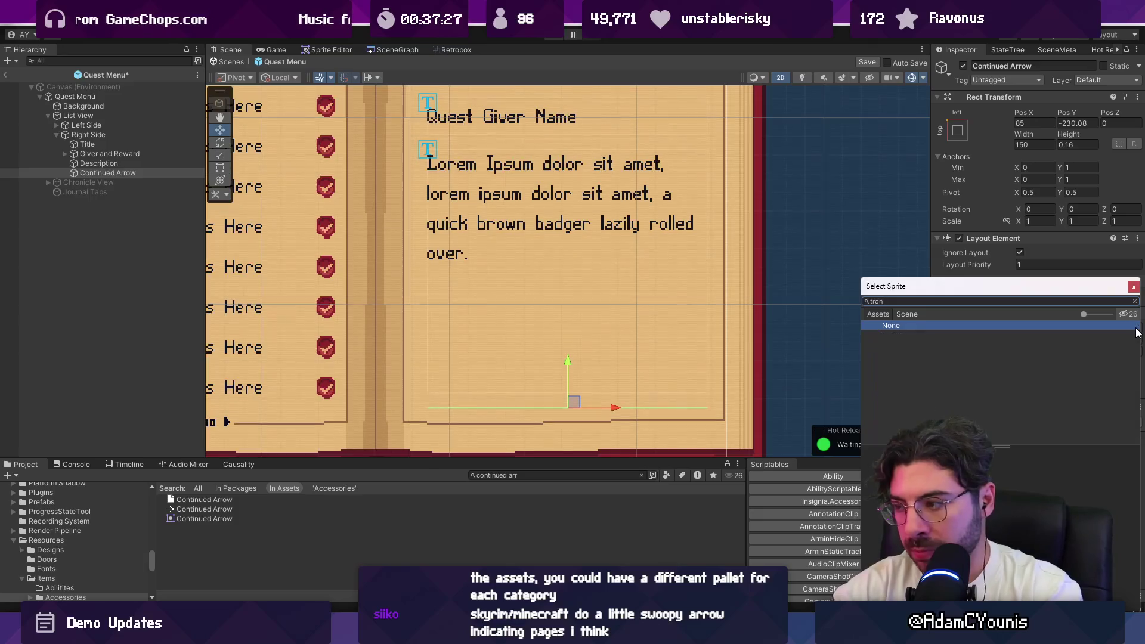
key("BackSpace")
type("continued")
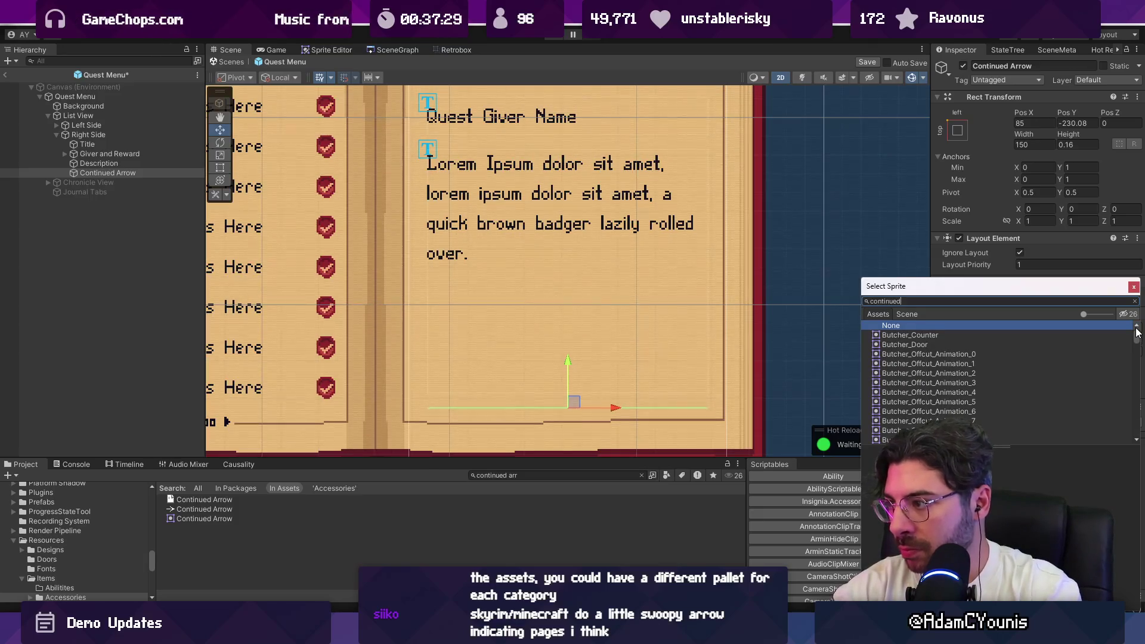
key("Down")
key("Return")
left_click(1090, 436)
Drag the arrow toward the quest page's lower right corner
left_click_drag(584, 408, 716, 388)
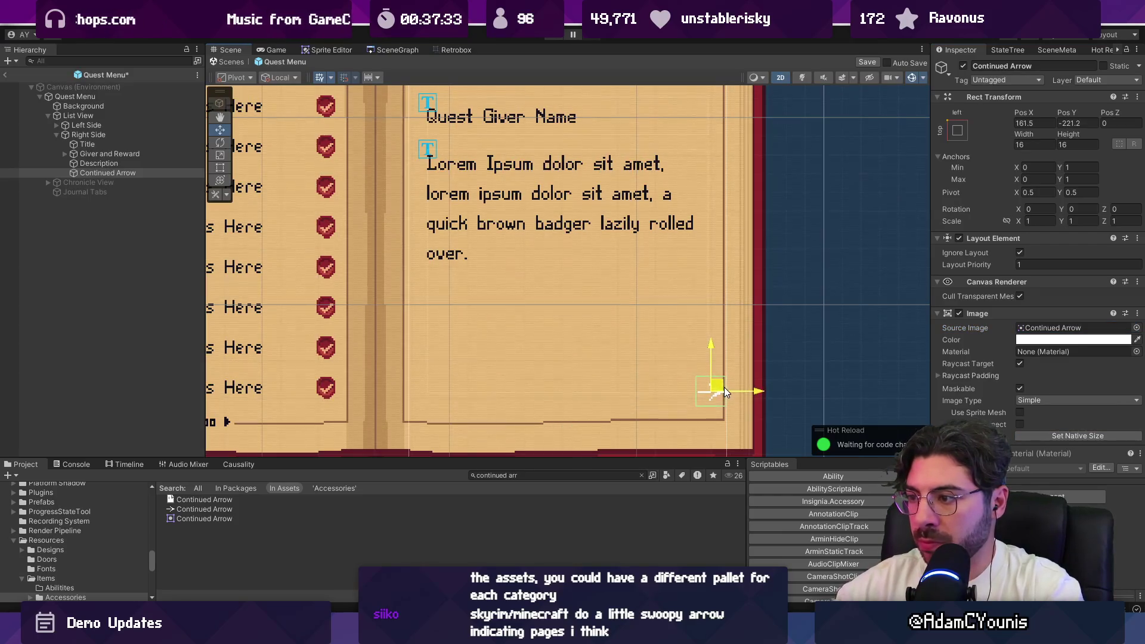
scroll(724, 387, "up", 5)
right_click(119, 173)
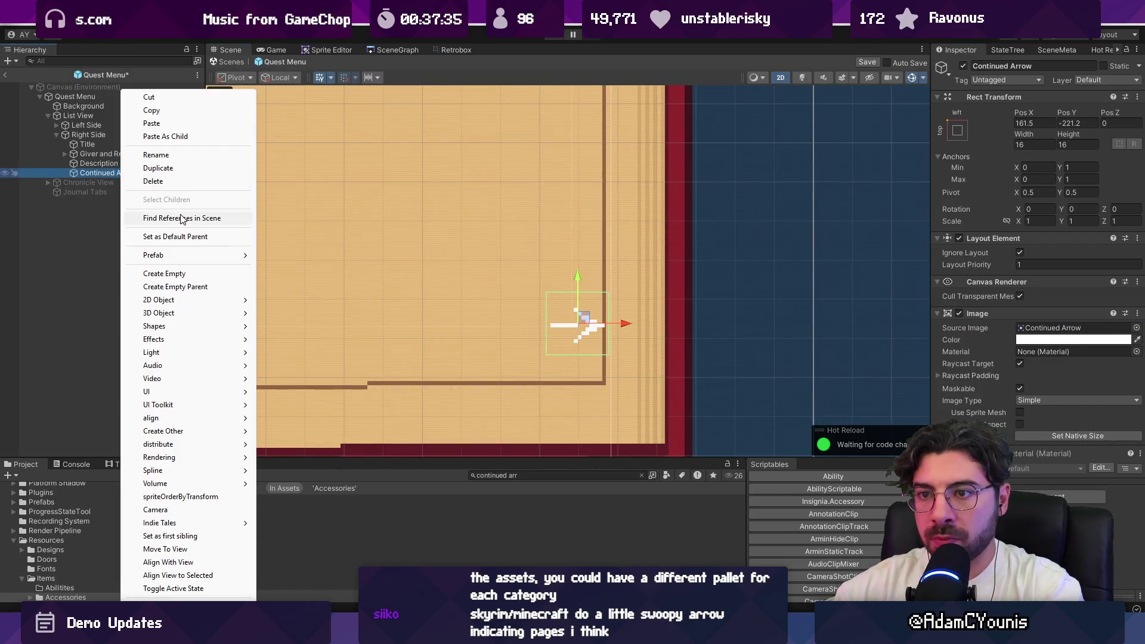
Create an empty object named keyline under Continued Arrow and give it an Image component
left_click(190, 274)
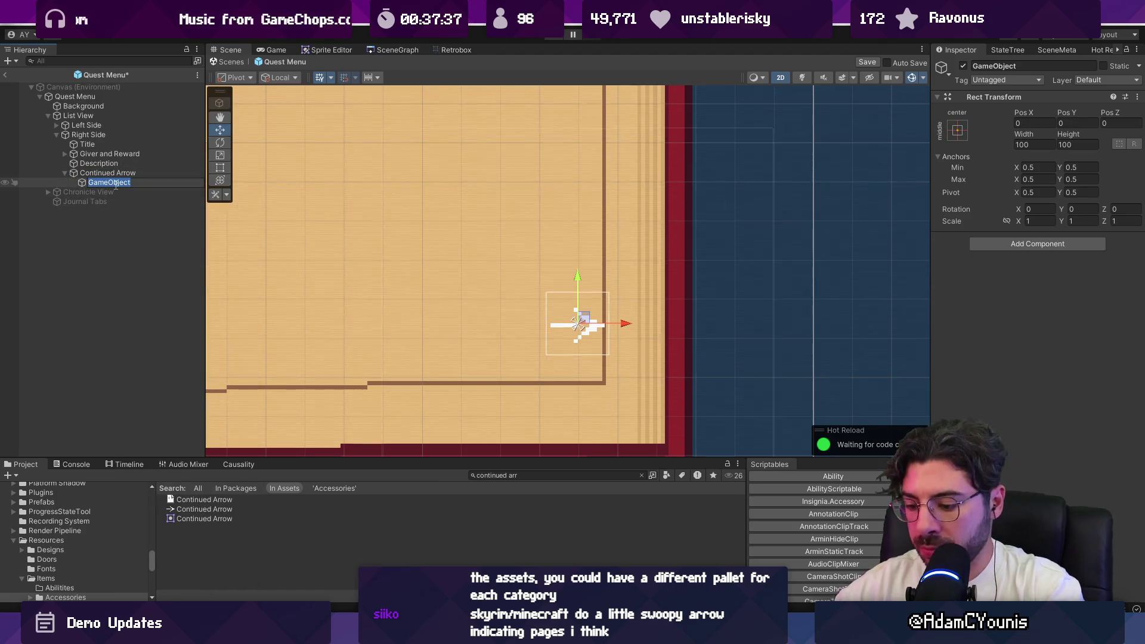
type("keyline")
key("Return")
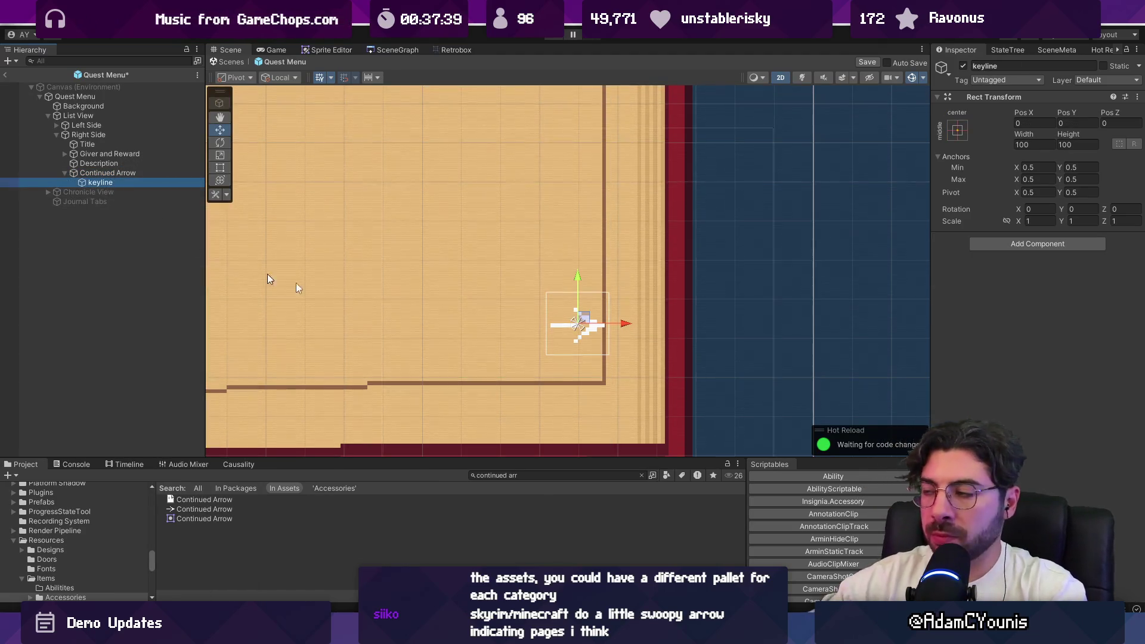
left_click(1033, 245)
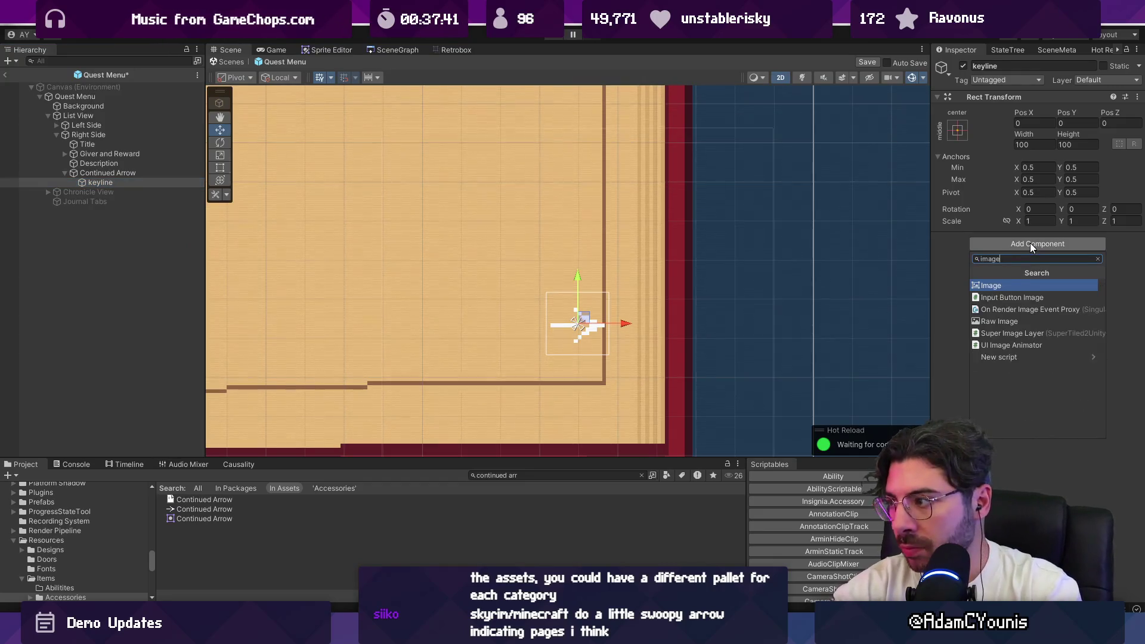
key("Return")
Move keyline out from under Continued Arrow in the Hierarchy
scroll(548, 240, "down", 3)
scroll(547, 239, "up", 2)
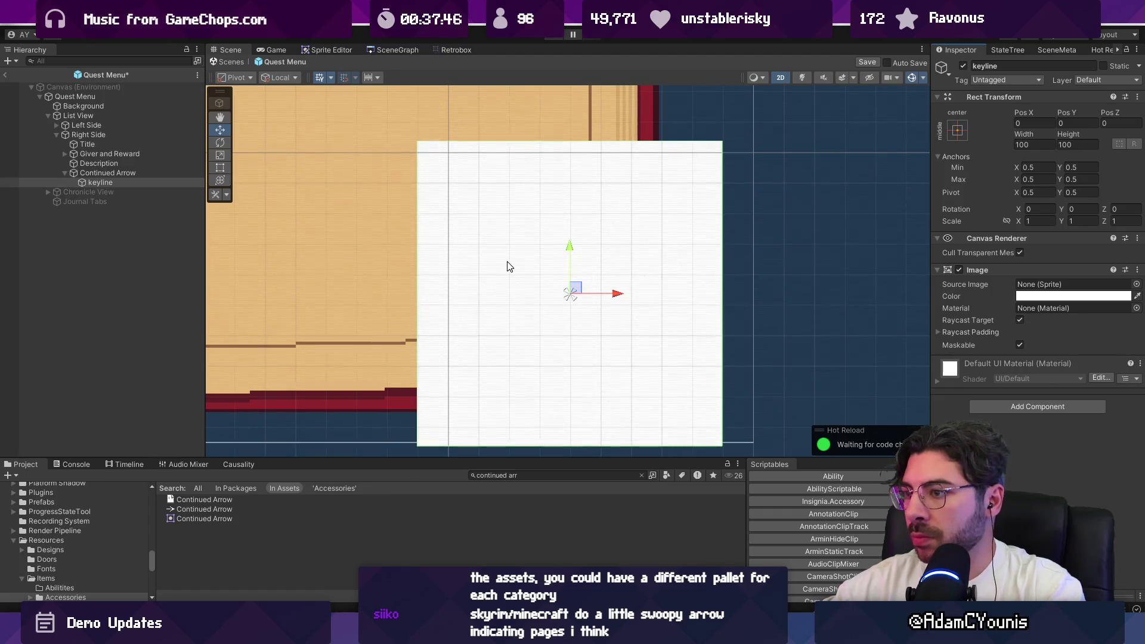
mouse_move(105, 177)
left_mouse_down()
mouse_move(97, 172)
mouse_move(108, 173)
left_mouse_up()
left_click(102, 180)
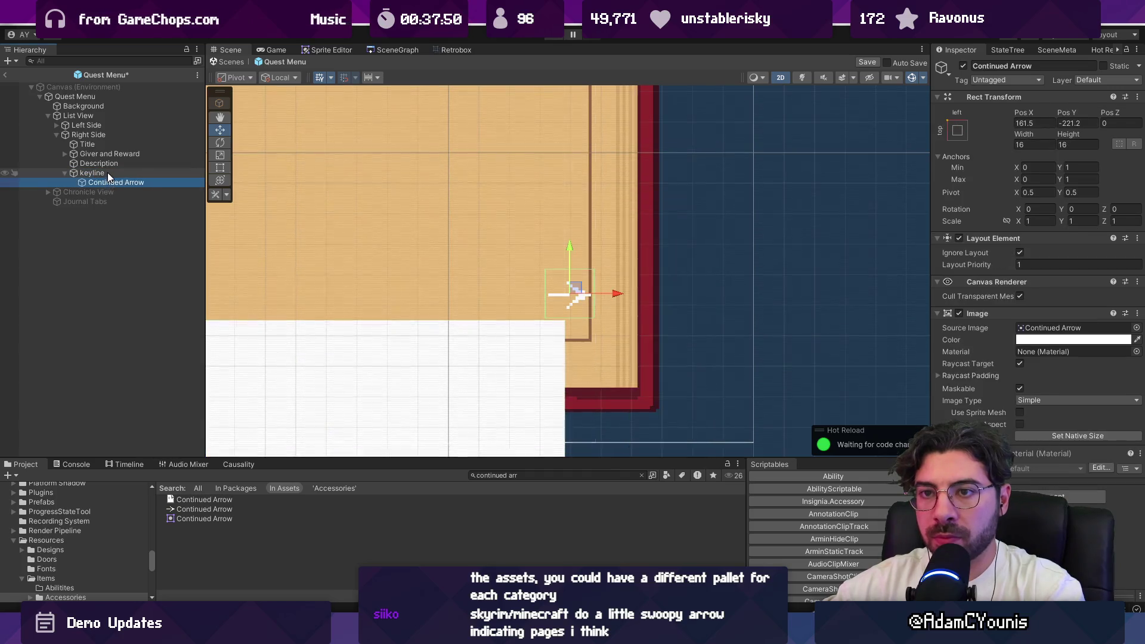
Nest Continued Arrow in keyline and eyedrop the page's tan as keyline's colour
left_click(109, 173)
left_click(1027, 309)
left_click(1013, 324)
left_click(531, 239)
Zero the Continued Arrow's Pos X
left_click(117, 182)
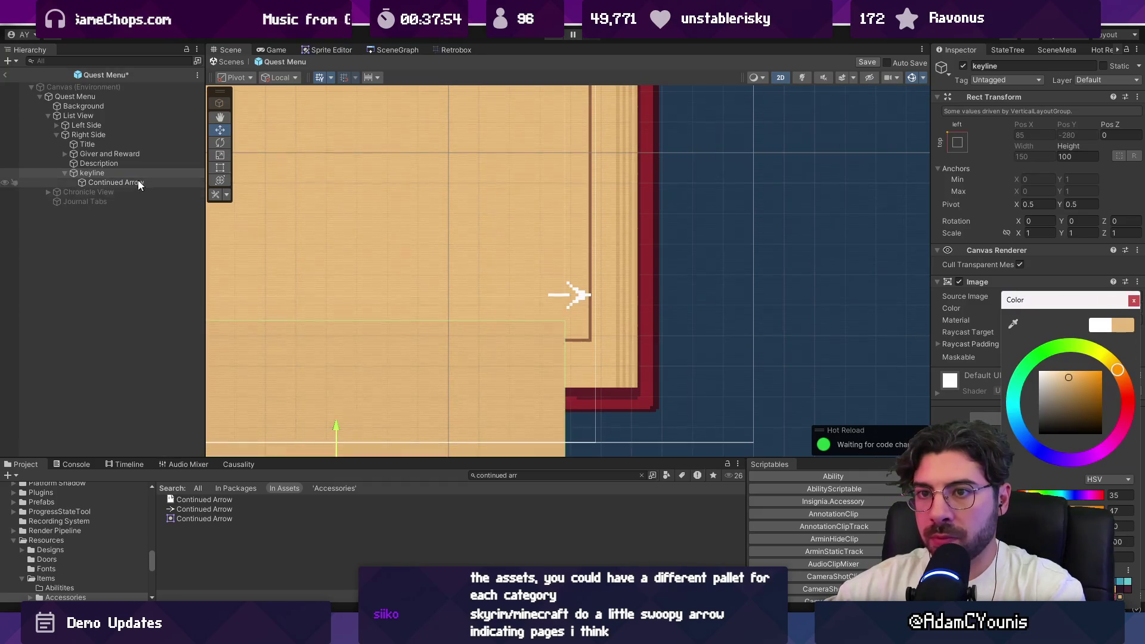
left_click(1038, 123)
type("0")
key("Tab")
type("0")
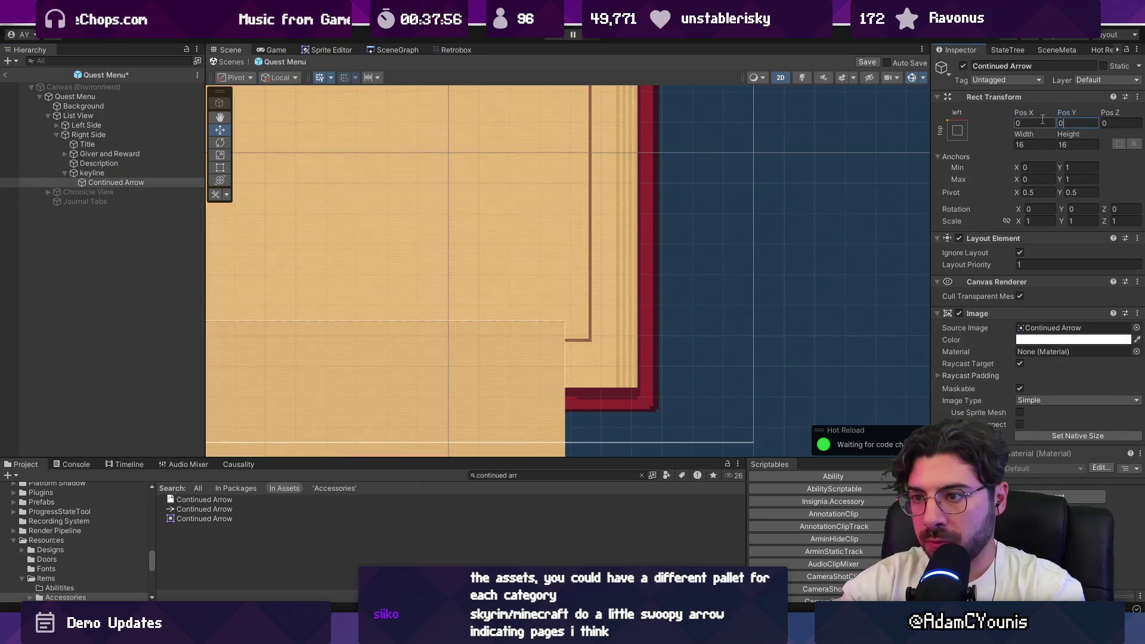
scroll(546, 255, "down", 3)
scroll(401, 291, "up", 2)
scroll(401, 291, "up", 2)
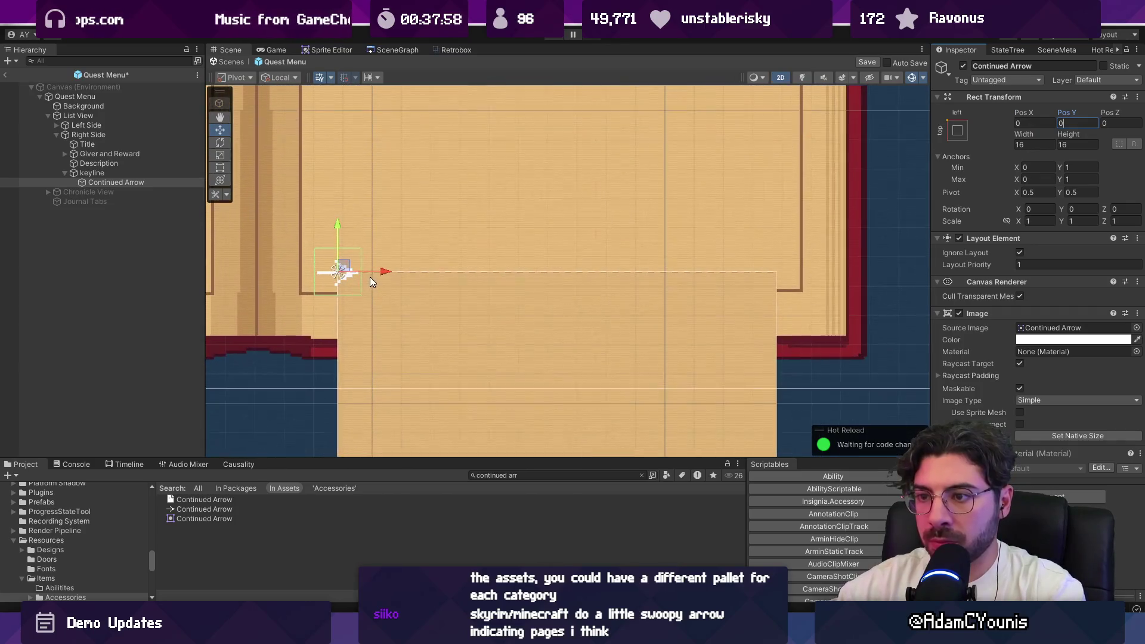
left_click(135, 181)
Anchor the arrow middle-center in keyline at Pos X 0, Pos Y 9
left_click(957, 130)
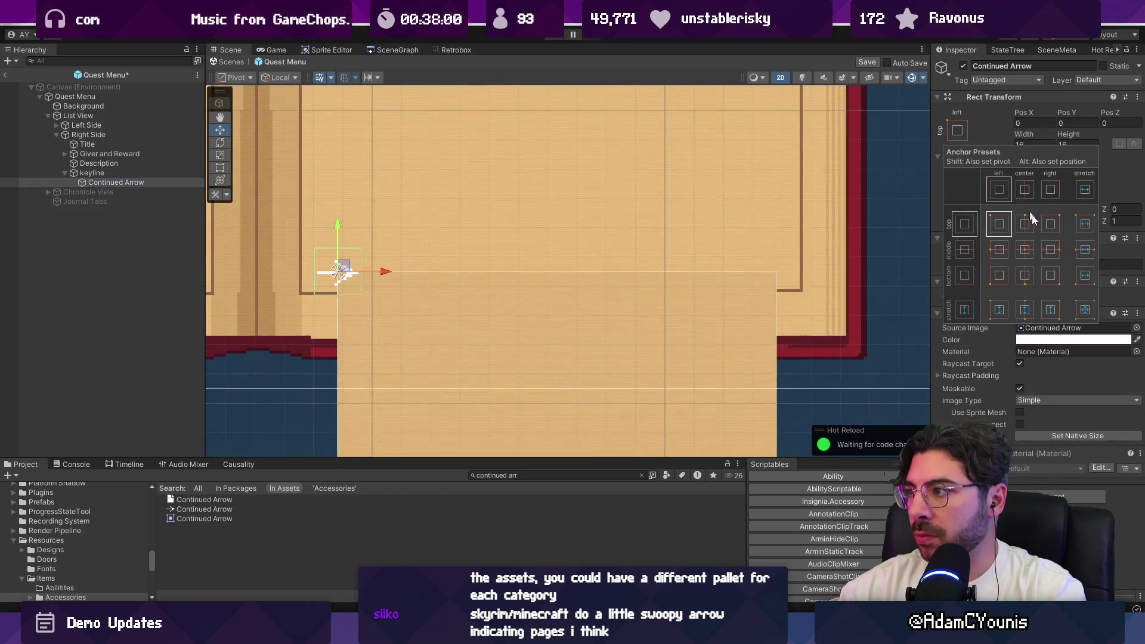
left_click(1079, 300)
left_click(1022, 124)
left_click(957, 130)
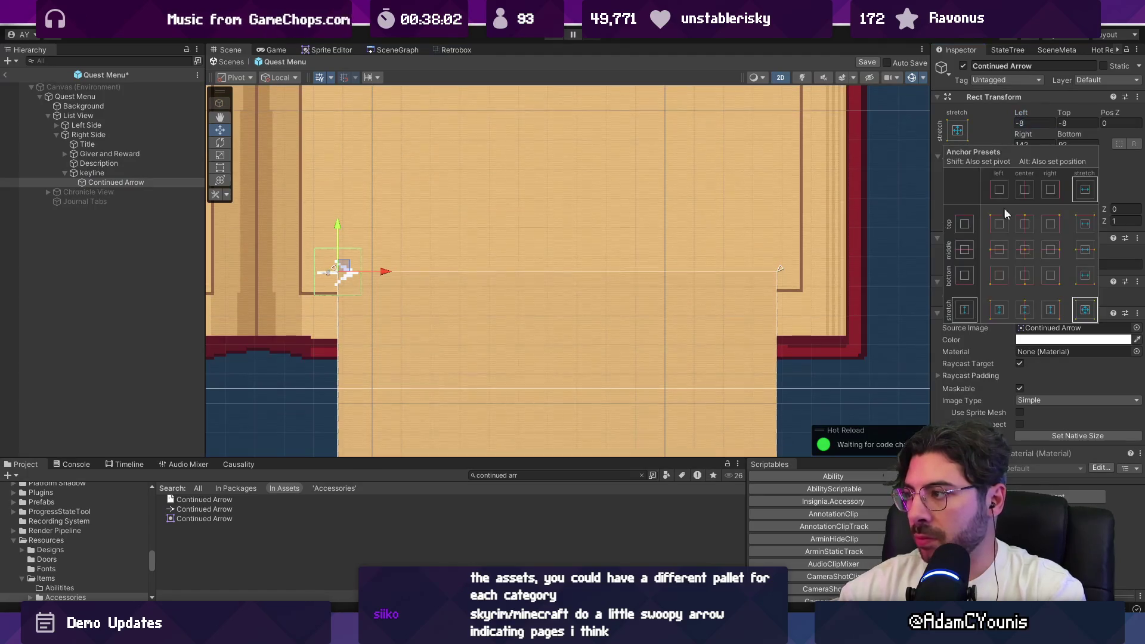
left_click(1026, 252)
left_click(1033, 124)
type("0")
key("Tab")
type("9")
key("Tab")
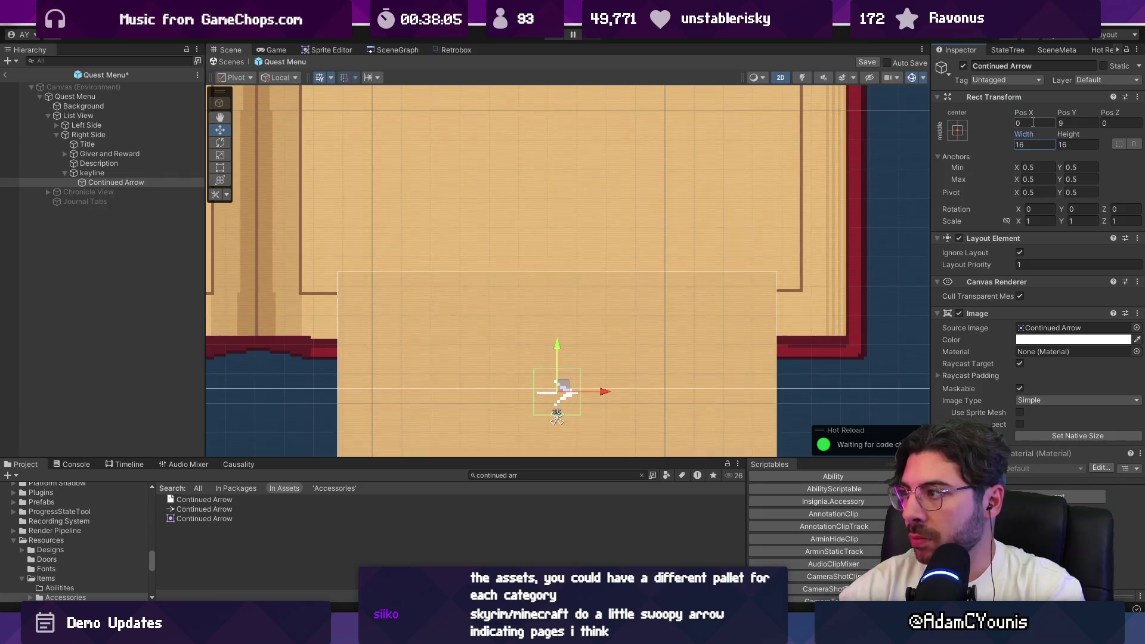
left_click(1045, 438)
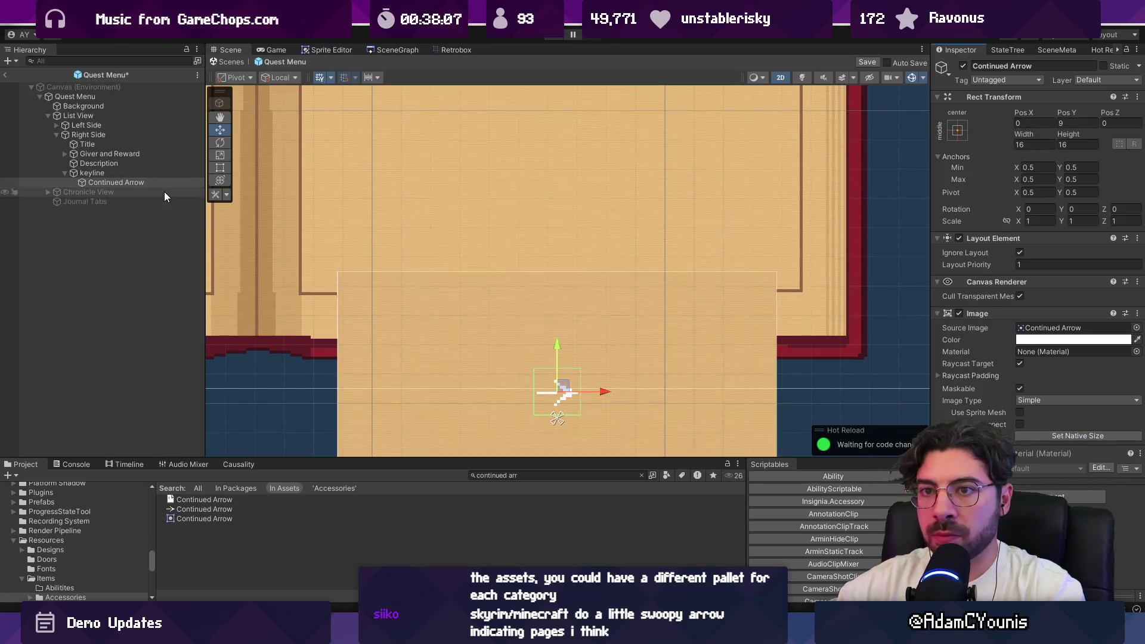
Frame keyline and shrink its height to about 18
left_click(119, 172)
key("f")
mouse_move(1068, 145)
left_mouse_down()
mouse_move(623, 82)
mouse_move(671, 95)
left_mouse_up()
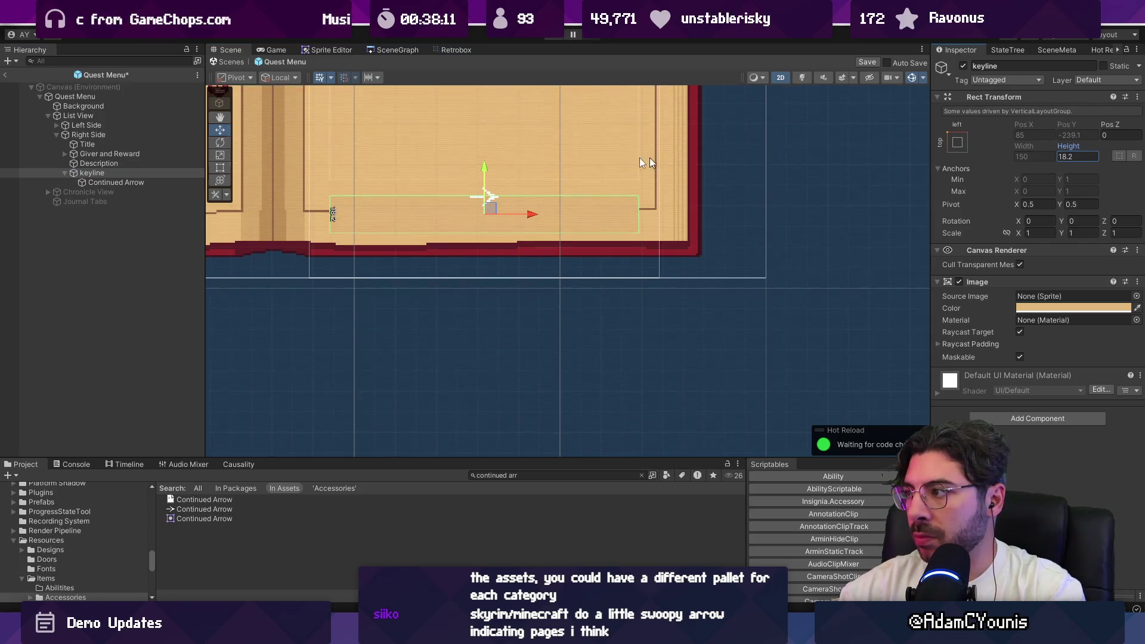
Set the Continued Arrow's Pos Y to 0
scroll(548, 161, "up", 3)
left_click(148, 183)
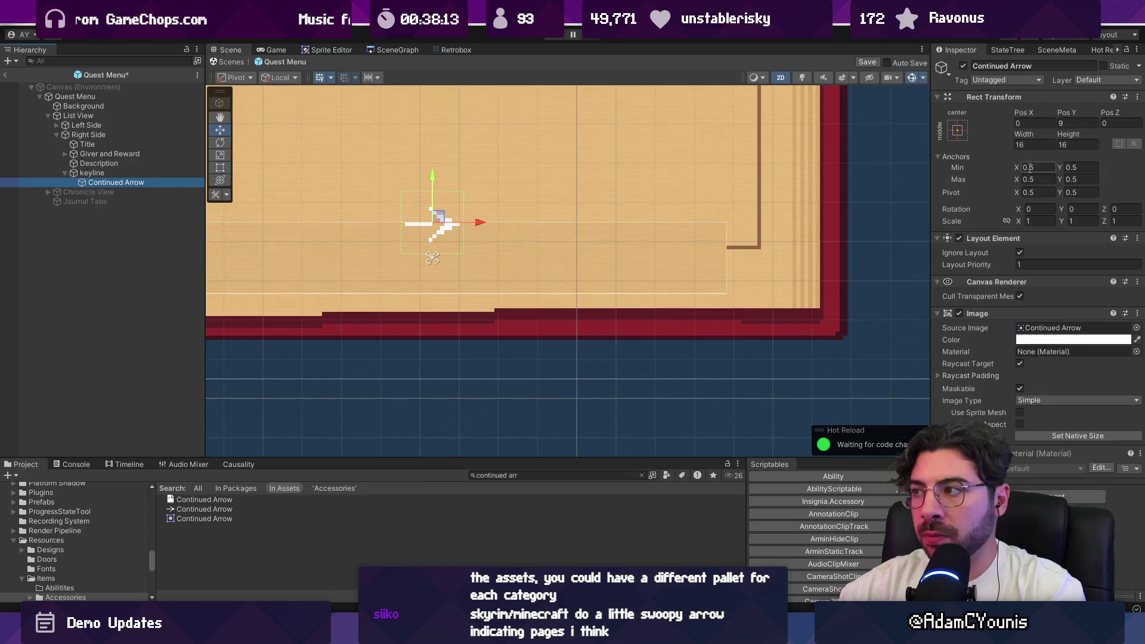
left_click(1065, 123)
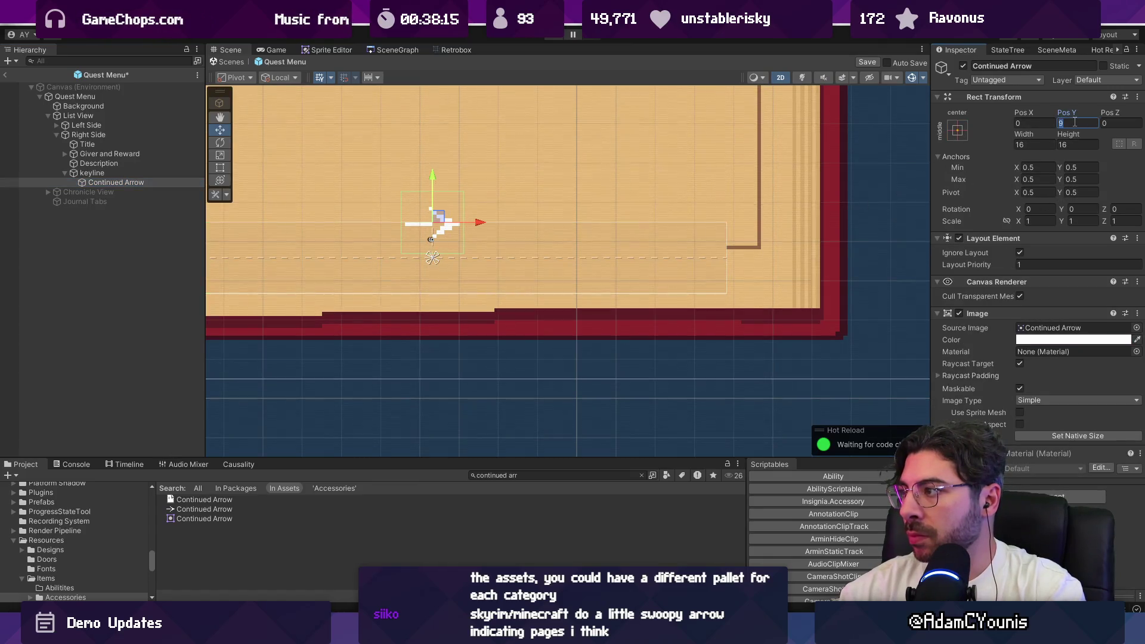
type("0")
Drop Continued Arrow onto keyline, nudge keyline up-right and anchor it bottom right
left_click(92, 173)
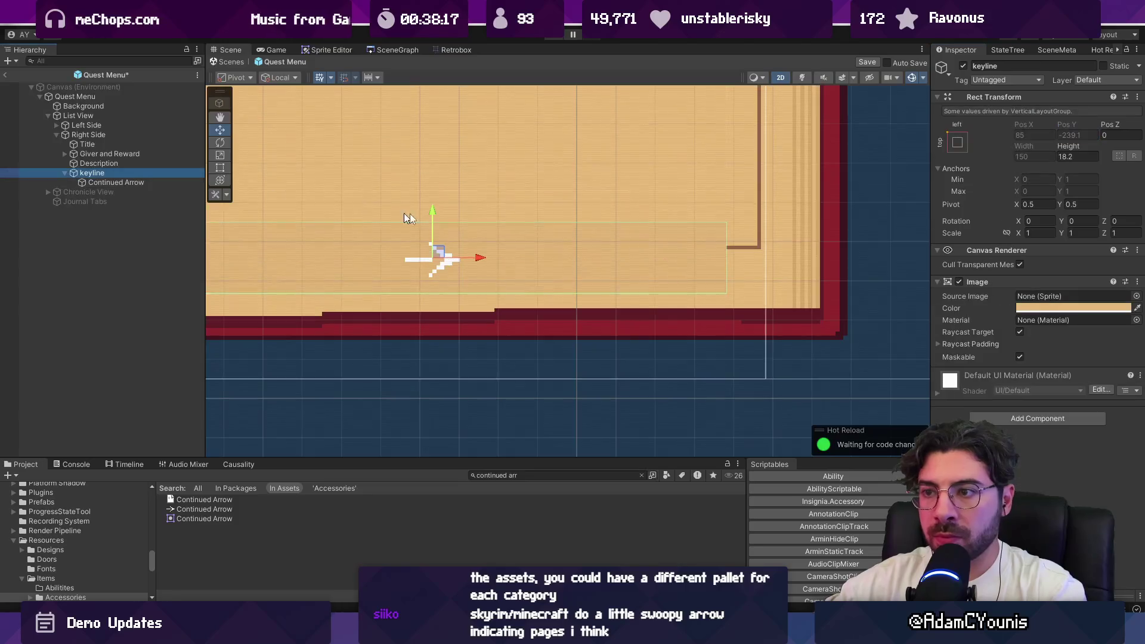
scroll(442, 256, "down", 3)
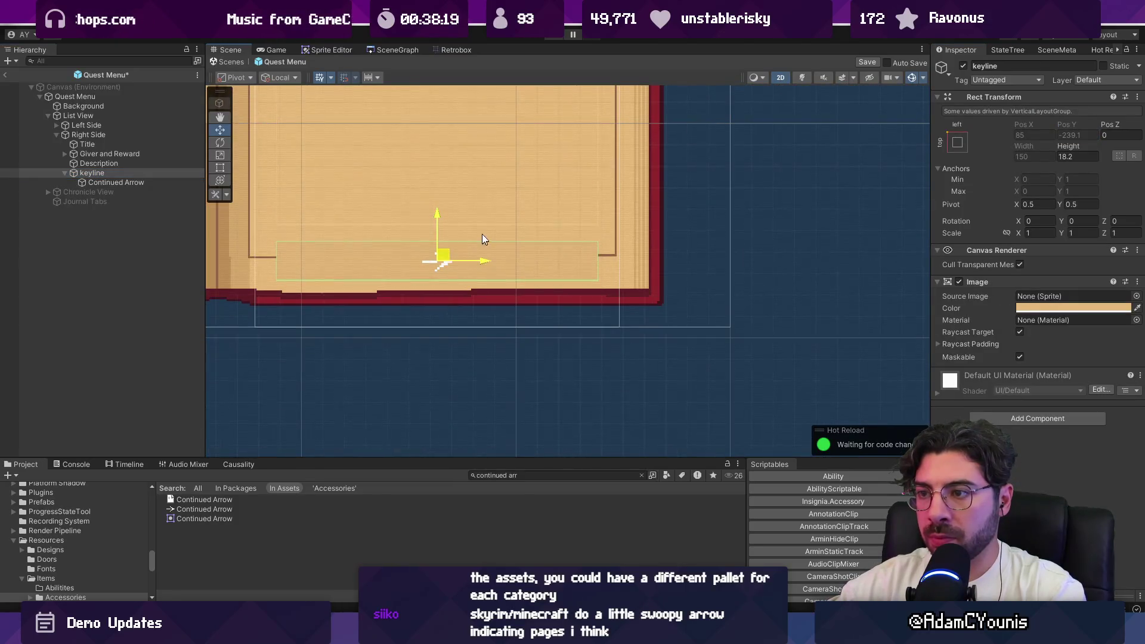
left_click(119, 174)
left_click_drag(116, 183, 87, 174)
left_click(91, 173)
left_click_drag(443, 241, 472, 218)
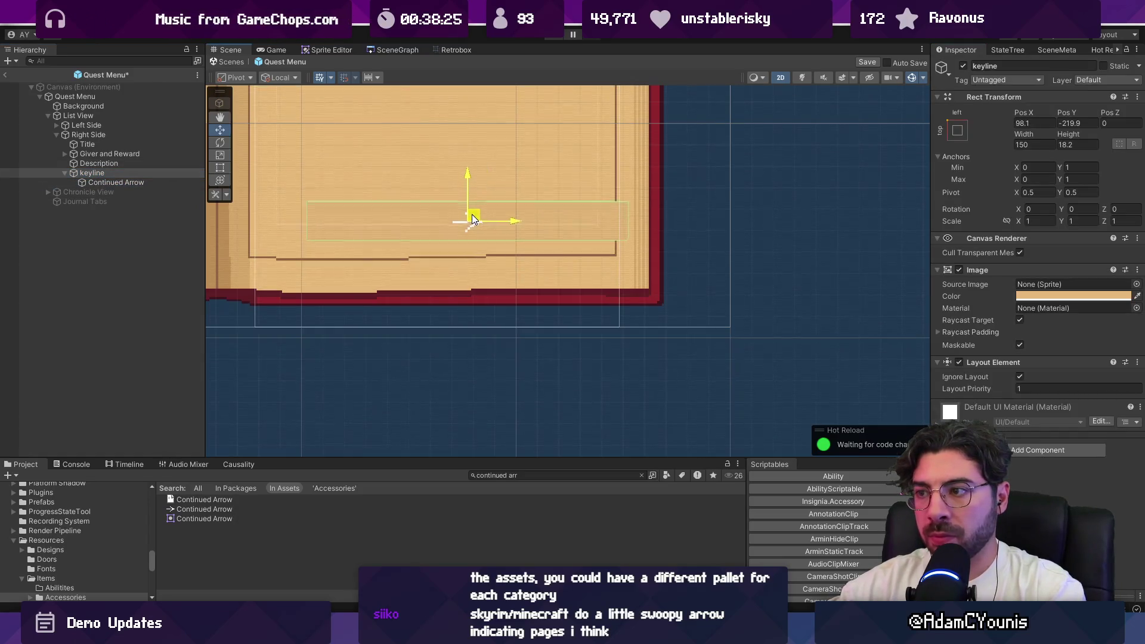
left_click(968, 136)
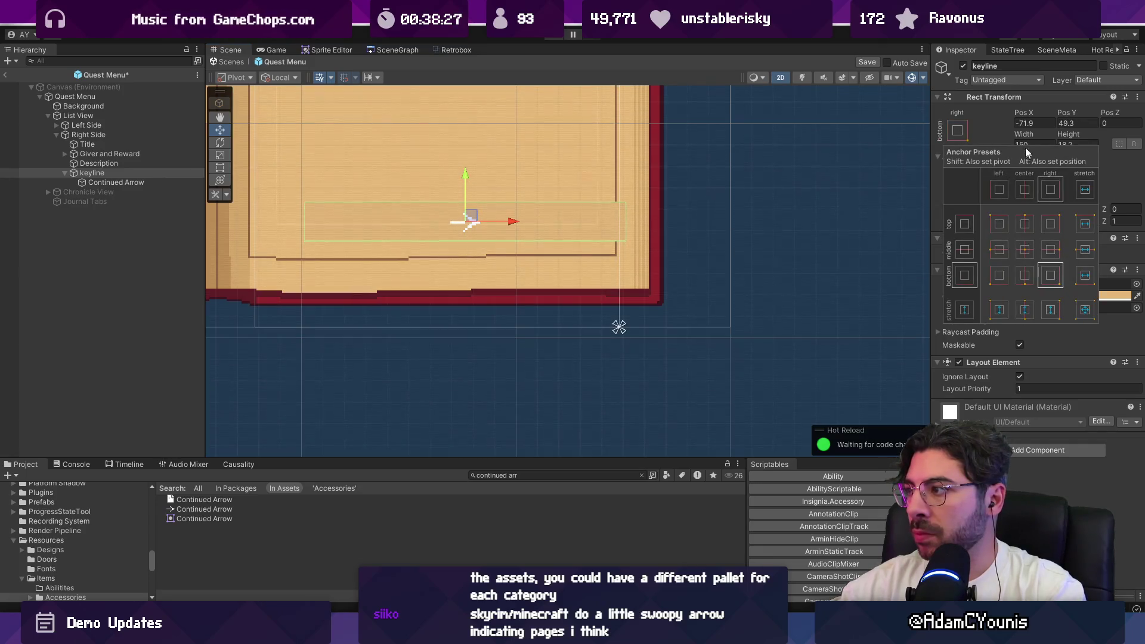
left_click(1051, 254)
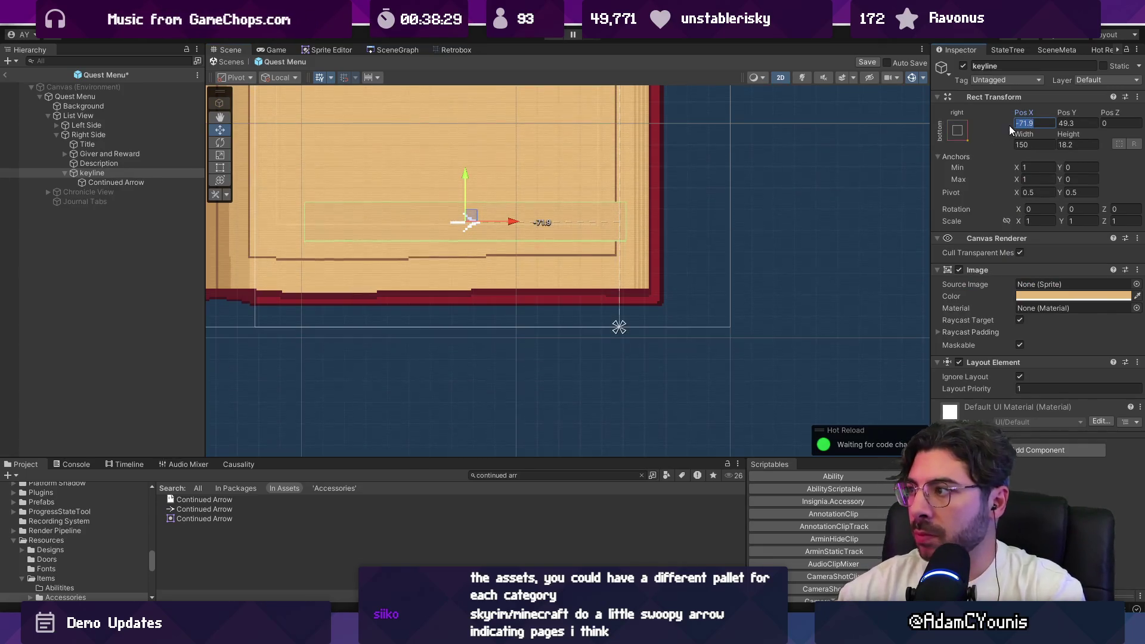
Anchor the arrow to keyline's middle right at Pos X -2, Pos Y 0
left_click(111, 181)
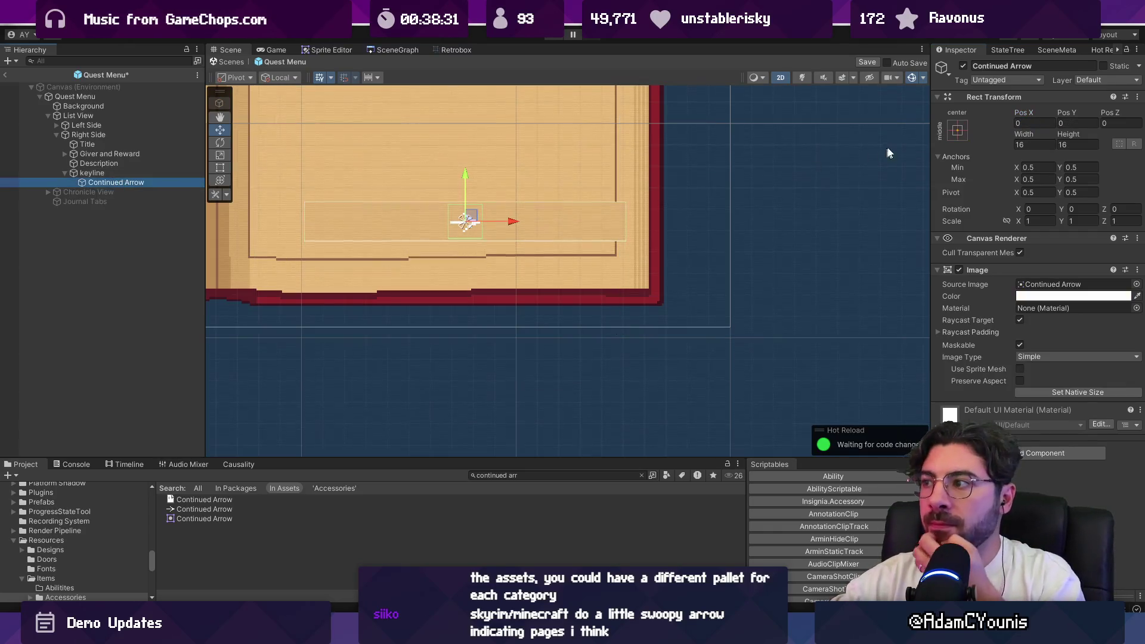
left_click(957, 130)
left_click(1060, 255)
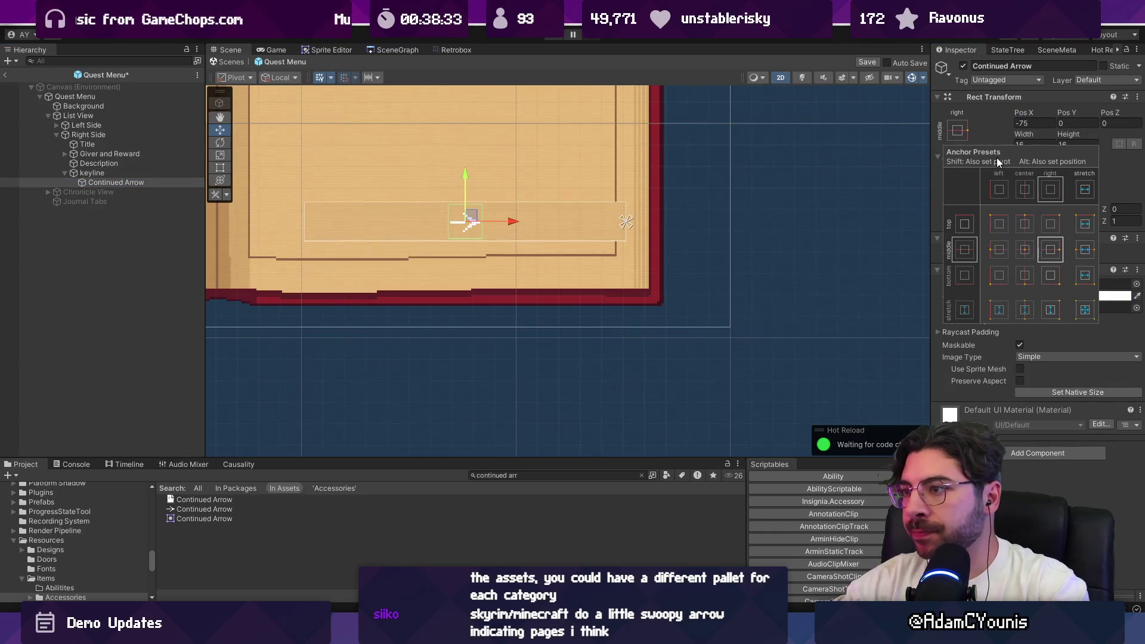
left_click(1026, 123)
type("0")
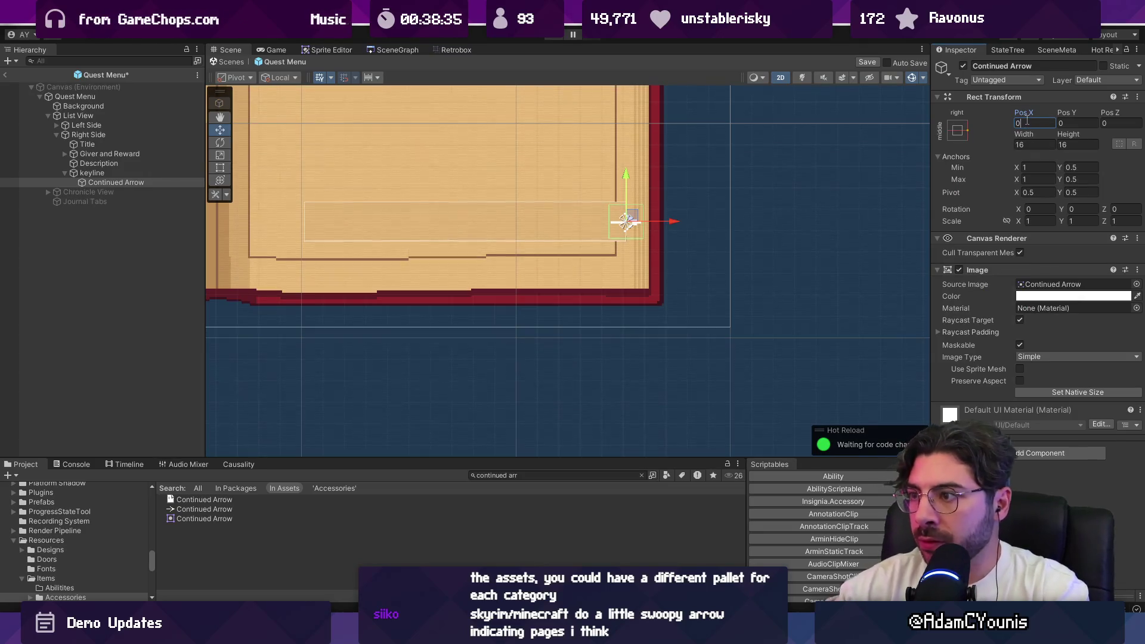
scroll(633, 208, "up", 5)
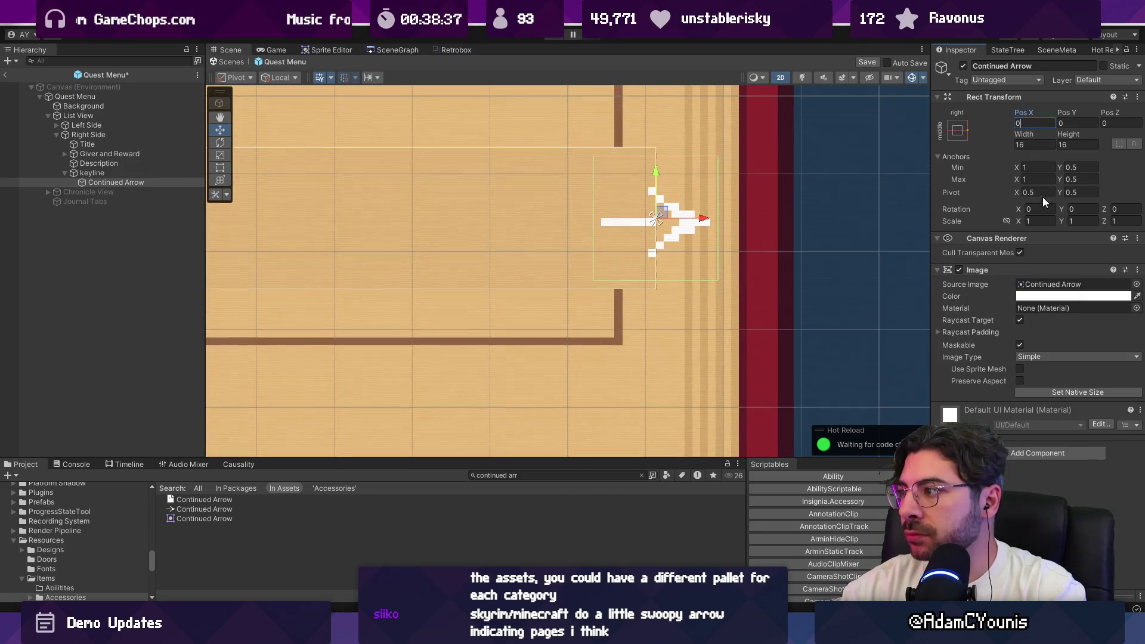
left_click(1041, 193)
type("1")
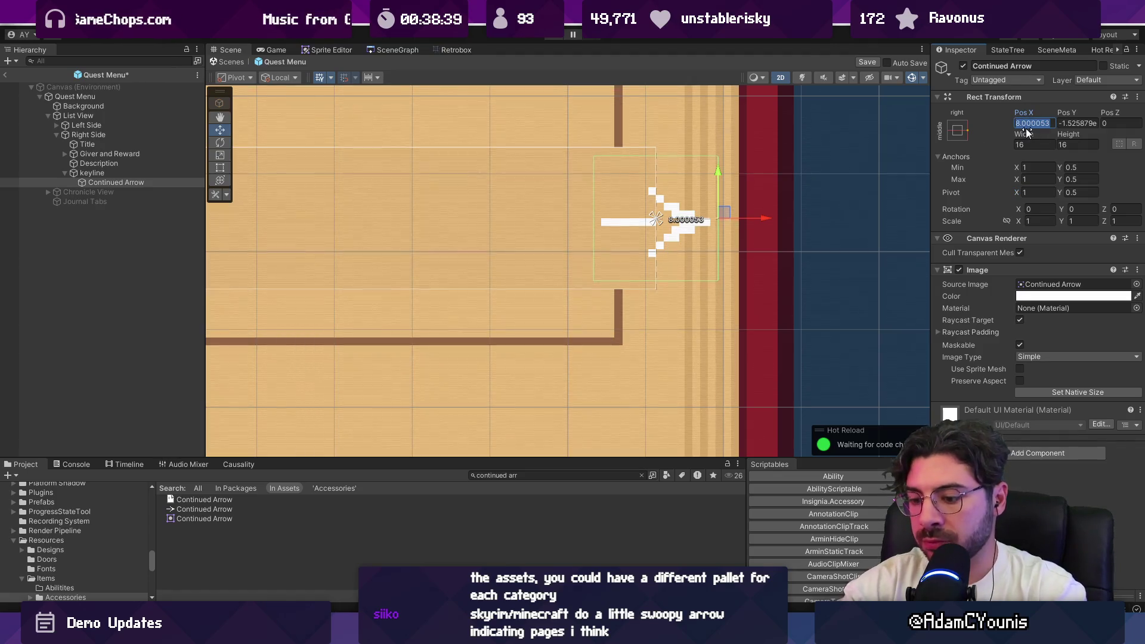
type("2")
type("-")
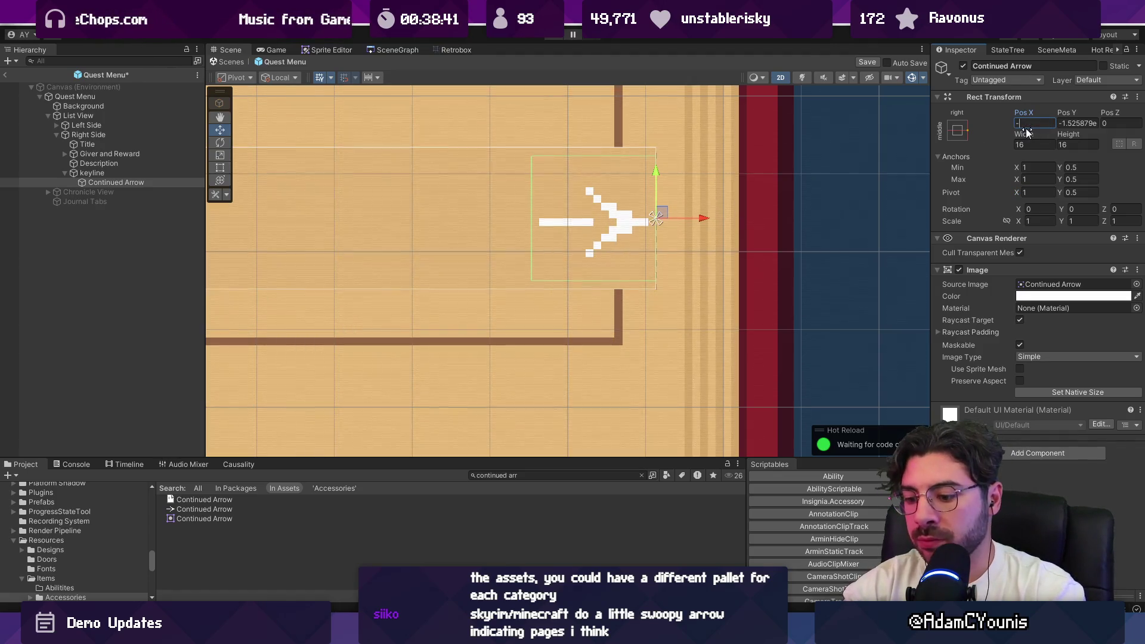
left_click(1086, 122)
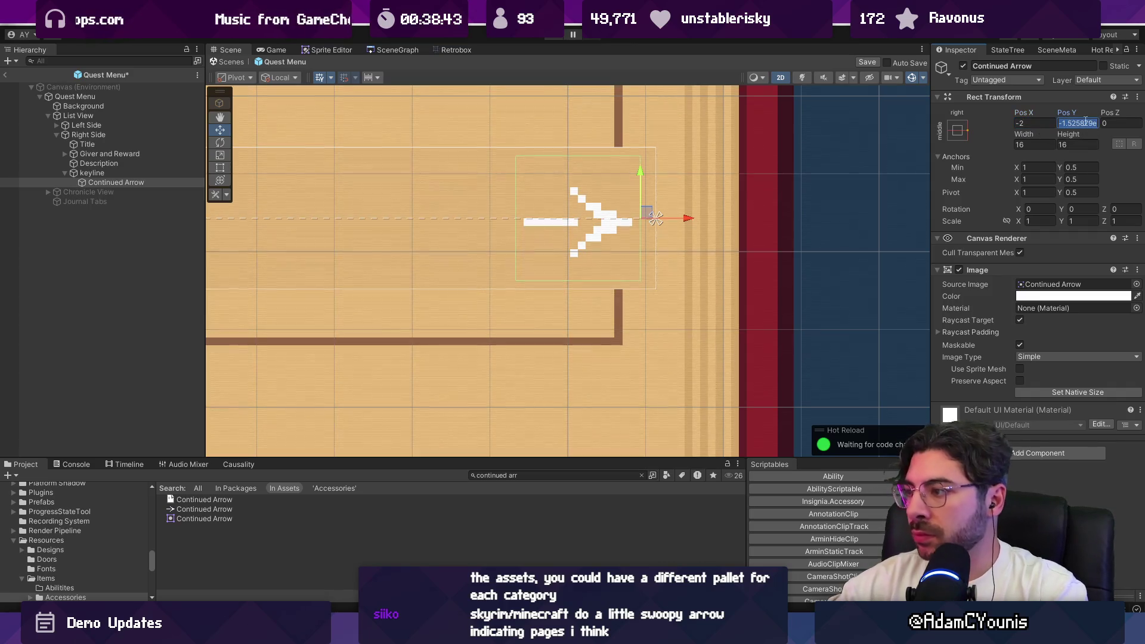
type("0")
Frame the keyline row in the scene view
scroll(655, 243, "down", 1)
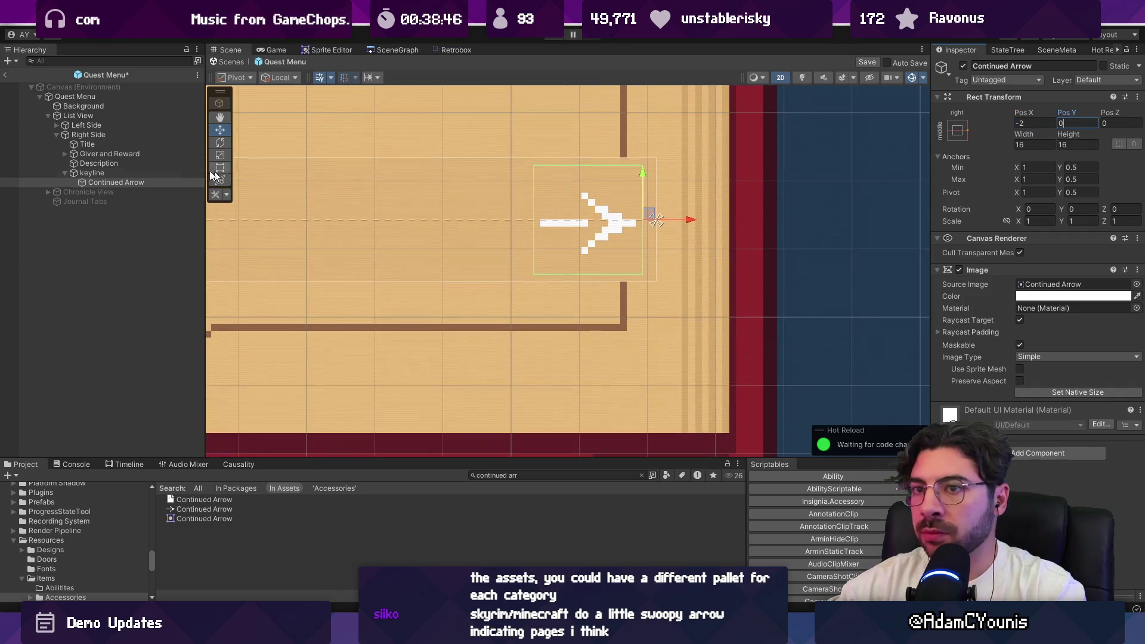
left_click(92, 172)
key("f")
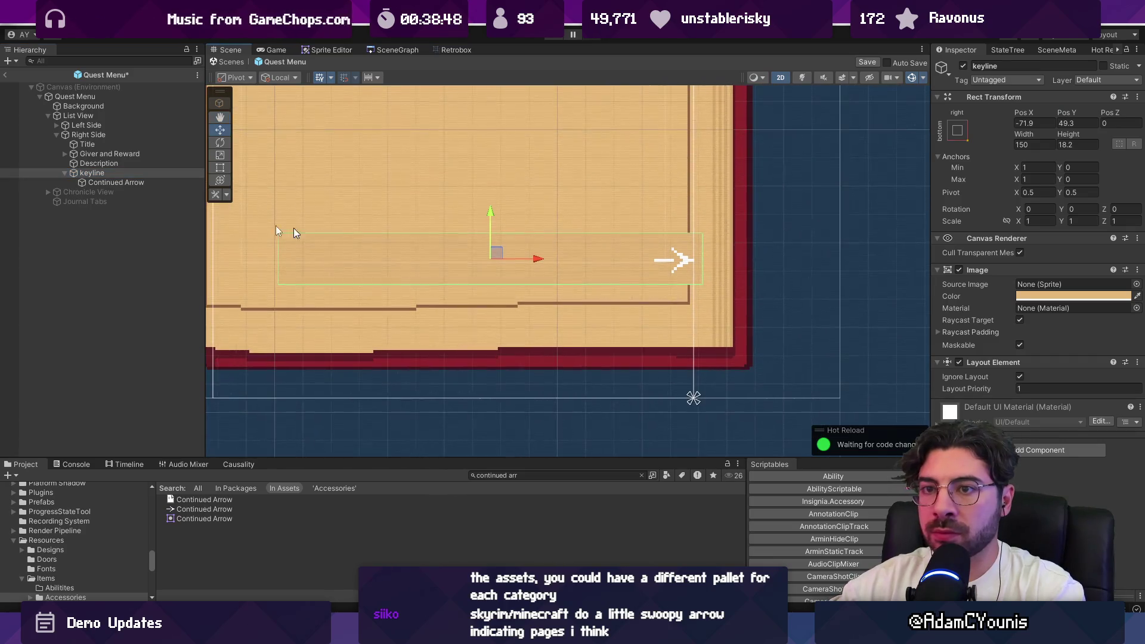
Search the Project for 'ui prompt' and place a UI Button Prompt inside keyline
key("BackSpace")
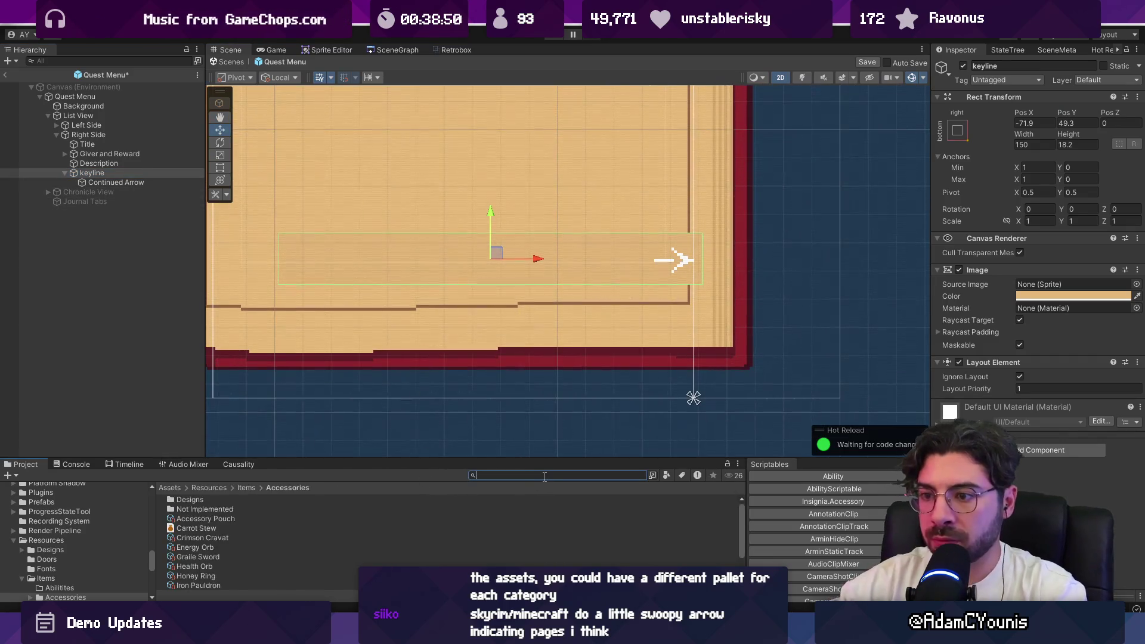
type("tmp")
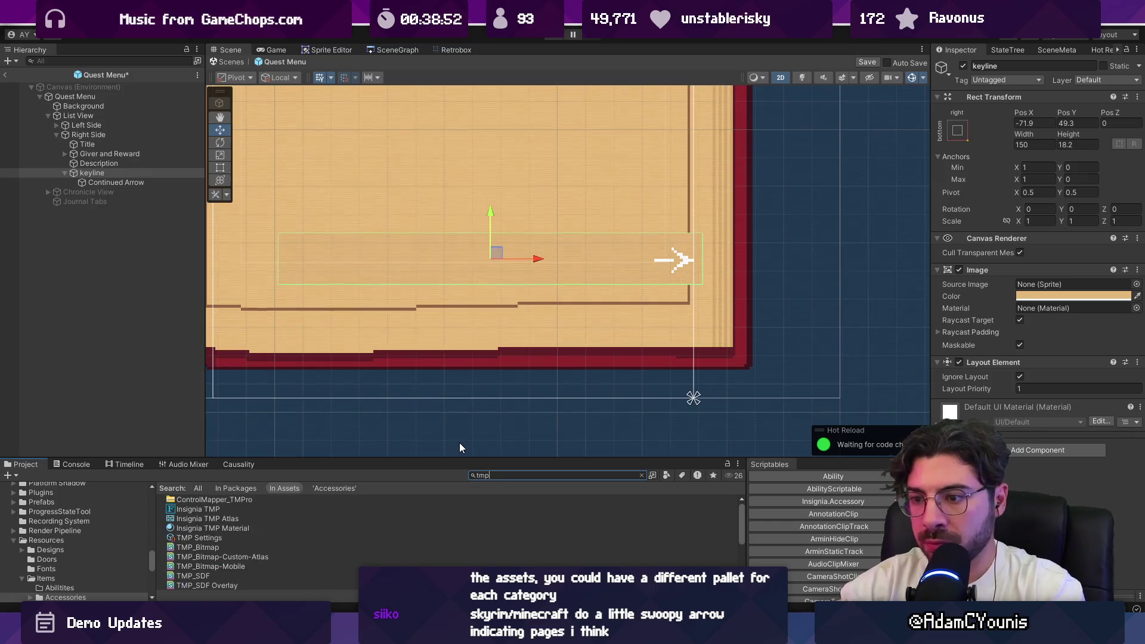
double_click(505, 476)
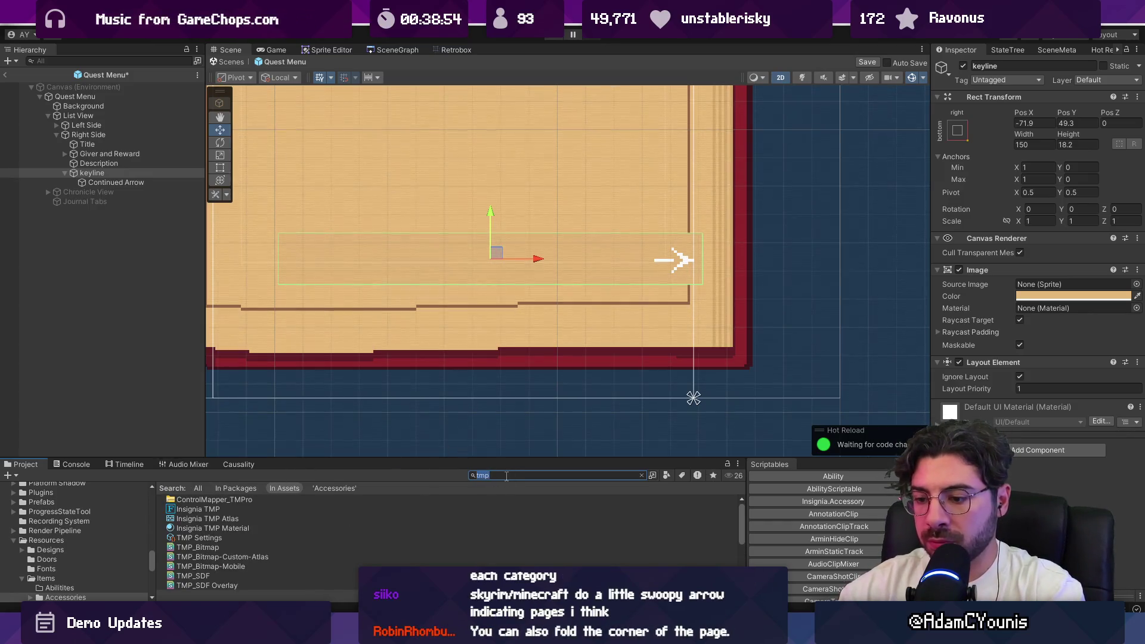
type("ui prompt")
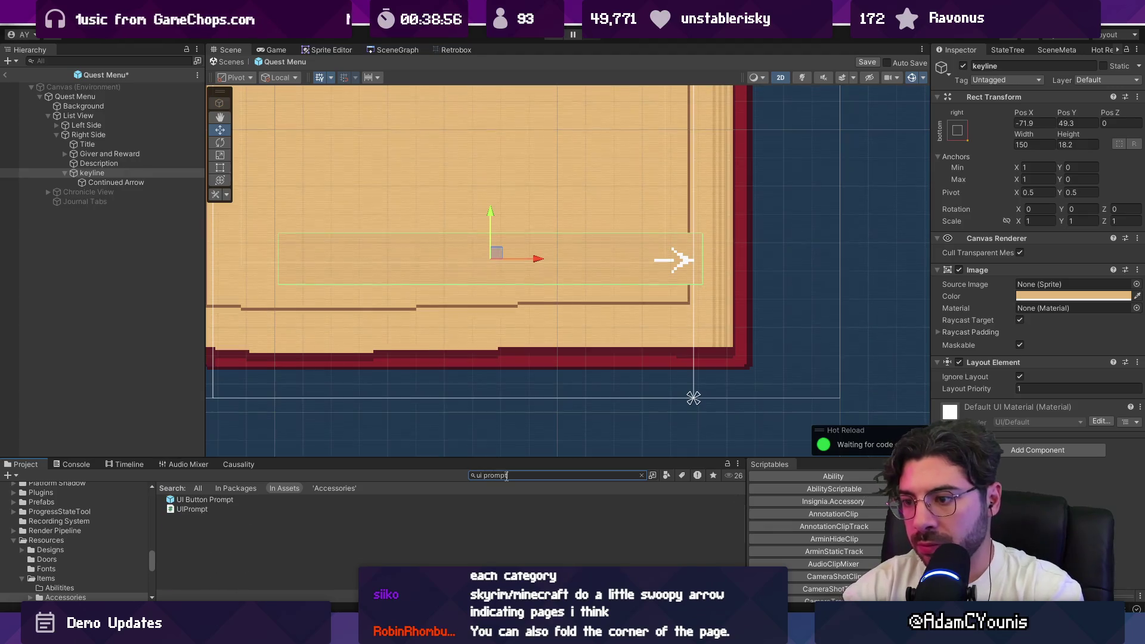
mouse_move(197, 500)
left_mouse_down()
mouse_move(179, 495)
mouse_move(112, 177)
left_mouse_up()
Change the prompt's text to 'Continued'
left_click(74, 182)
left_click(1044, 175)
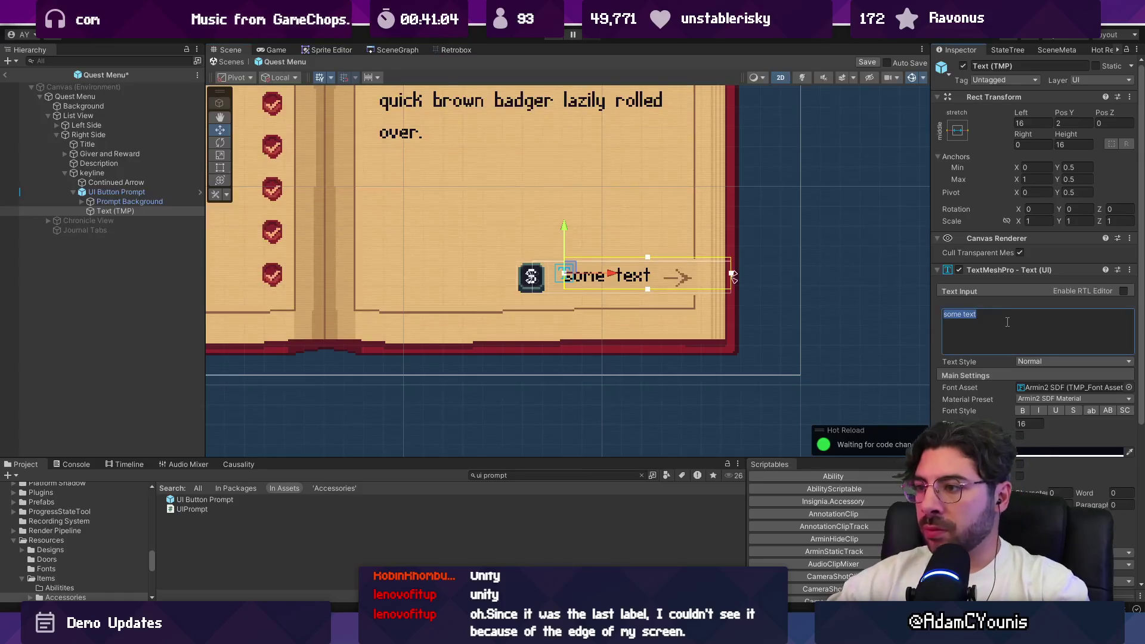
type("Continued")
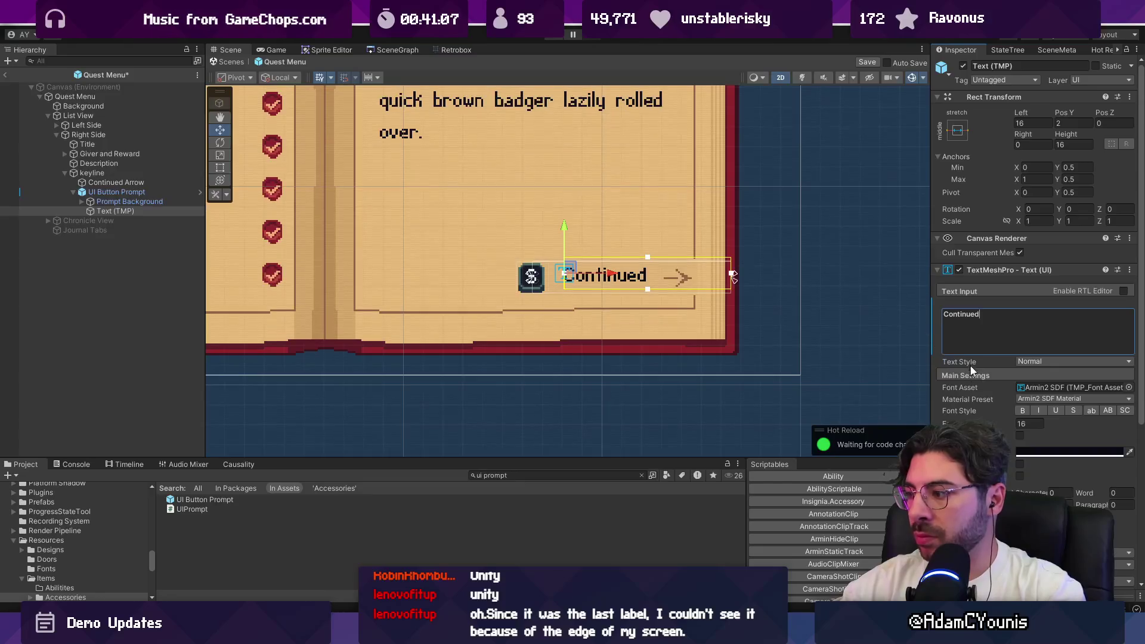
Eyedrop the arrow's brown as the Continued text's vertex colour
scroll(971, 374, "down", 2)
left_click(1050, 388)
left_click(1013, 326)
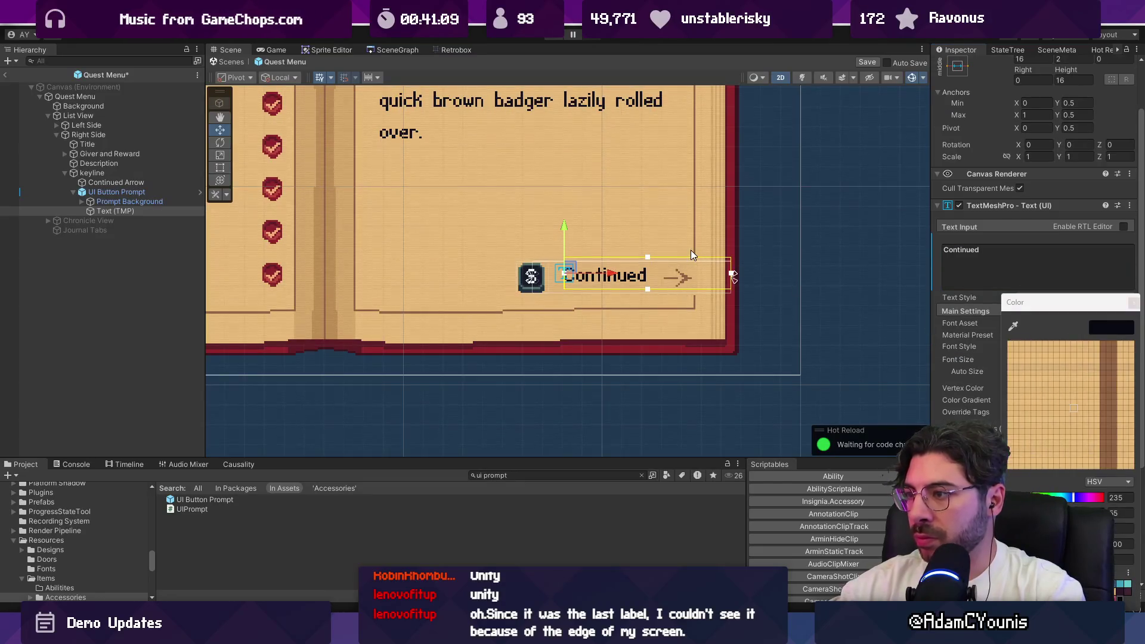
left_click(681, 282)
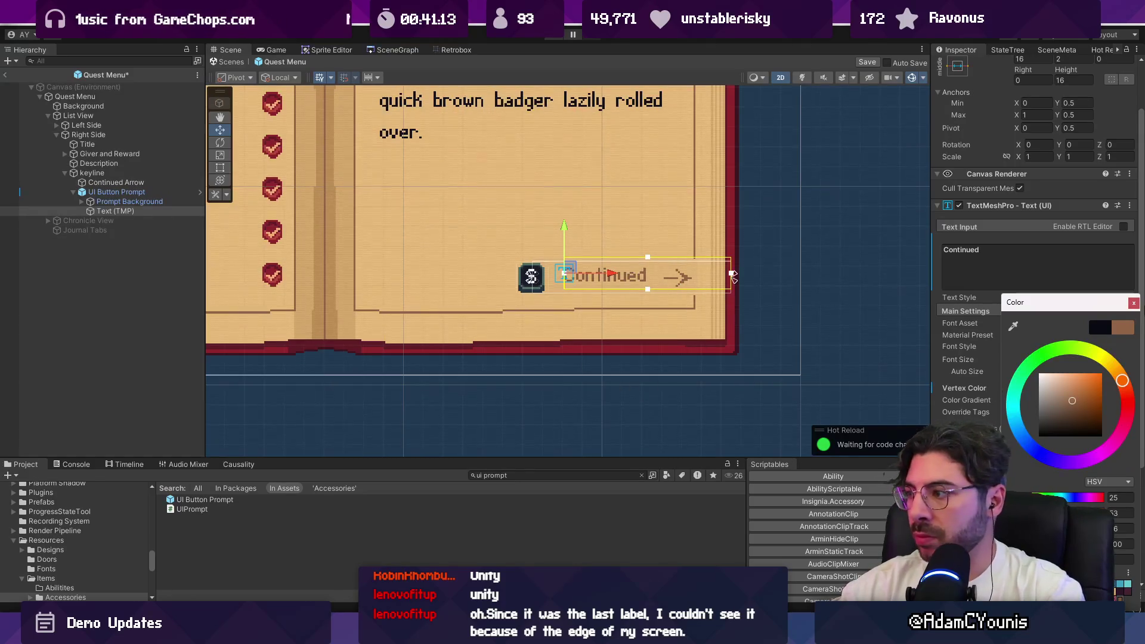
left_click(1133, 303)
left_click(1127, 323)
Set the label font to Ohrenstead, trying right alignment and then undoing it
type("ohrenstead")
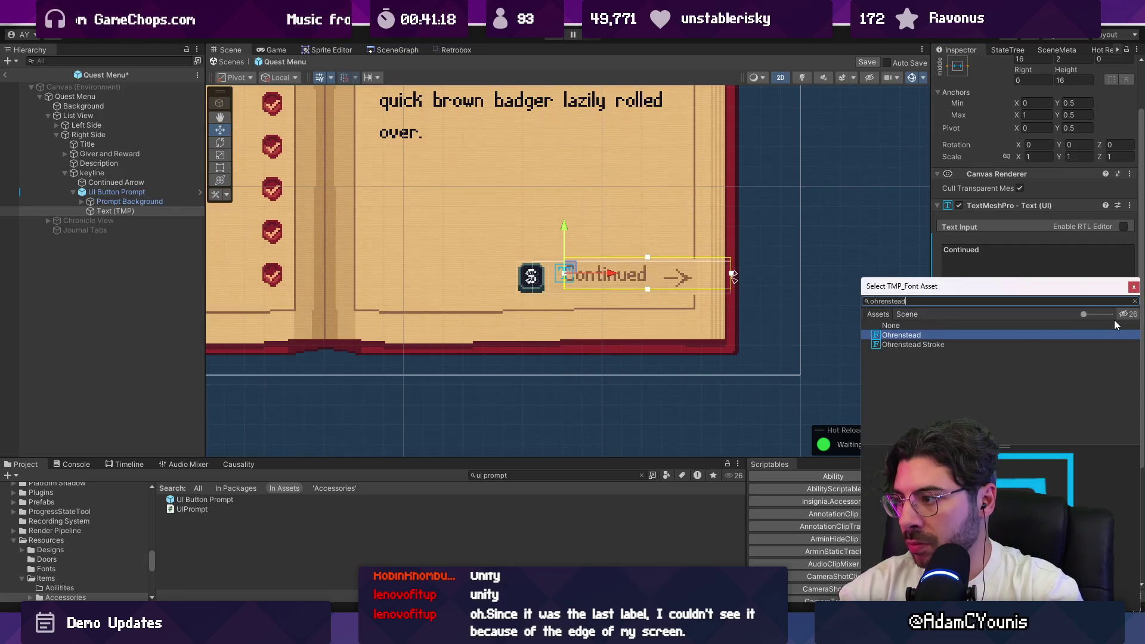
key("Return")
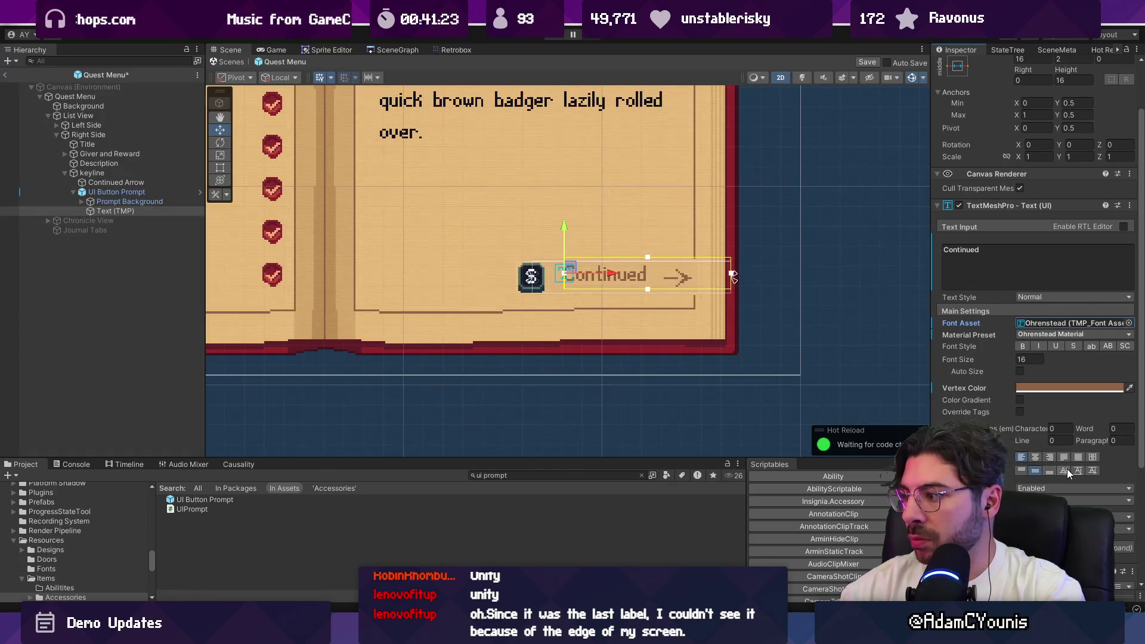
left_click(1051, 457)
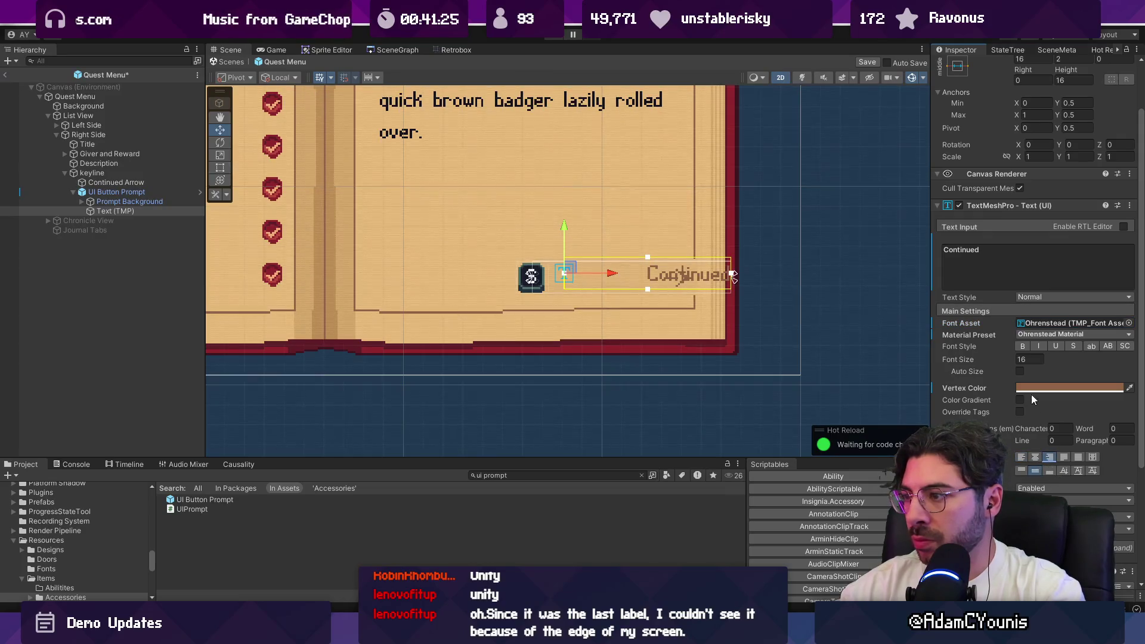
scroll(989, 190, "up", 3)
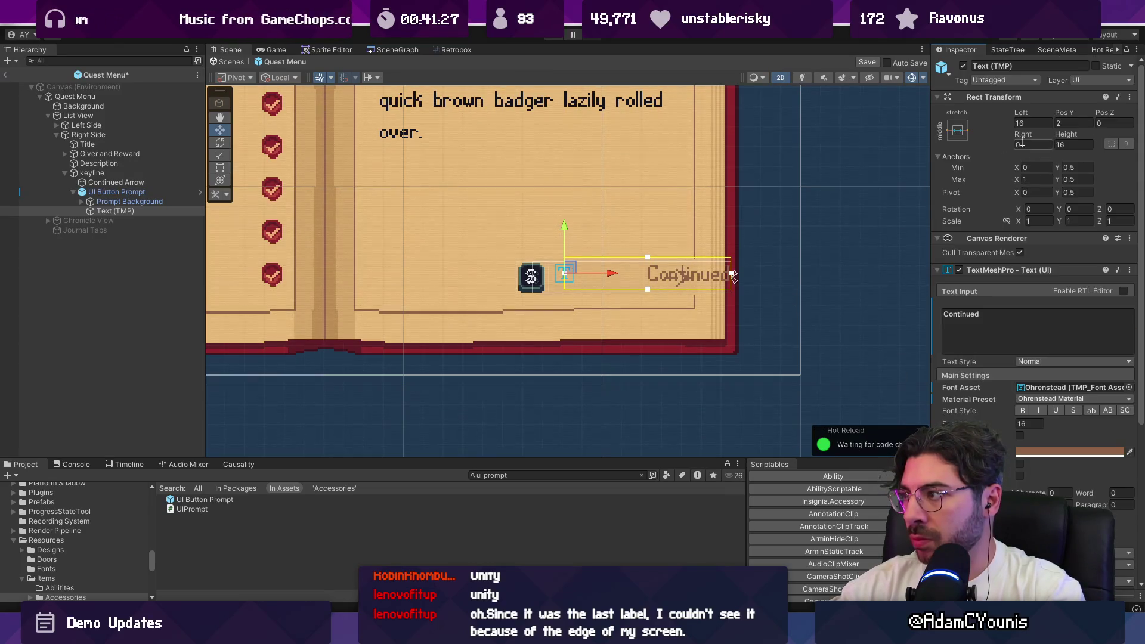
key("ctrl+z")
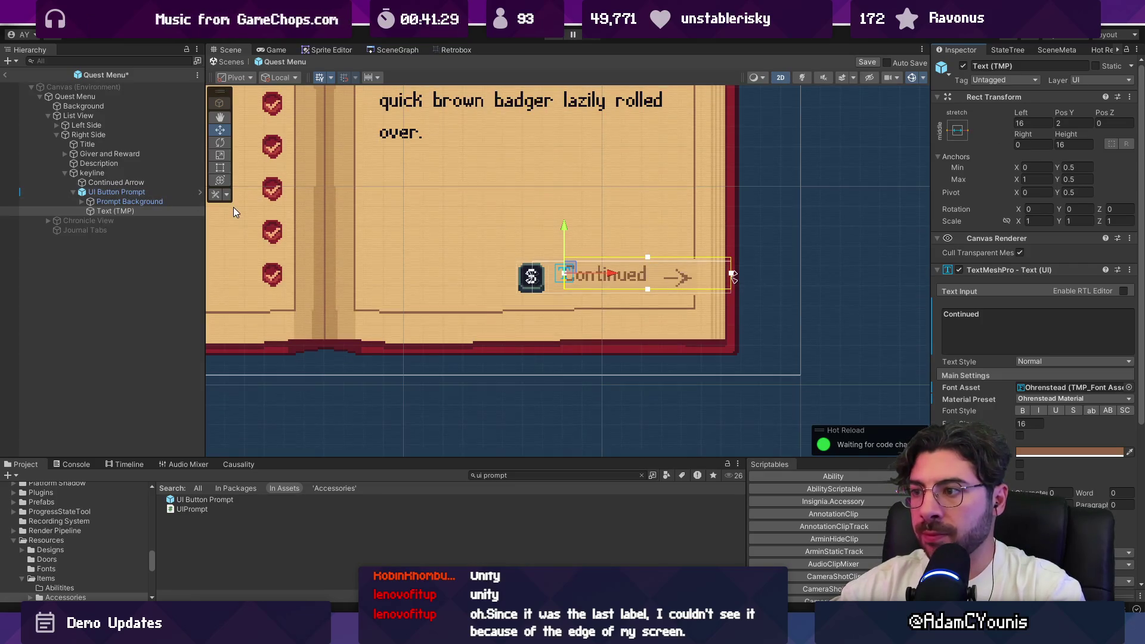
Set the Continued text's Pos Y to 0
key("f")
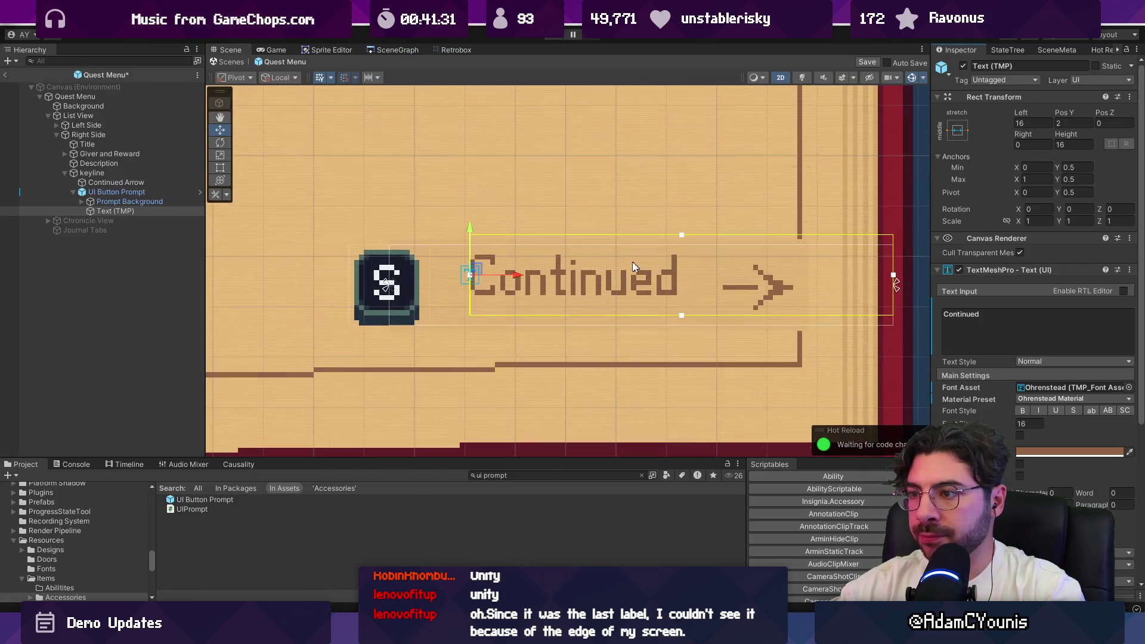
left_click(1087, 122)
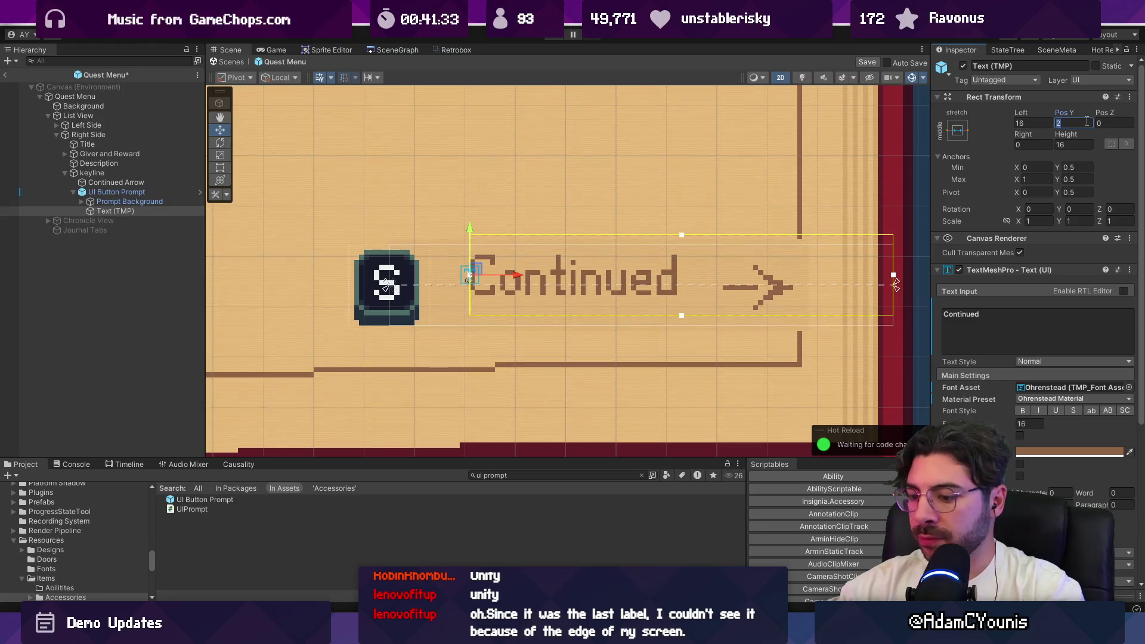
type("0")
scroll(471, 221, "down", 2)
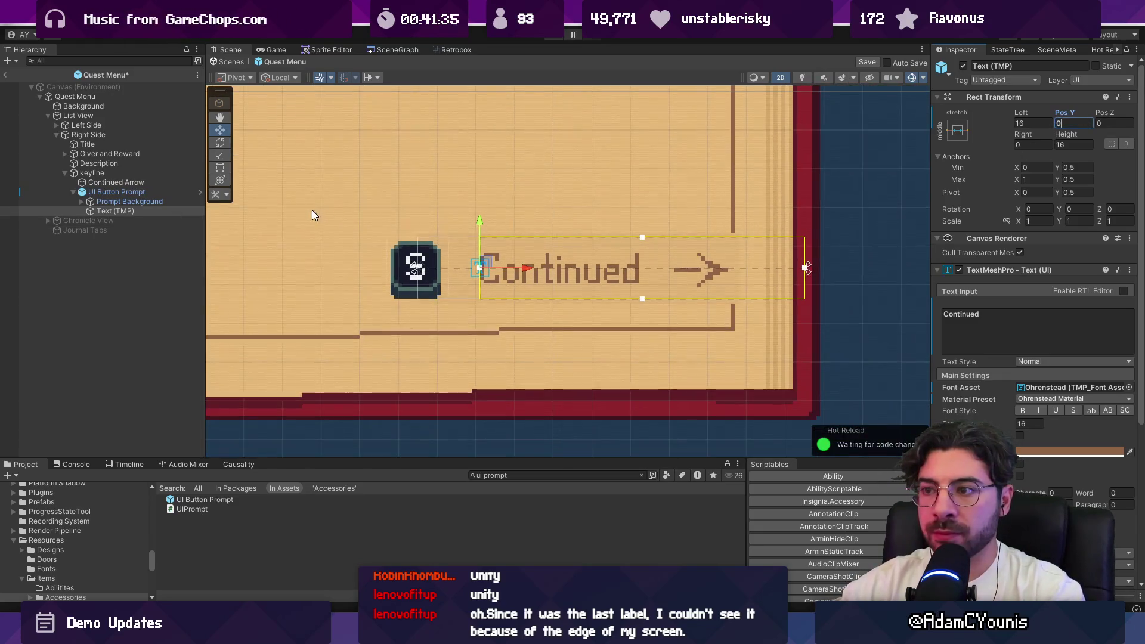
Inspect the prompt background, Continued Arrow, menu canvas and UI Button Prompt
left_click(151, 203)
left_click(141, 182)
scroll(515, 255, "down", 4)
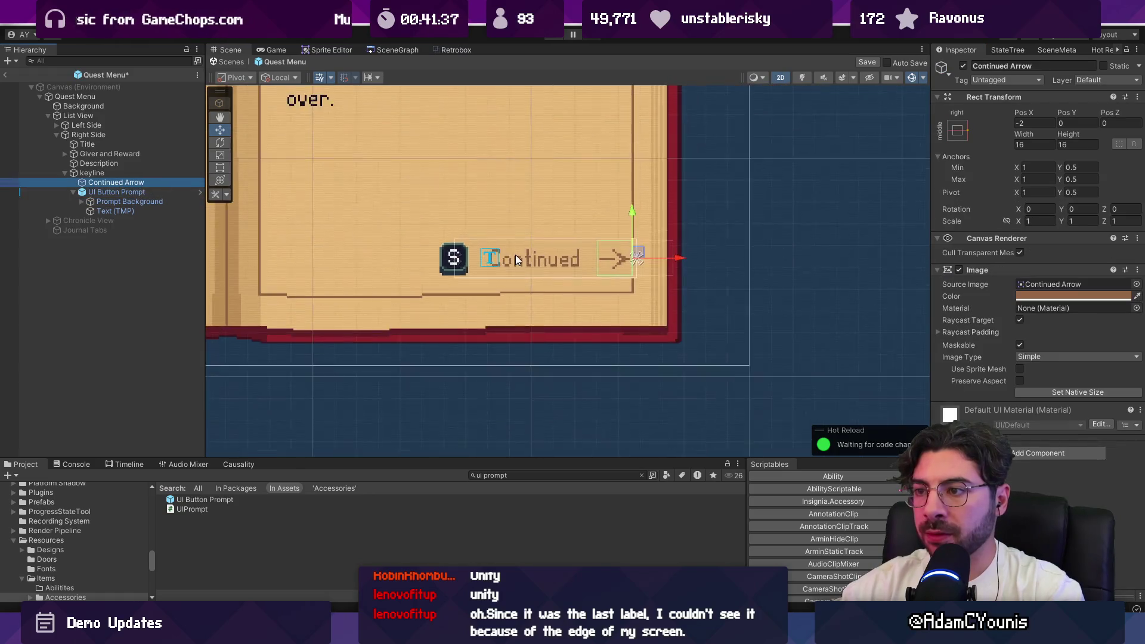
left_click(516, 341)
scroll(537, 310, "down", 3)
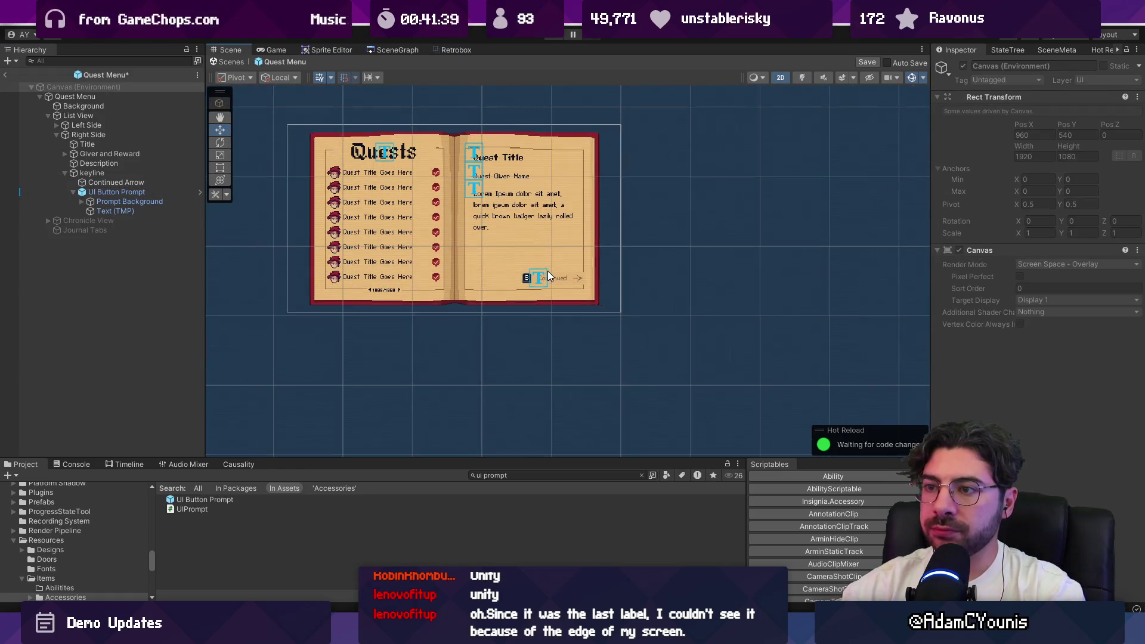
scroll(546, 268, "up", 5)
left_click(119, 192)
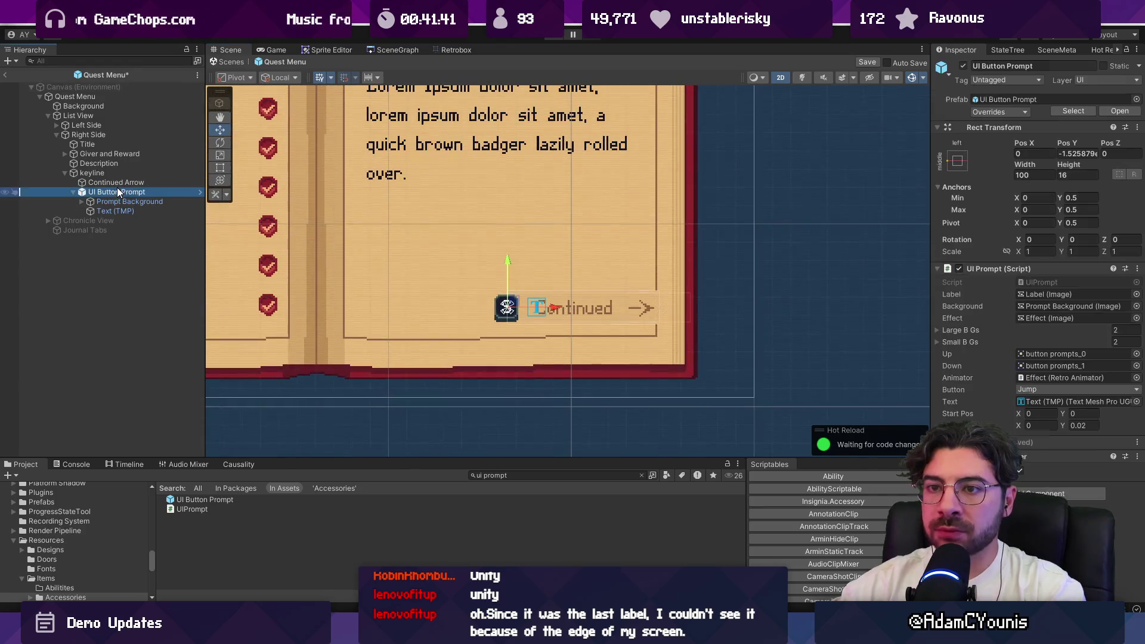
Move the Text (TMP) label above the prompt background, dismissing the prefab warning
left_click(73, 191)
left_click(73, 192)
left_click(116, 211)
left_click_drag(118, 210, 120, 198)
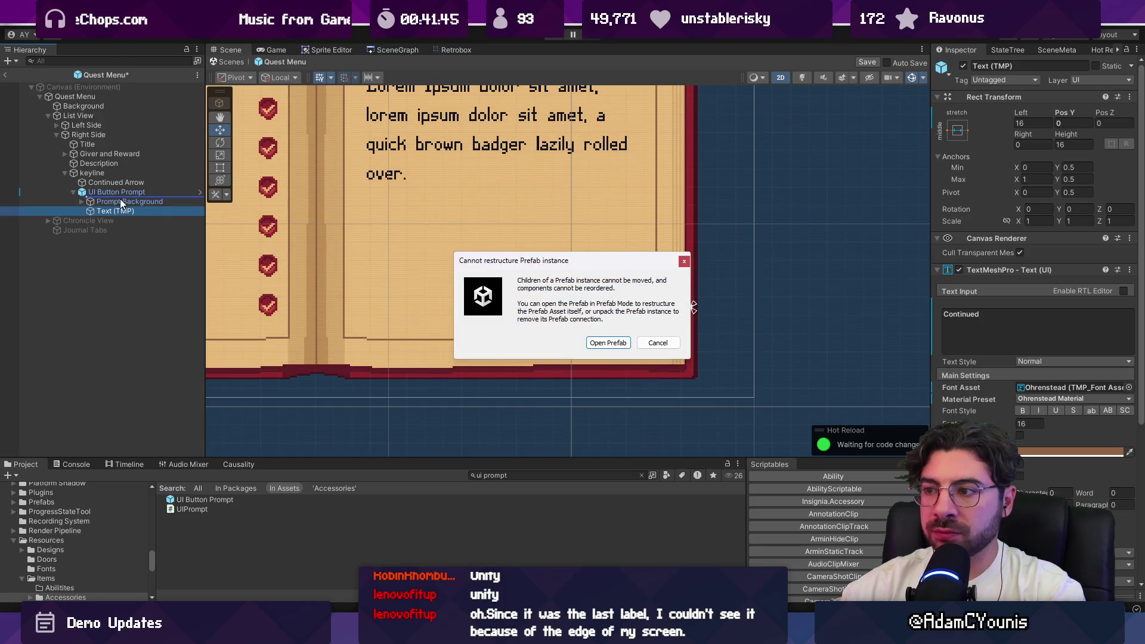
left_click(658, 343)
left_click(508, 305)
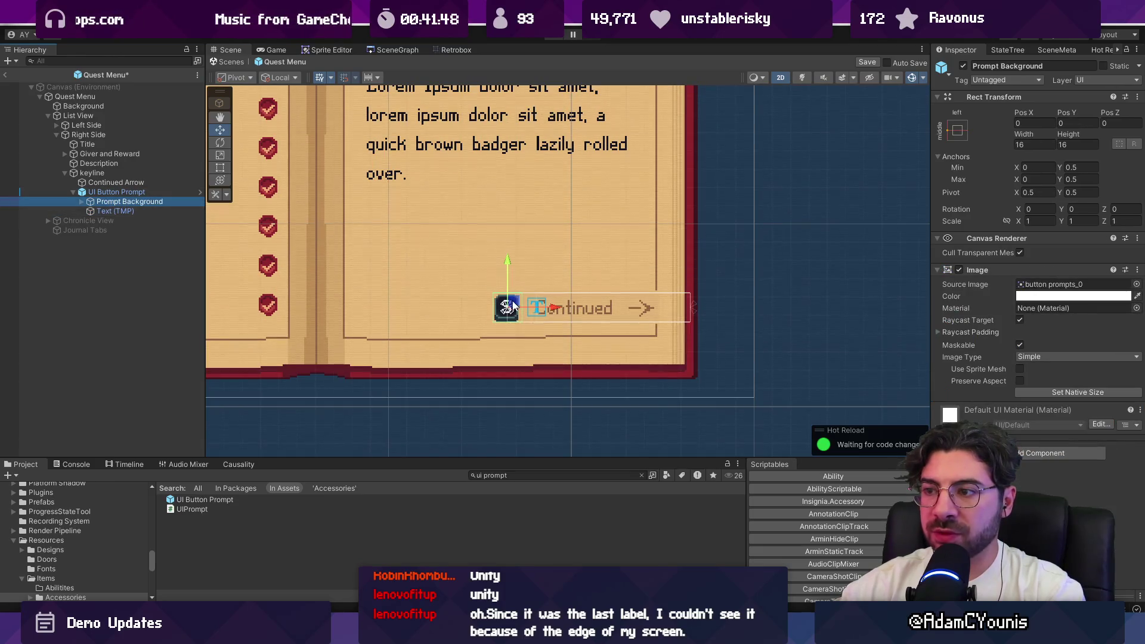
Compare the Text (TMP) label, prompt background and whole UI Button Prompt
scroll(718, 299, "down", 4)
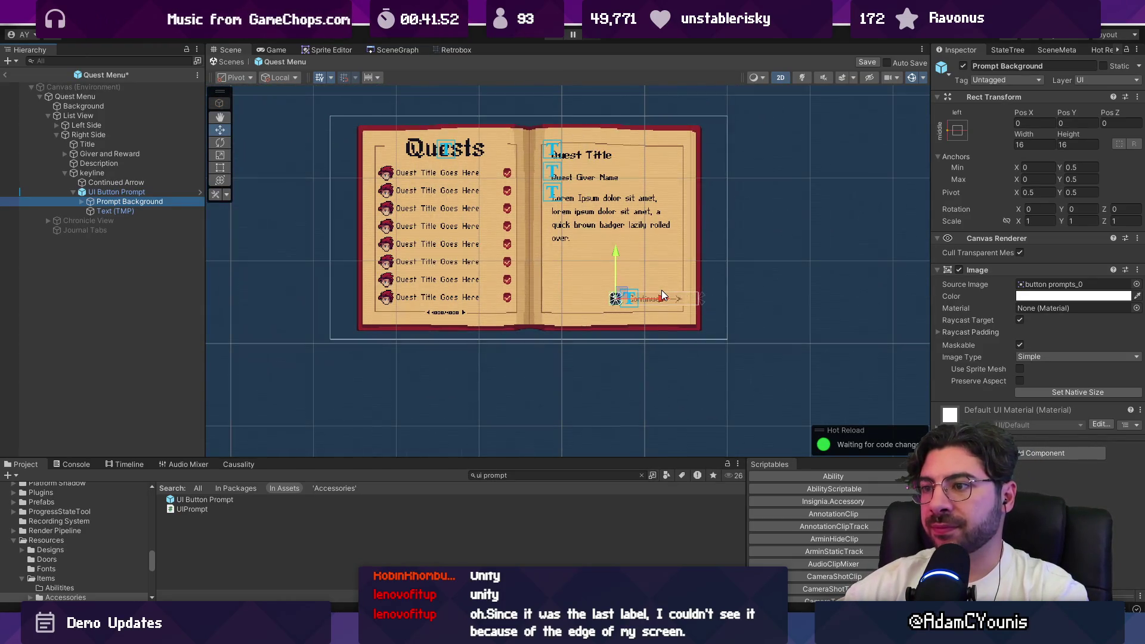
scroll(661, 290, "up", 4)
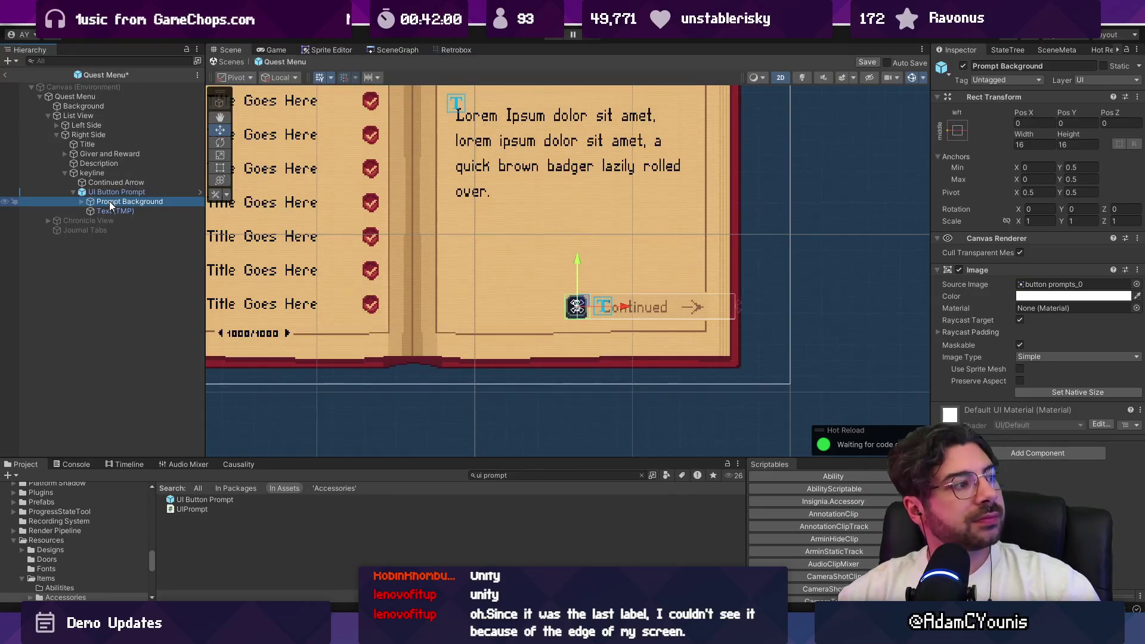
left_click(153, 213)
left_click(154, 208)
left_click(154, 212)
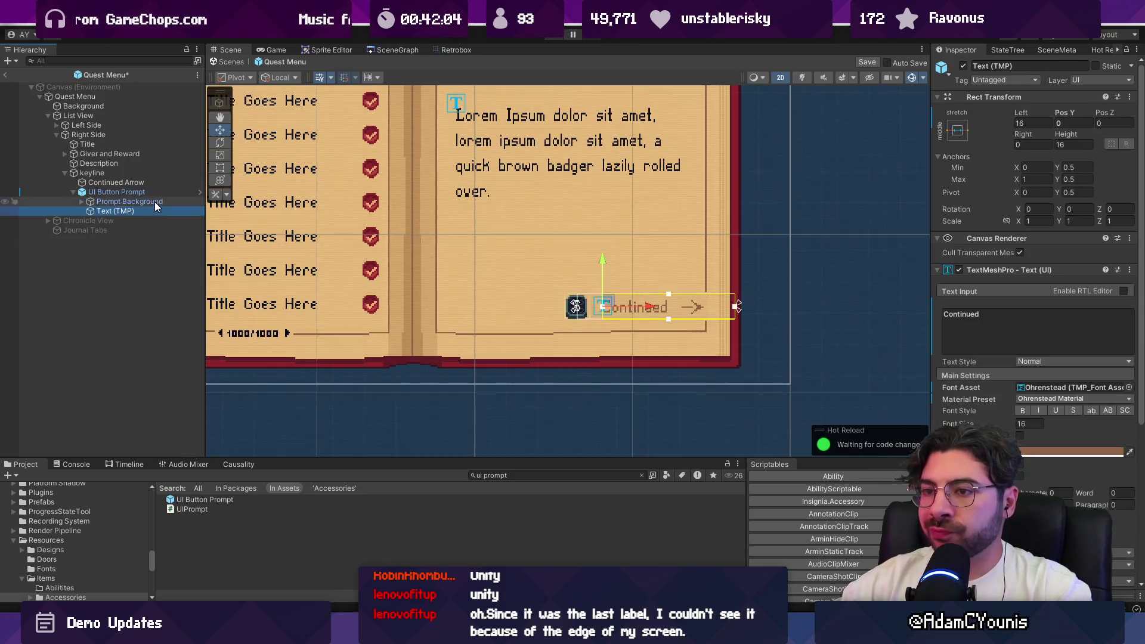
left_click(155, 202)
left_click(153, 208)
left_click(152, 205)
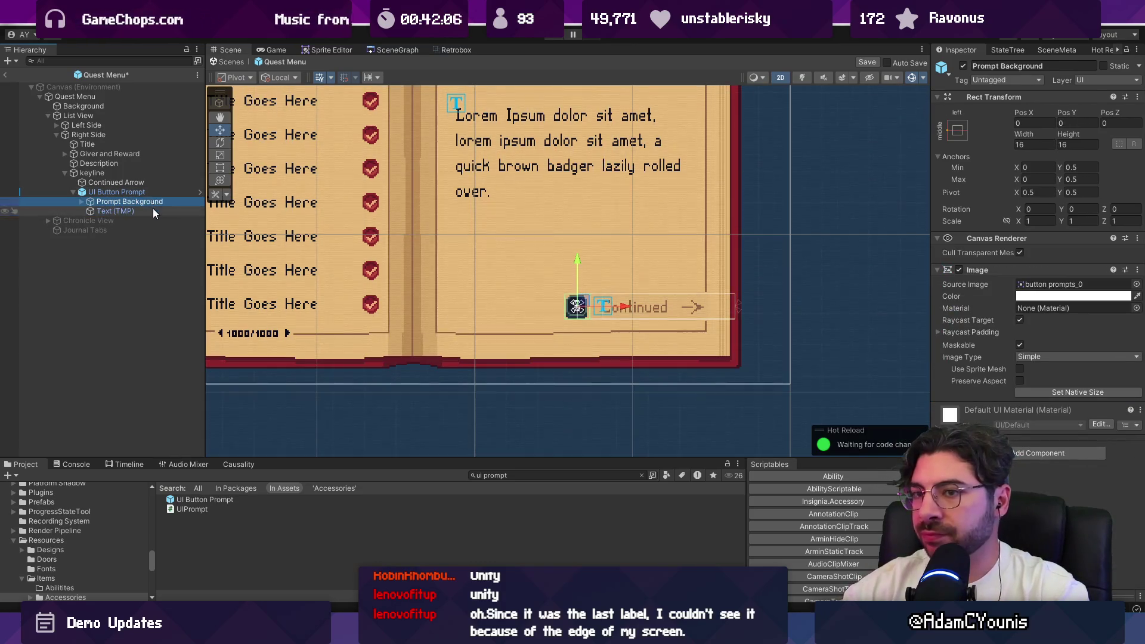
left_click(153, 191)
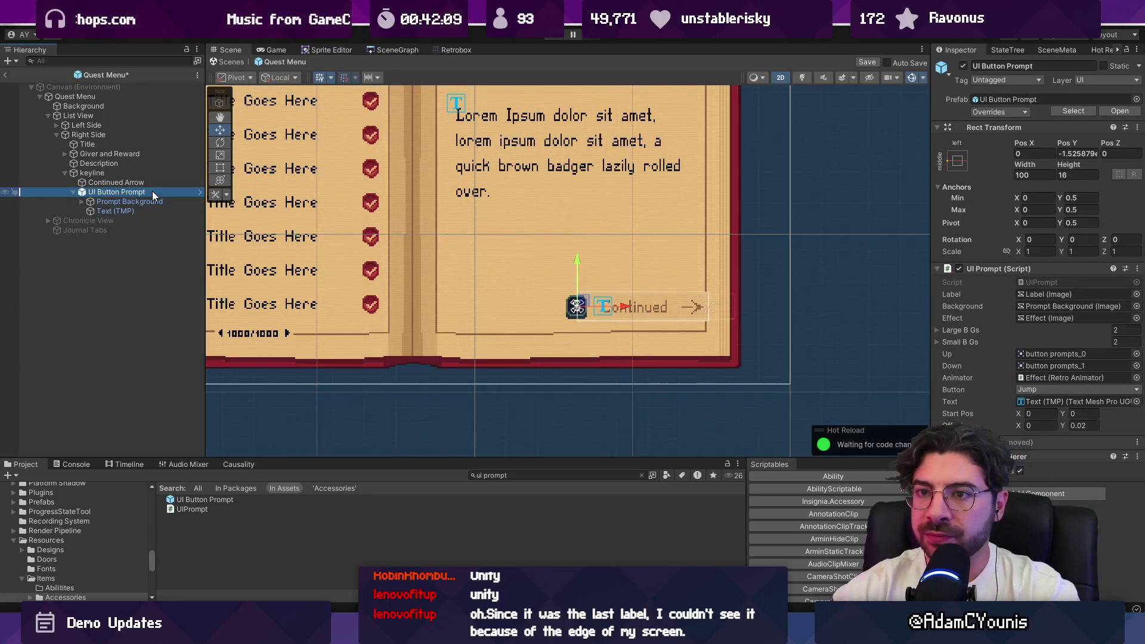
left_click(152, 202)
left_click(118, 210)
Move the Continued text directly under keyline and delete the UI Button Prompt
left_click_drag(118, 211, 119, 189)
key("Escape")
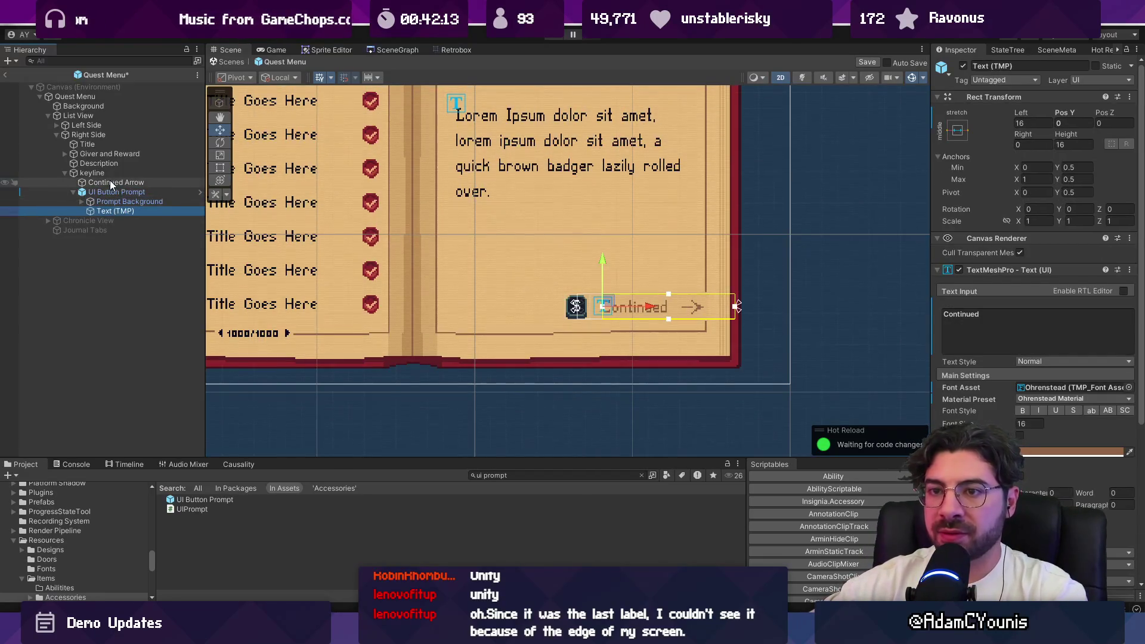
left_click(190, 200)
key("Delete")
left_click(148, 192)
scroll(654, 301, "up", 2)
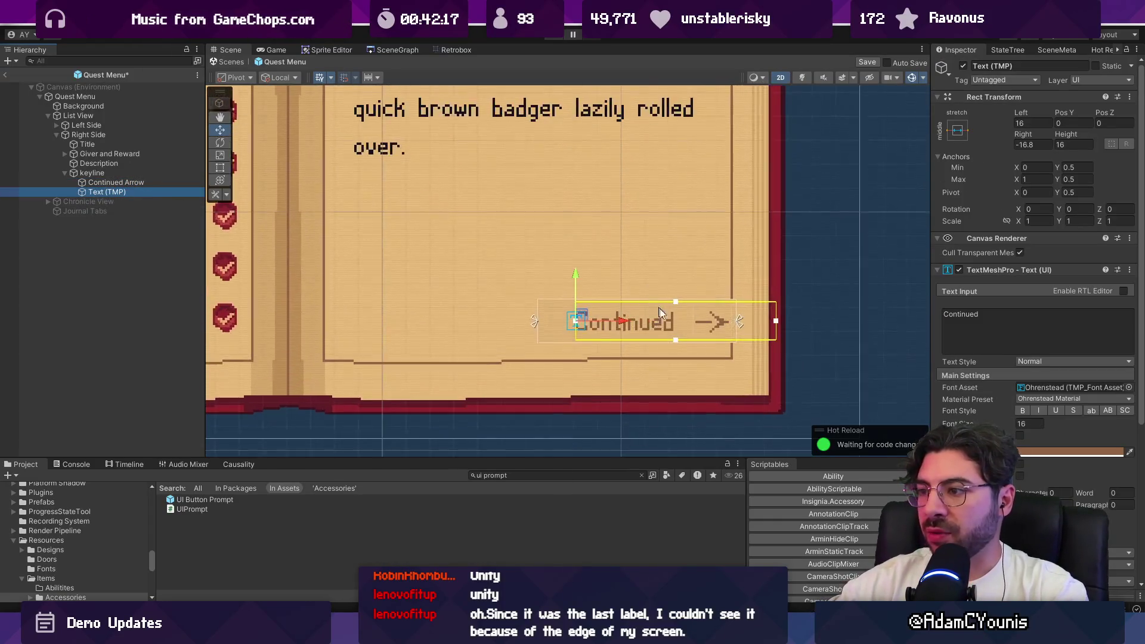
scroll(693, 331, "down", 2)
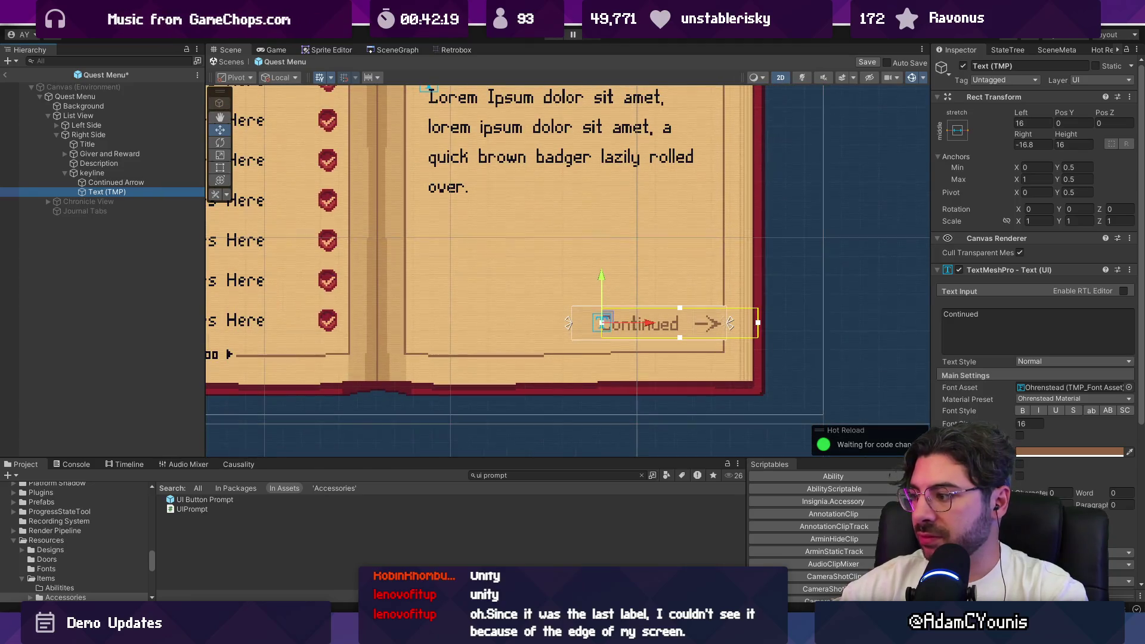
Right-align the Continued text, set pivot X 1, middle-right anchor, Pos X -21.1, width 80
left_click(1045, 457)
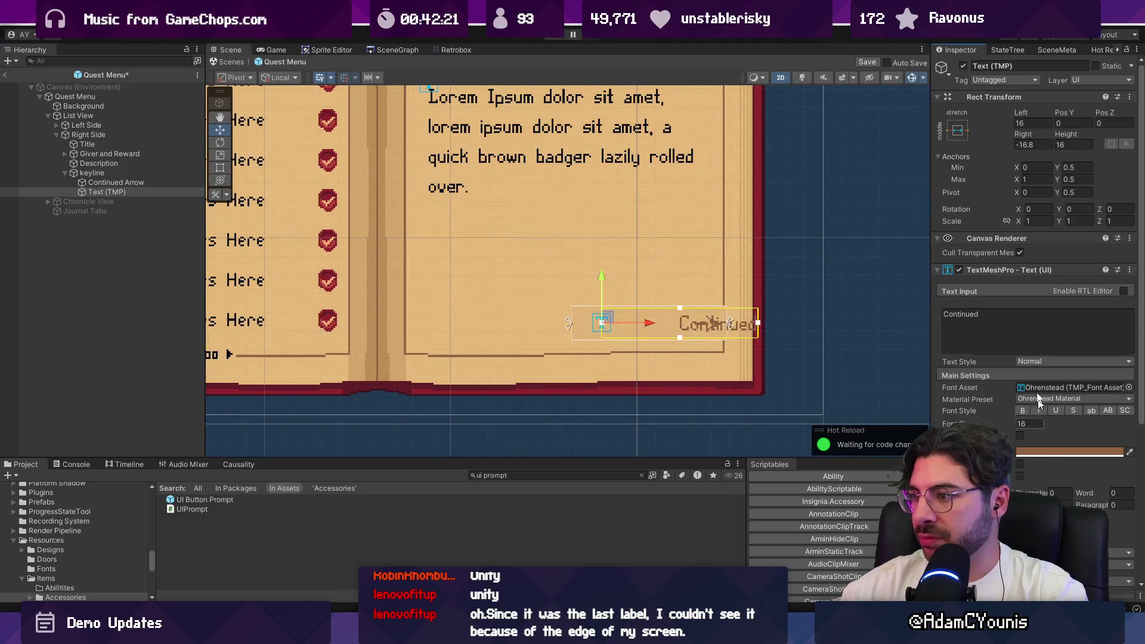
type("1")
left_click(1032, 124)
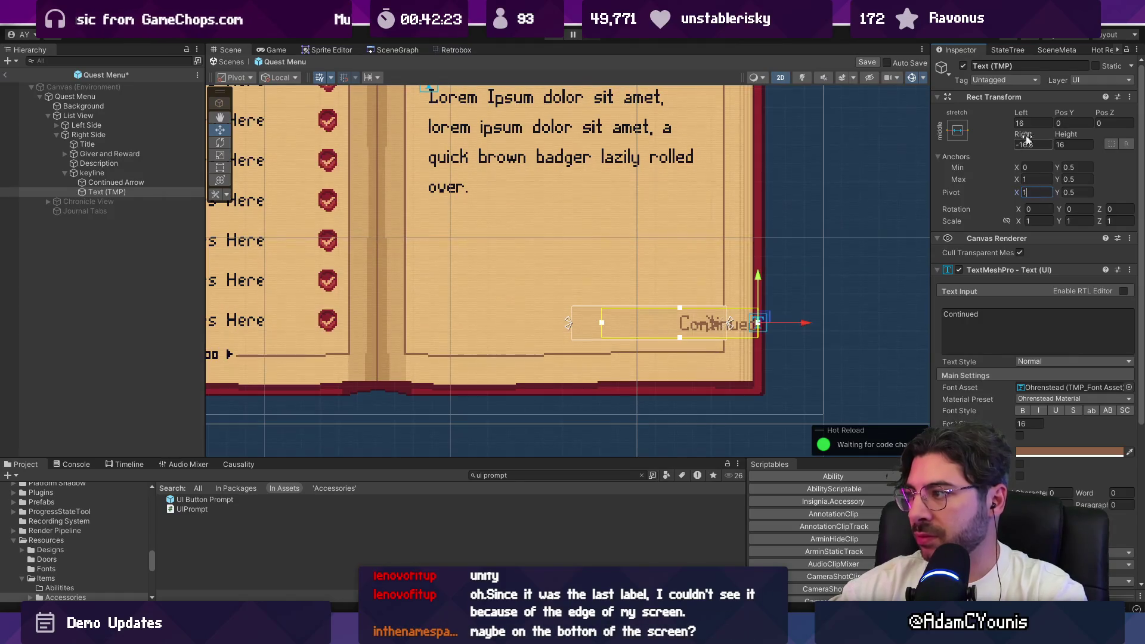
left_click(958, 130)
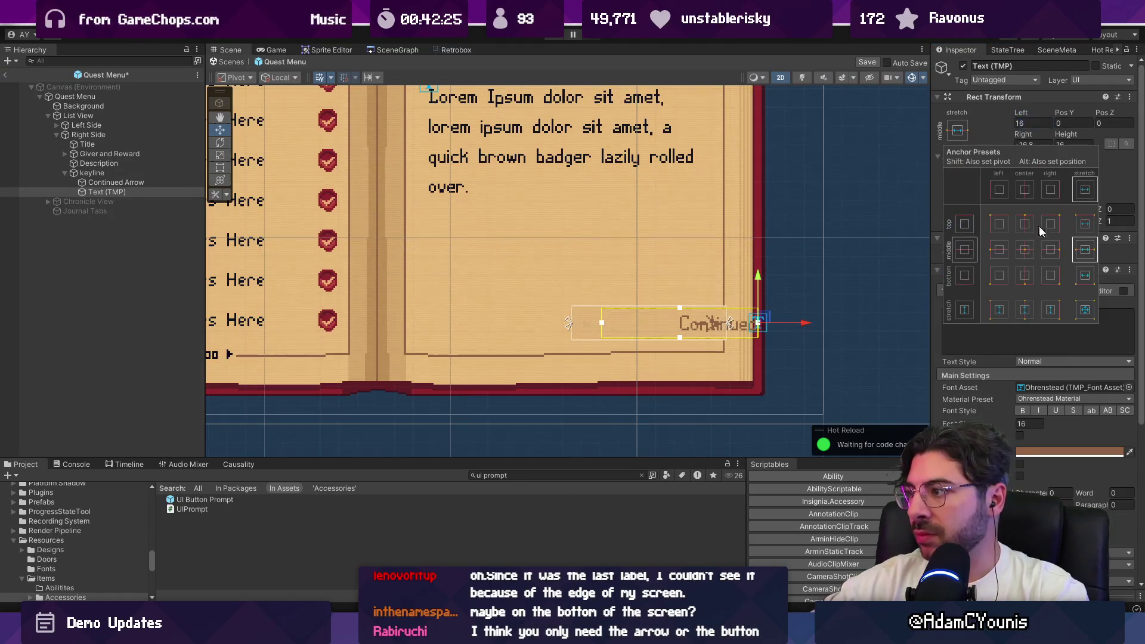
left_click(1054, 250, "alt")
left_click(1035, 123)
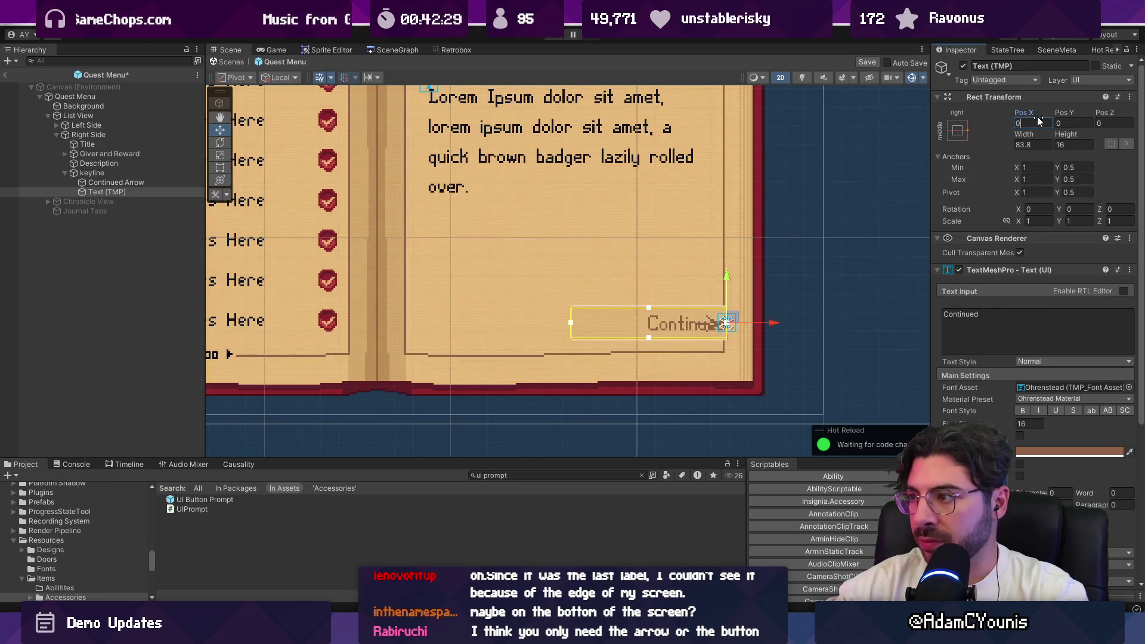
mouse_move(1030, 111)
left_mouse_down()
mouse_move(993, 114)
mouse_move(1026, 132)
mouse_move(974, 137)
mouse_move(1044, 143)
left_mouse_up()
scroll(699, 323, "up", 5)
type("80")
Set the keyline container's width to 100 and preview the whole book
left_click(92, 172)
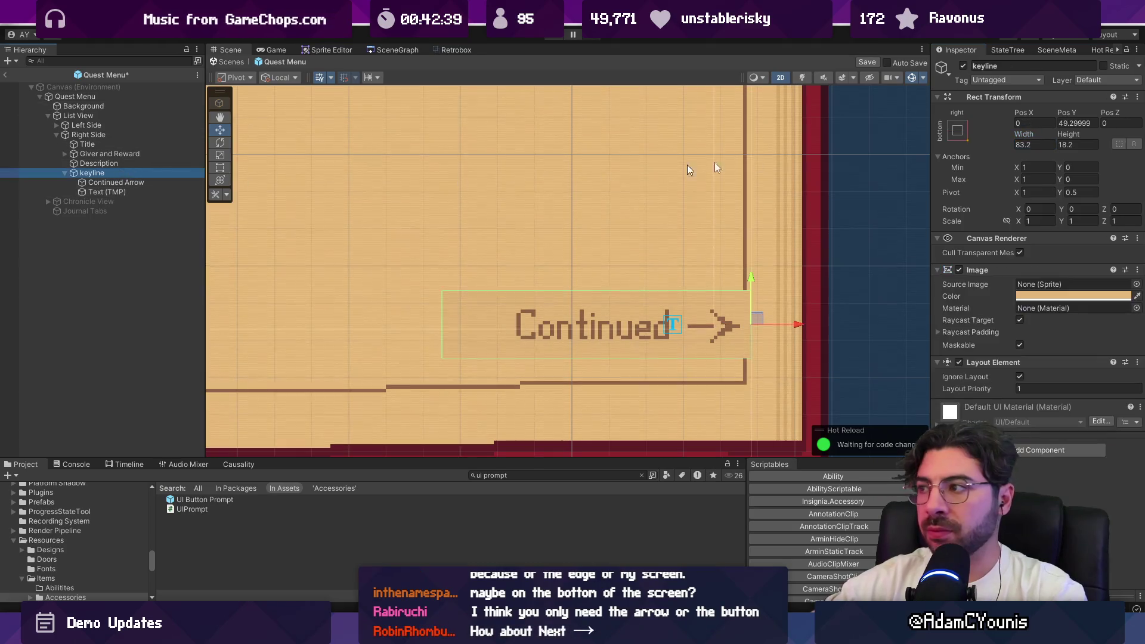
left_click_drag(1030, 136, 1098, 140)
type("100")
scroll(764, 359, "down", 5)
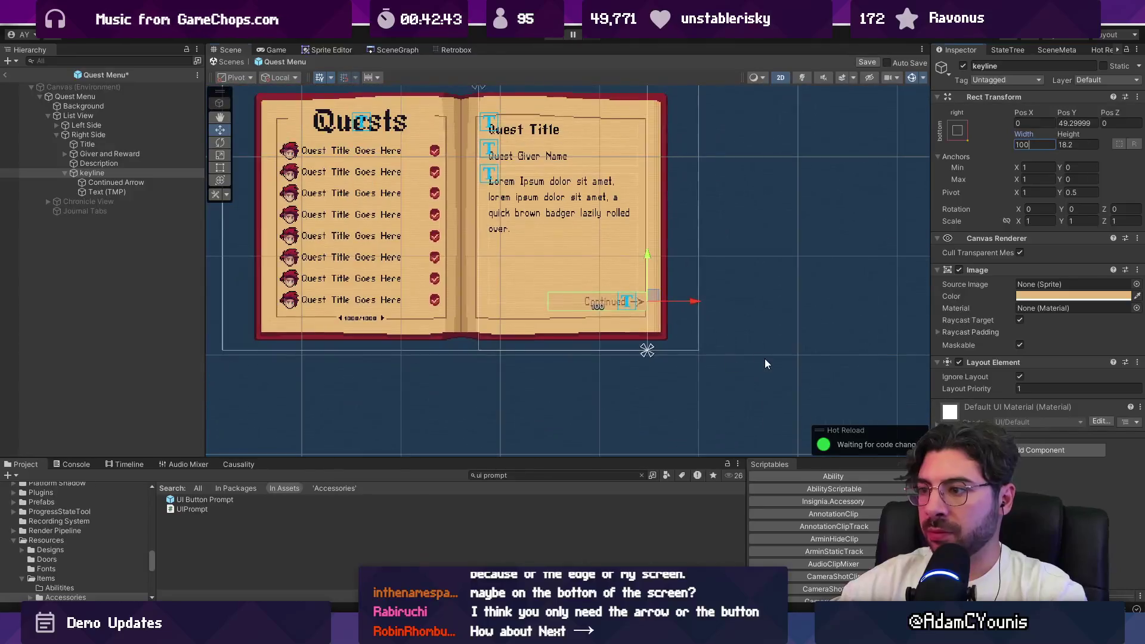
left_click(697, 316)
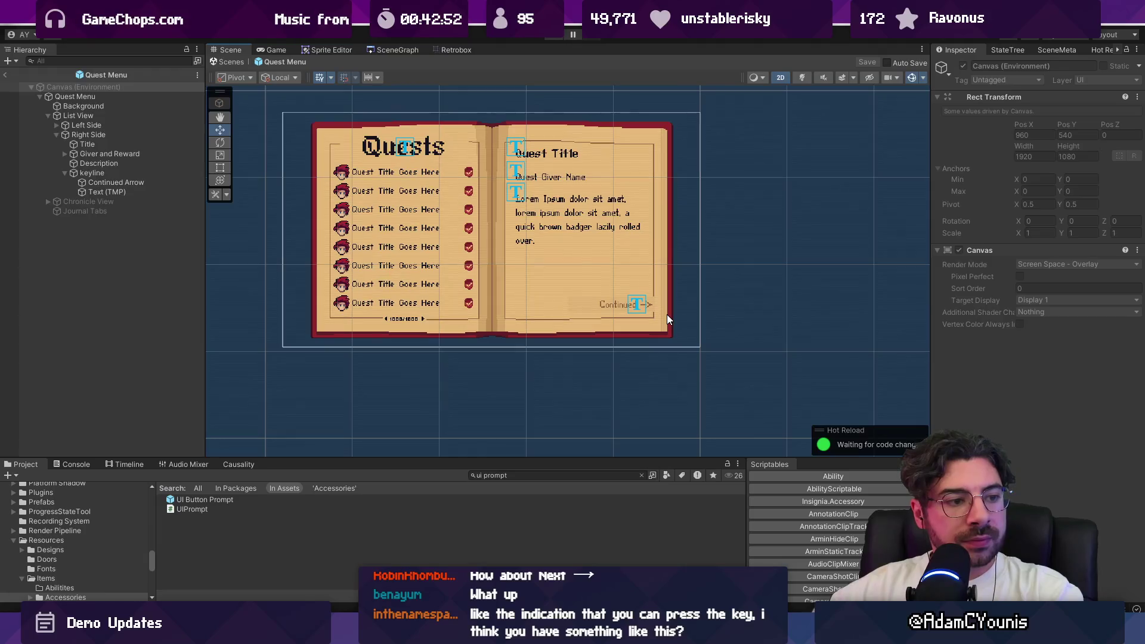
scroll(568, 292, "up", 3)
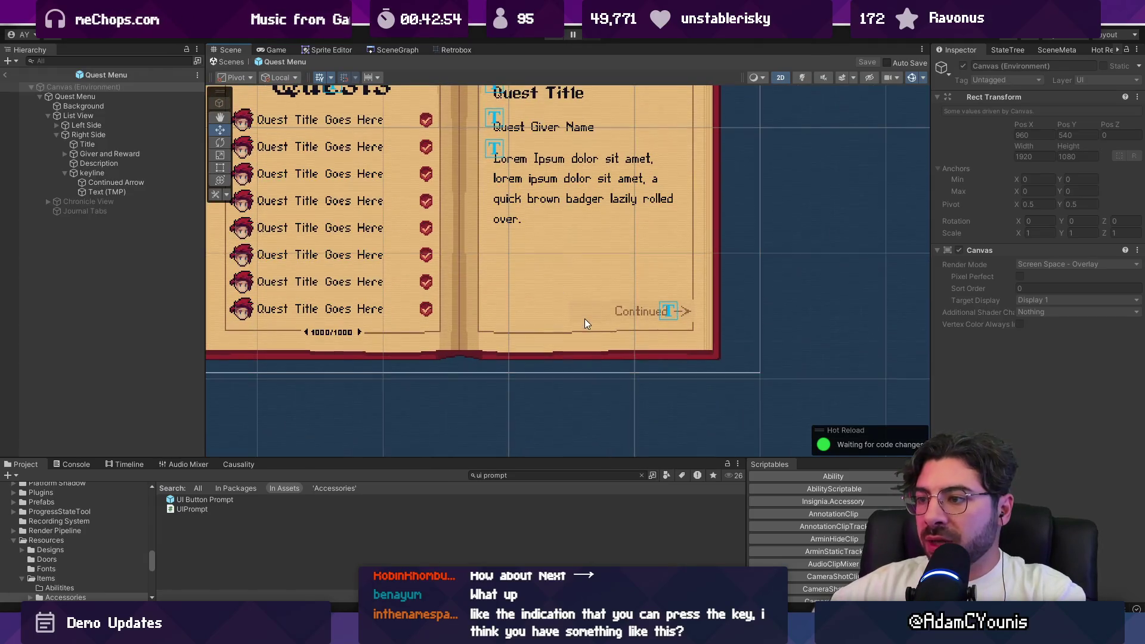
scroll(585, 319, "up", 5)
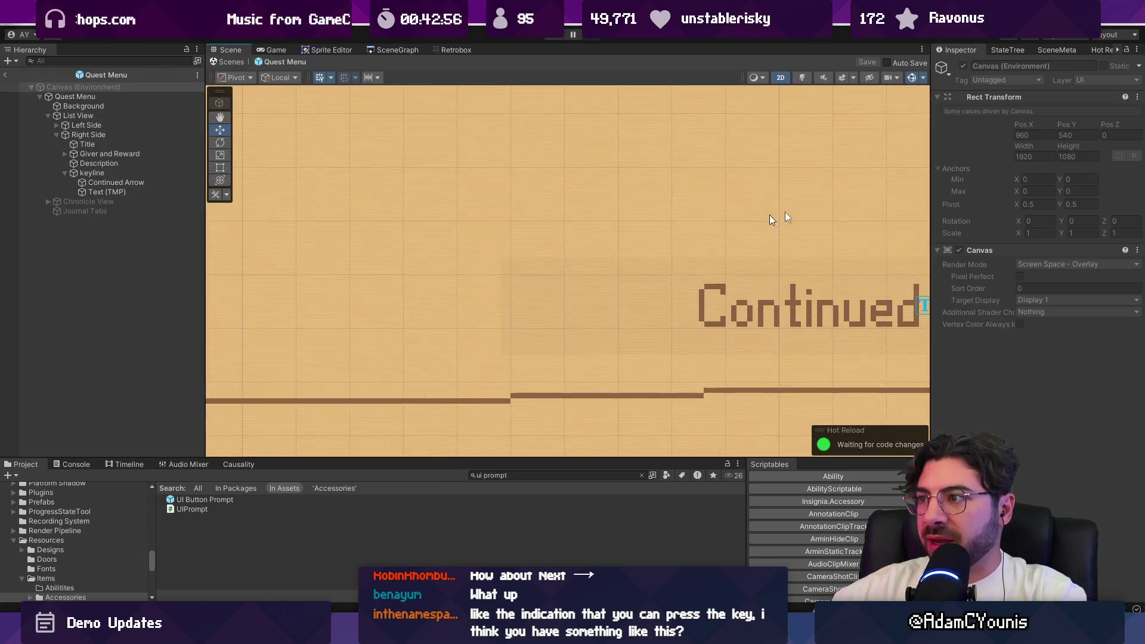
left_click(525, 474)
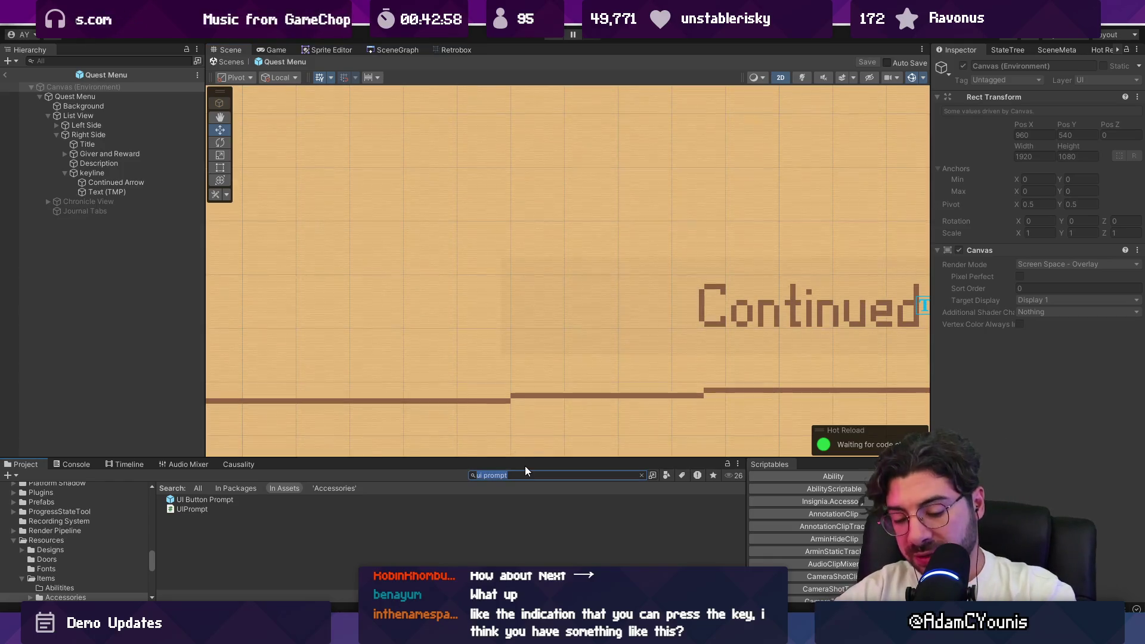
Find the scanlineinsignia renderer assets and toggle the FX layer and CRT effect features
type("scanline")
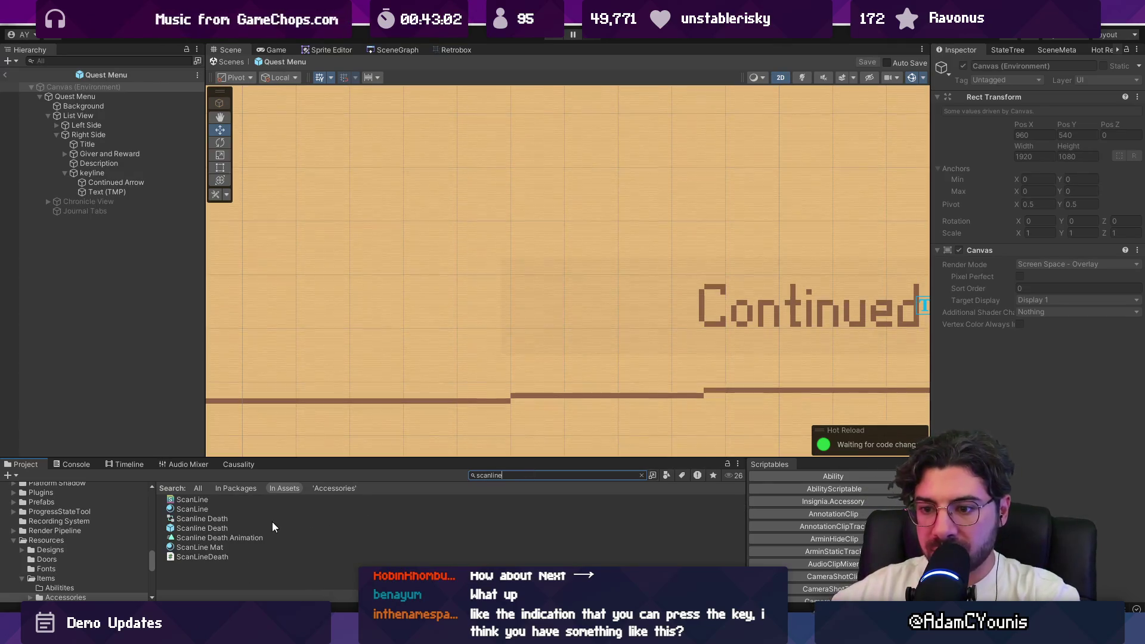
type("insignia")
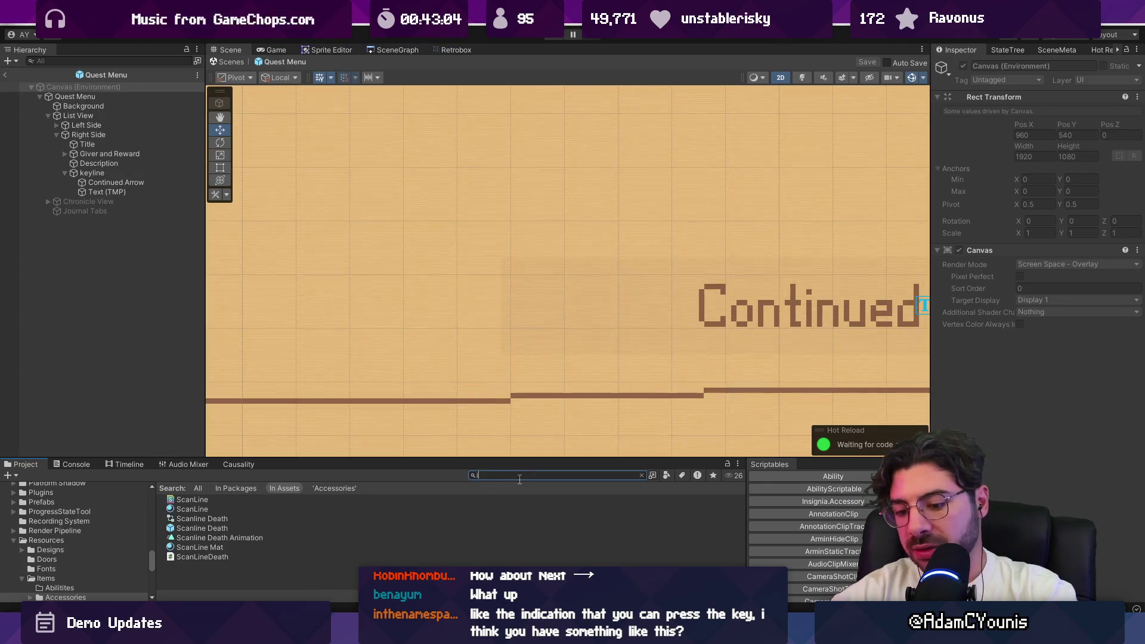
scroll(286, 525, "up", 3)
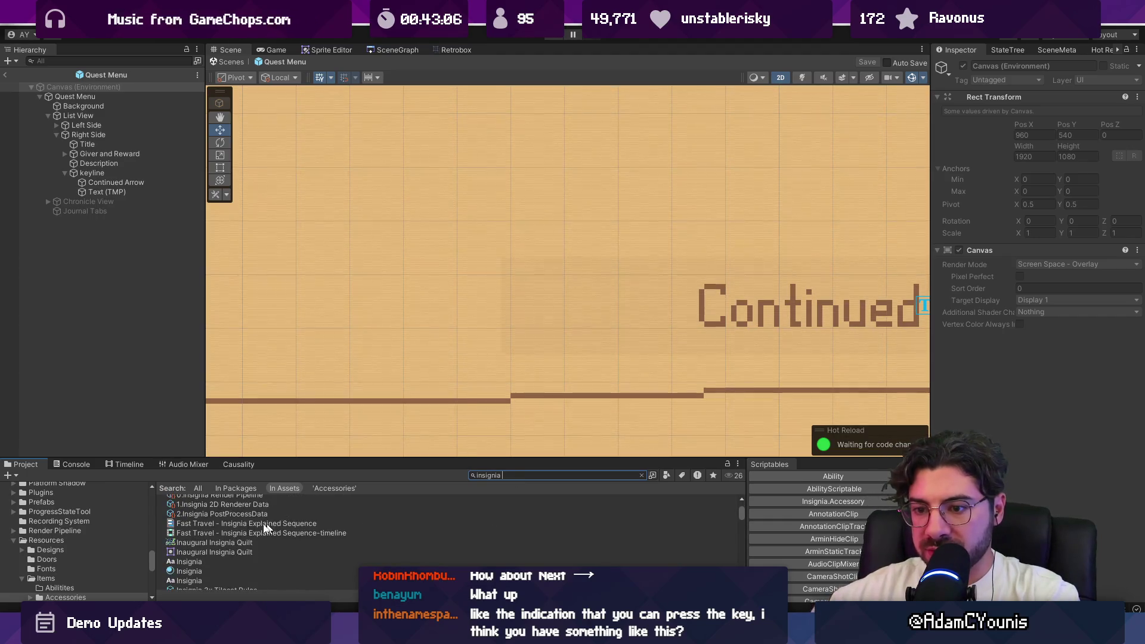
left_click(219, 567)
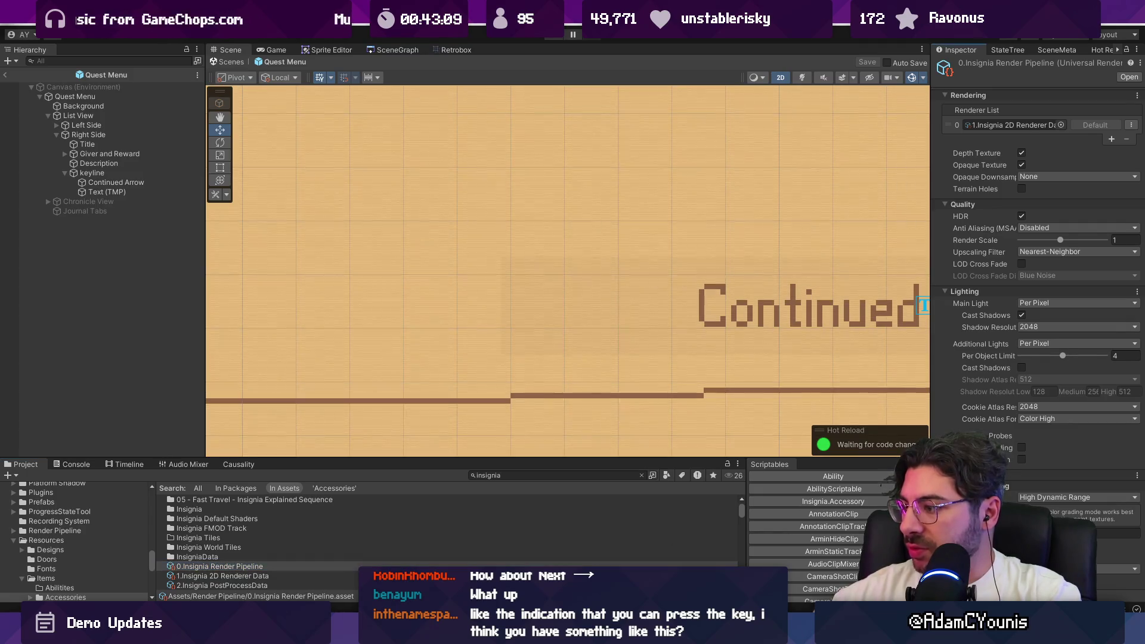
left_click(284, 577)
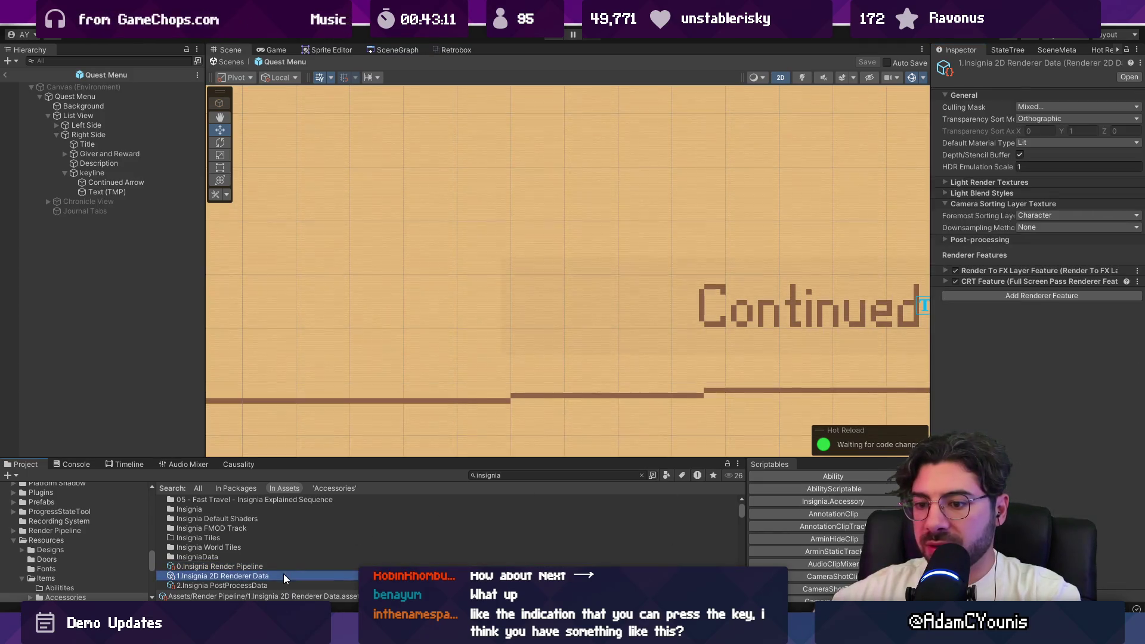
left_click(955, 271)
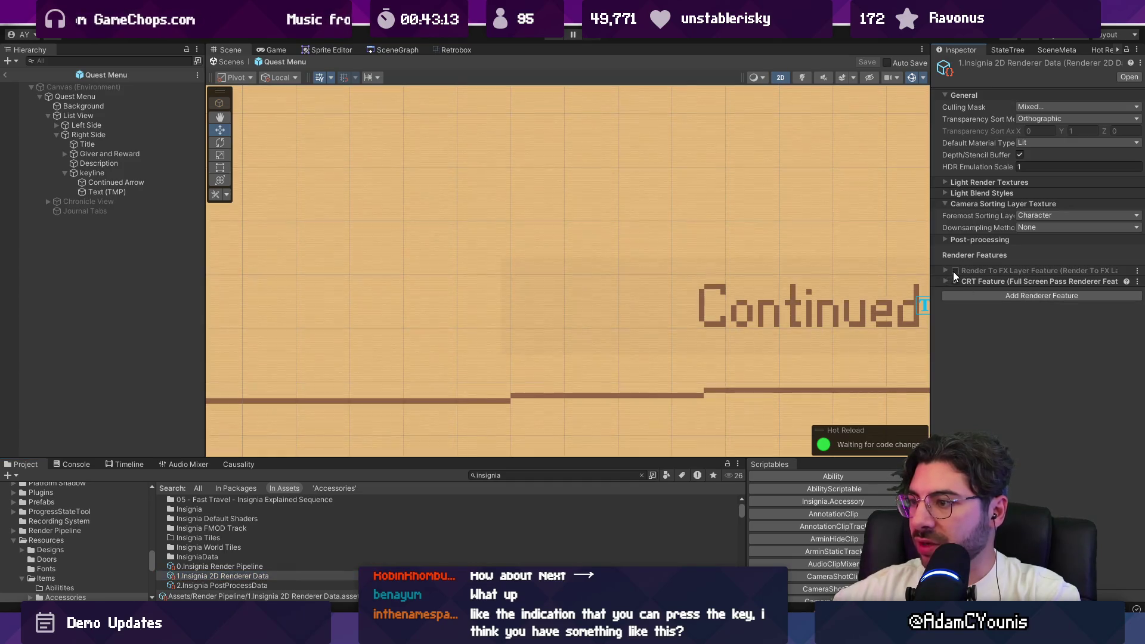
left_click(956, 282)
left_click(956, 272)
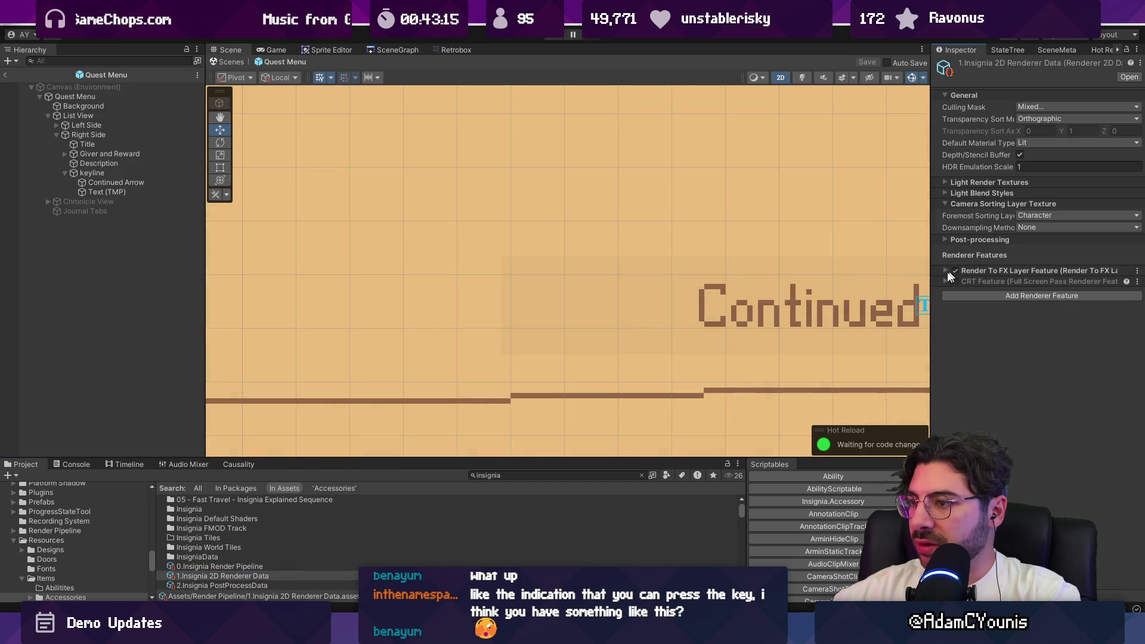
Give keyline's Image the eyedropped page colour and save the quest menu prefab
left_click(673, 309)
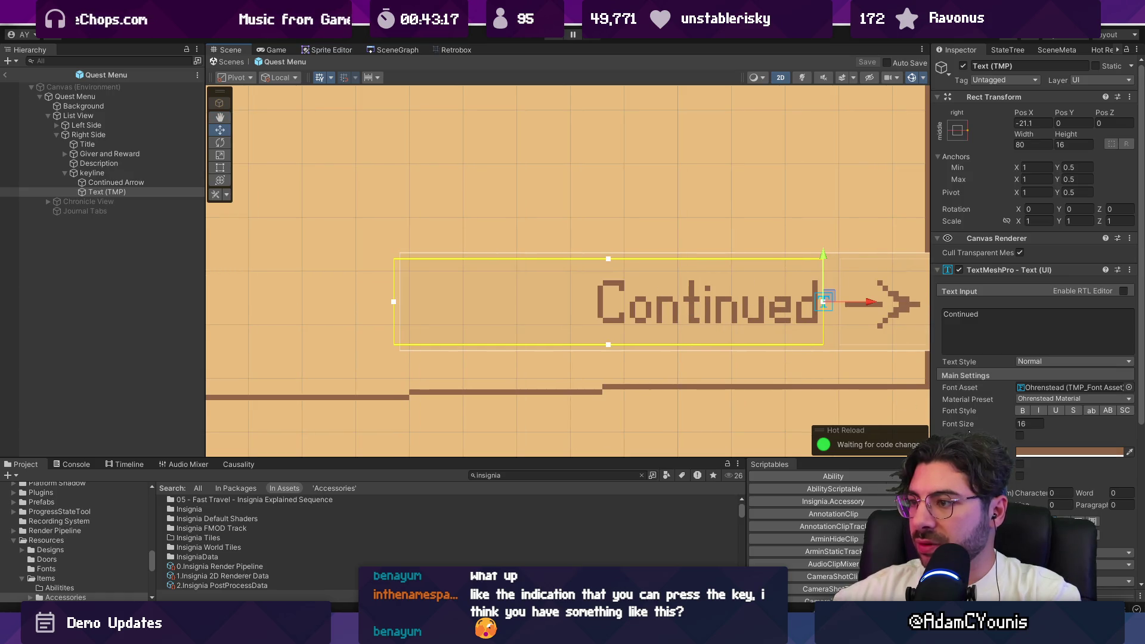
left_click(131, 175)
left_click(1017, 297)
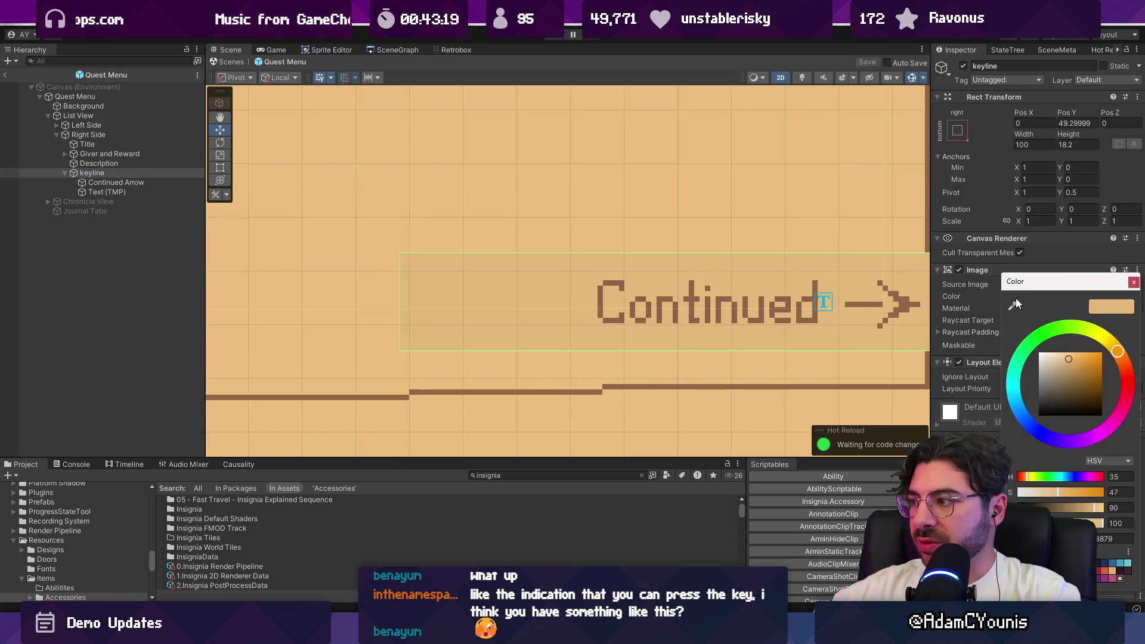
left_click(1013, 305)
left_click(579, 229)
scroll(582, 266, "down", 2)
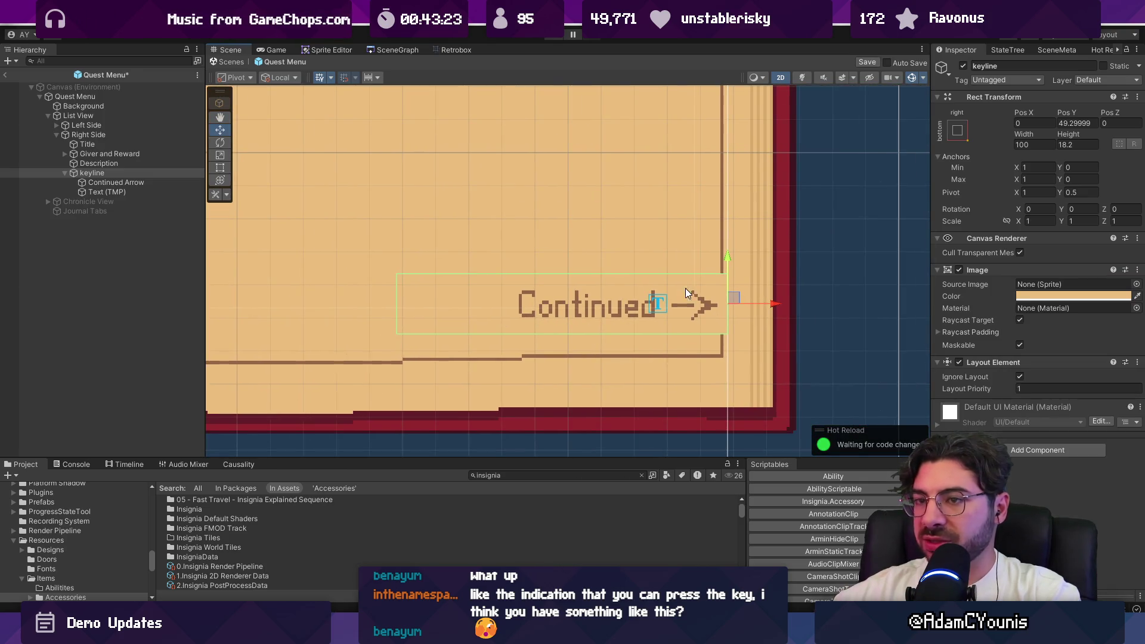
key("ctrl+s")
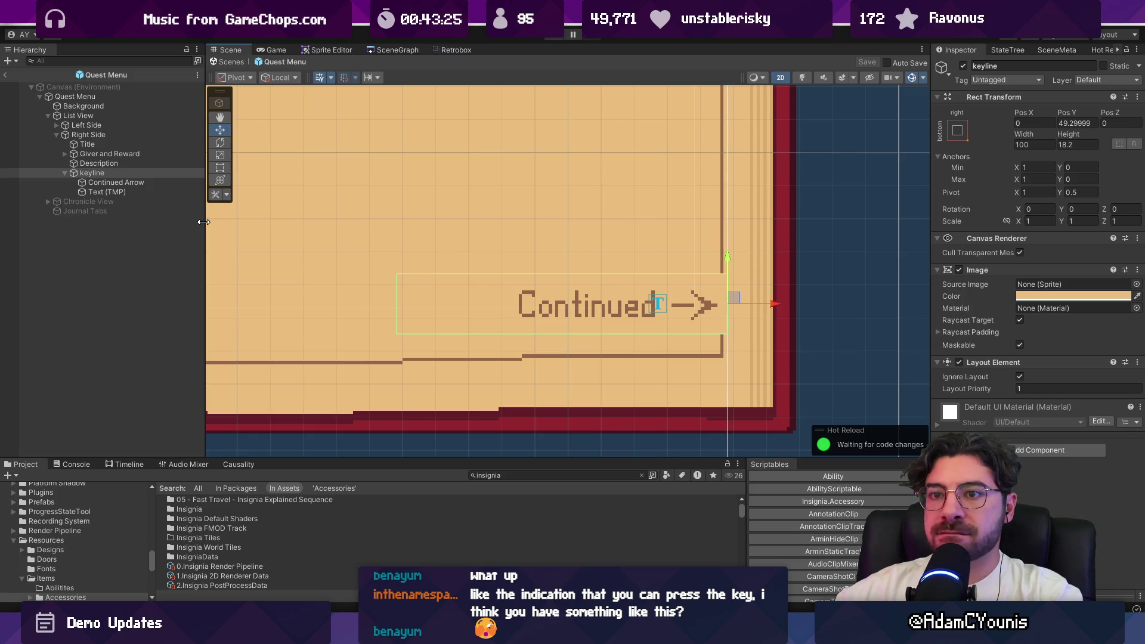
Disable the CRT Feature in the 2D renderer data, return to the main scene, and play
left_click(264, 576)
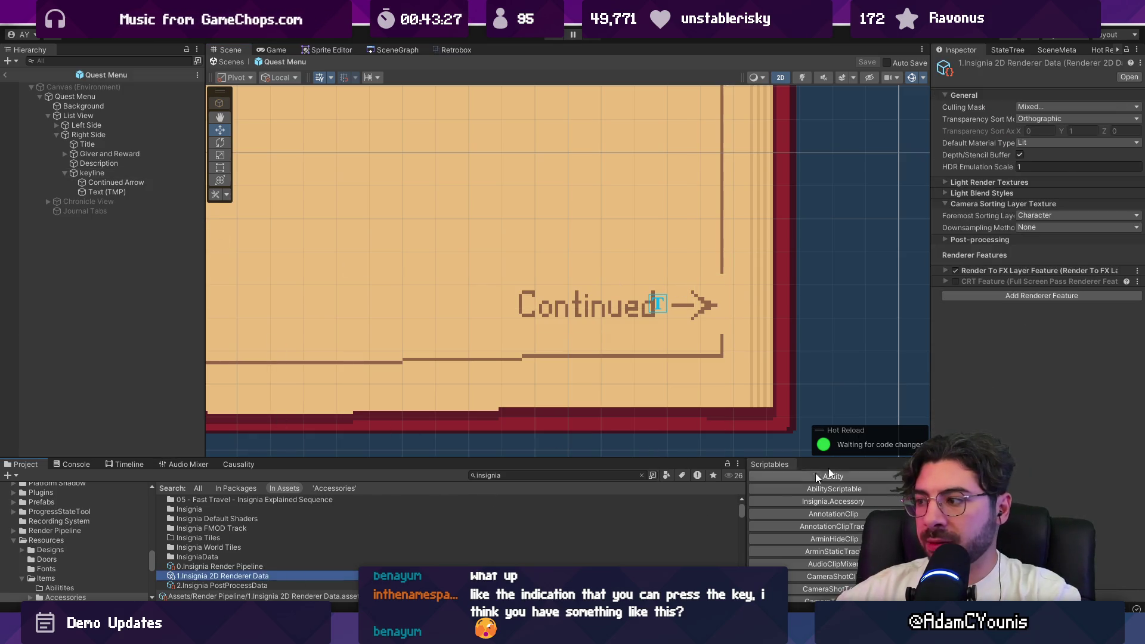
left_click(953, 281)
left_click(957, 281)
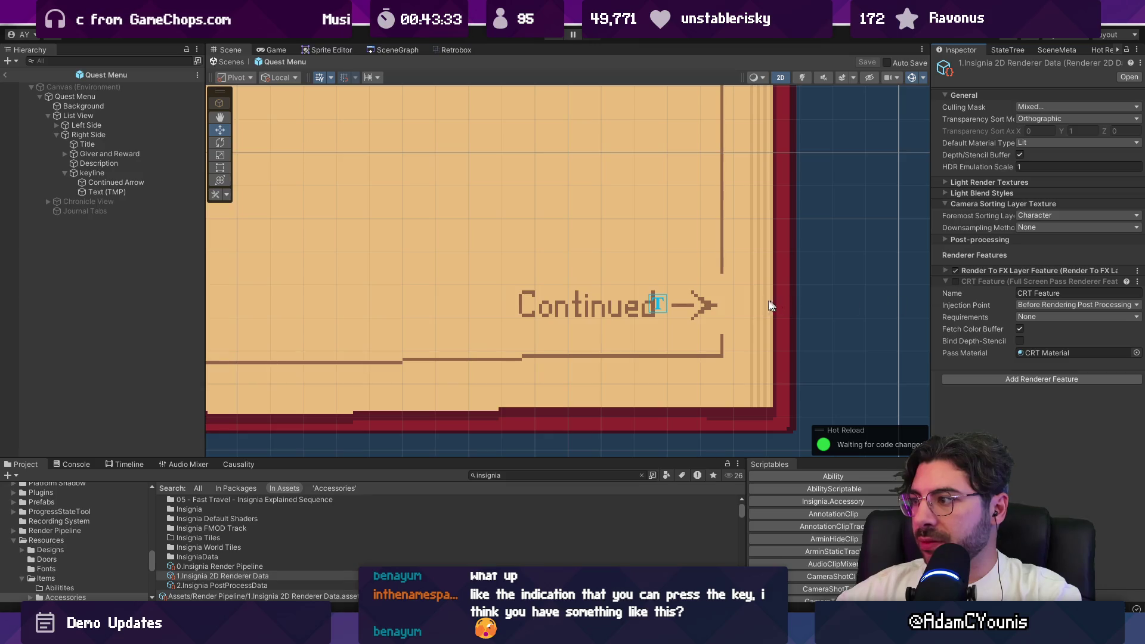
scroll(762, 366, "down", 2)
scroll(762, 366, "down", 5)
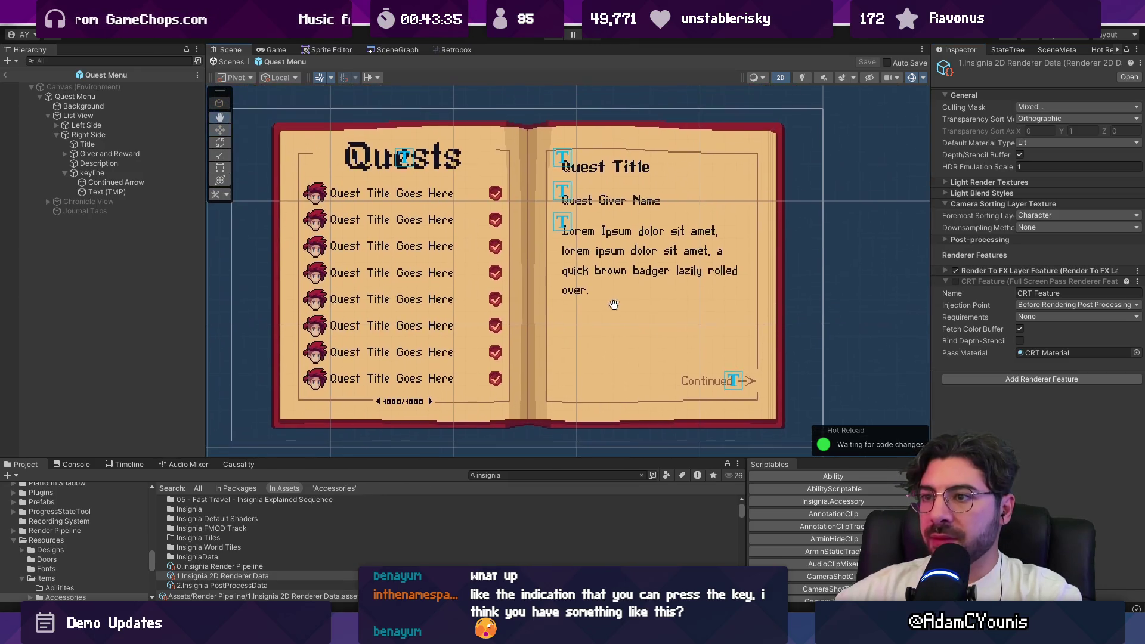
left_click(233, 61)
left_click(554, 36)
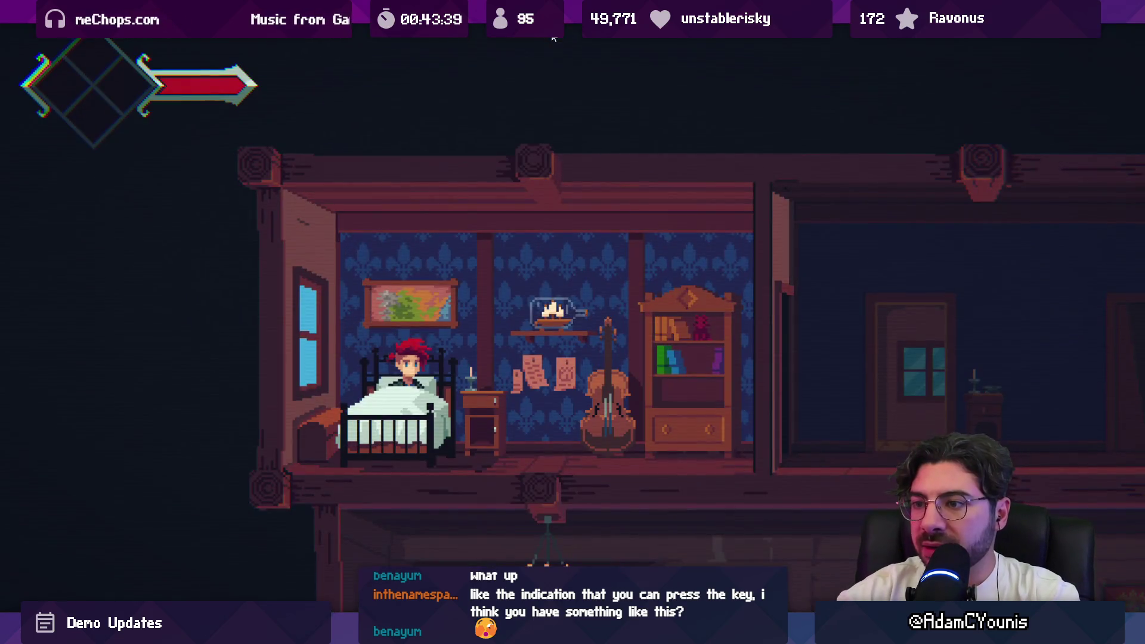
Open the in-game journal, browse its pages, close it, and stop play mode
key("c")
key("Up")
key("Right")
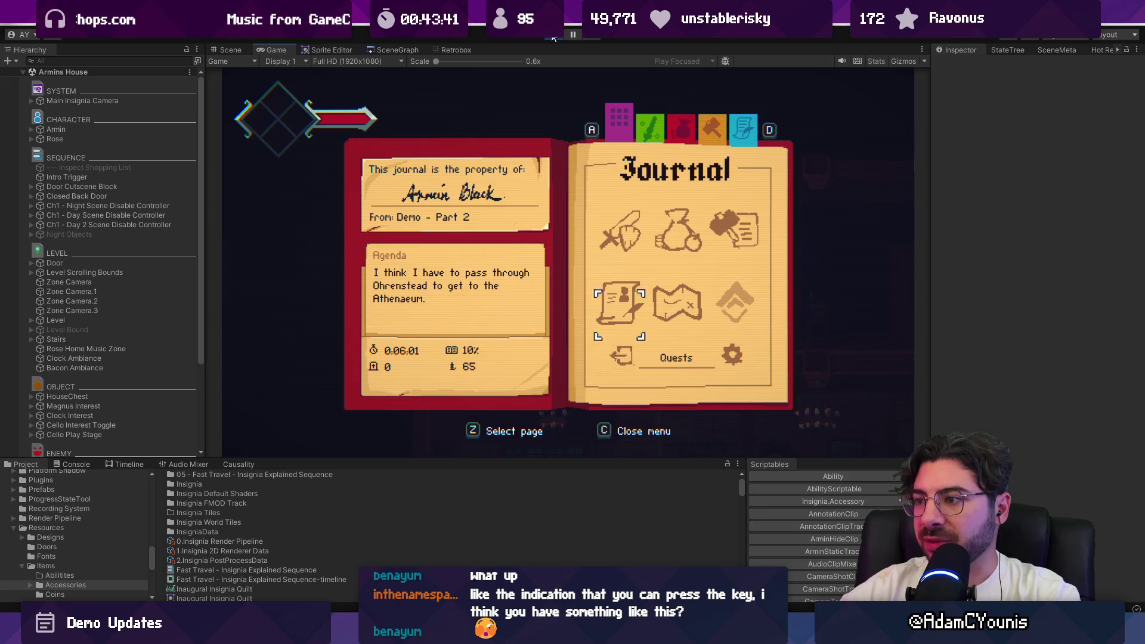
key("c")
left_click(553, 36)
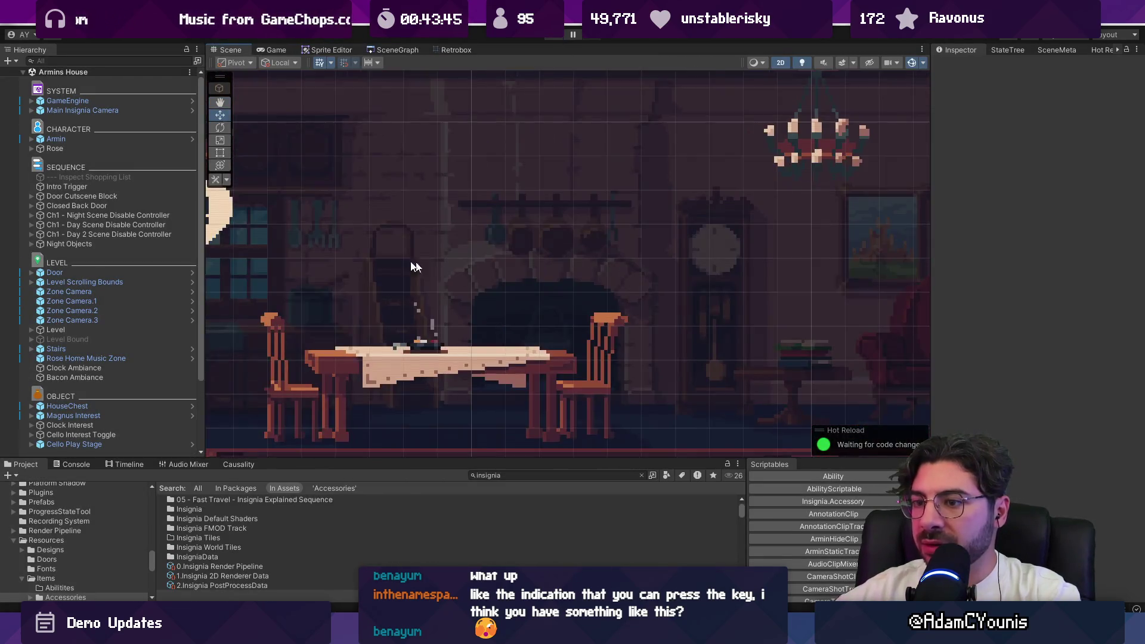
Inspect the 2D renderer data and render pipeline assets in the Project panel
scroll(584, 256, "up", 3)
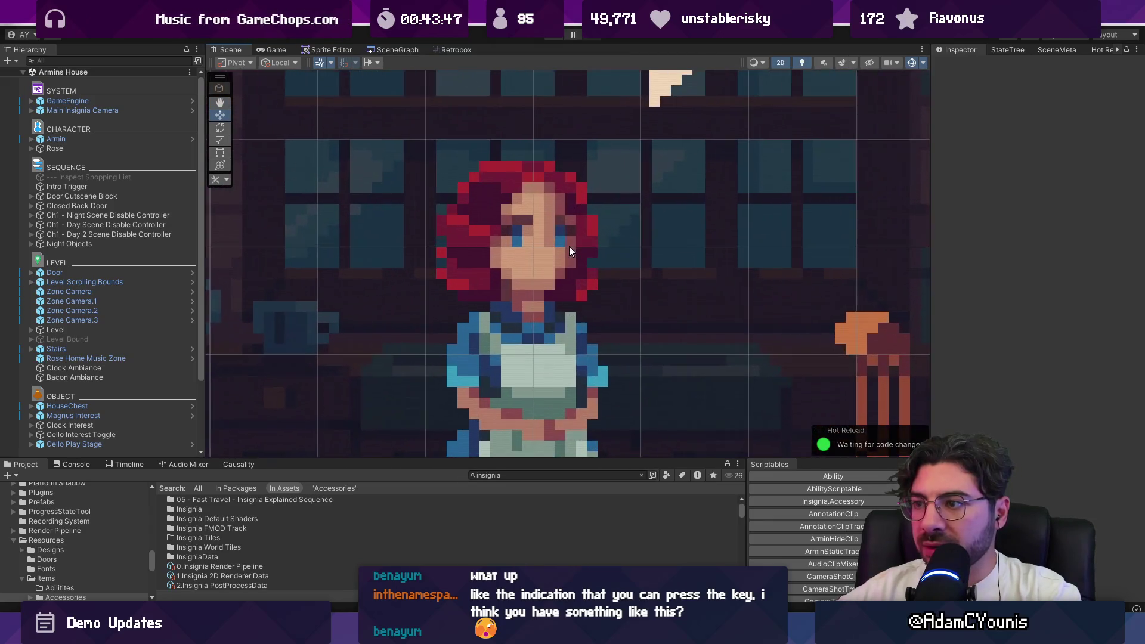
scroll(568, 246, "down", 4)
scroll(559, 245, "down", 2)
left_click(250, 576)
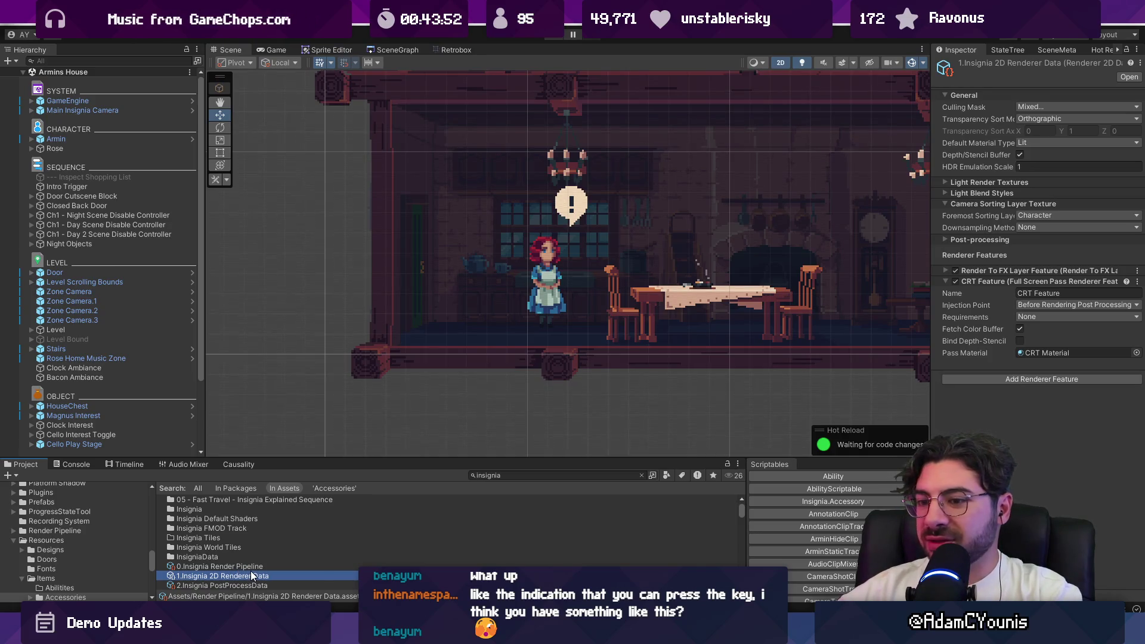
left_click(253, 570)
scroll(258, 585, "down", 1)
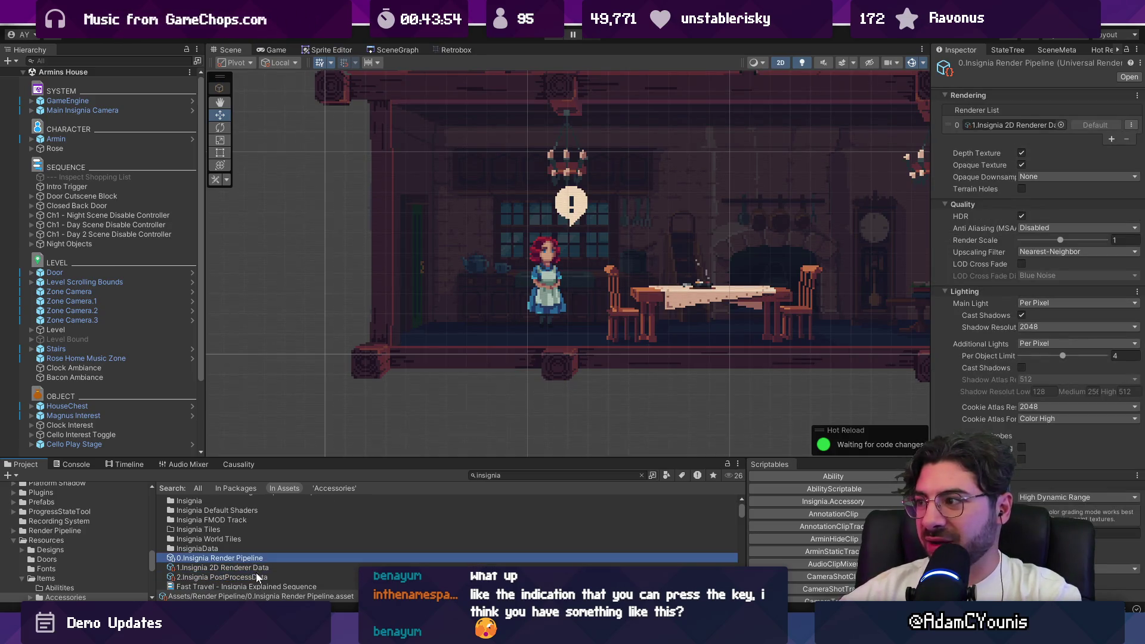
left_click(259, 568)
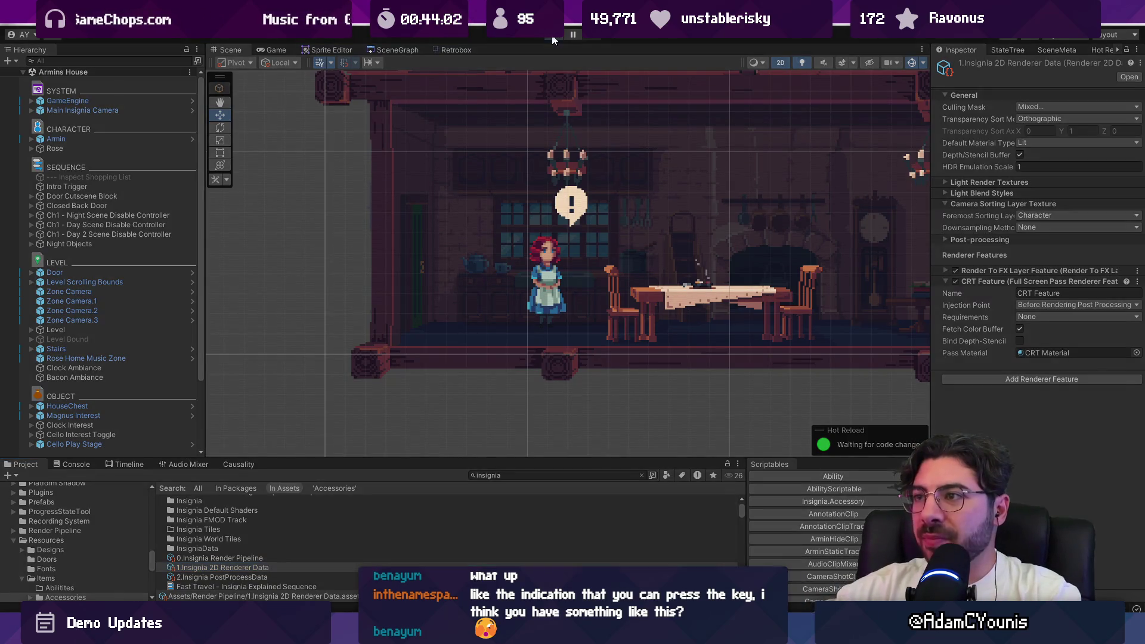
Open the journal's Quests page in-game and move to No Dogs Allowed
key("c")
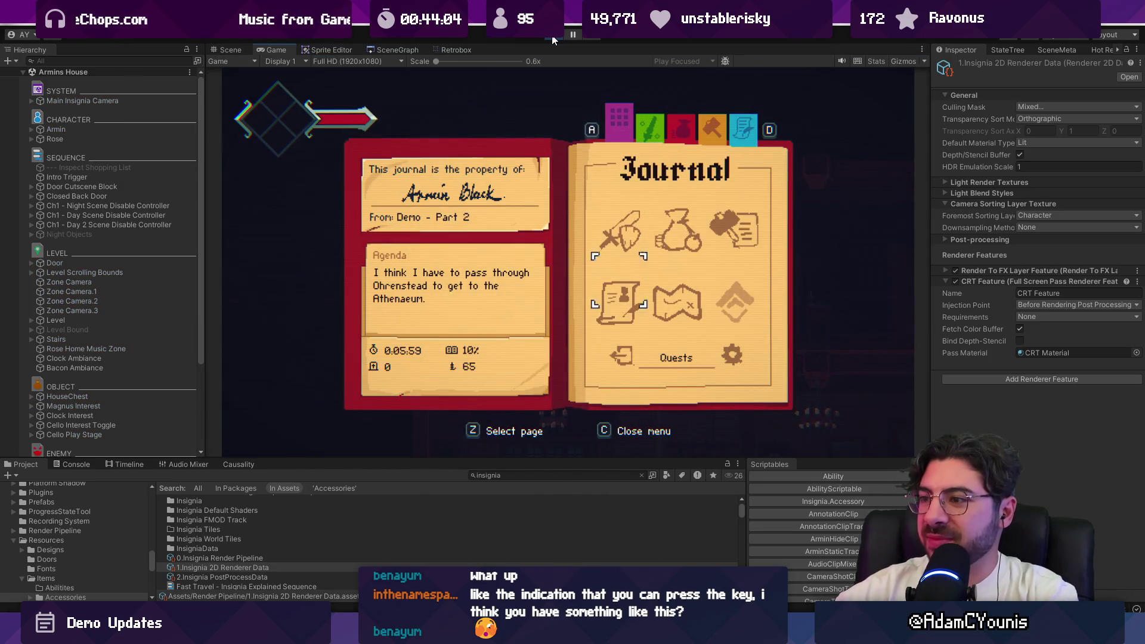
key("z")
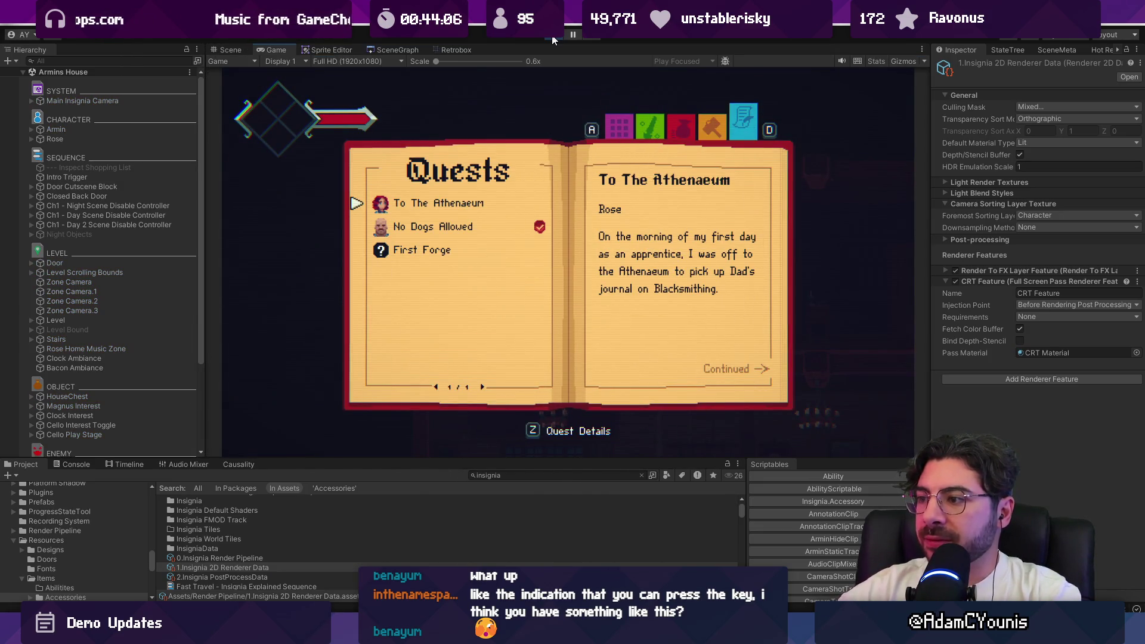
key("w")
key("w")
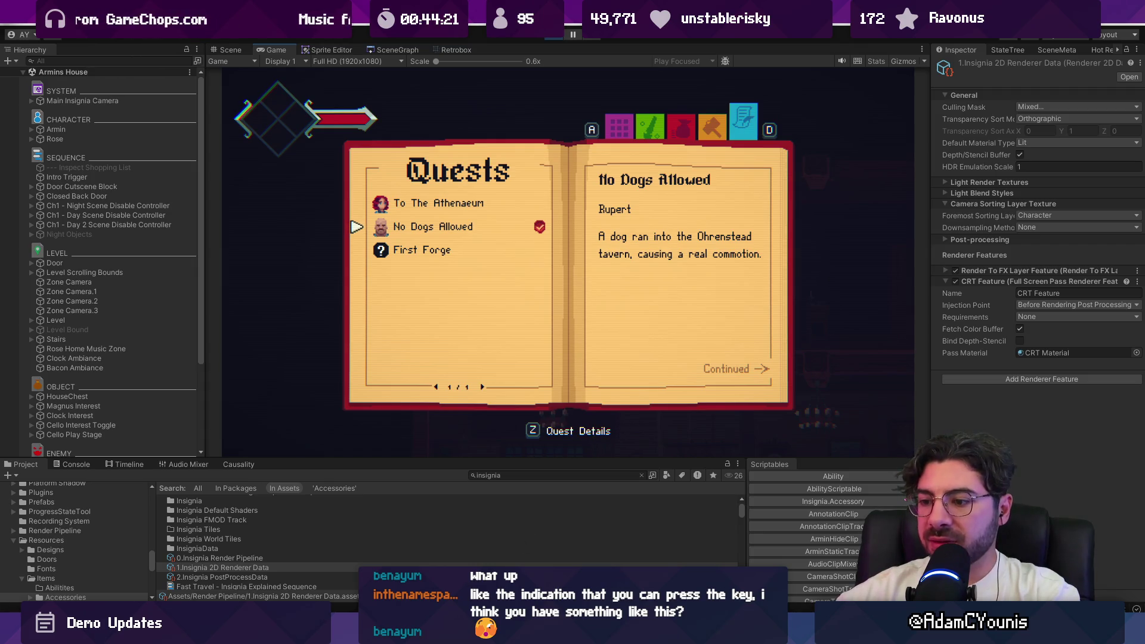
Switch to VS Code and open QuestMenu.cs with the quick file opener
key("alt+Tab")
left_click(478, 420)
key("ctrl+p")
key("Escape")
key("ctrl+Tab")
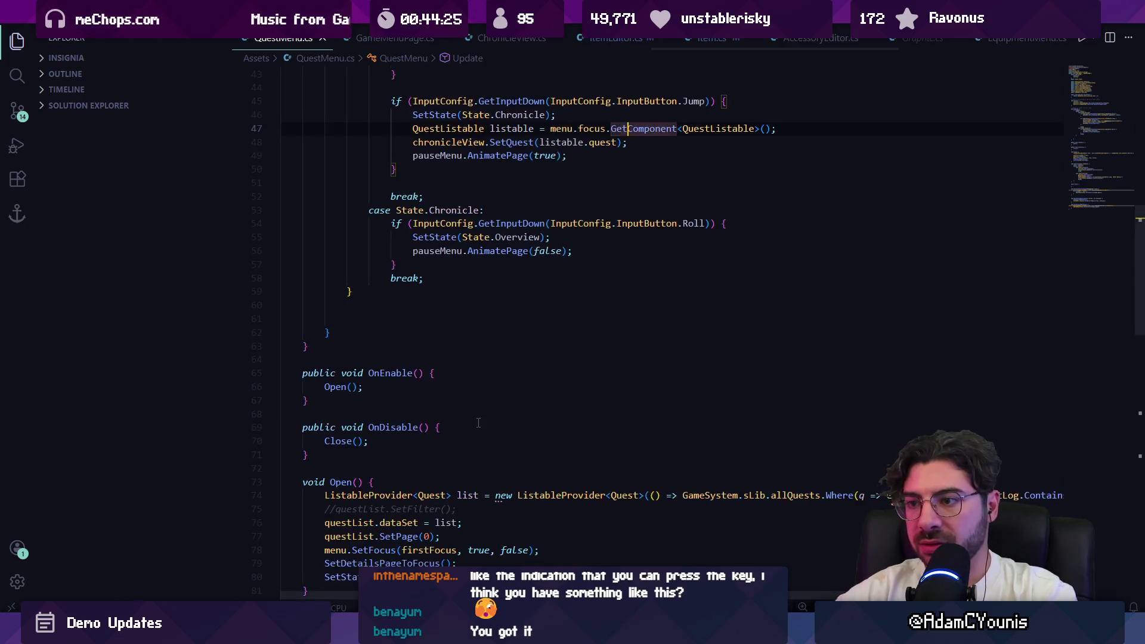
Search QuestMenu.cs for the prompt row code
key("ctrl+f")
type("Cont")
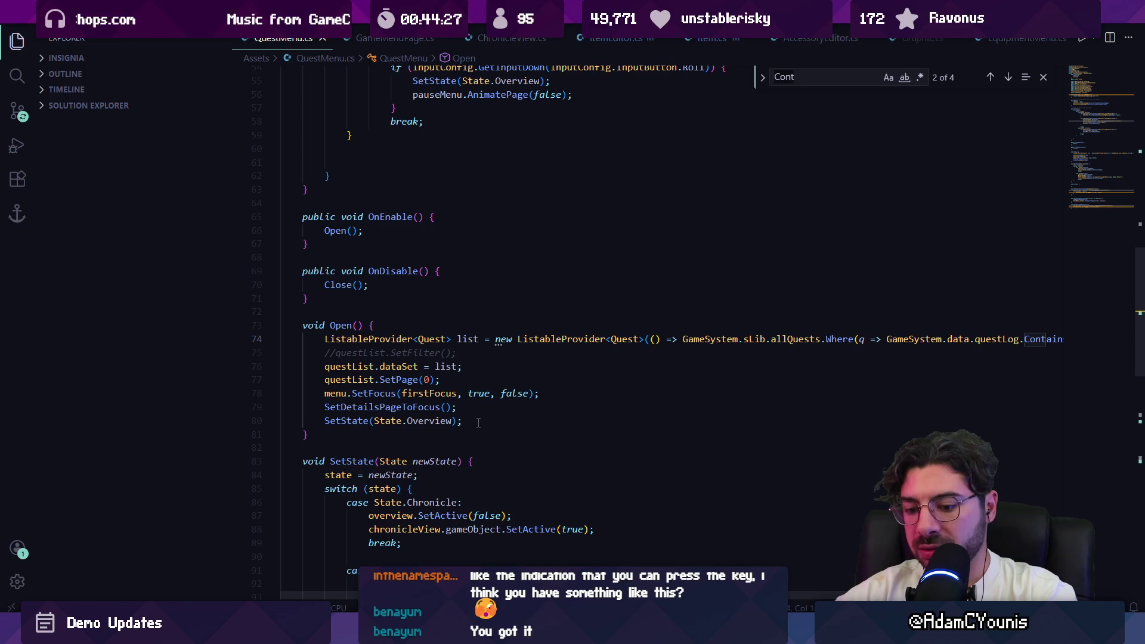
key("BackSpace")
key("BackSpace")
key("BackSpace")
type("chreonis")
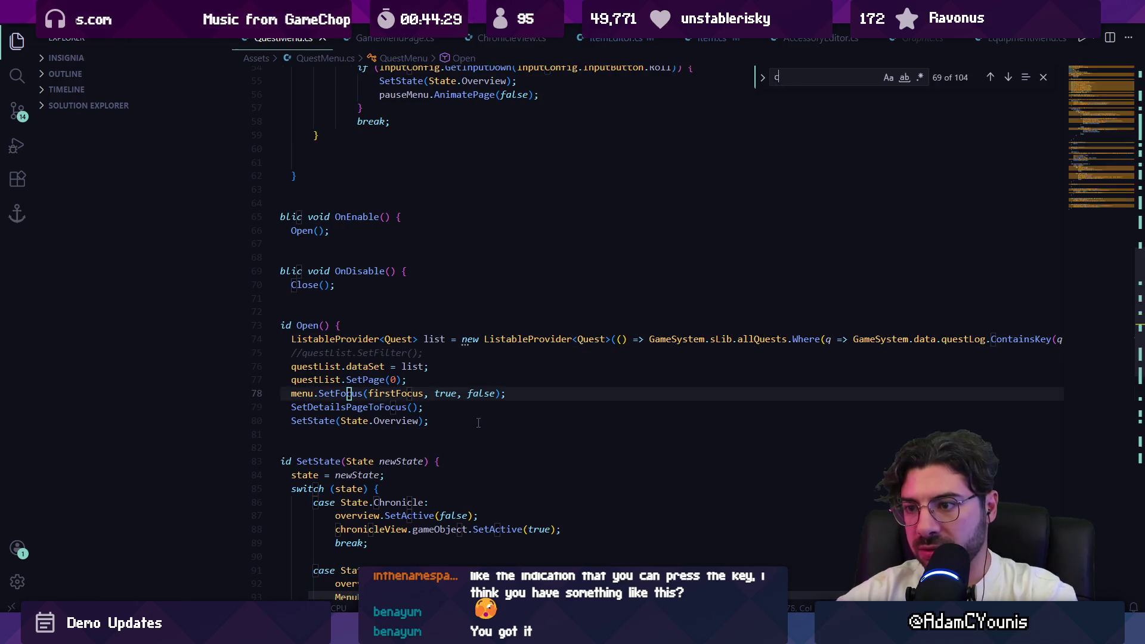
key("ctrl+BackSpace")
type("Chr")
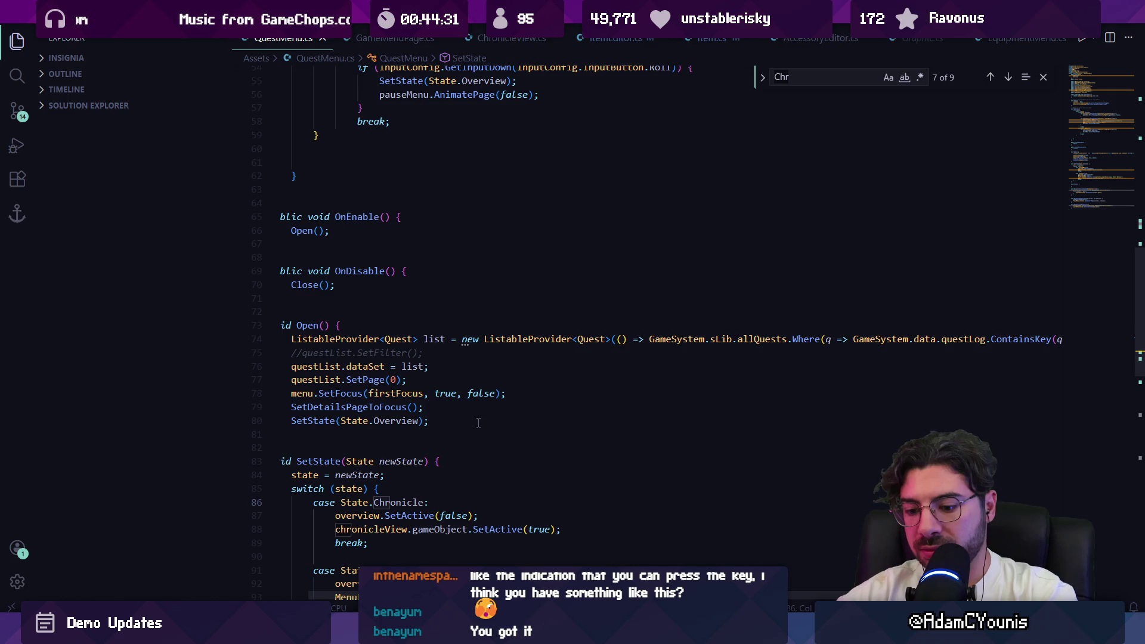
key("BackSpace")
key("BackSpace")
key("BackSpace")
type("prompt")
key("Escape")
Replace the "Quest Details" prompt string with "Continue Reading", save, and return to Unity
key("Down")
key("Down")
key("Down")
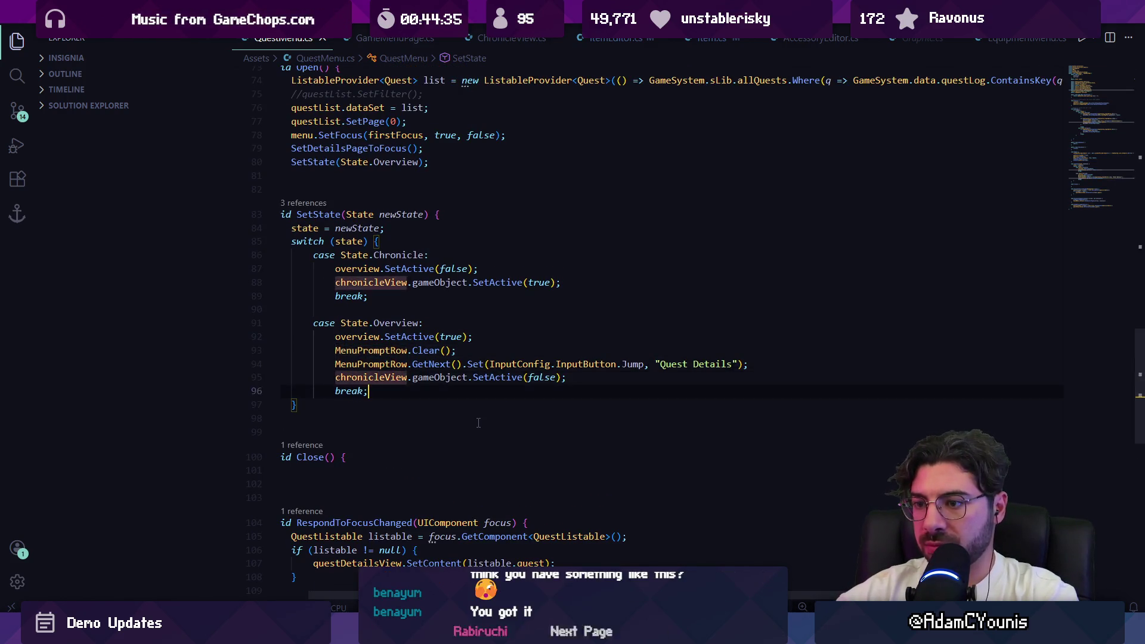
key("Up")
key("Up")
key("End")
key("Left")
key("Left")
key("Left")
key("ctrl+shift+Left")
key("ctrl+shift+Left")
type("Continue Reading")
key("ctrl+s")
key("alt+Tab")
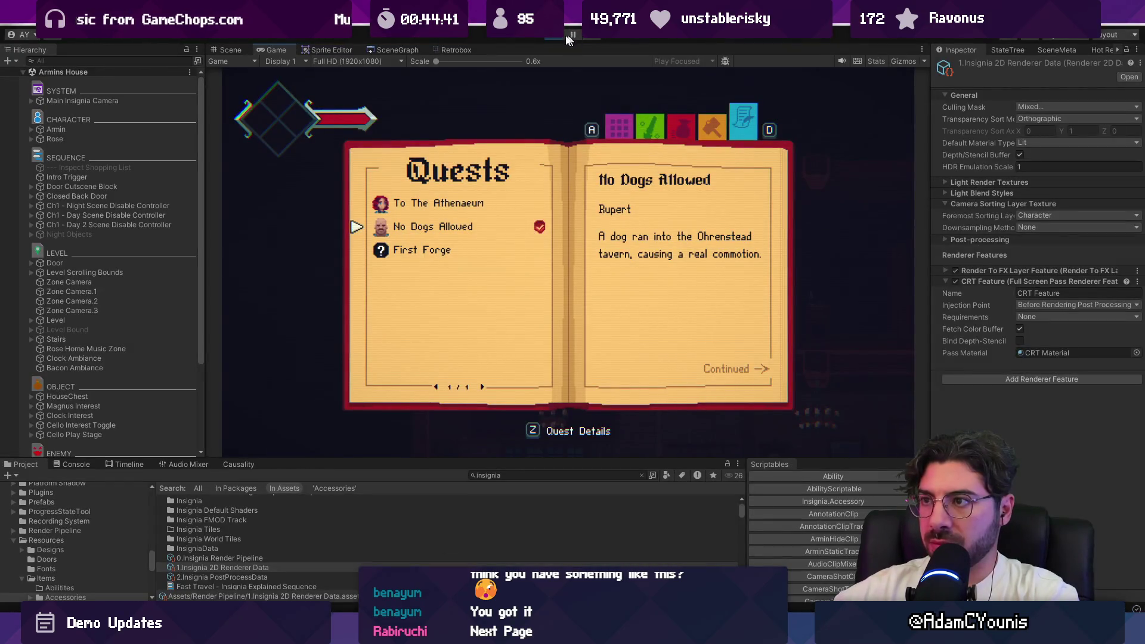
Reload the Quests page, browse First Forge, To The Athenaeum and No Dogs Allowed, then stop play
key("x")
key("z")
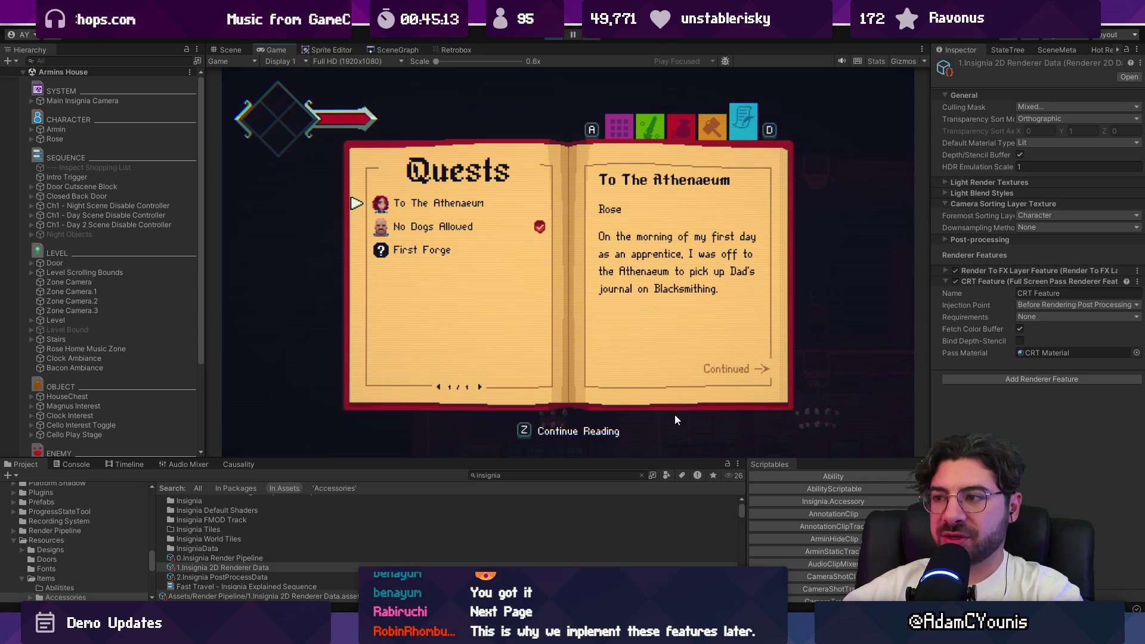
key("Up")
key("Down")
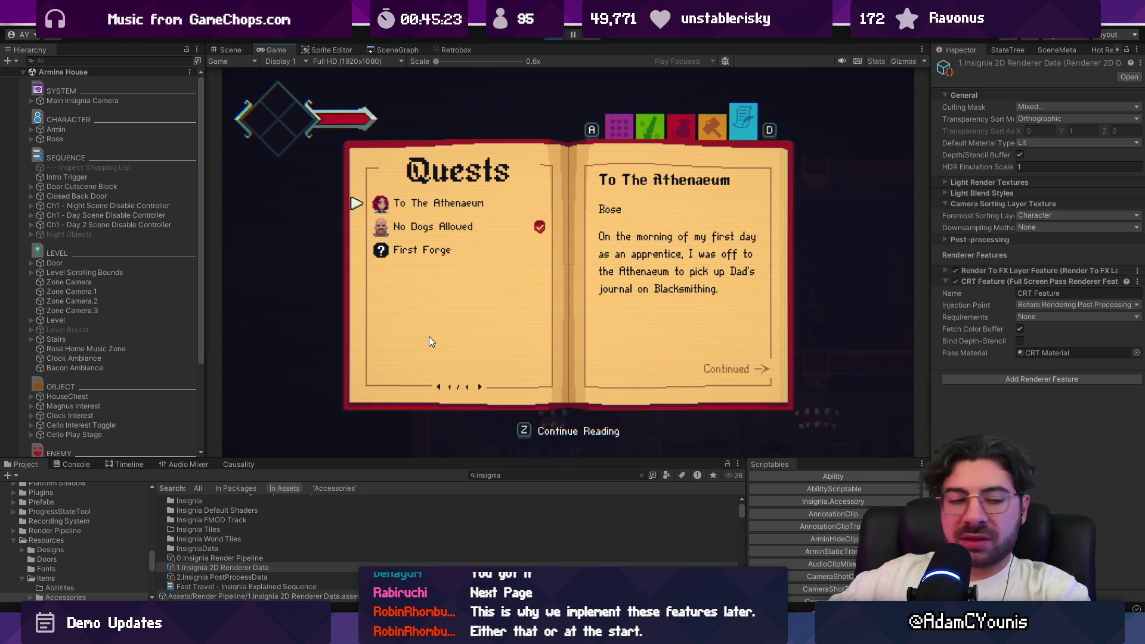
key("Down")
key("Up")
key("z")
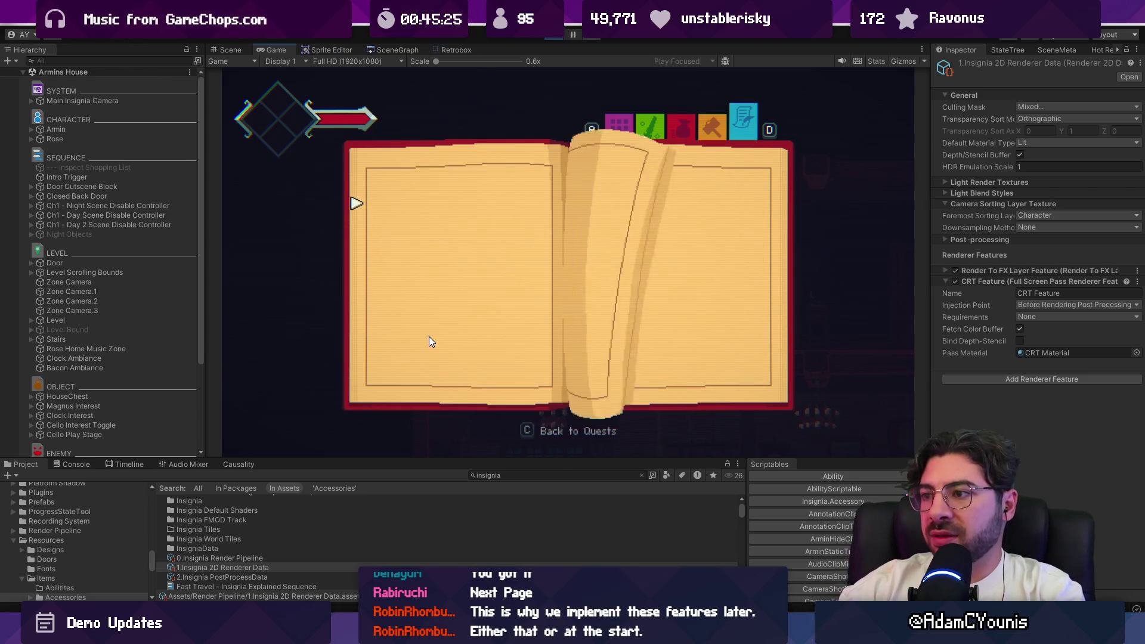
key("x")
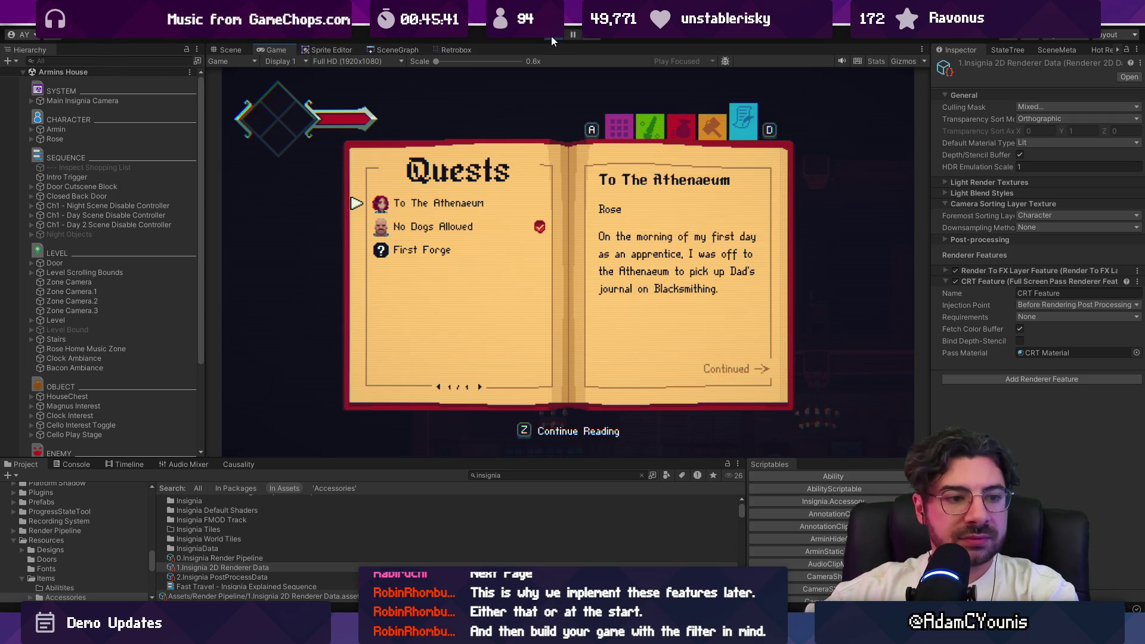
left_click(551, 36)
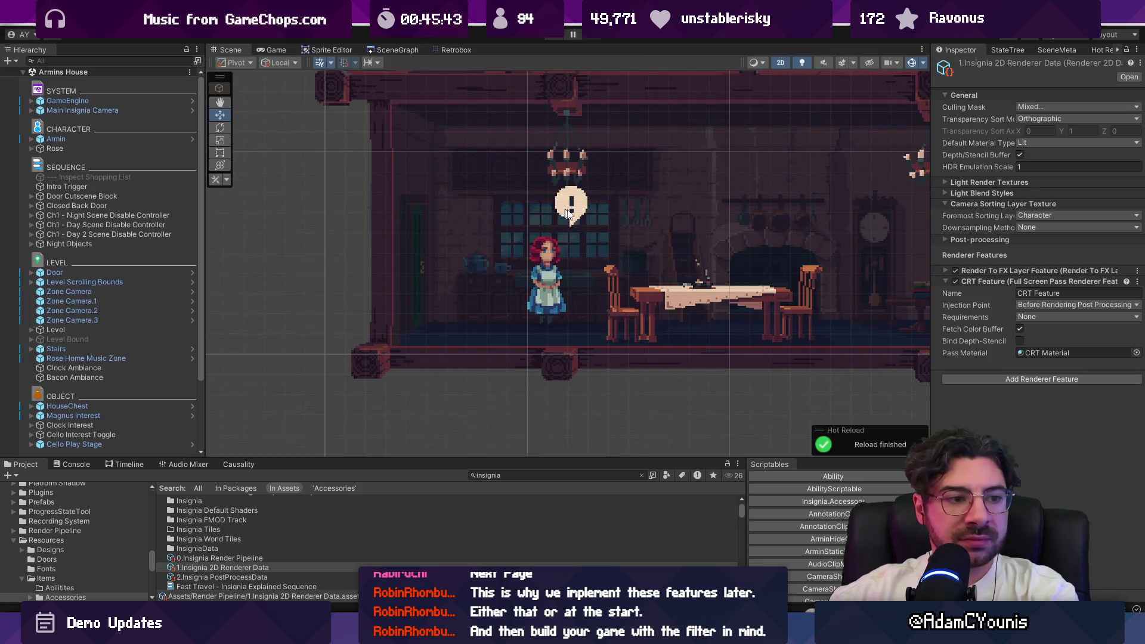
Open the Quest Menu prefab from a Project search and select the Continued label
left_click(517, 477)
type("quest menu")
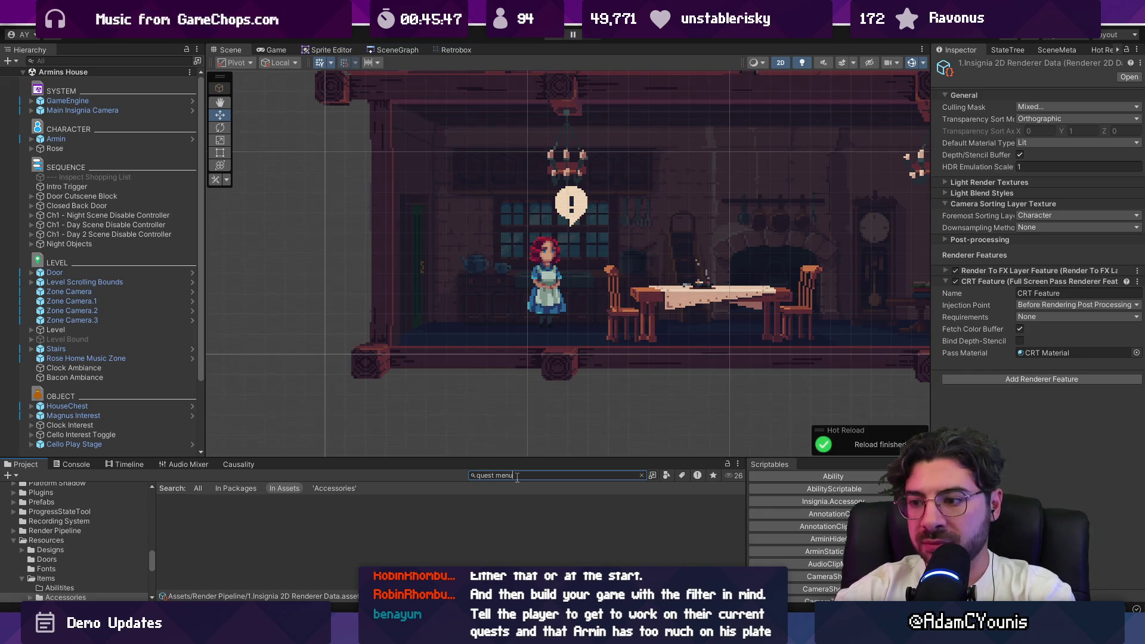
key("Down")
key("Down")
key("Down")
key("Return")
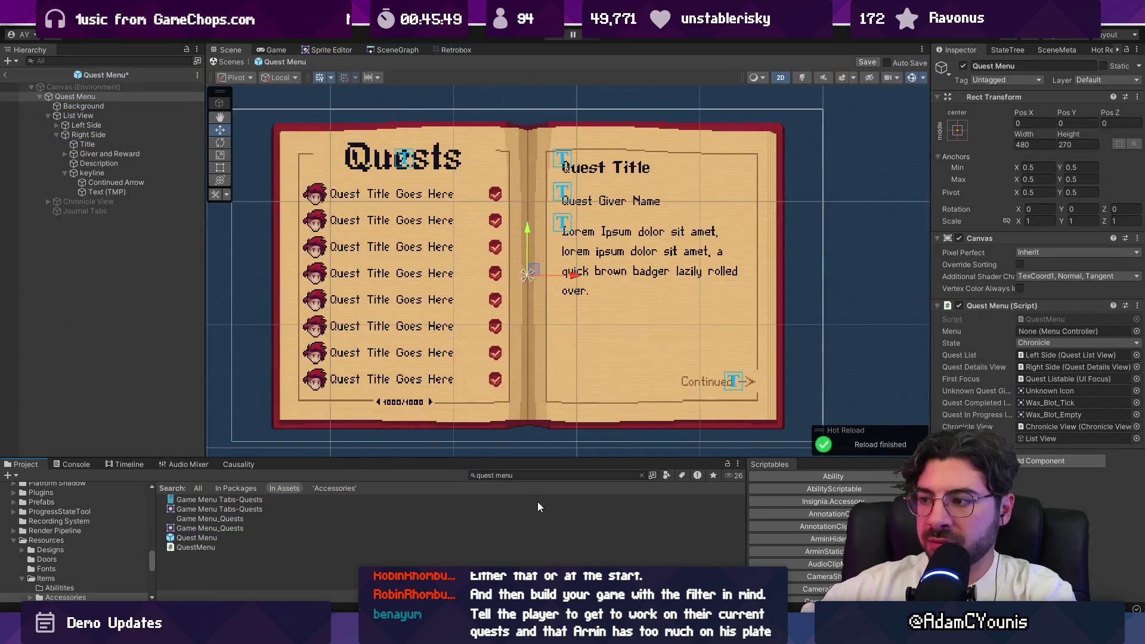
scroll(604, 352, "up", 2)
left_click(604, 352)
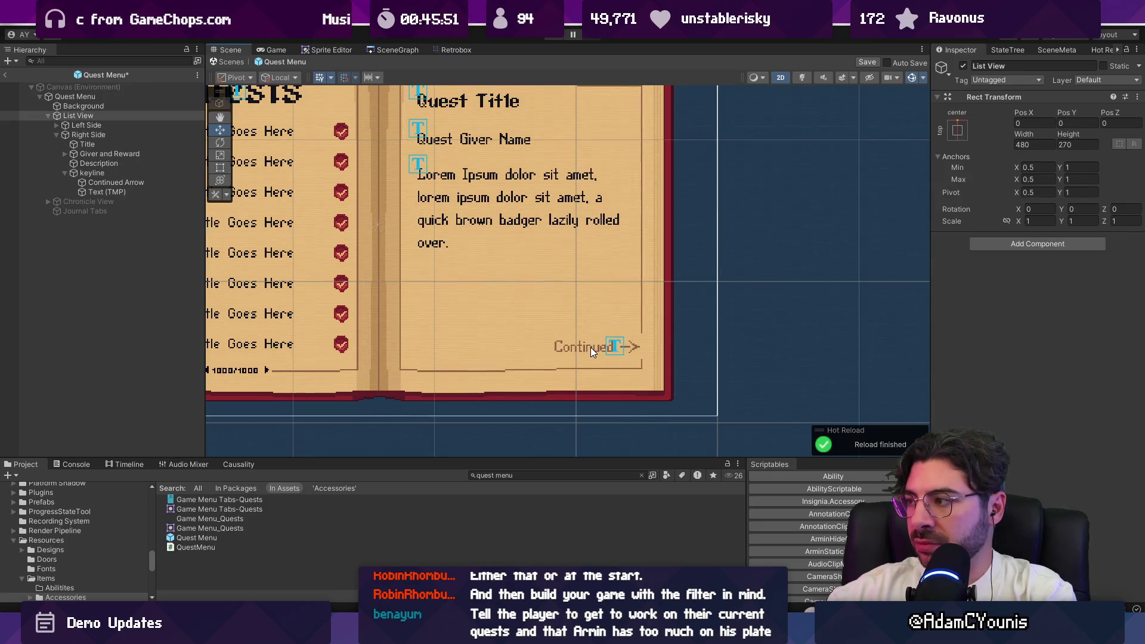
left_click(590, 347)
Change the label's text from "Continued" to "Continue Reading"
left_click(985, 315)
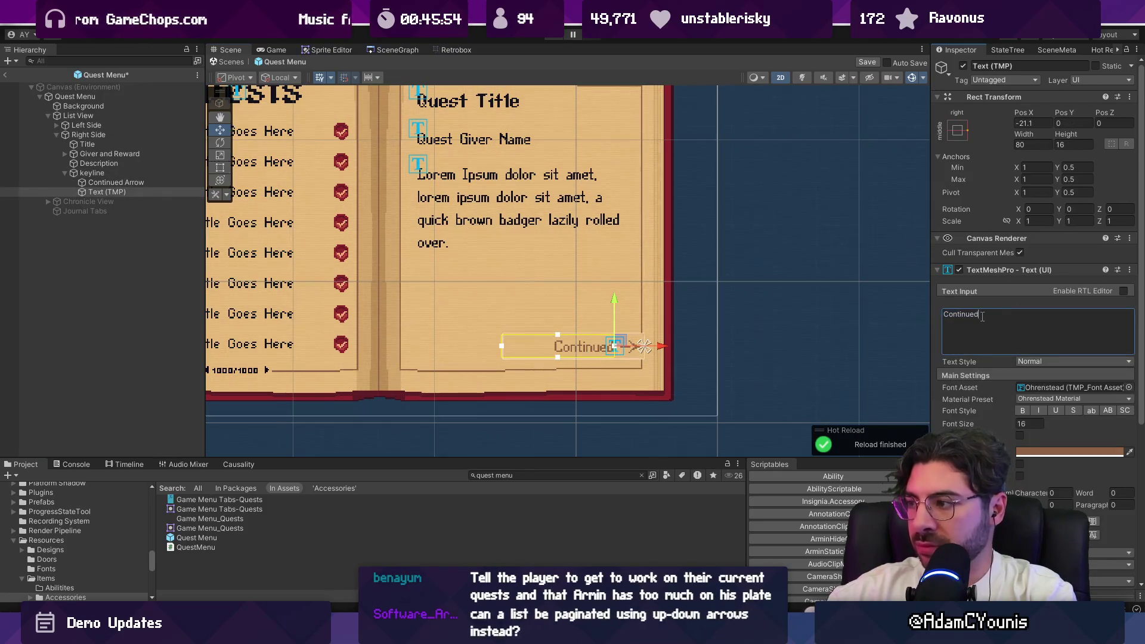
key("BackSpace")
type("\\ Rea")
key("BackSpace")
key("BackSpace")
key("BackSpace")
type("Reading")
scroll(600, 342, "up", 5)
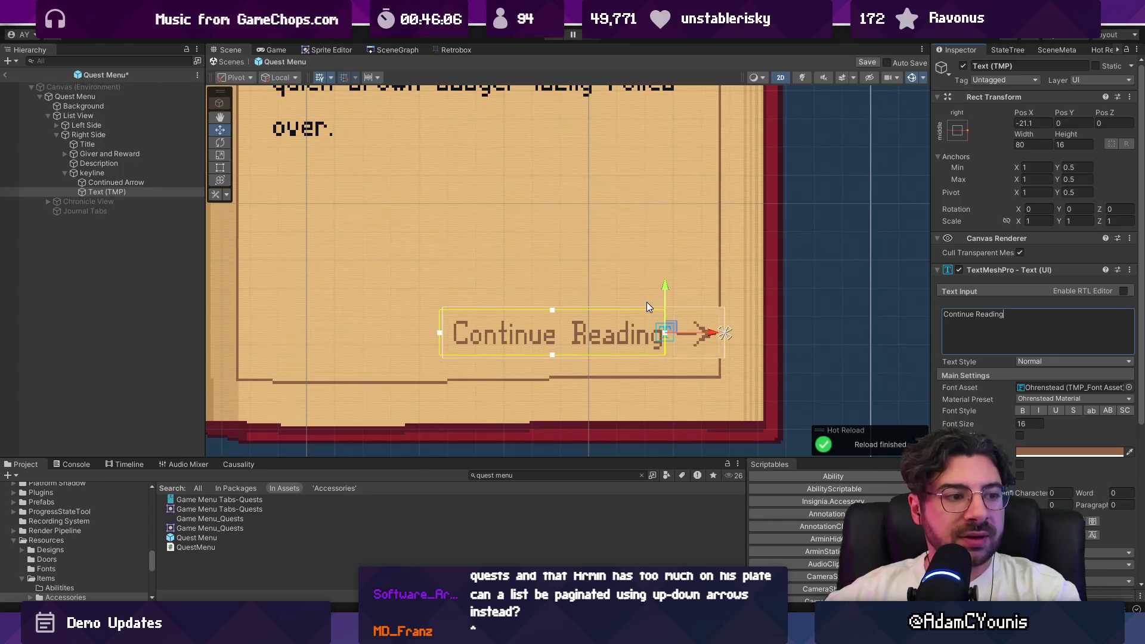
scroll(607, 338, "down", 2)
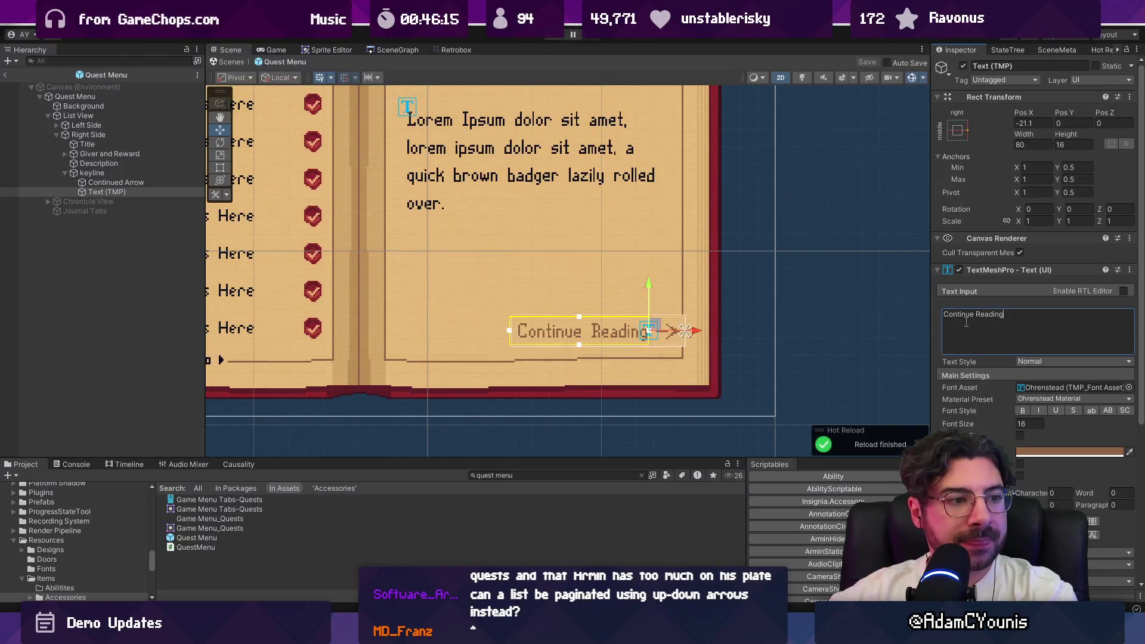
scroll(823, 316, "down", 2)
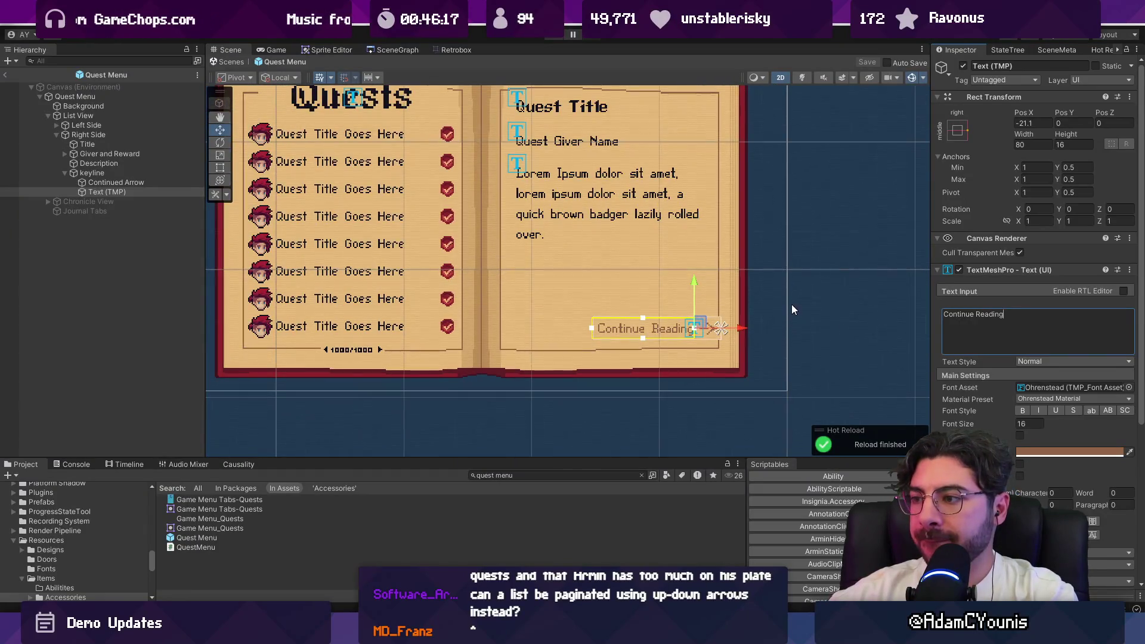
scroll(680, 322, "up", 5)
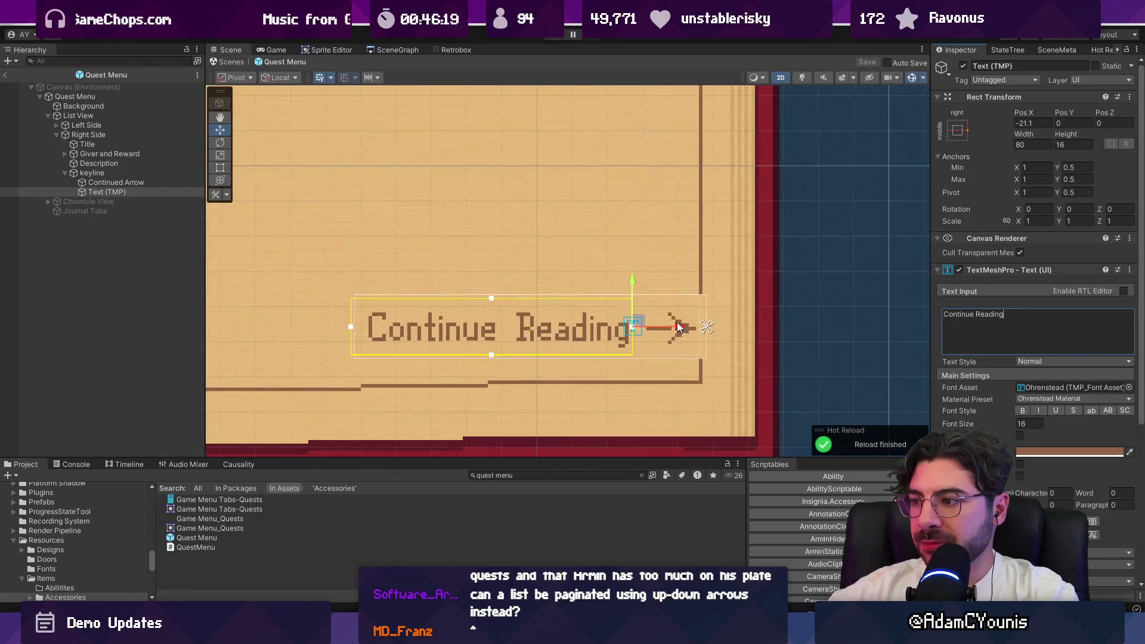
Select the Continued Arrow object and clear the old Project search
left_click(676, 319)
left_click(676, 323)
left_click(681, 329)
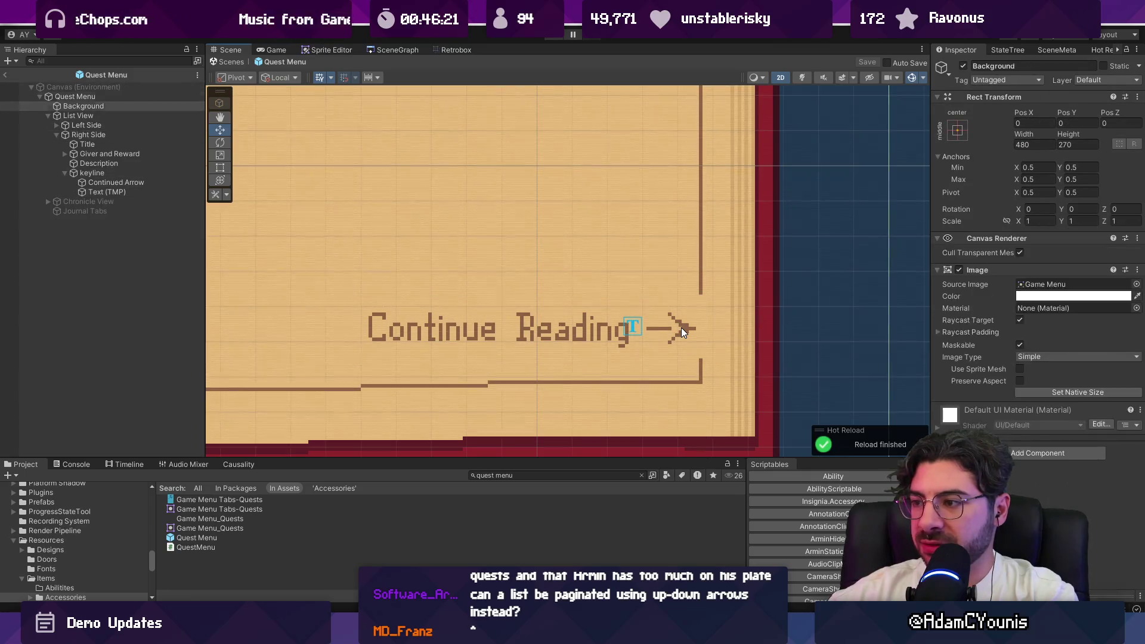
left_click(682, 328)
left_click(681, 330)
left_click(541, 476)
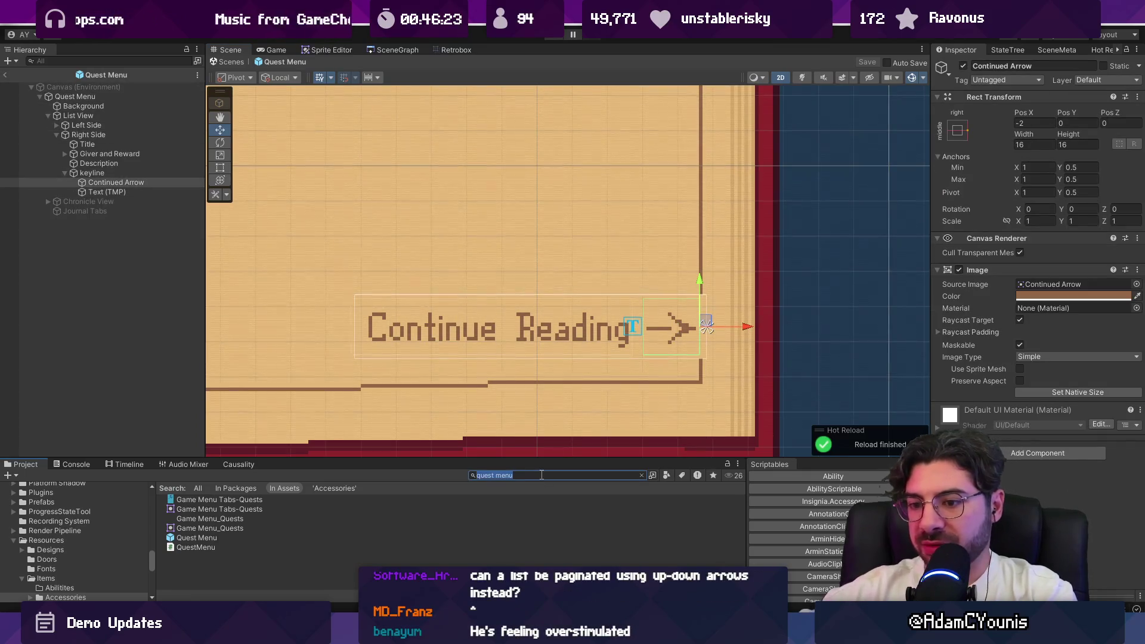
type("que")
key("BackSpace")
key("BackSpace")
key("BackSpace")
type("ui prompt")
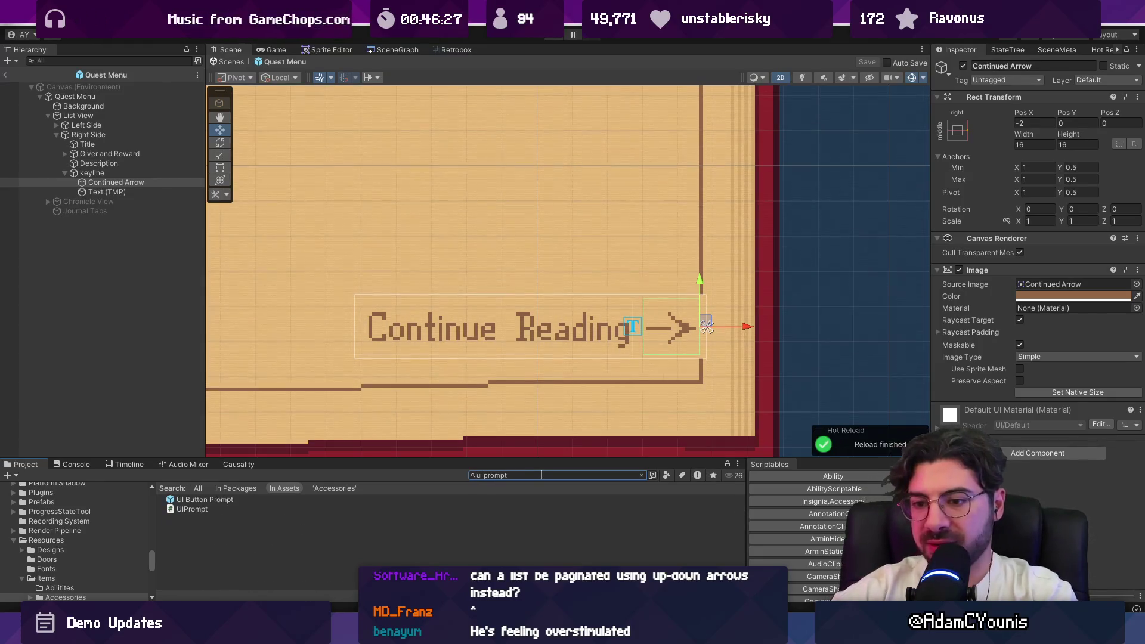
Add a UI Button Prompt under keyline and disable the Continued Arrow and Text (TMP)
mouse_move(289, 504)
left_mouse_down()
mouse_move(418, 358)
mouse_move(834, 263)
left_mouse_up()
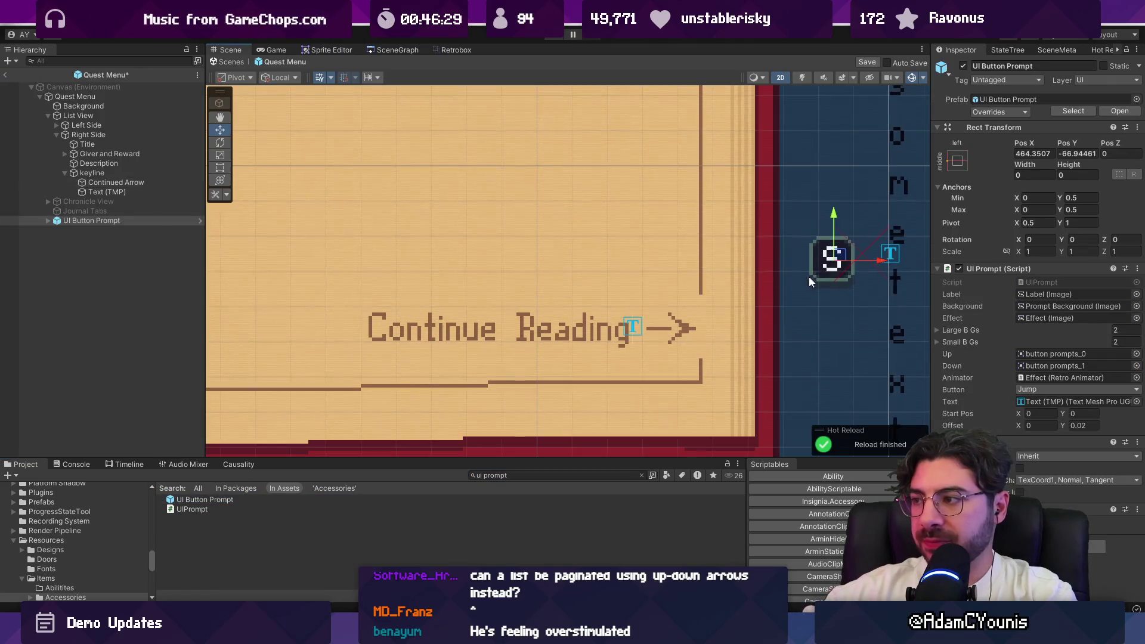
scroll(661, 296, "down", 3)
left_click_drag(125, 221, 155, 178)
left_click(127, 190)
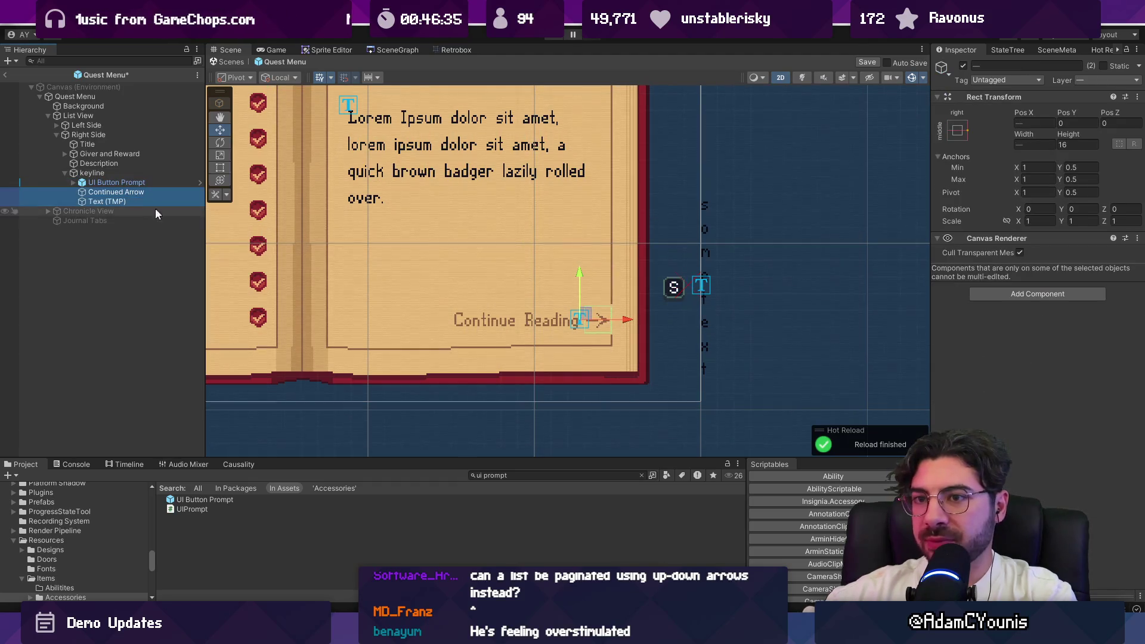
left_click(134, 183)
left_click(134, 192)
left_click(136, 201, "shift")
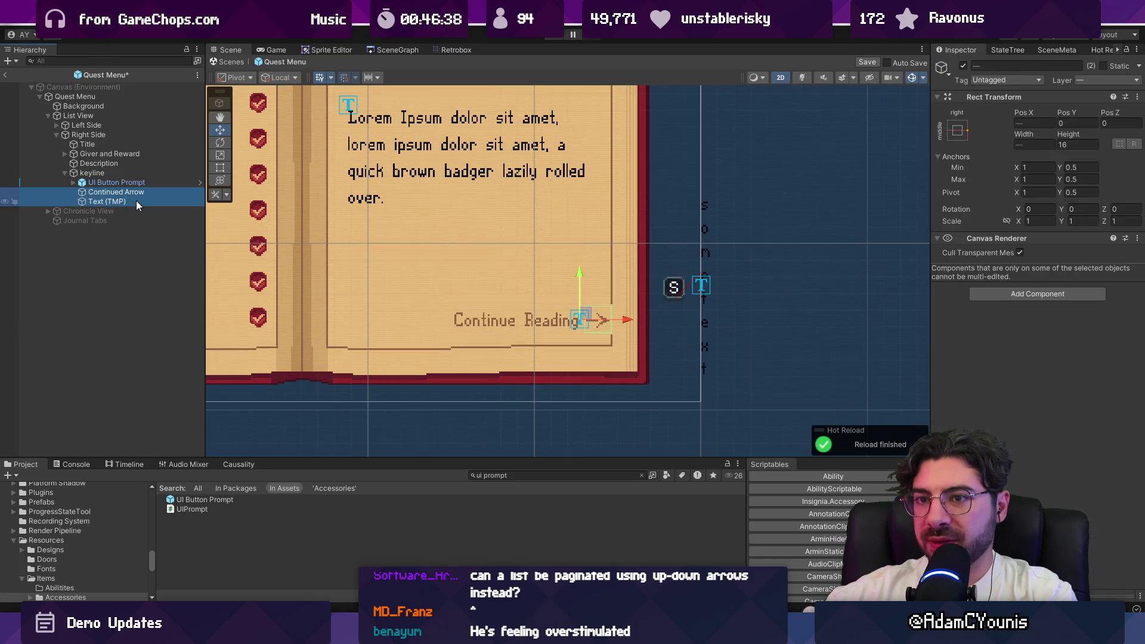
left_click(964, 66)
left_click(162, 182)
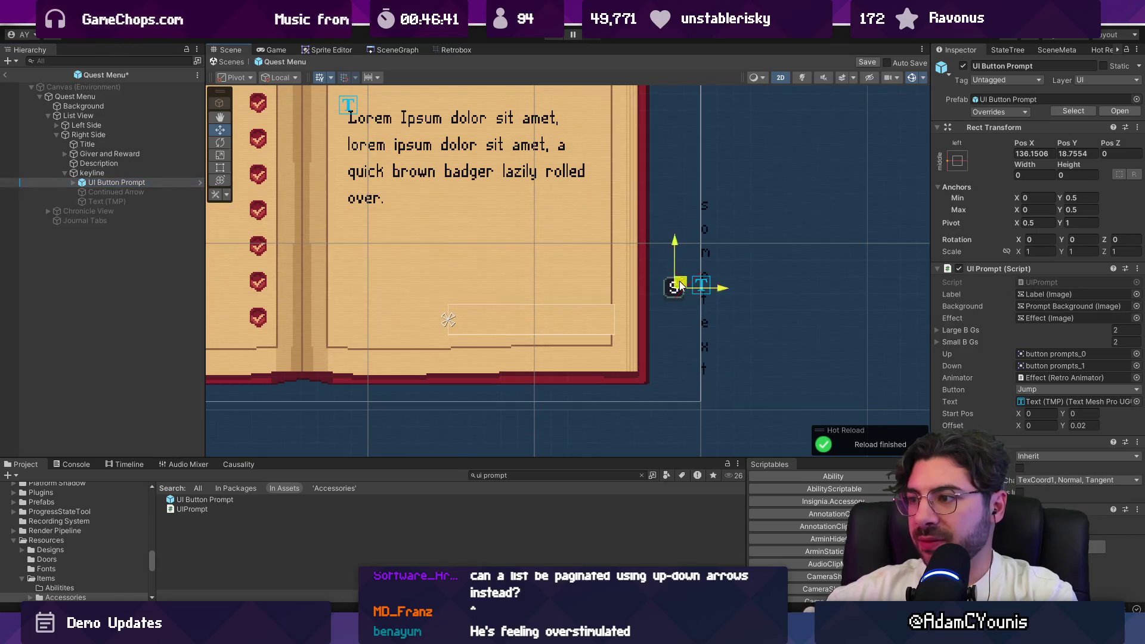
Move the button prompt onto the book page and size it 88.3 by 16
left_click_drag(674, 284, 508, 318)
mouse_move(1019, 171)
left_mouse_down()
mouse_move(1134, 170)
mouse_move(179, 170)
mouse_move(382, 169)
left_mouse_up()
type("16")
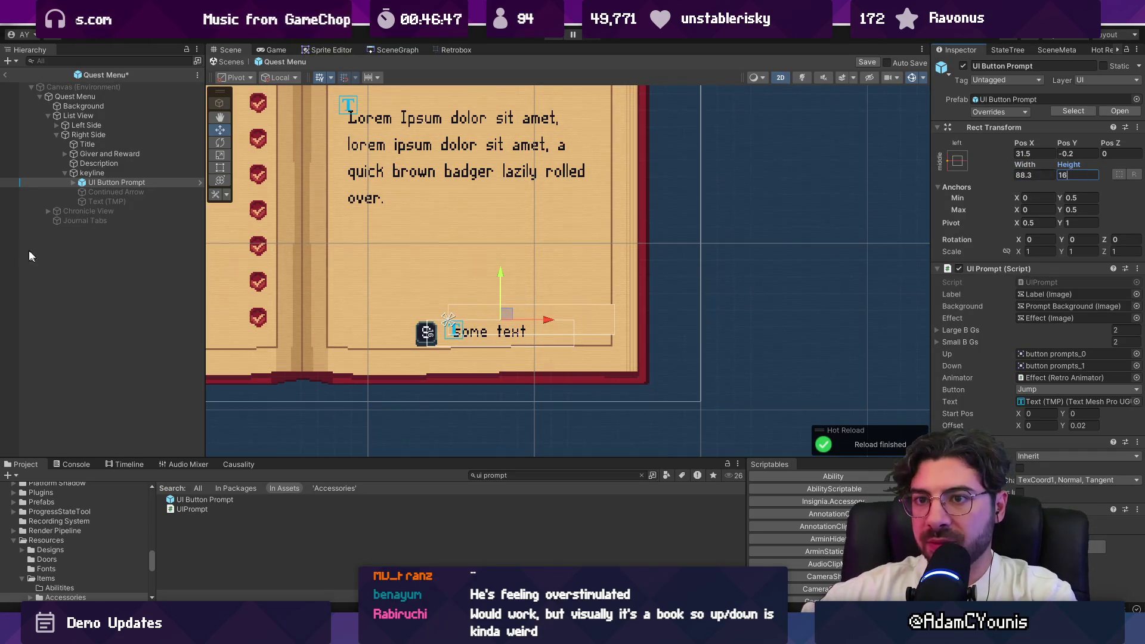
left_click(199, 183)
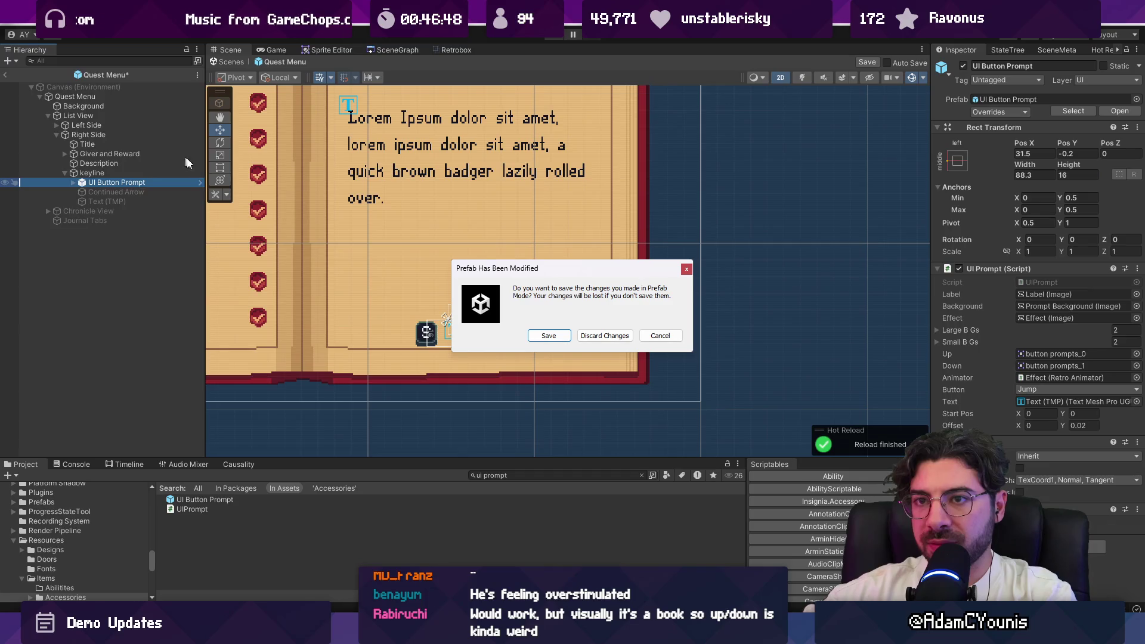
Set the UI Button Prompt's Text (TMP) font to Ohrenstead and save the prefab
left_click(561, 337)
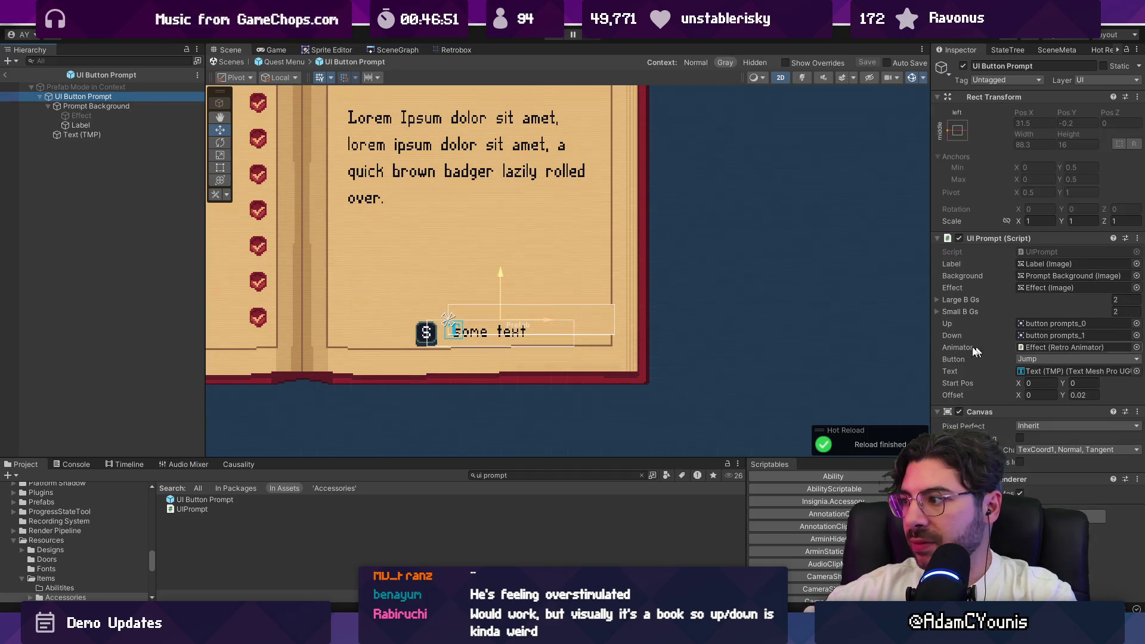
left_click(95, 134)
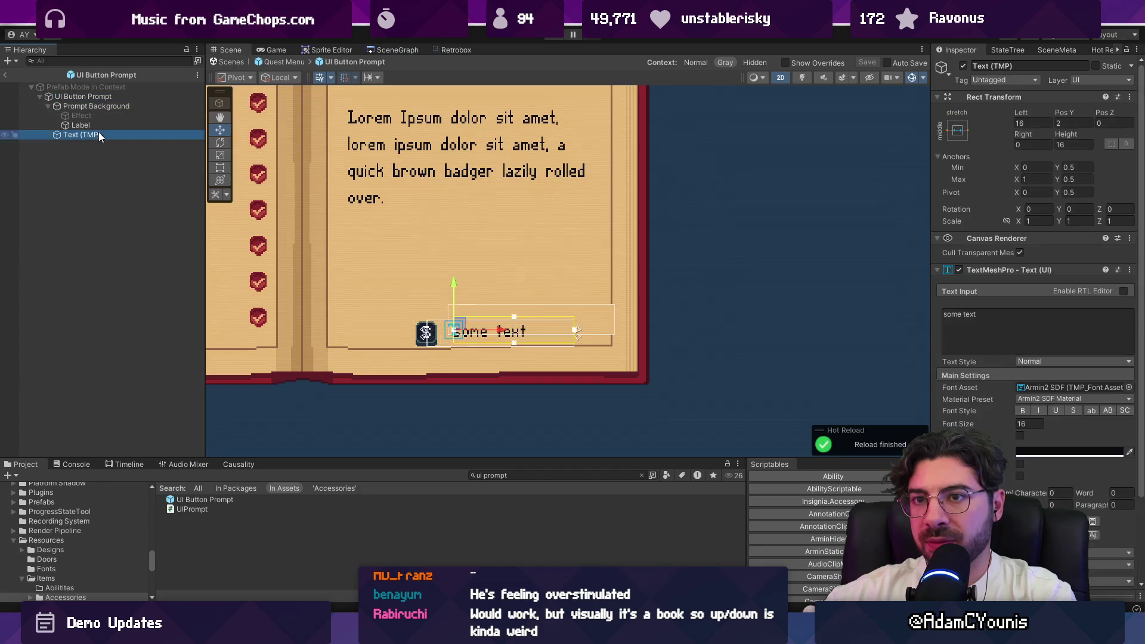
left_click(1129, 387)
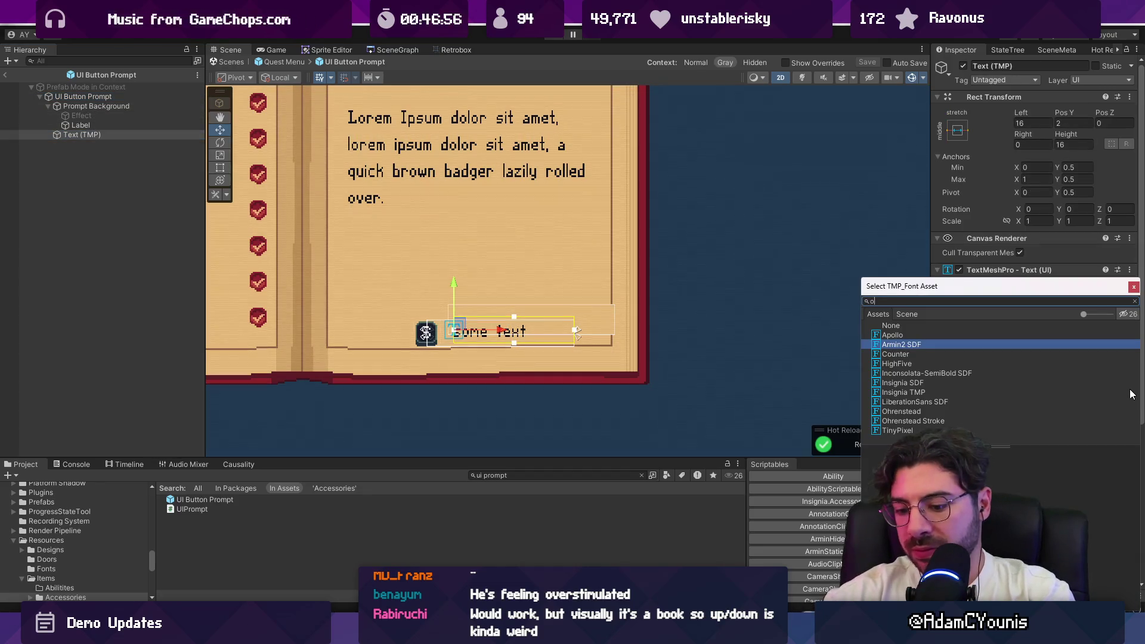
key("Down")
key("Return")
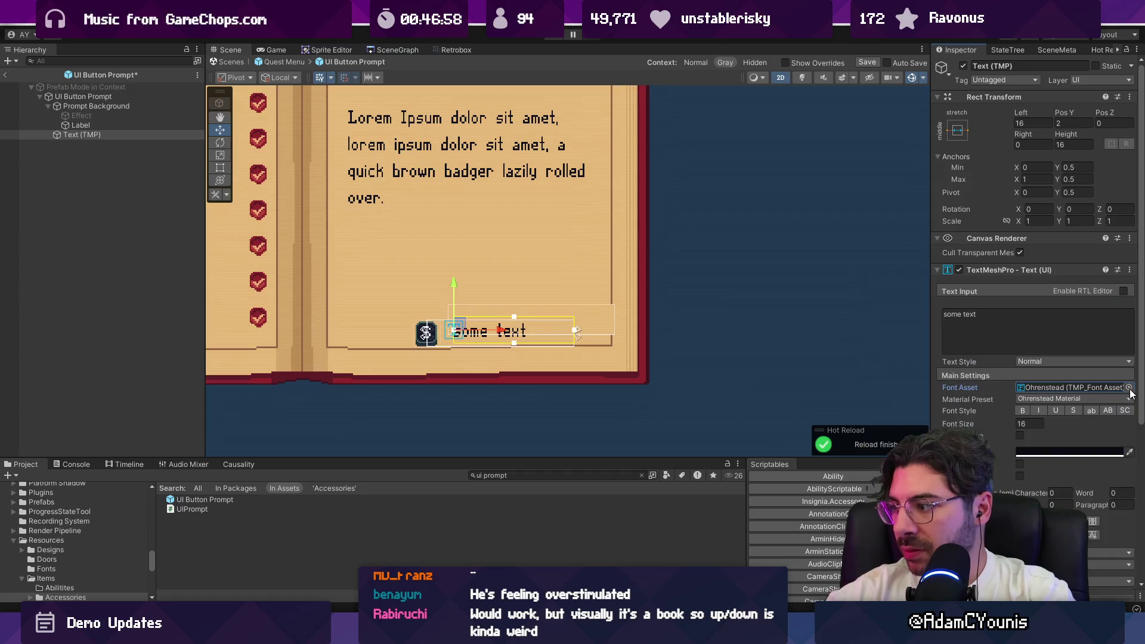
key("ctrl+s")
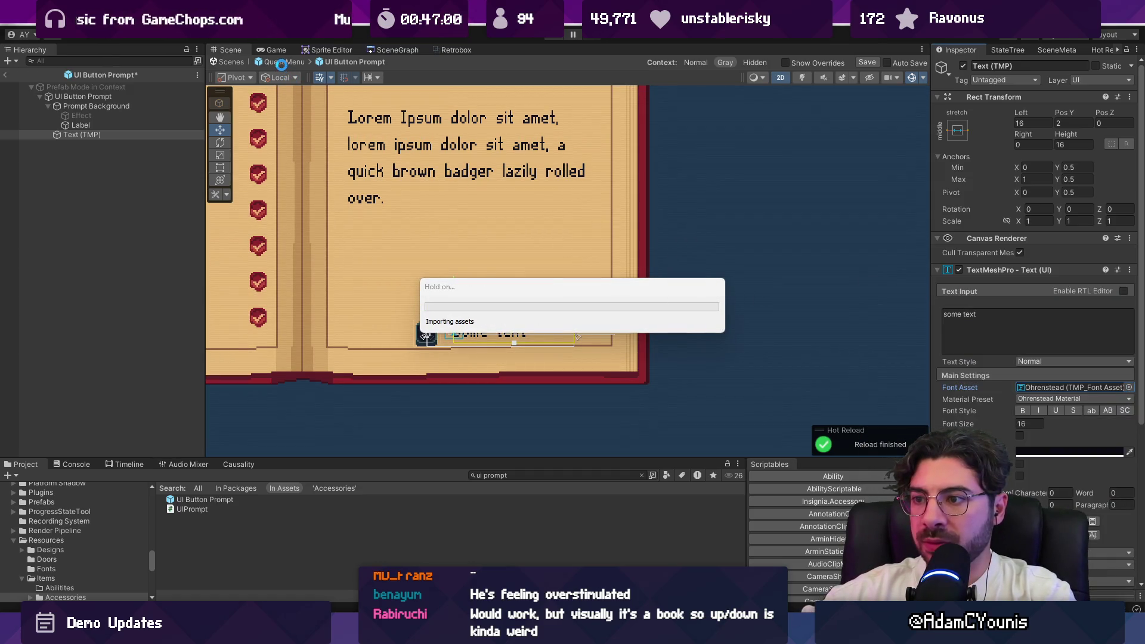
Check the Prompt Background and Label objects, then return to the Quest Menu prefab
scroll(500, 346, "up", 5)
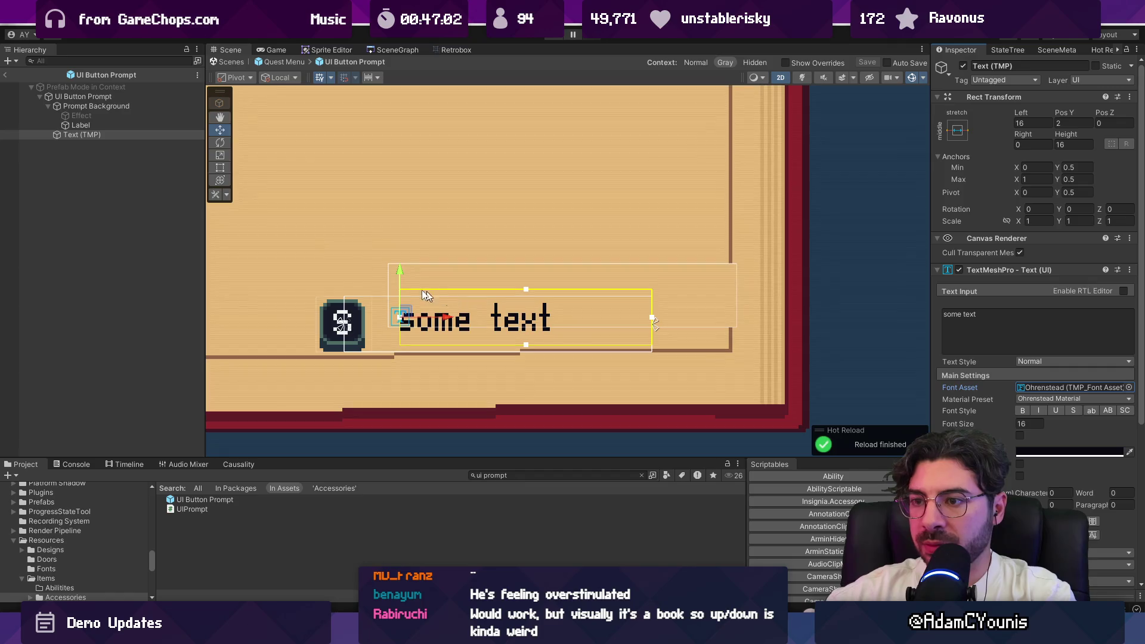
left_click(87, 106)
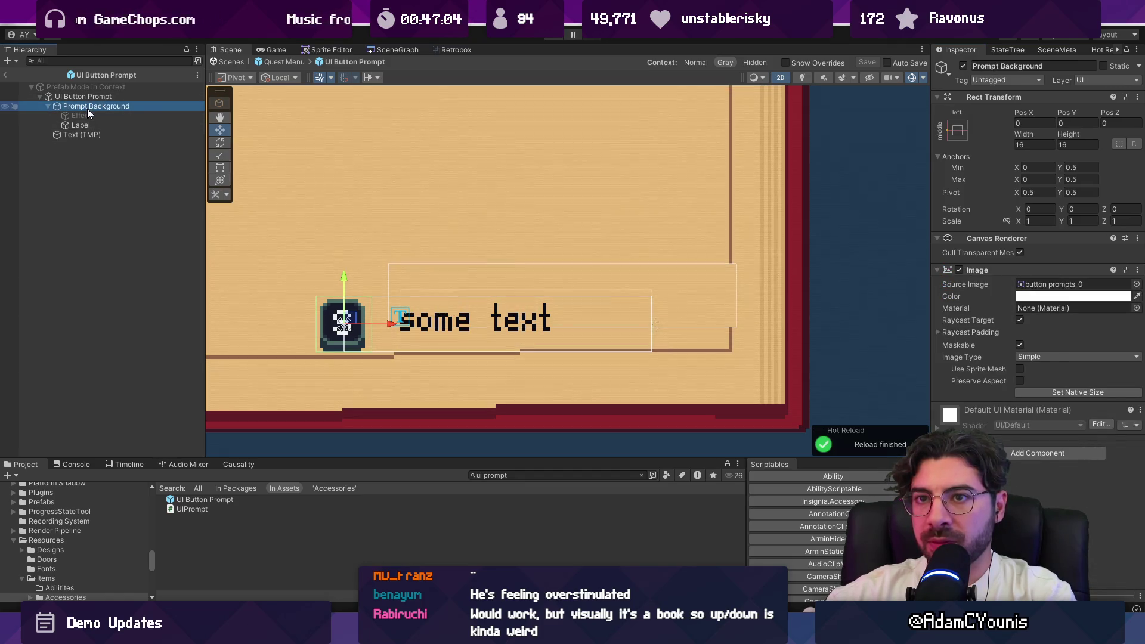
left_click(83, 126)
left_click(6, 75)
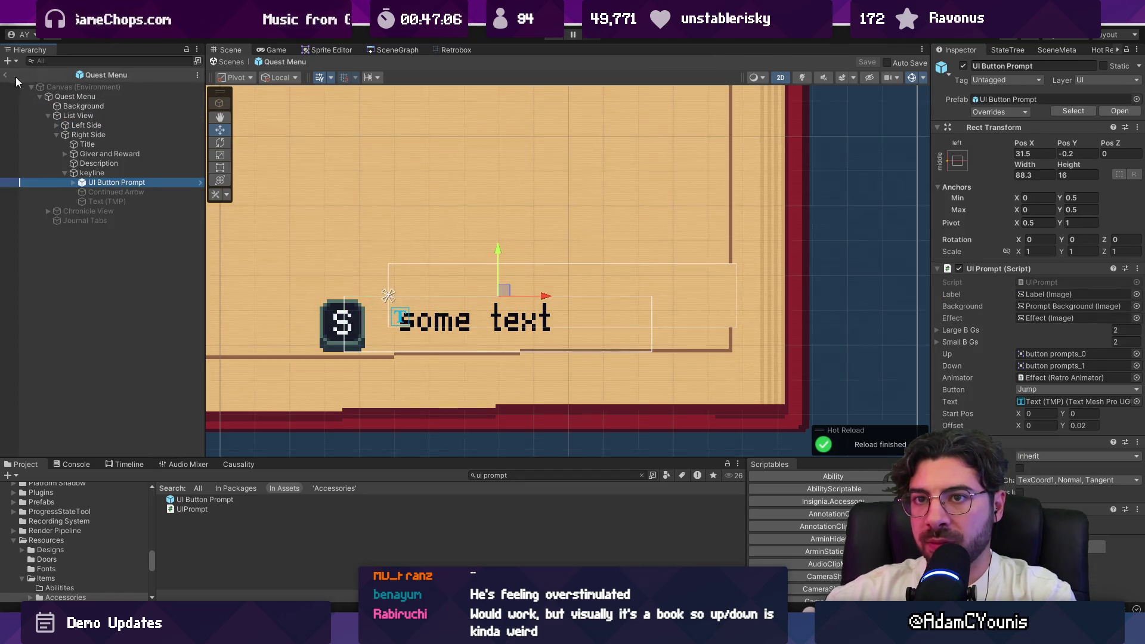
Try nesting the prompt's Text (TMP) under Prompt Background, then cancel the prefab restructure
left_click(73, 182)
left_click(91, 192)
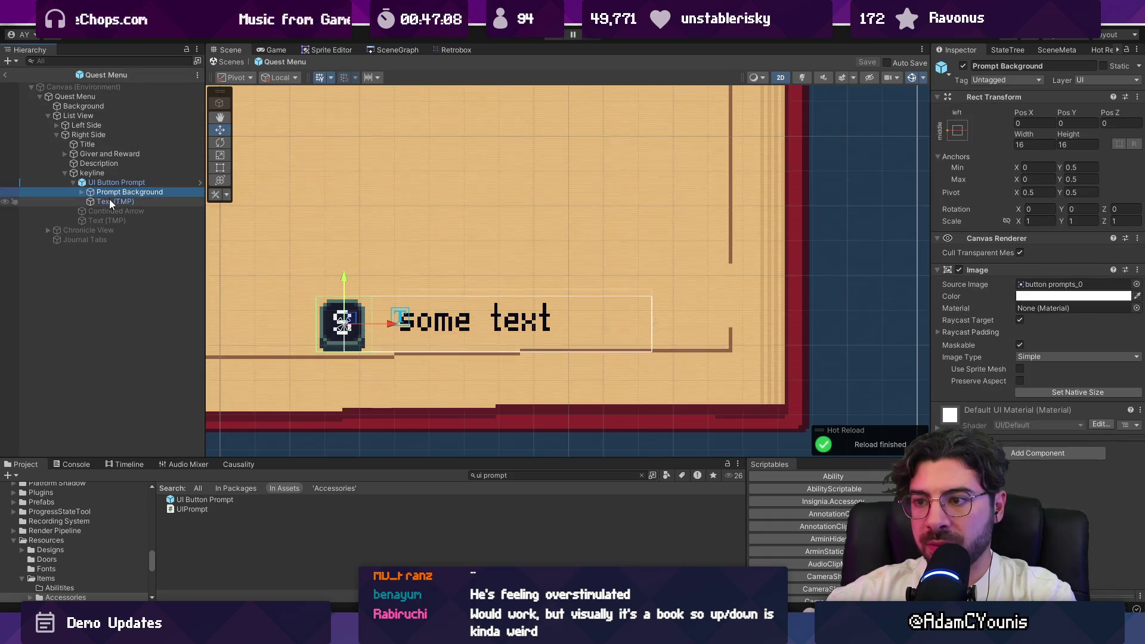
left_click(109, 202)
left_click_drag(110, 202, 110, 187)
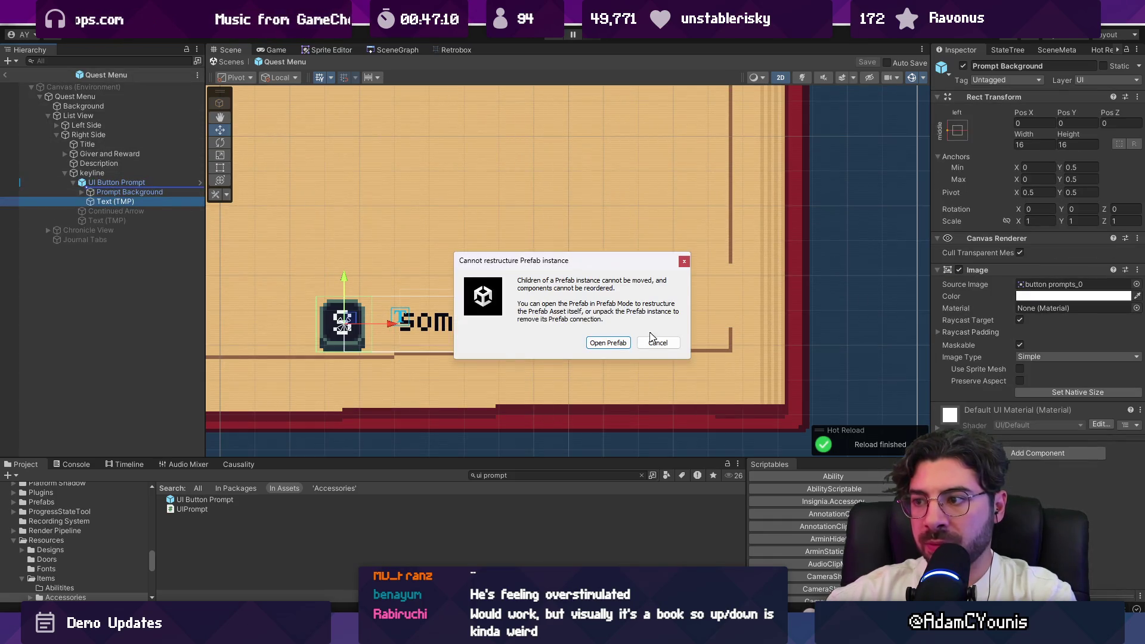
left_click(656, 340)
Anchor Prompt Background to middle-right with Pos X 0
left_click(138, 191)
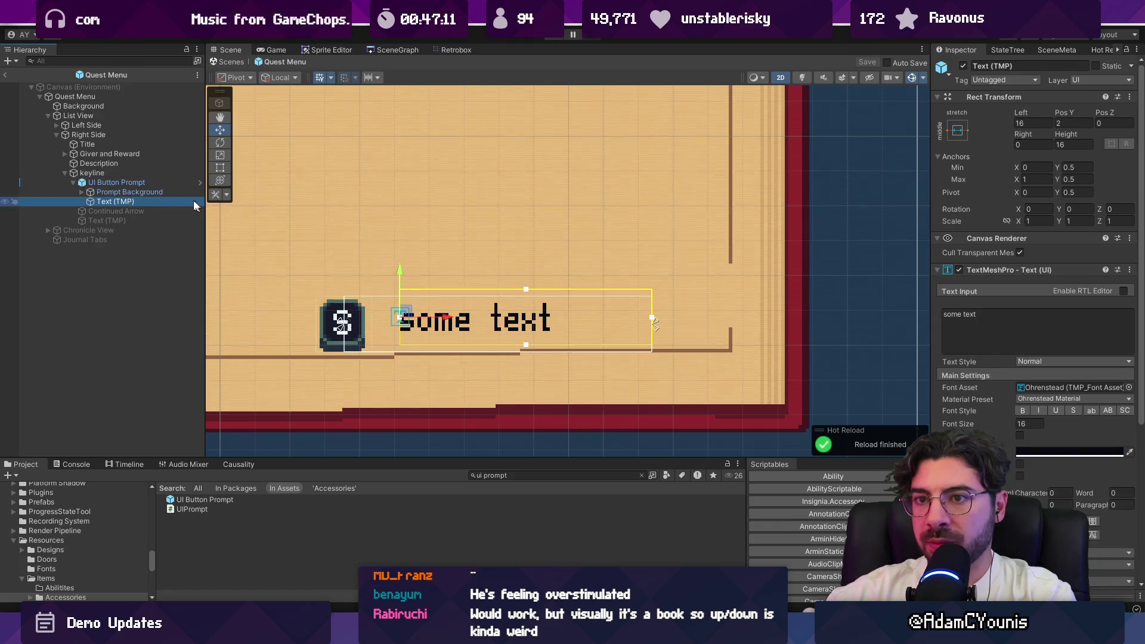
left_click(958, 130)
left_click(1055, 253)
left_click(1027, 123)
type("0")
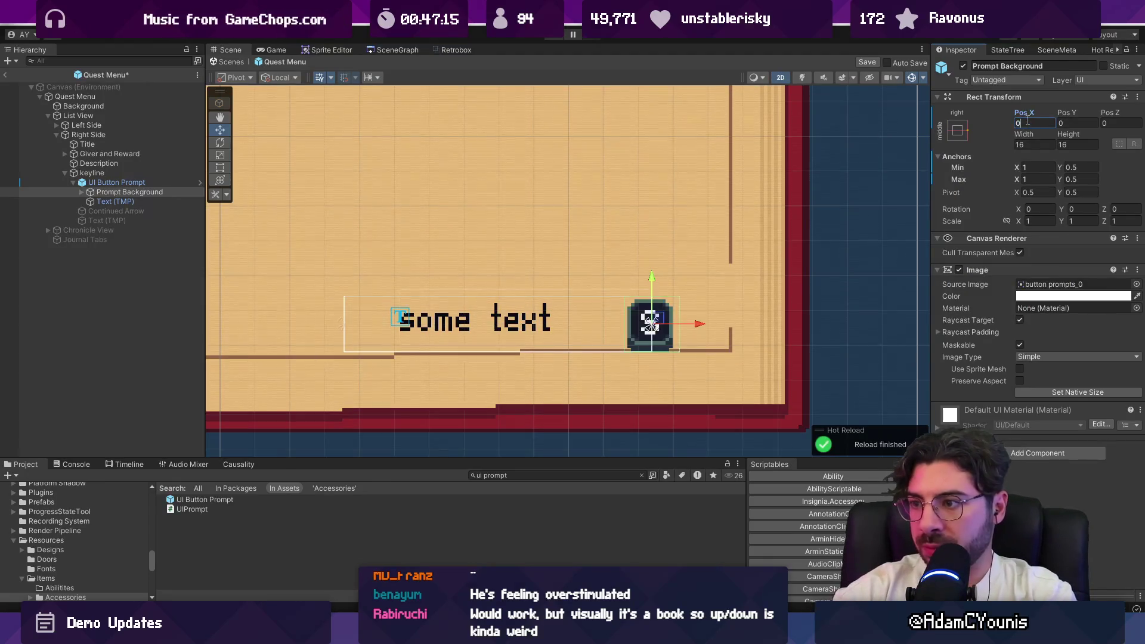
scroll(451, 291, "down", 2)
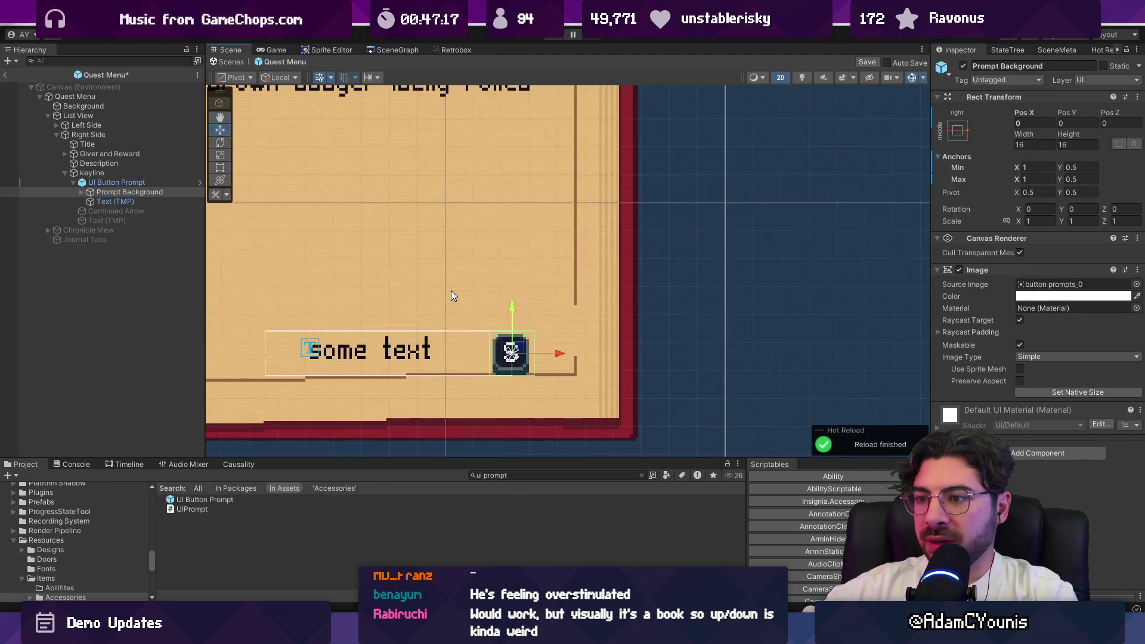
Move UI Button Prompt up-right, set Pos Y 0 and adjust Pivot Y, then select its label
left_click(128, 182)
left_click_drag(395, 326, 446, 306)
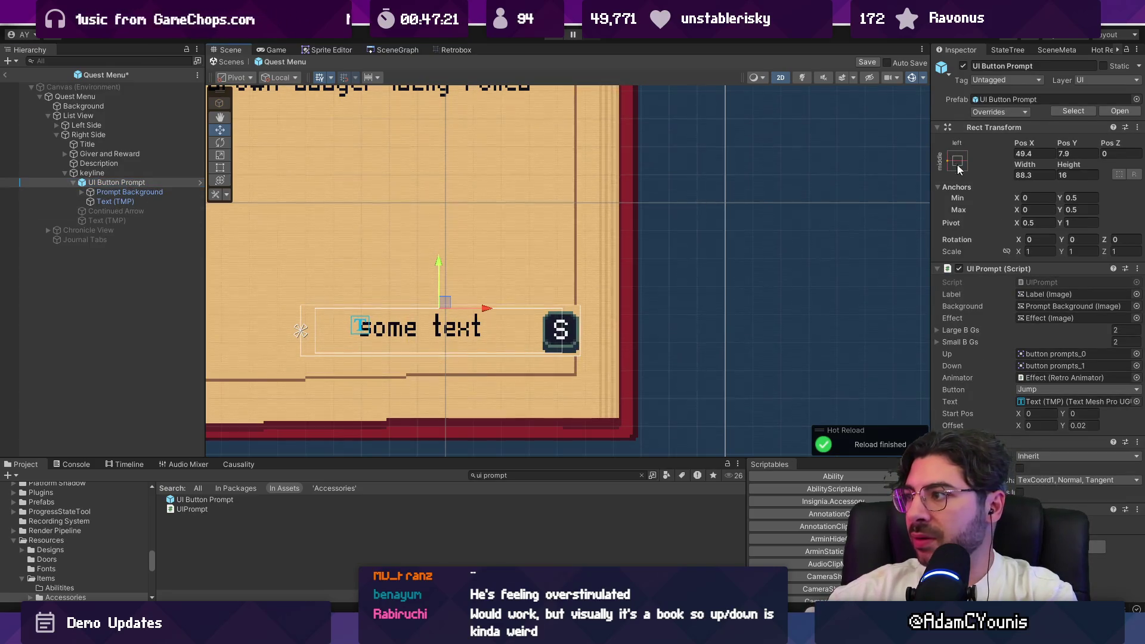
left_click(1062, 154)
type("0")
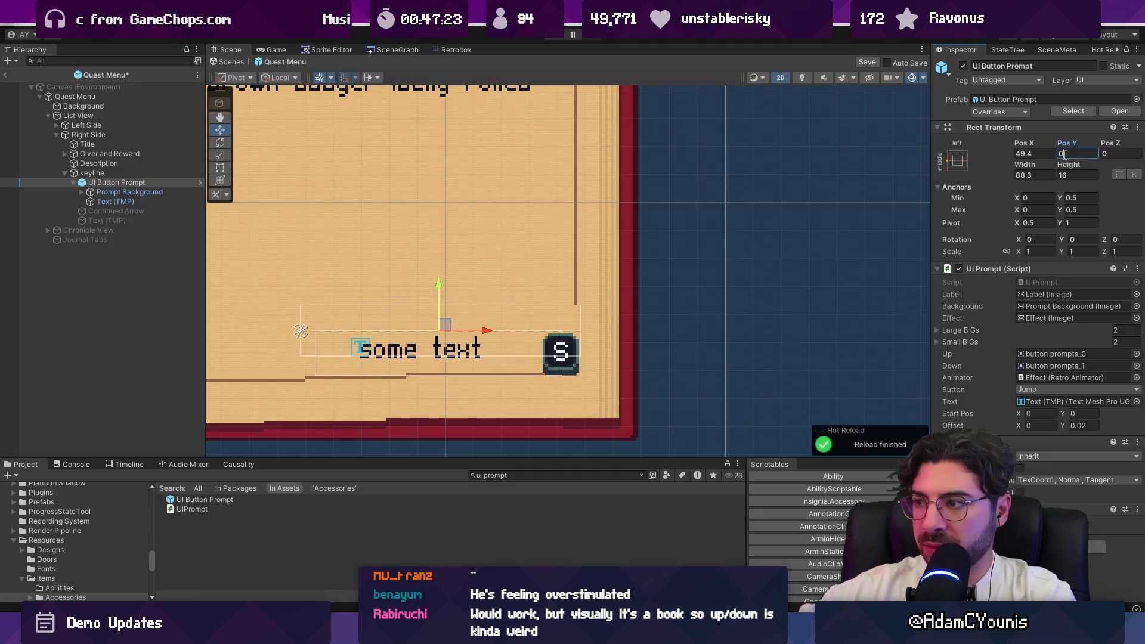
left_click(1079, 222)
type("0.")
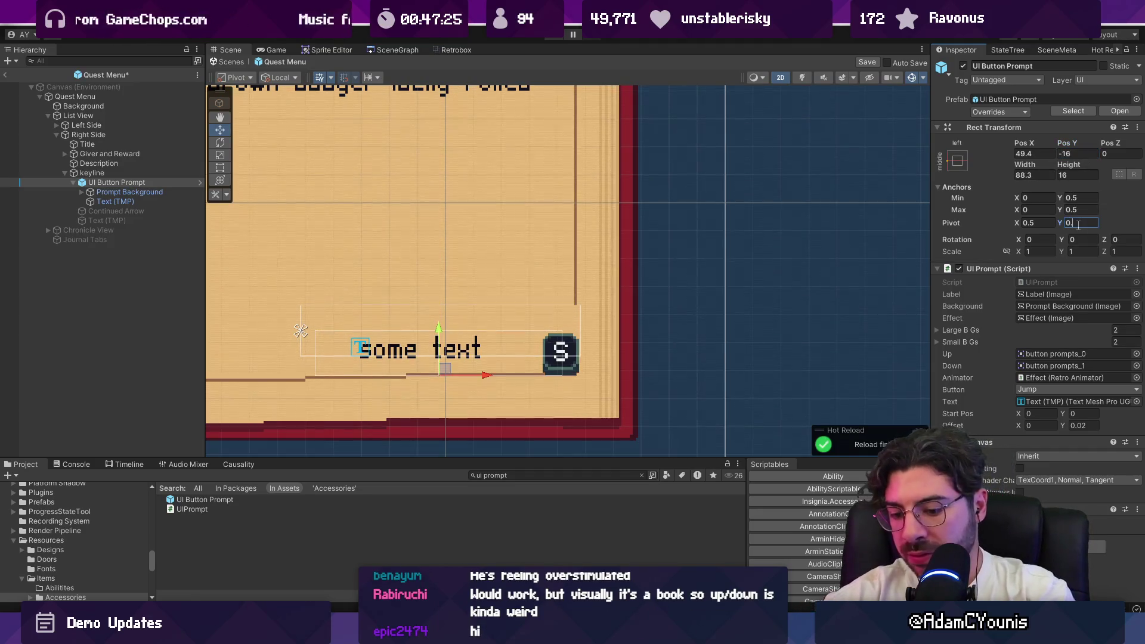
type("0")
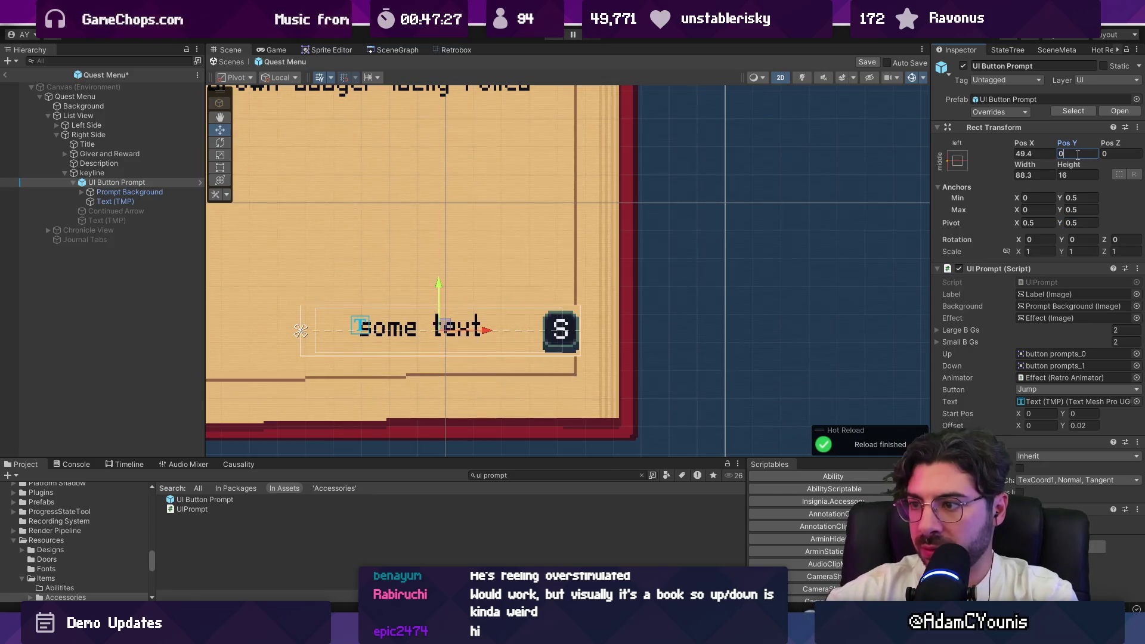
left_click(115, 201)
left_click(962, 323)
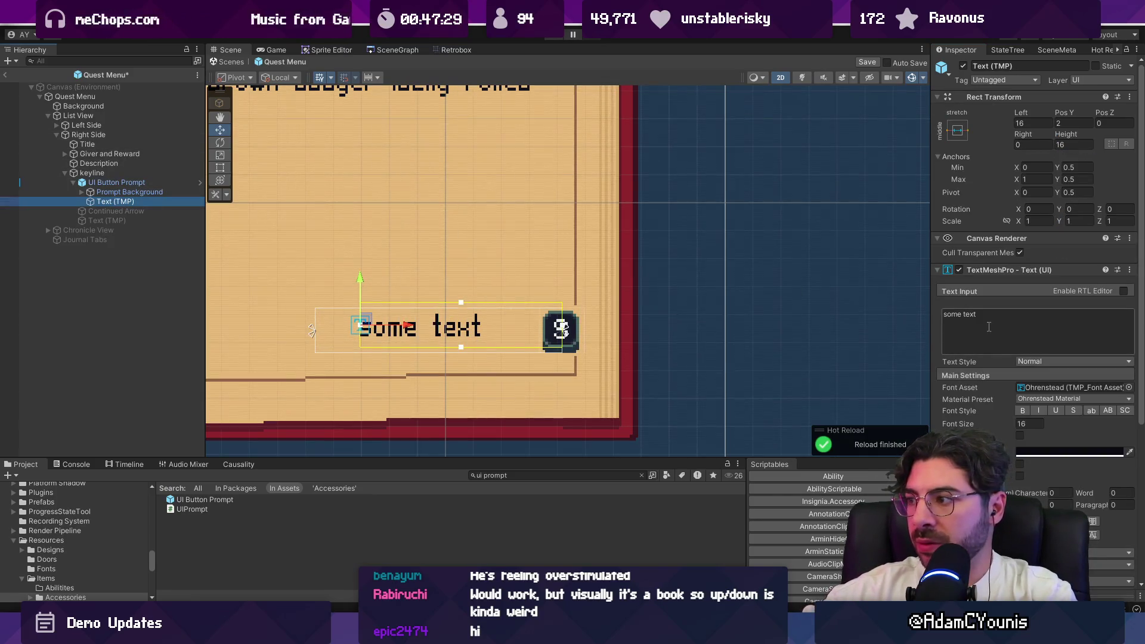
Retype the prompt's label text and narrow its text box from the right
type("Contrinue")
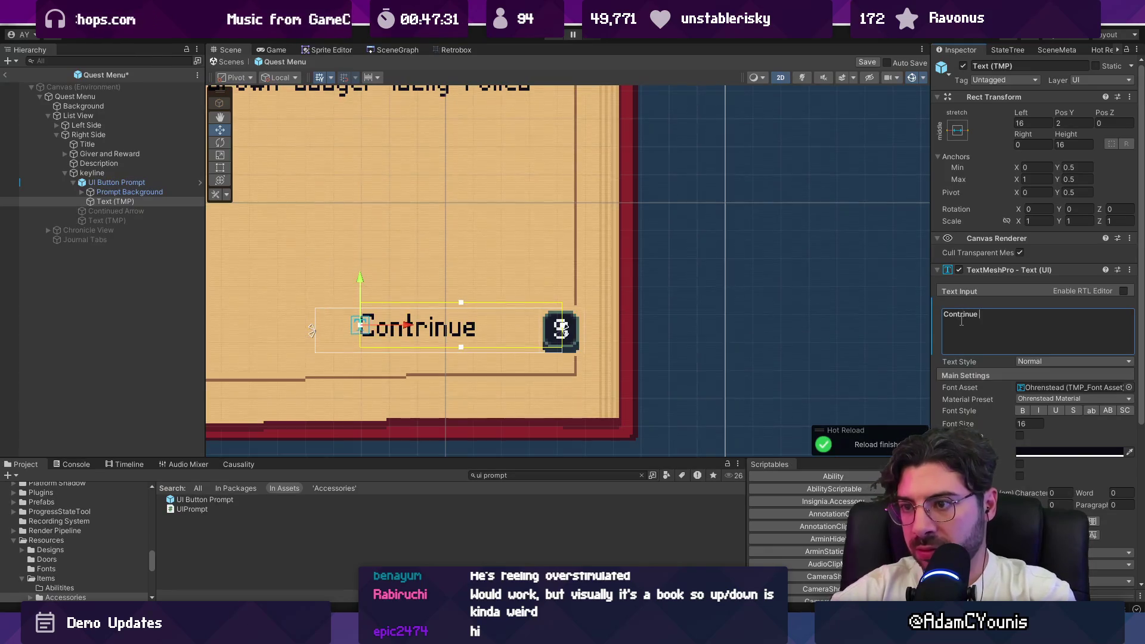
type("ding")
key("BackSpace")
key("BackSpace")
key("BackSpace")
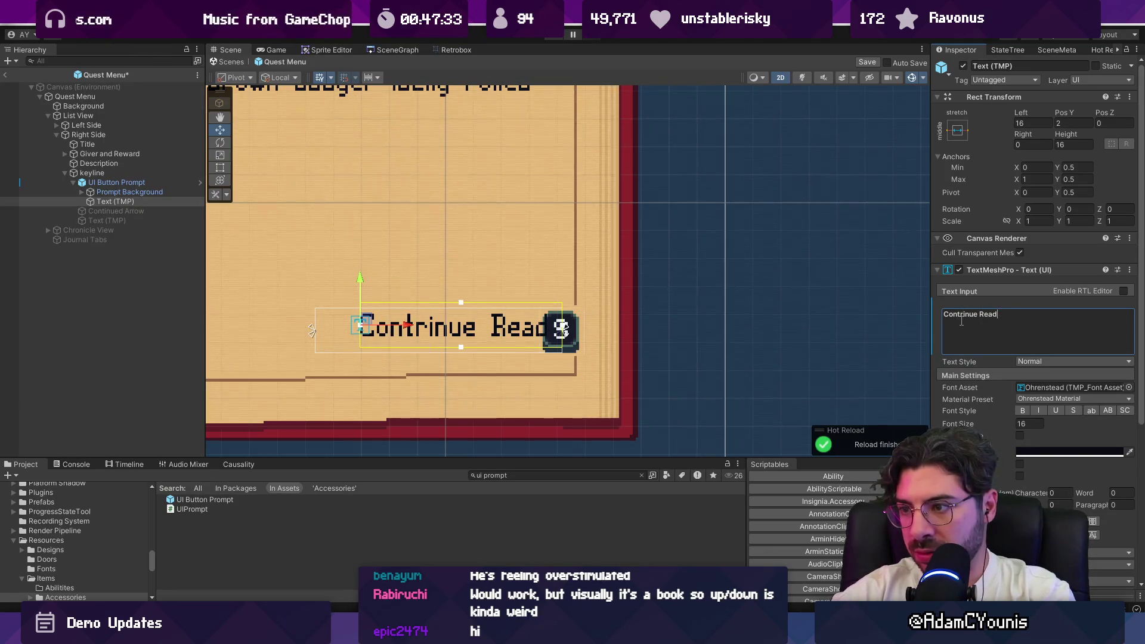
type("ing")
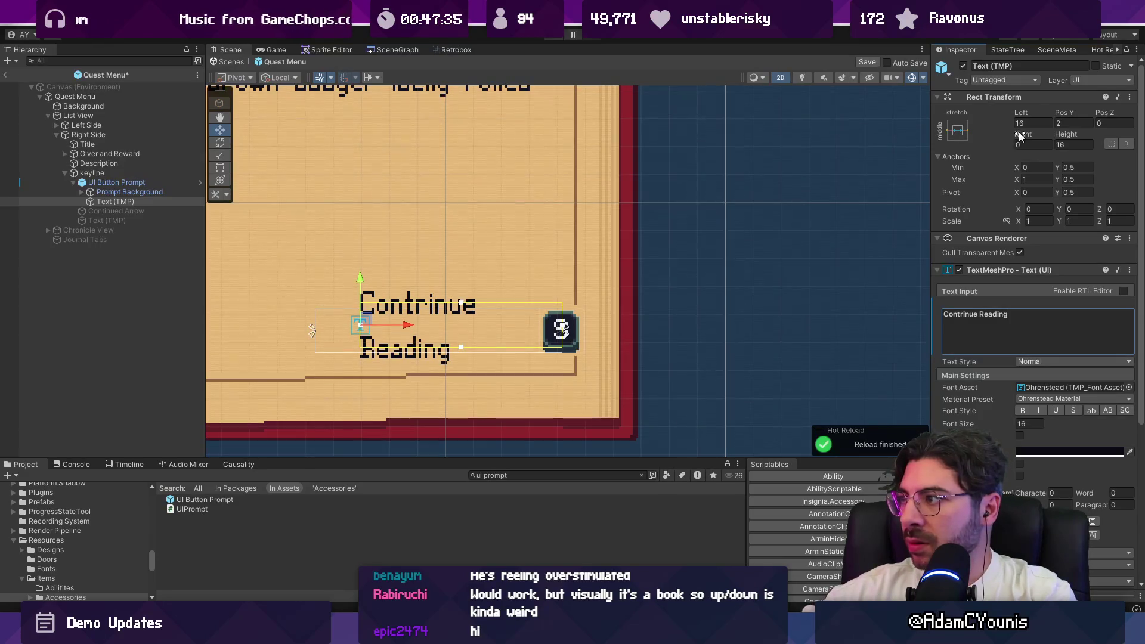
mouse_move(1022, 135)
left_mouse_down()
mouse_move(1104, 135)
mouse_move(45, 134)
mouse_move(841, 128)
left_mouse_up()
Anchor the label middle-right with pivot X 1, Pos X -11 and Pos Y 0
left_click(958, 130)
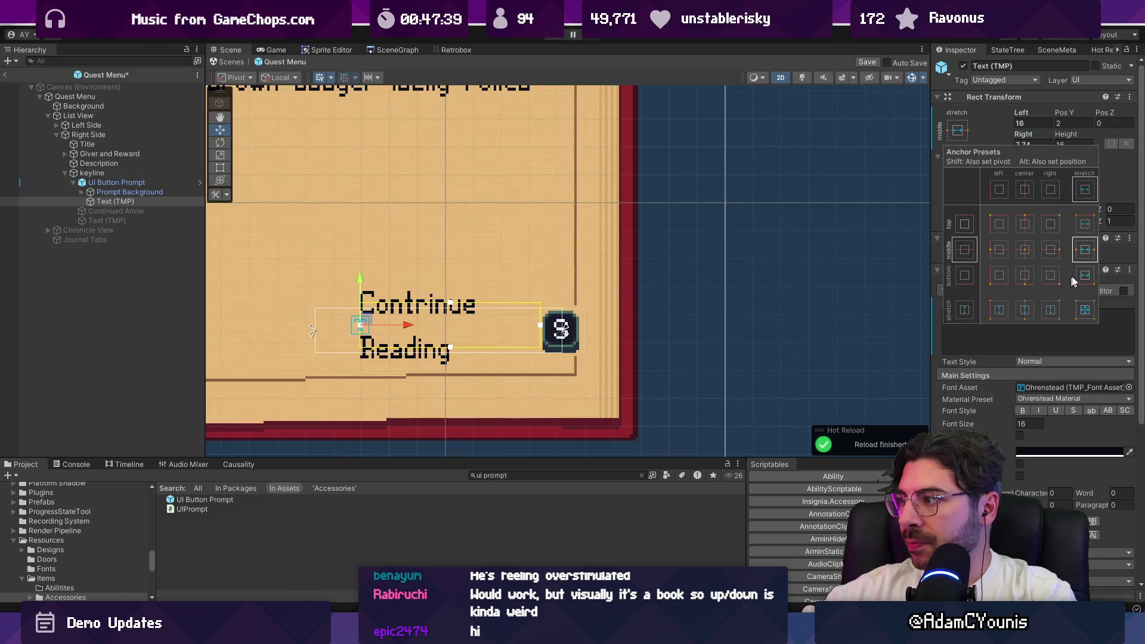
left_click(1053, 250)
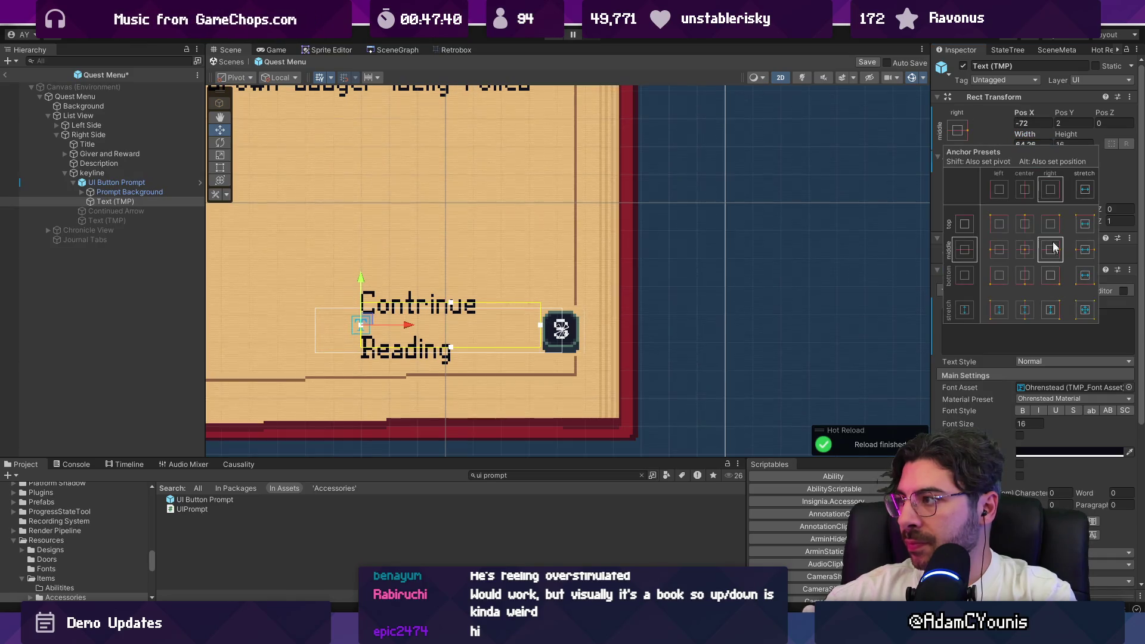
left_click(1036, 124)
left_click(1039, 193)
type("1")
left_click(1035, 123)
type("0")
left_click_drag(1022, 113, 1001, 113)
key("Tab")
type("0")
Widen the label so 'Continue Reading' fits on one line and fix the 'Contrinue' typo
mouse_move(1026, 135)
left_mouse_down()
mouse_move(1092, 134)
mouse_move(298, 125)
mouse_move(349, 133)
left_mouse_up()
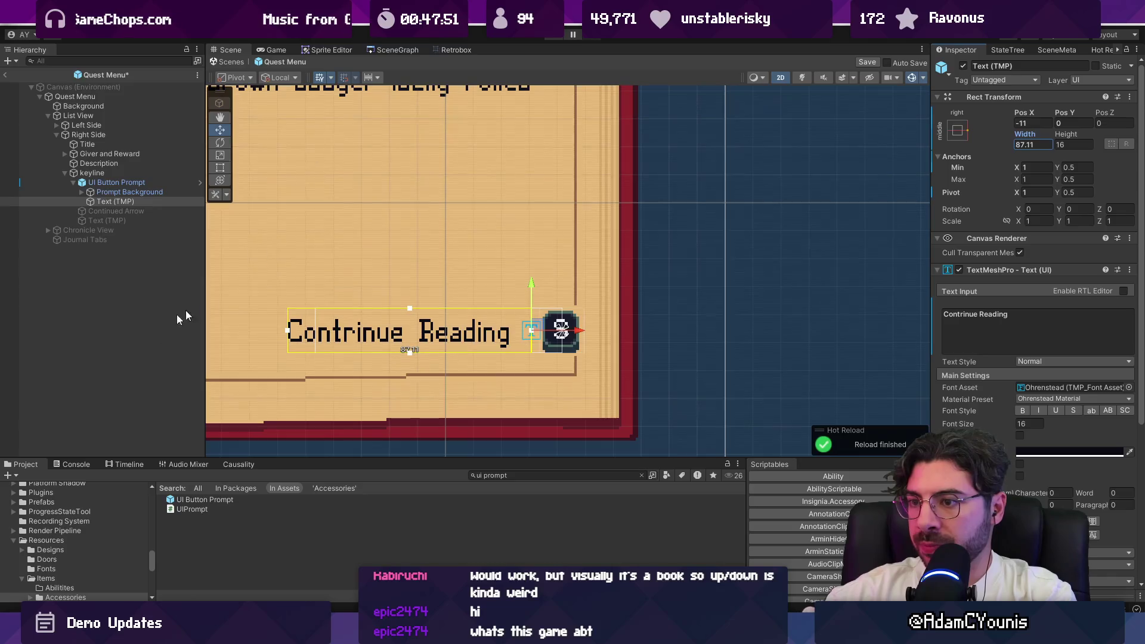
left_click(966, 318)
left_click(966, 318)
key("BackSpace")
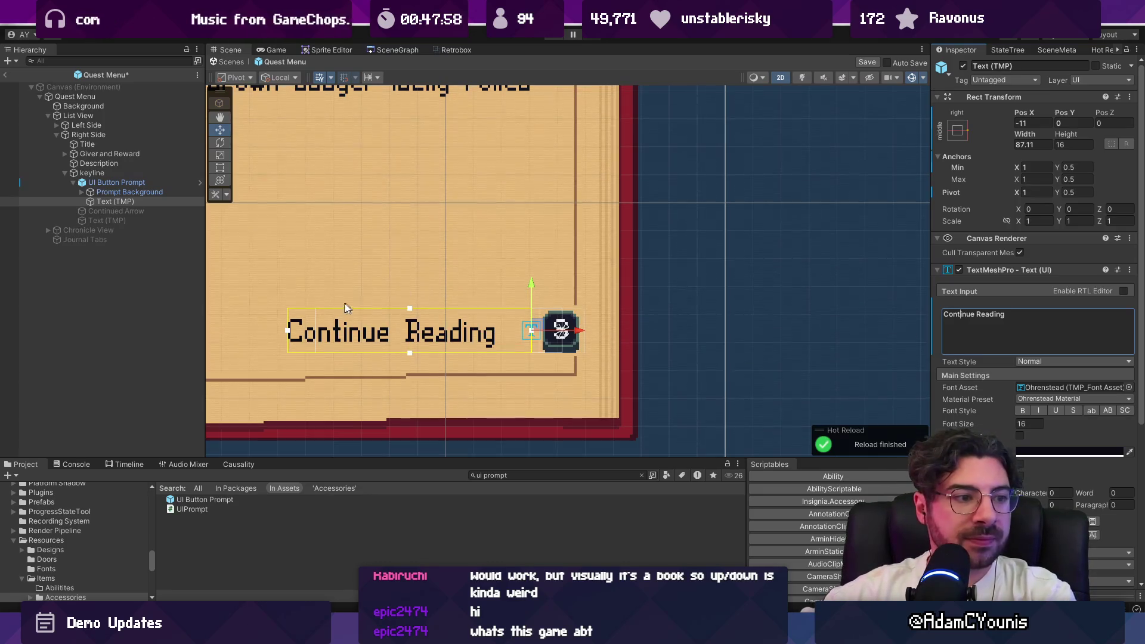
Zoom in on the prompt, save the scene, and right-align the label text
scroll(350, 305, "up", 2)
left_click_drag(342, 307, 445, 282)
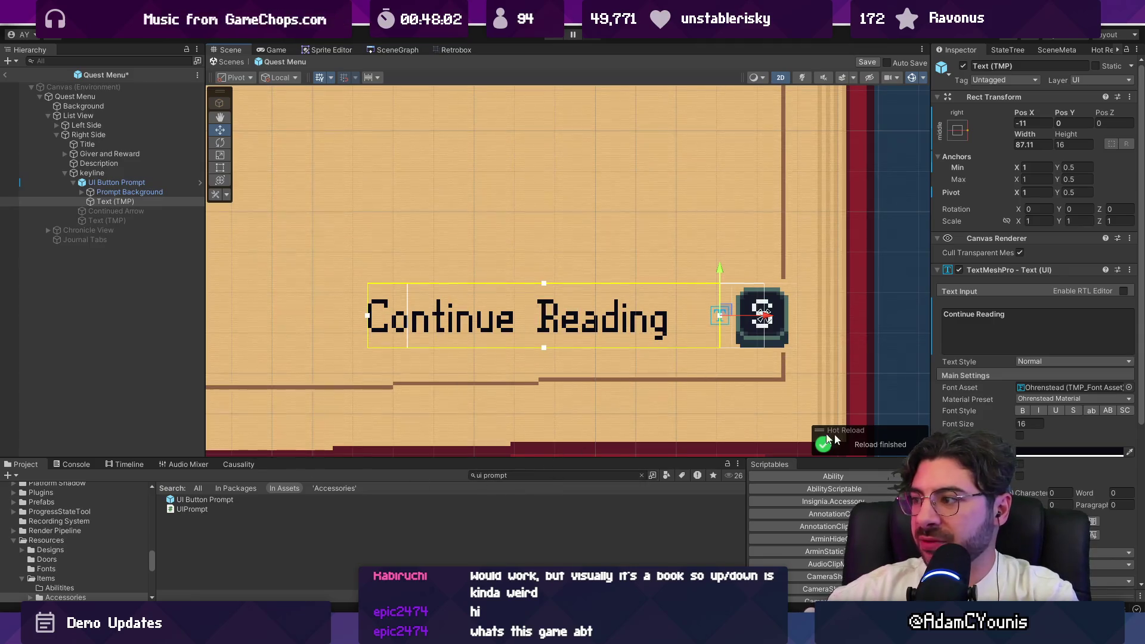
key("ctrl+s")
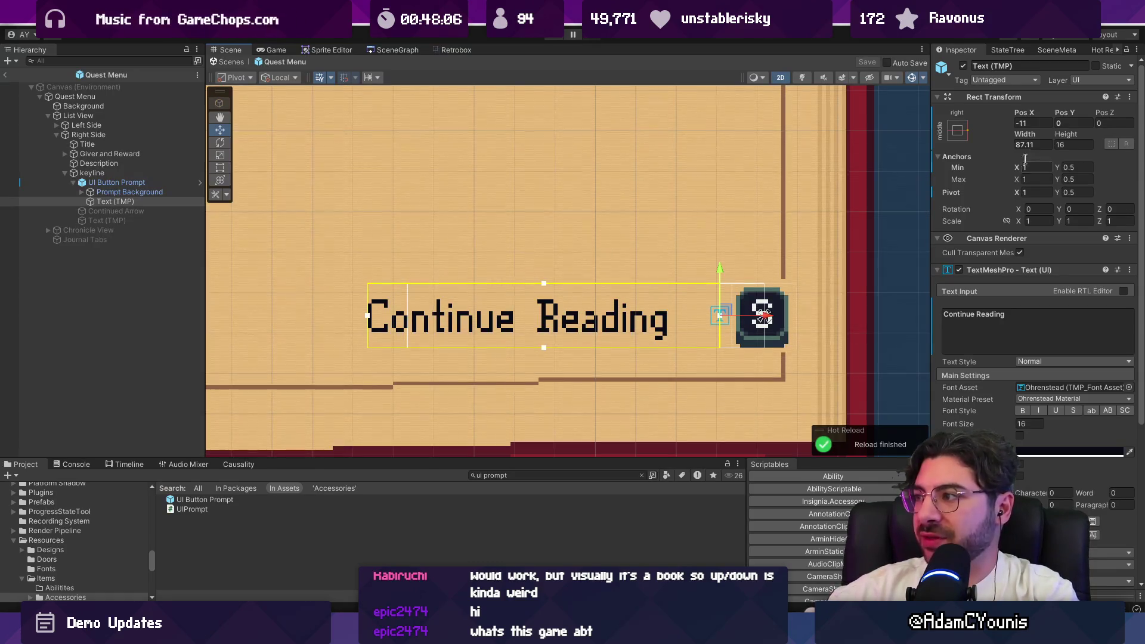
mouse_move(1027, 113)
left_mouse_down()
mouse_move(1014, 113)
mouse_move(1026, 113)
left_mouse_up()
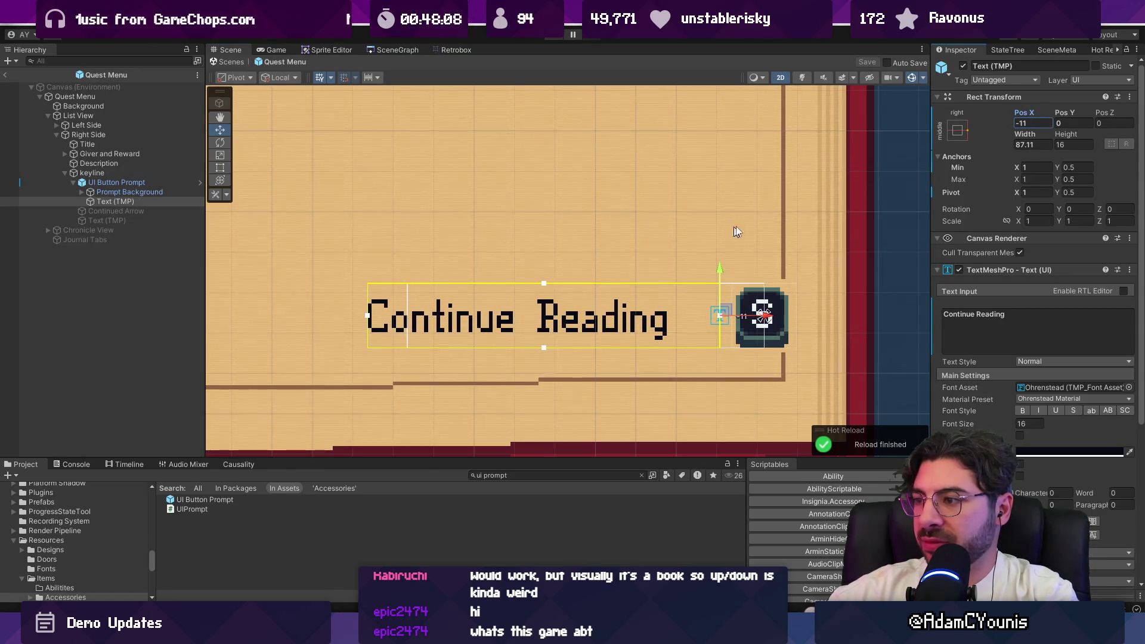
key("Return")
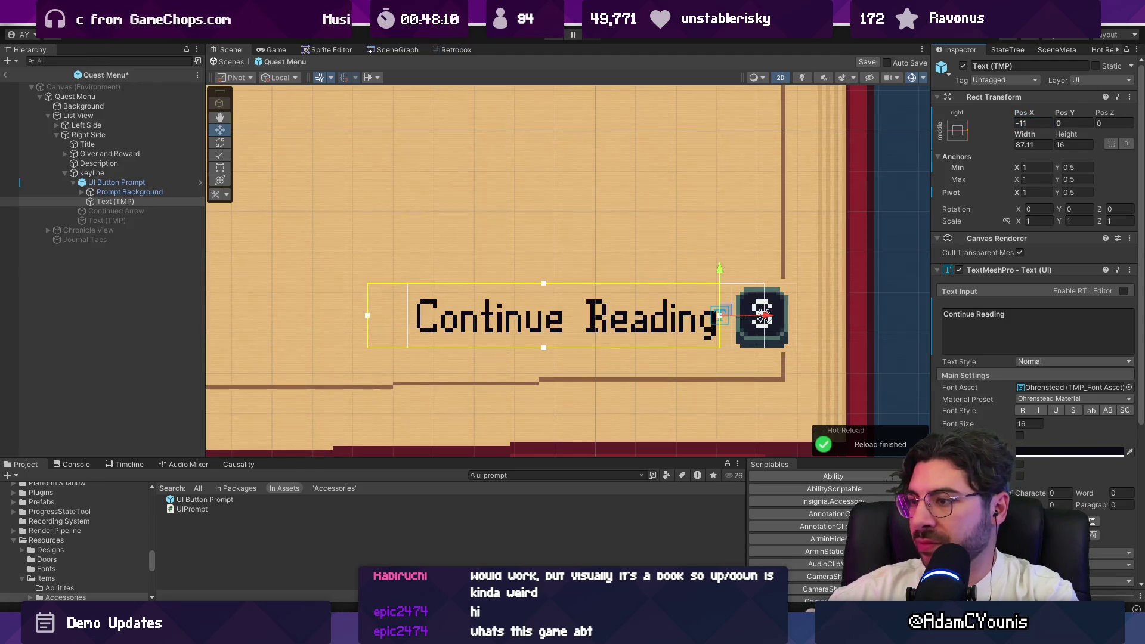
scroll(424, 298, "down", 3)
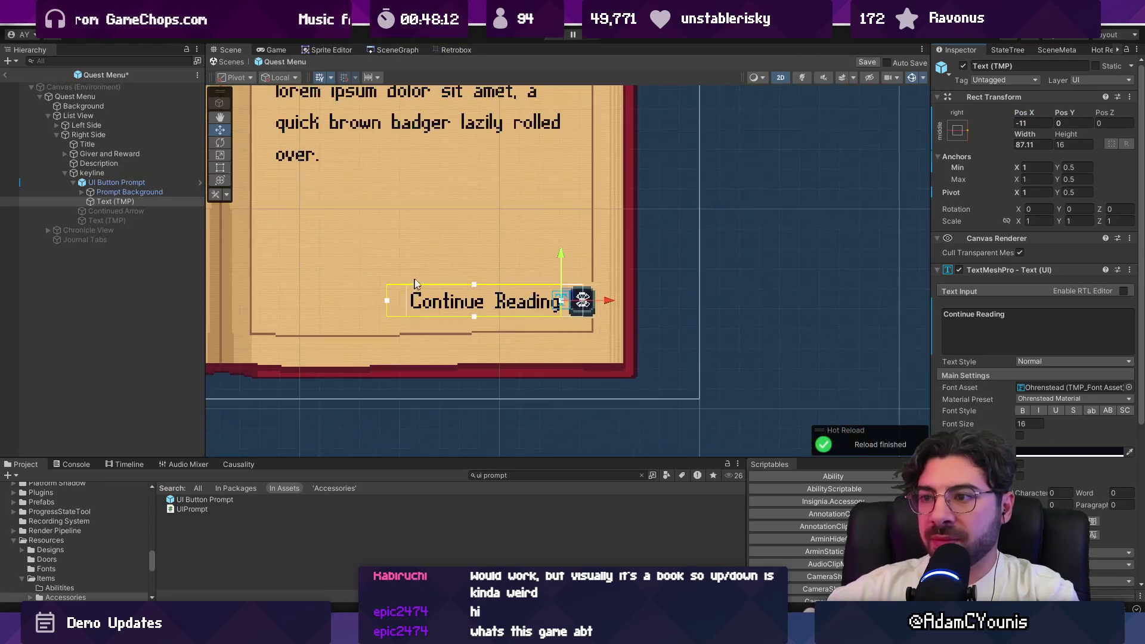
Set the Text (TMP) label width to 128
scroll(268, 235, "up", 1)
left_click(1032, 144)
type("114.48")
key("Return")
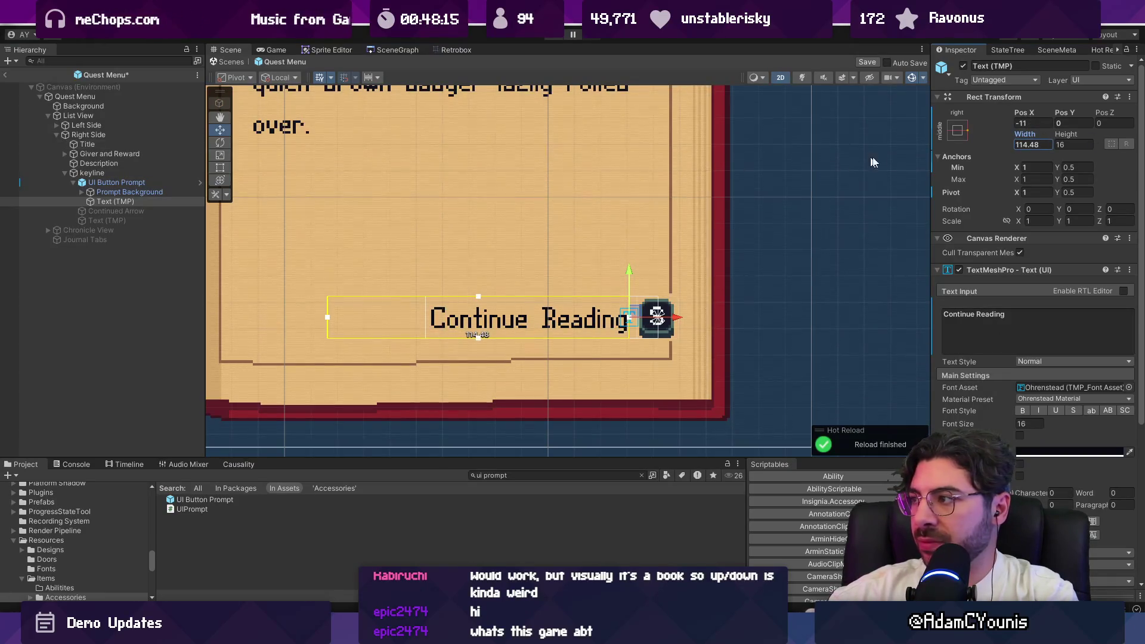
type("128")
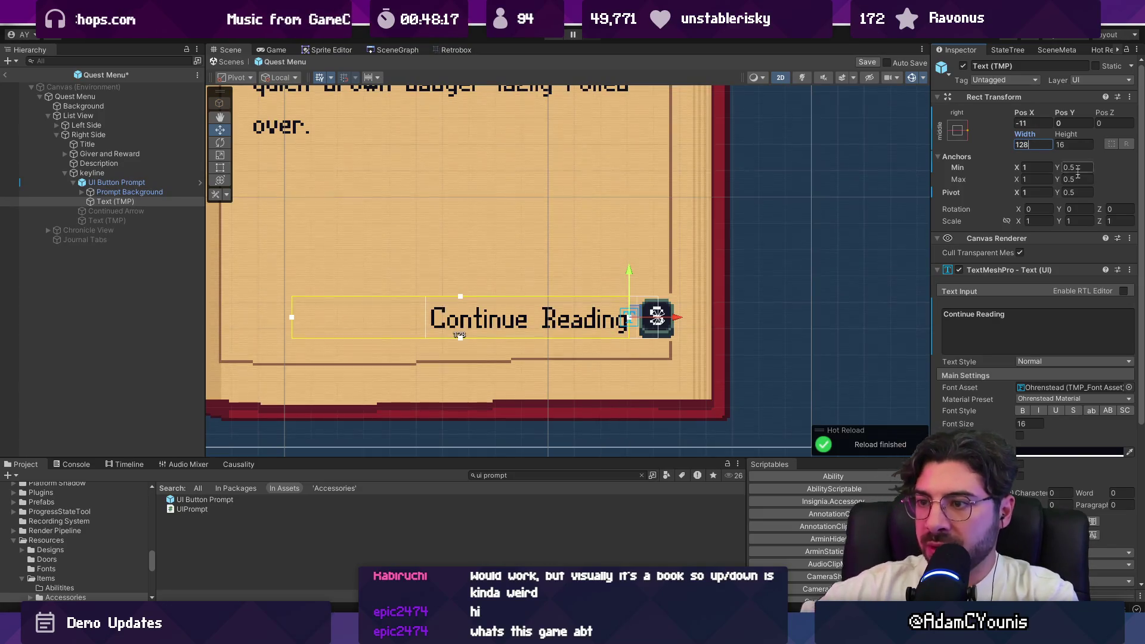
Trial a middle-right anchor with position 0 on UI Button Prompt and widen it slightly
left_click(107, 202)
left_click(119, 183)
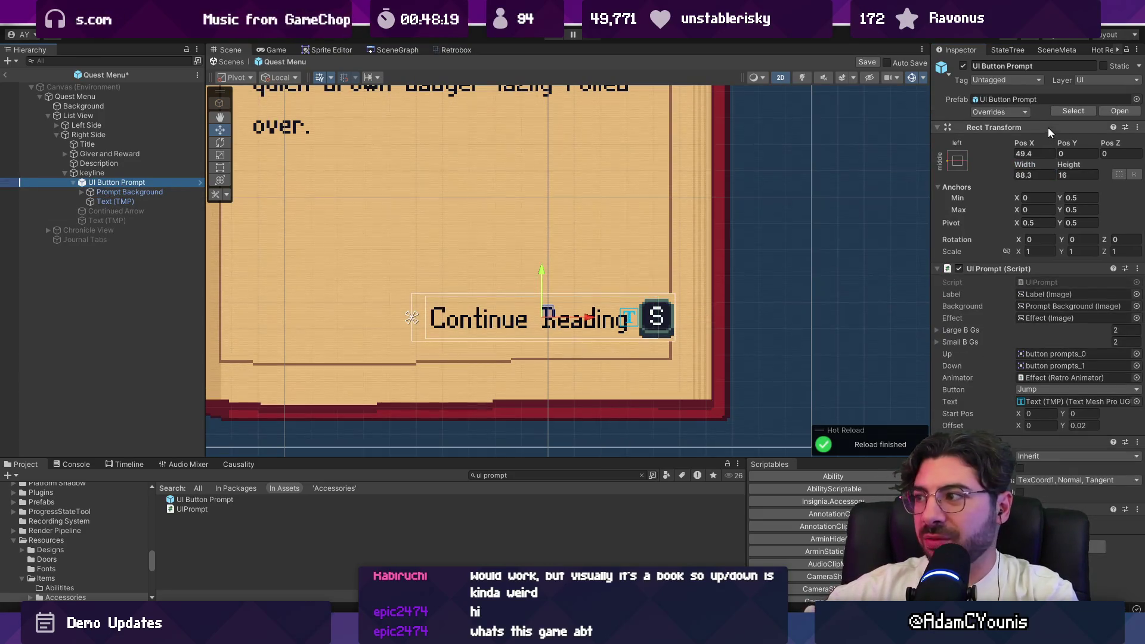
mouse_move(1024, 169)
left_mouse_down()
mouse_move(1047, 159)
mouse_move(1021, 161)
mouse_move(1035, 163)
left_mouse_up()
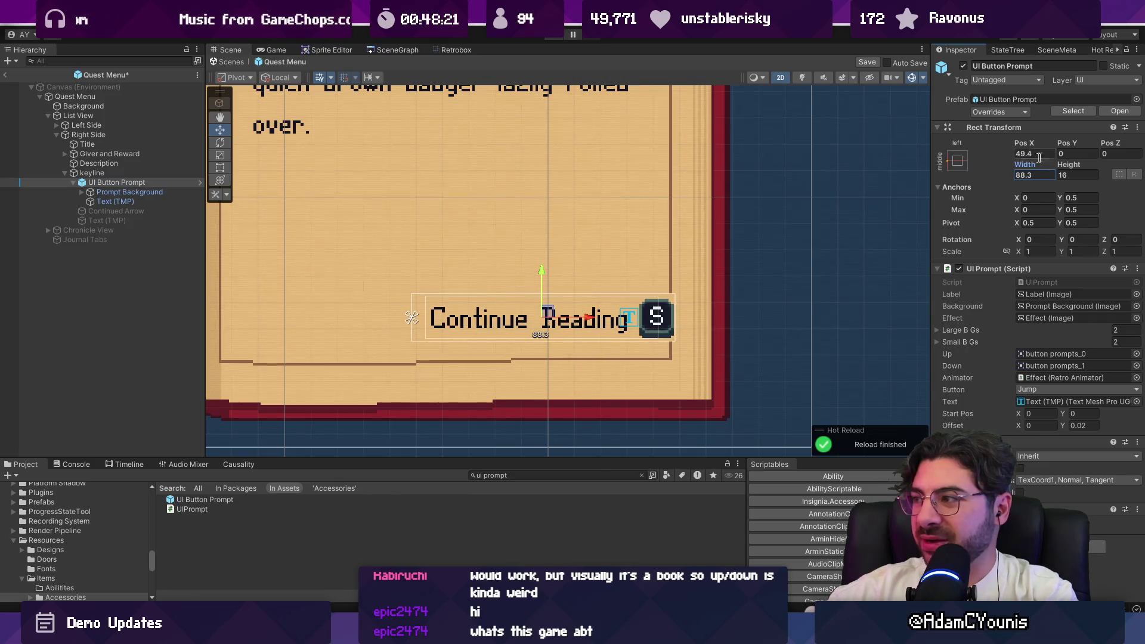
left_click(959, 161)
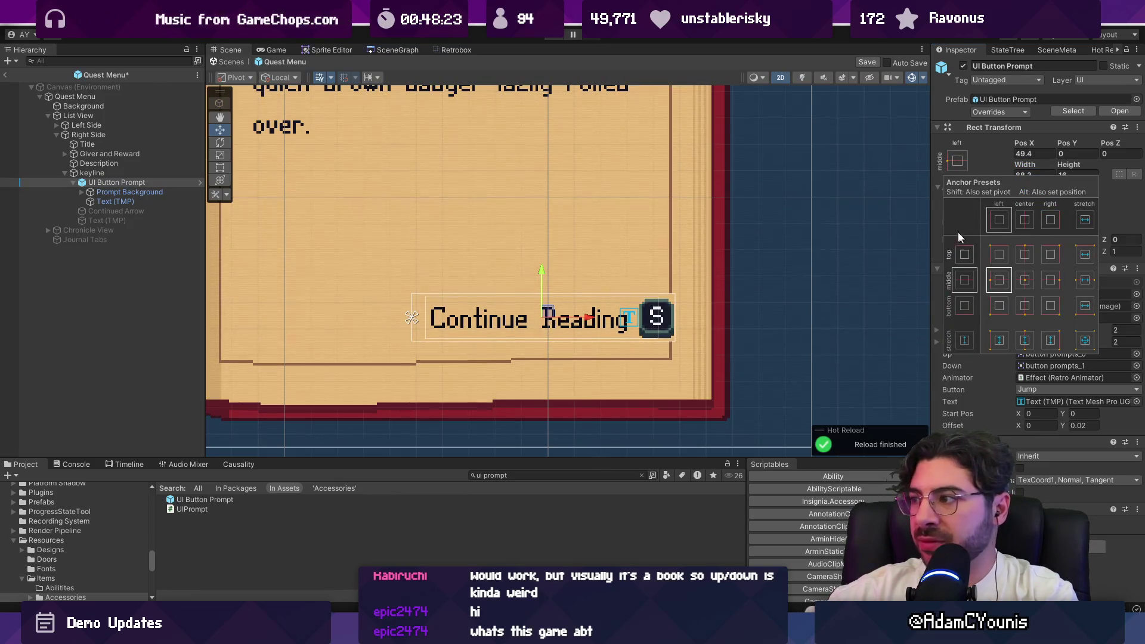
left_click(1050, 281)
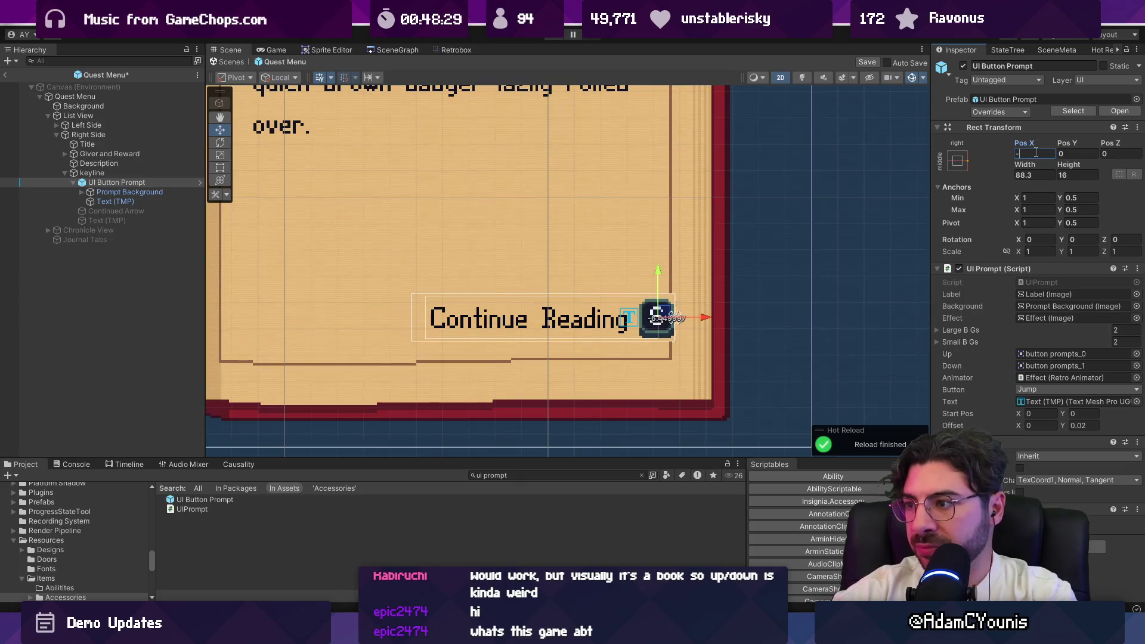
type("0")
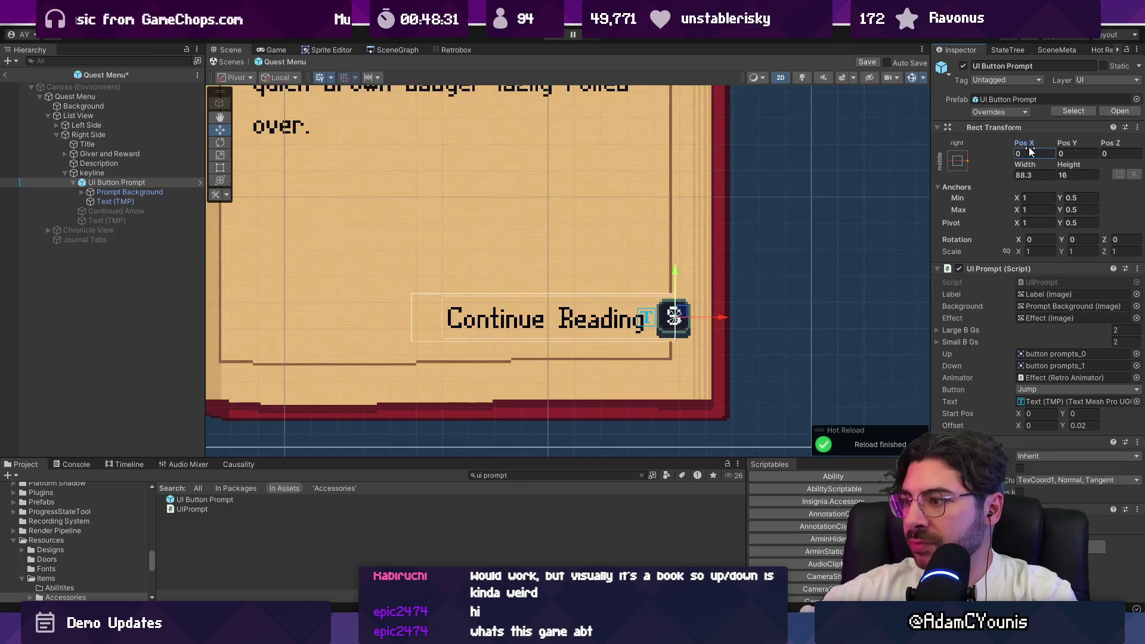
left_click_drag(1025, 167, 1035, 167)
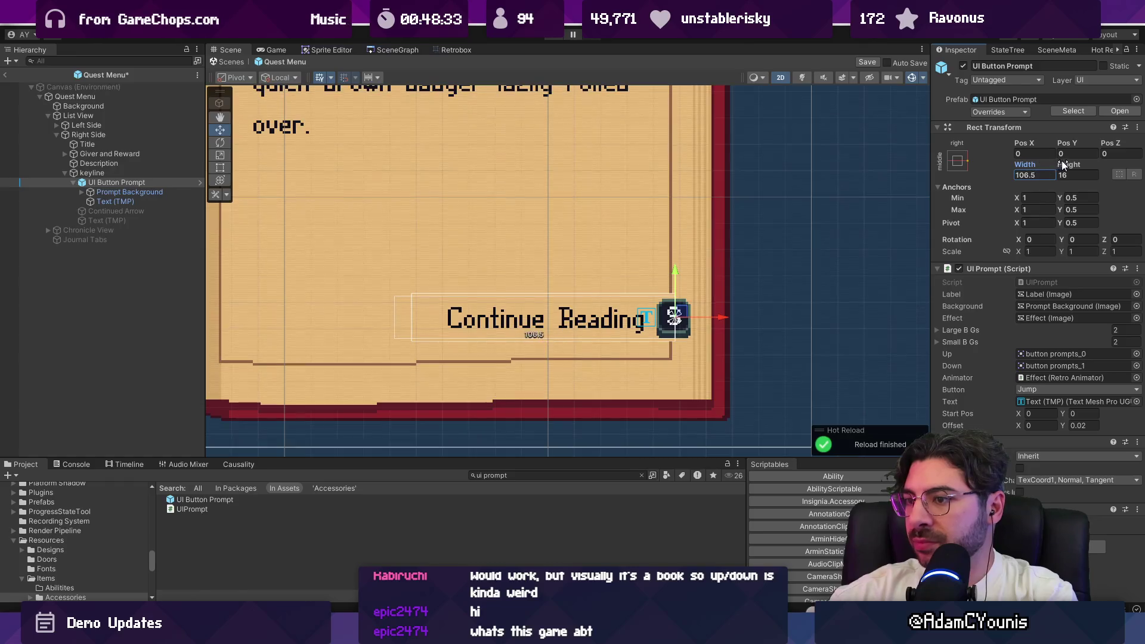
Give UI Button Prompt stretch anchors in both directions with all offsets at 0
left_click(958, 161)
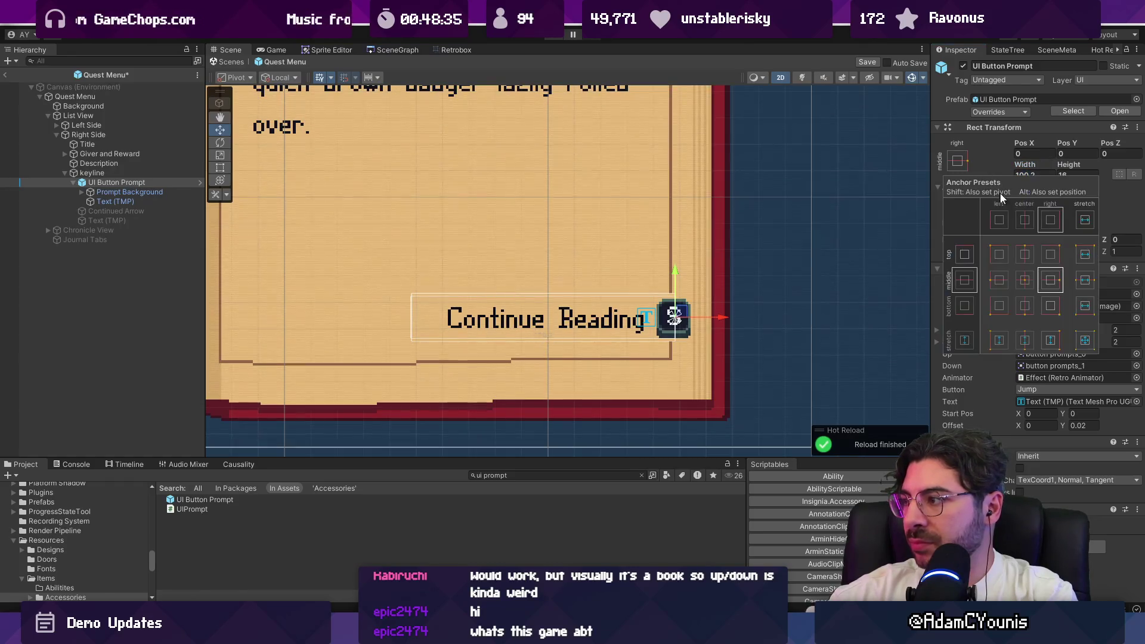
left_click(1086, 341)
left_click(1054, 154)
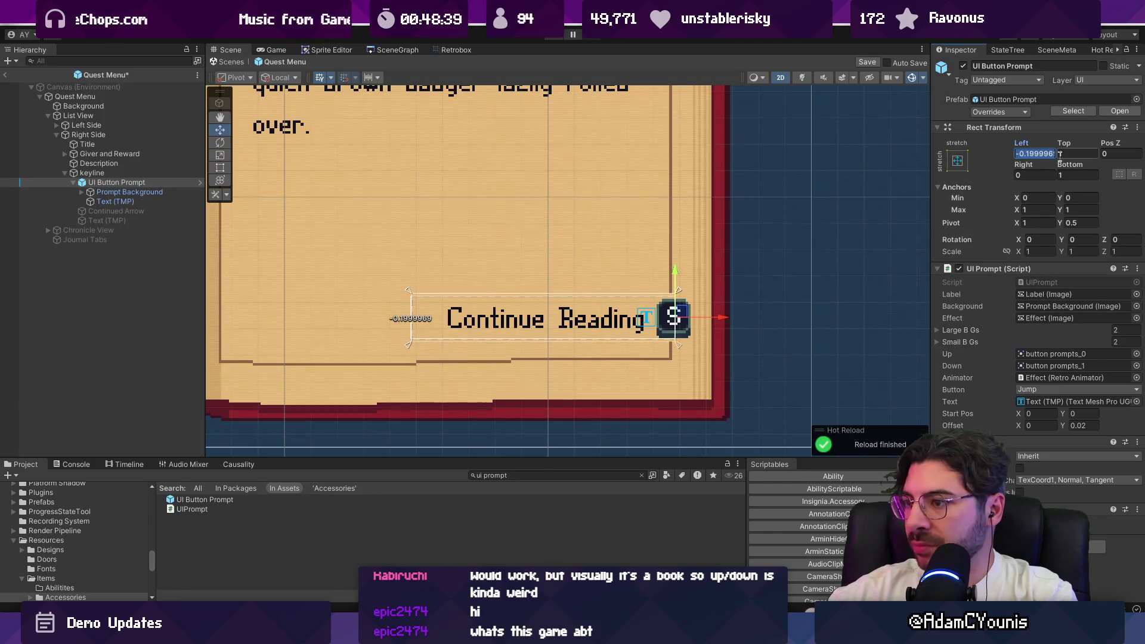
type("0")
key("Tab")
type("0")
key("Tab")
key("Tab")
key("Tab")
type("0")
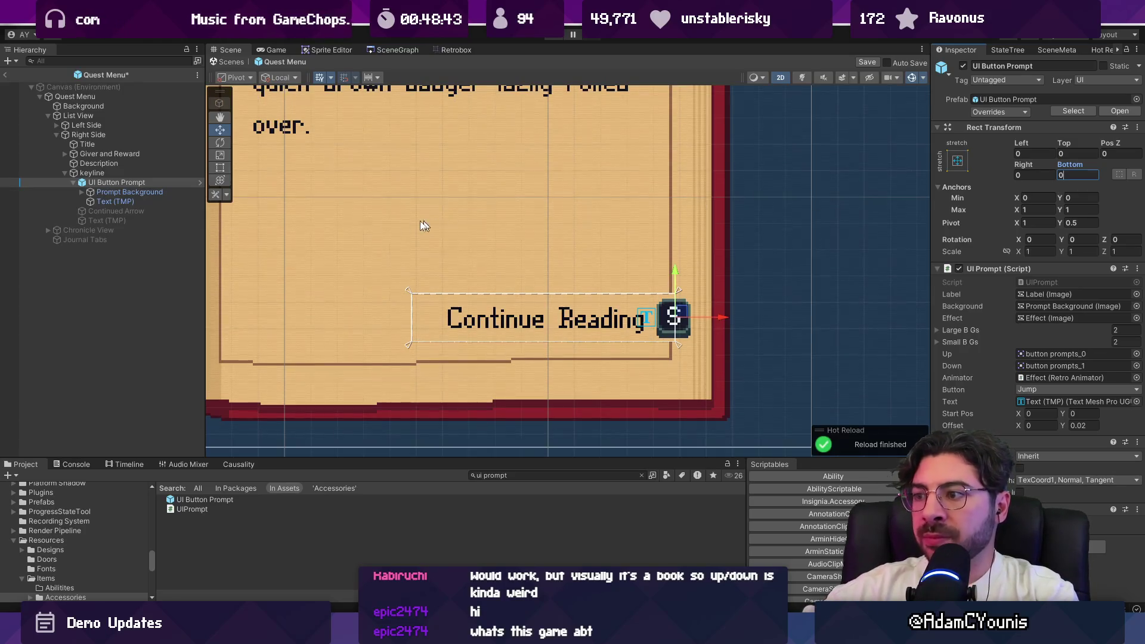
Select the keyline object and set its Pos X to -1.2
left_click(135, 195)
left_click(136, 199)
left_click(136, 194)
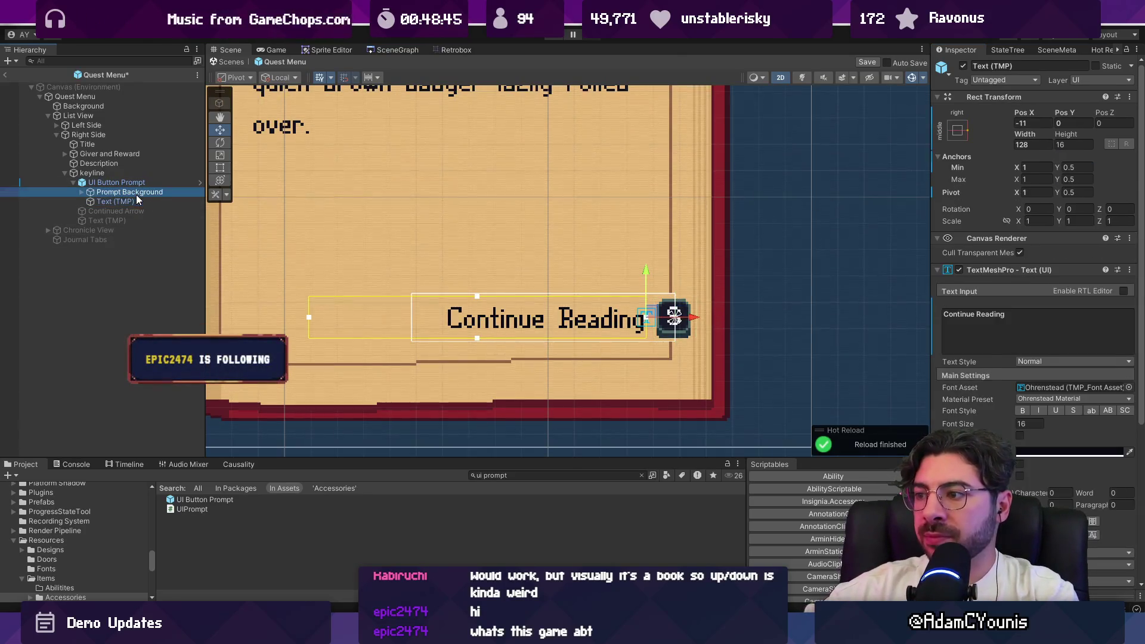
left_click(138, 186)
left_click(138, 174)
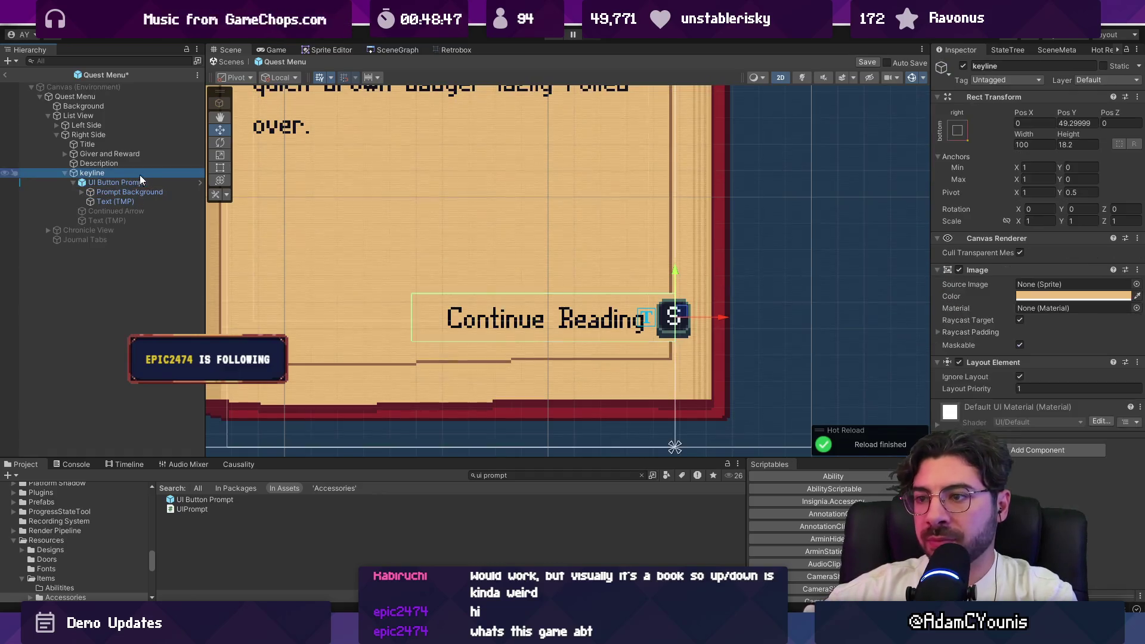
left_click_drag(1022, 110, 1018, 109)
scroll(667, 295, "up", 10)
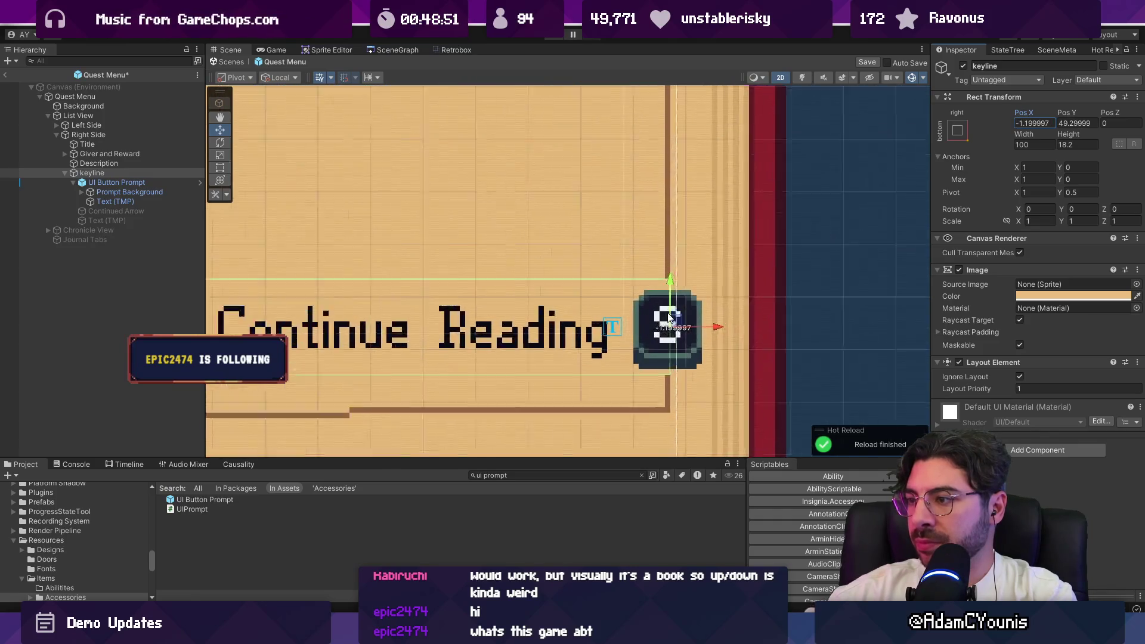
double_click(1026, 123)
type("-1.2")
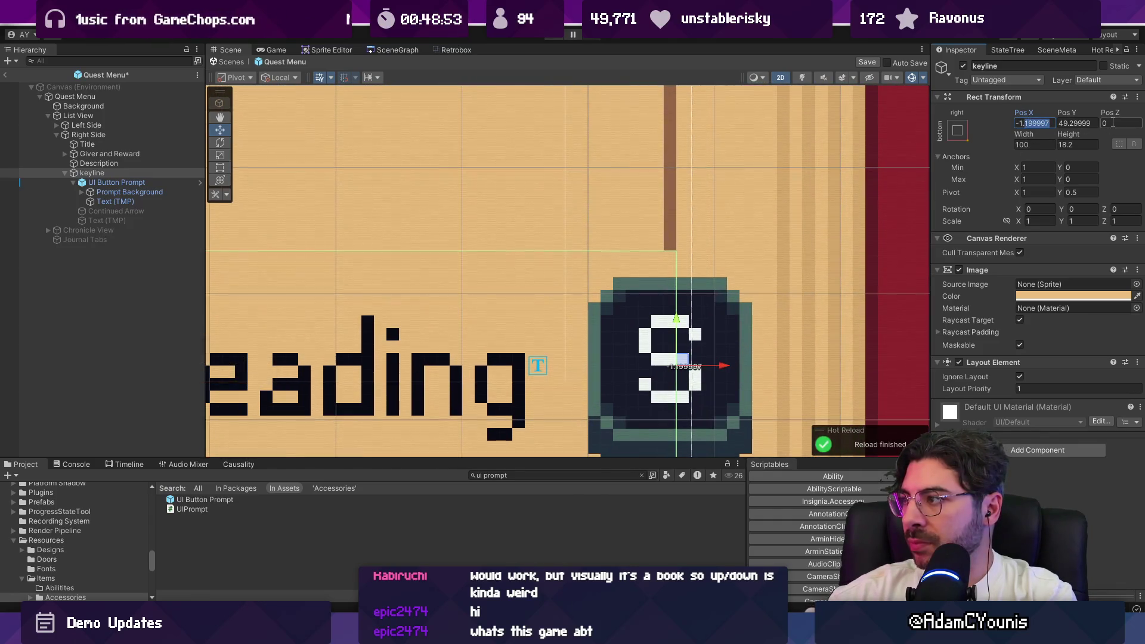
scroll(566, 298, "down", 3)
scroll(656, 298, "down", 10)
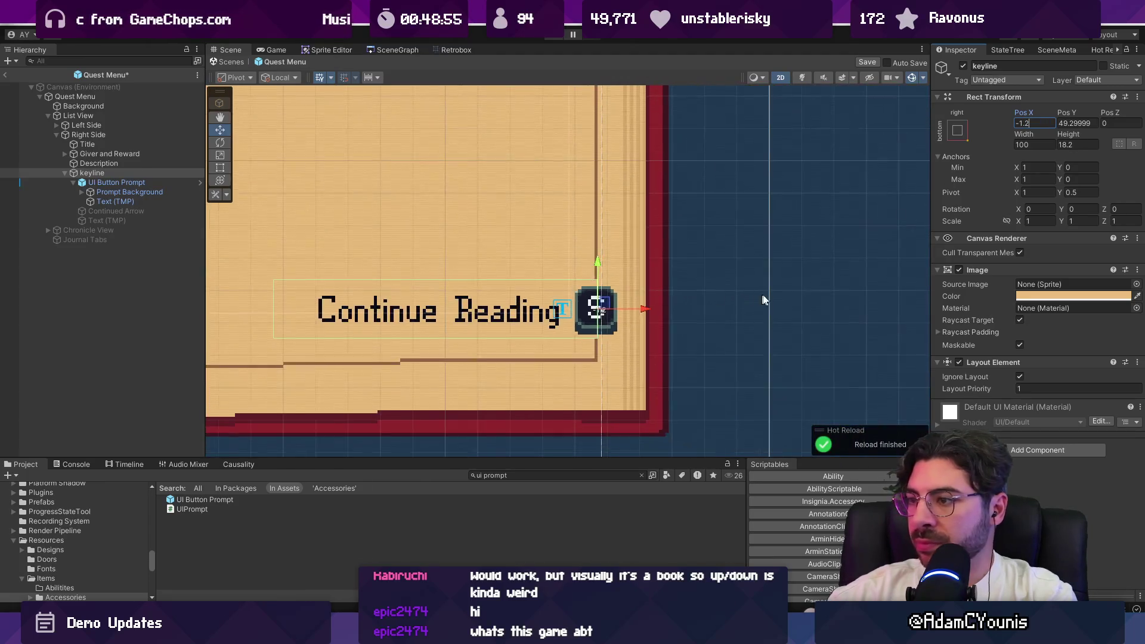
left_click(691, 296)
left_click(694, 269)
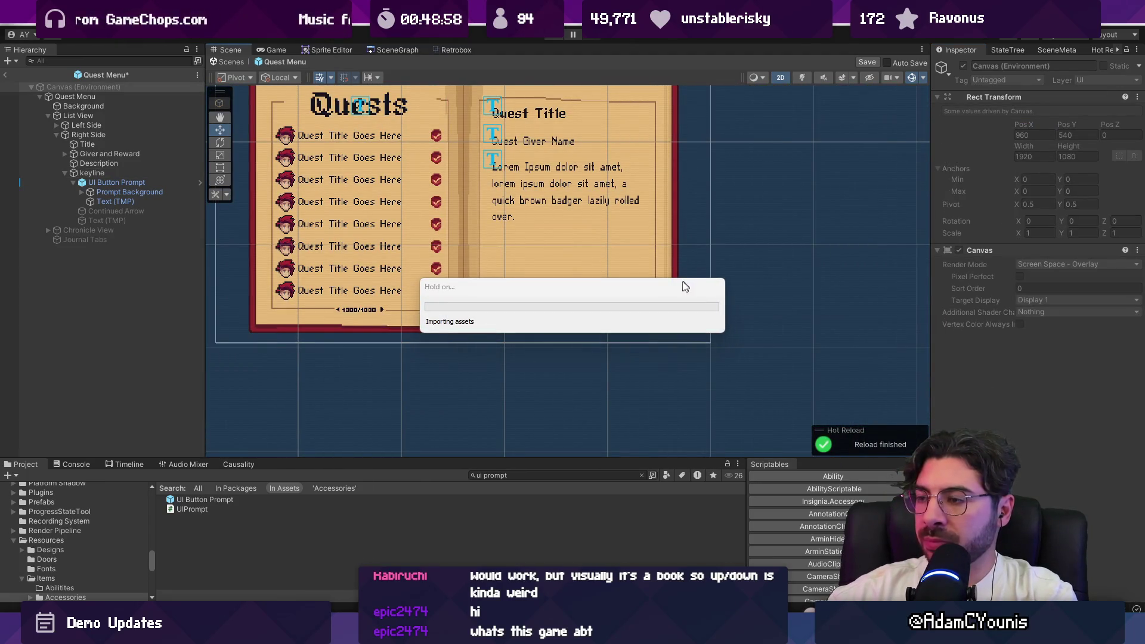
Search the project for 'insignia' and turn off the CRT effect in the Insignia 2D renderer data
scroll(567, 256, "up", 8)
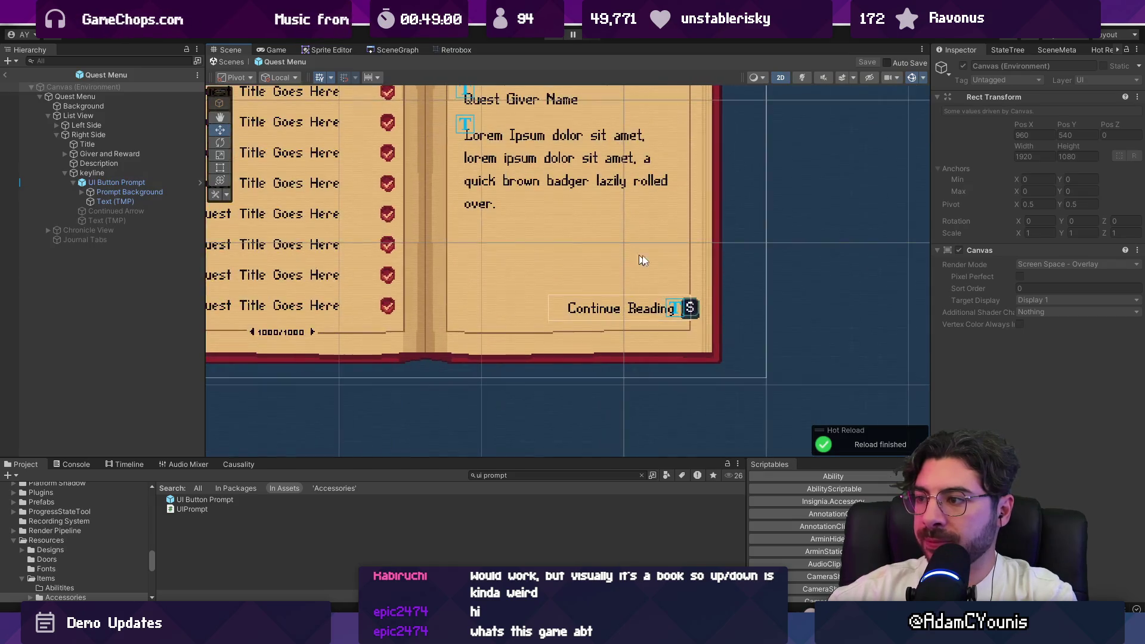
scroll(623, 309, "down", 3)
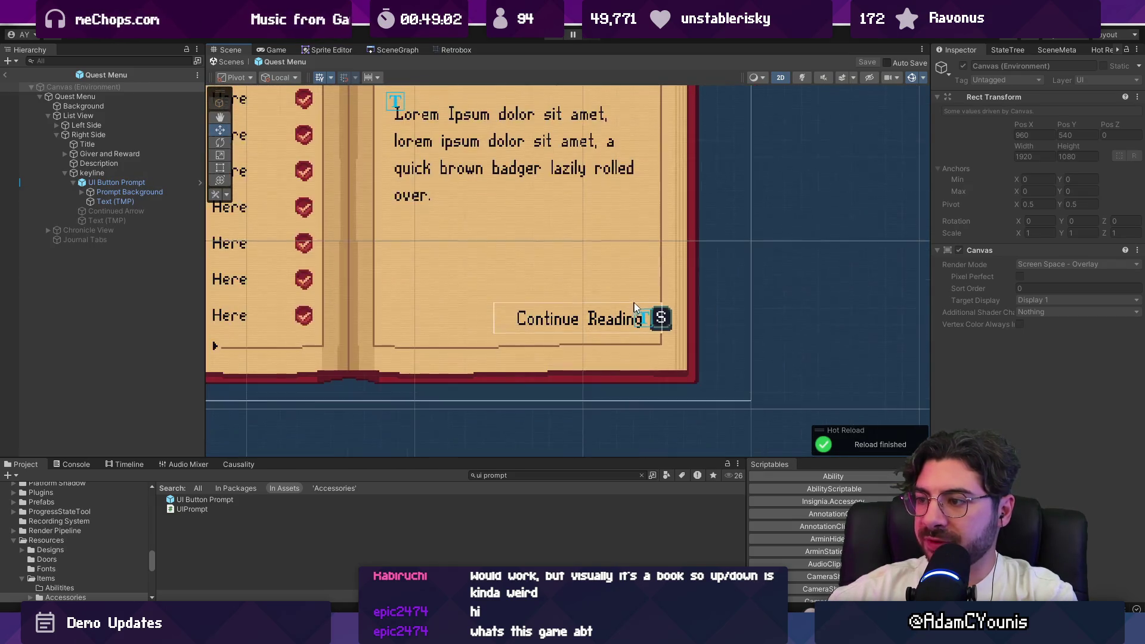
left_click(558, 322)
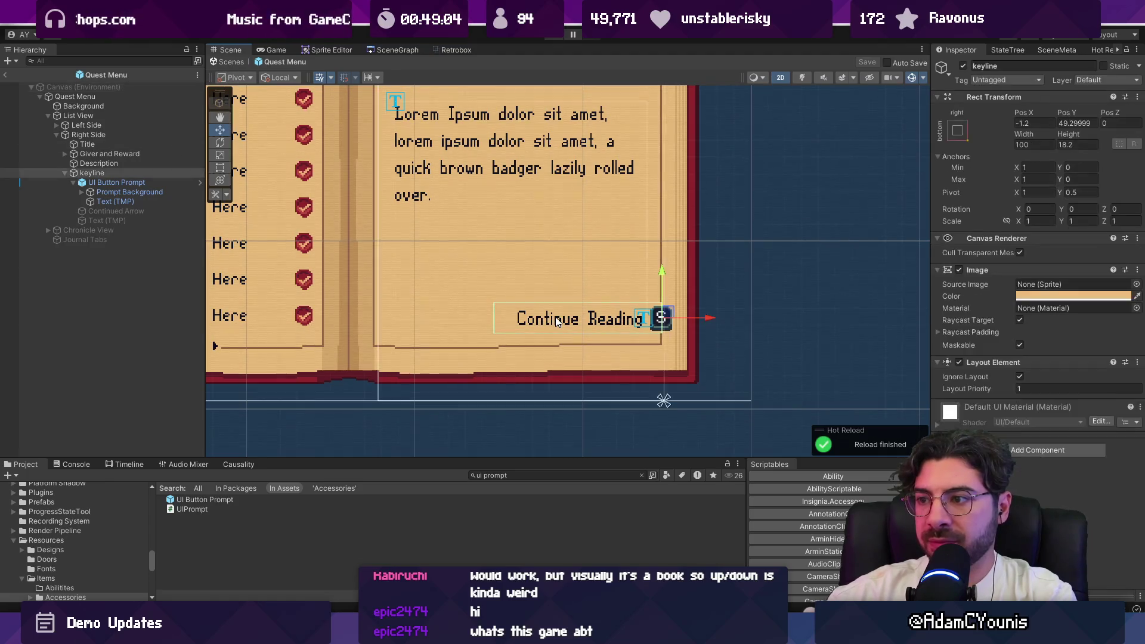
scroll(593, 356, "up", 5)
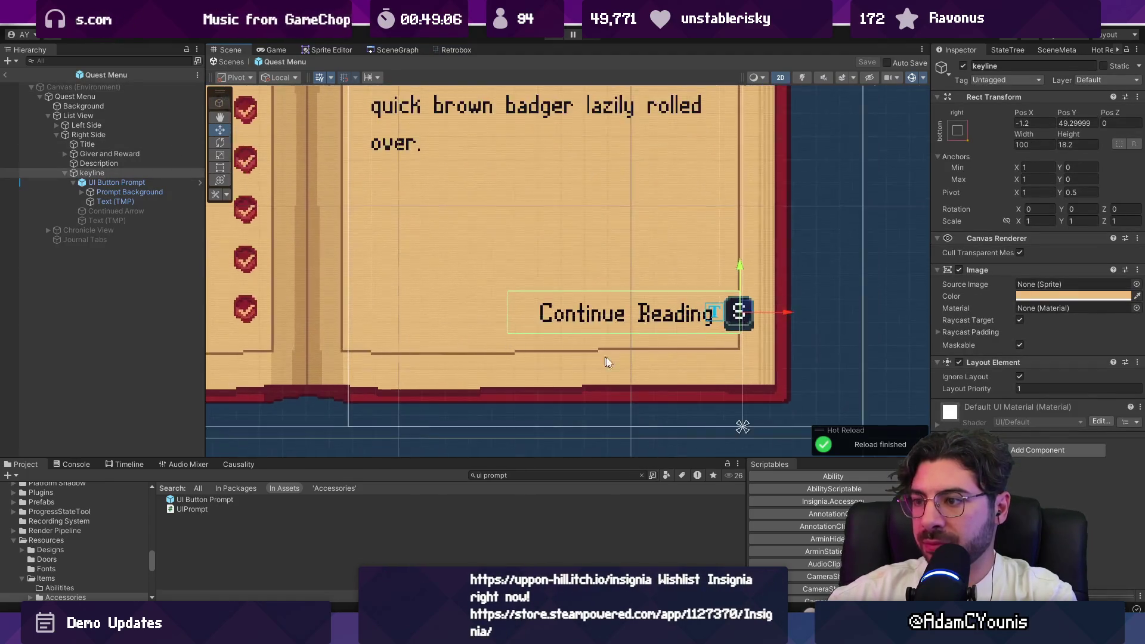
scroll(635, 359, "up", 2)
left_click(502, 474)
type("insignia")
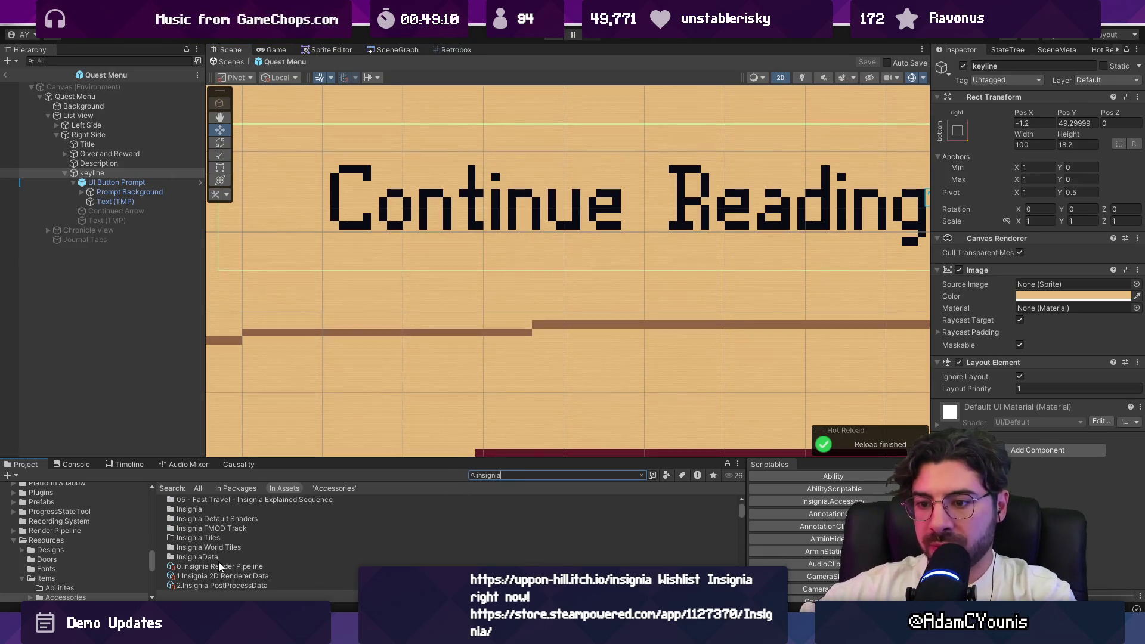
left_click(229, 576)
left_click(956, 281)
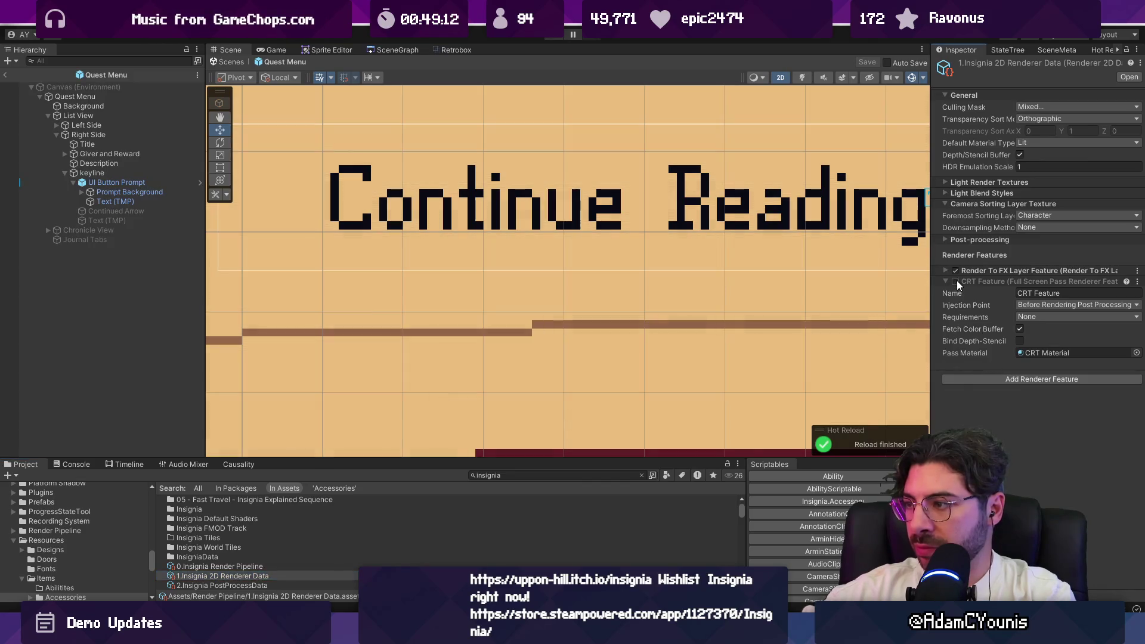
Colour the Continue Reading text brown (956746) by eyedropping the page's brown line
left_click(537, 248)
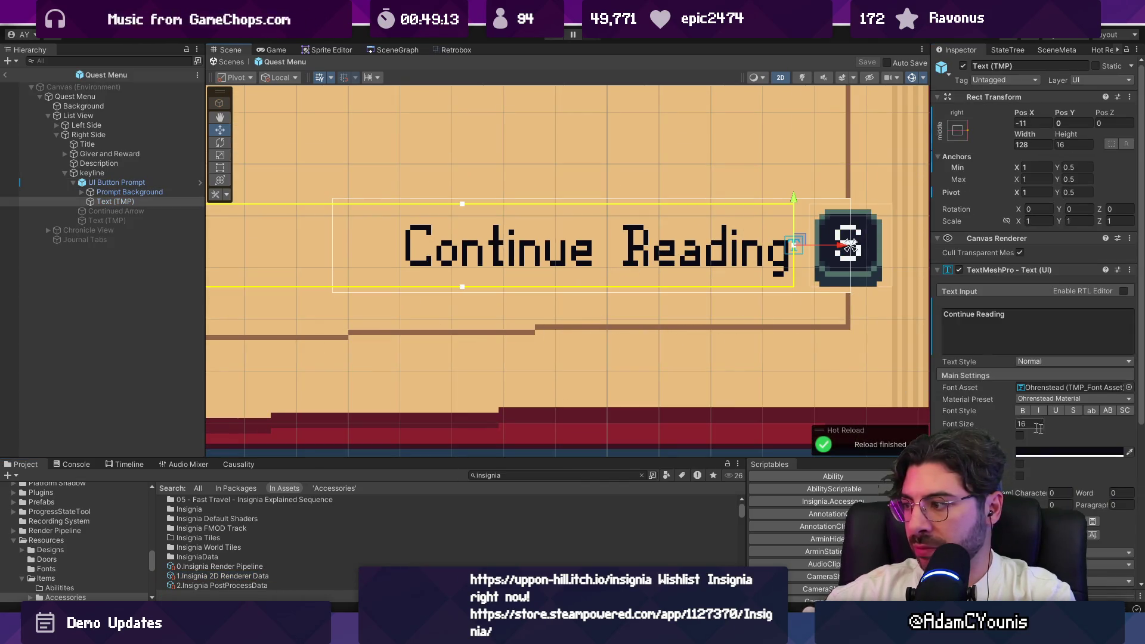
left_click(1023, 452)
left_click(1013, 326)
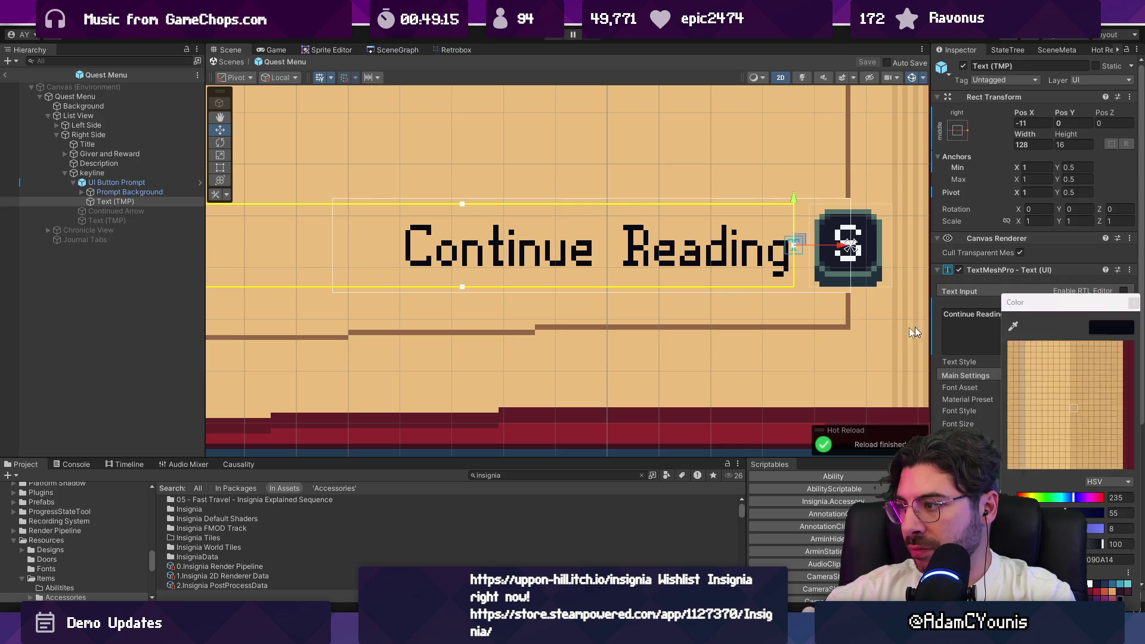
left_click(844, 326)
scroll(744, 340, "down", 5)
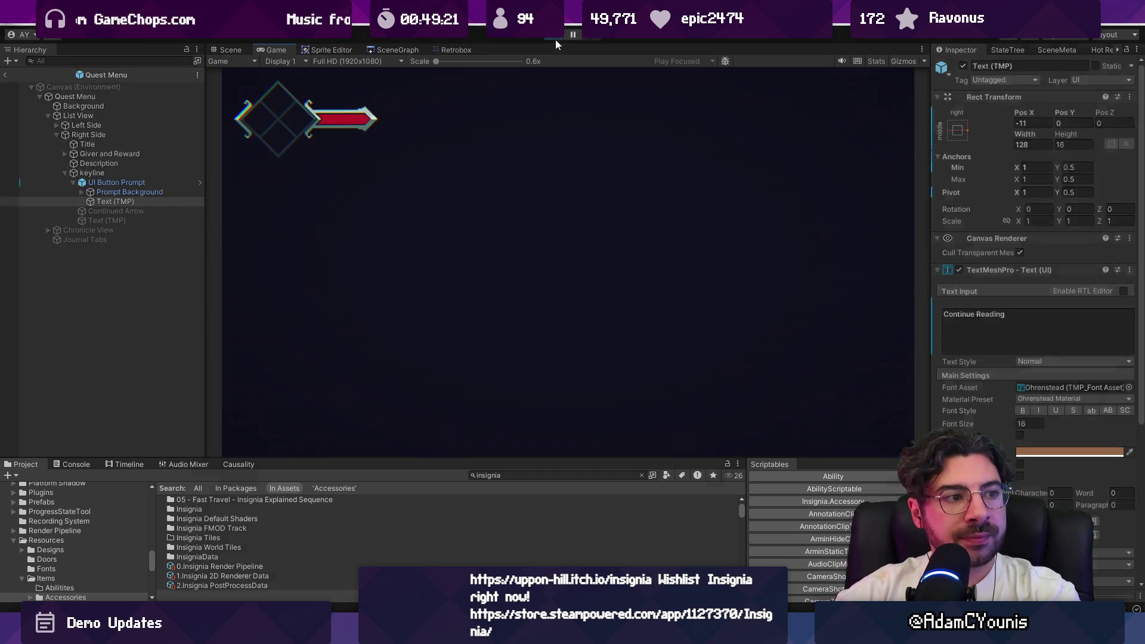
In the running game, browse the journal's Quests list and First Forge entry, then stop play
key("Escape")
key("Down")
key("Up")
key("Down")
key("Down")
key("Down")
key("Down")
key("Down")
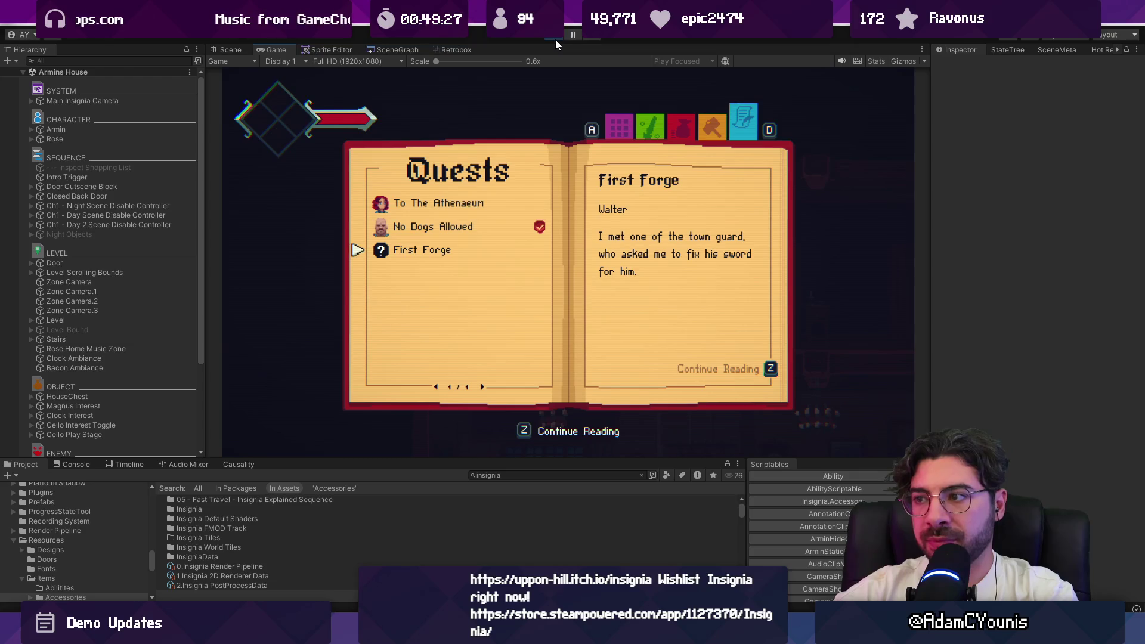
key("z")
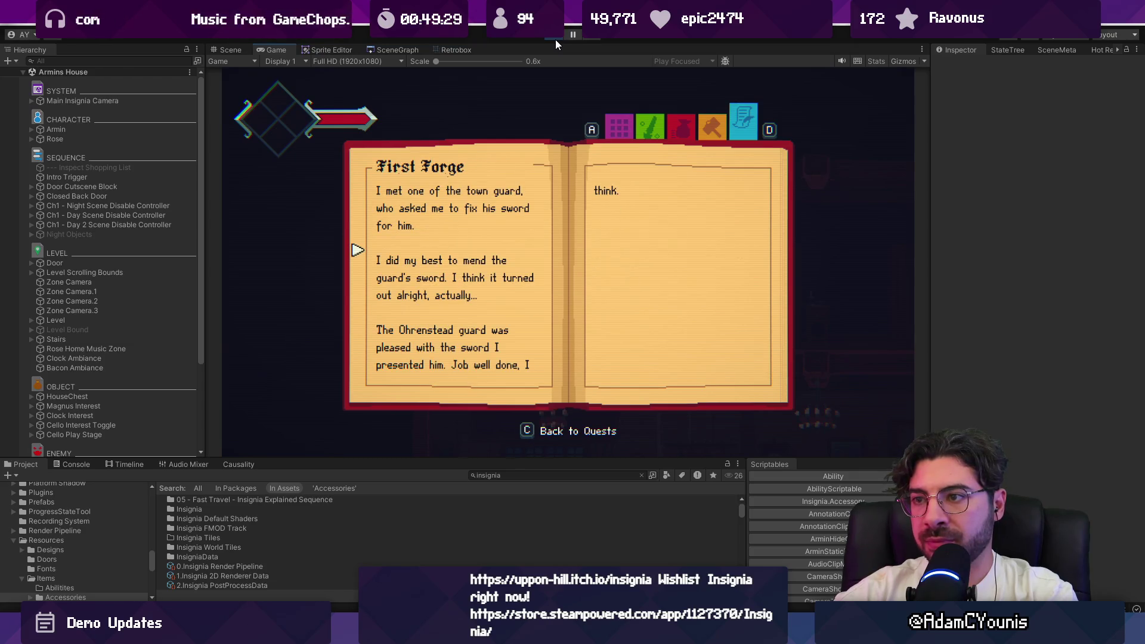
key("c")
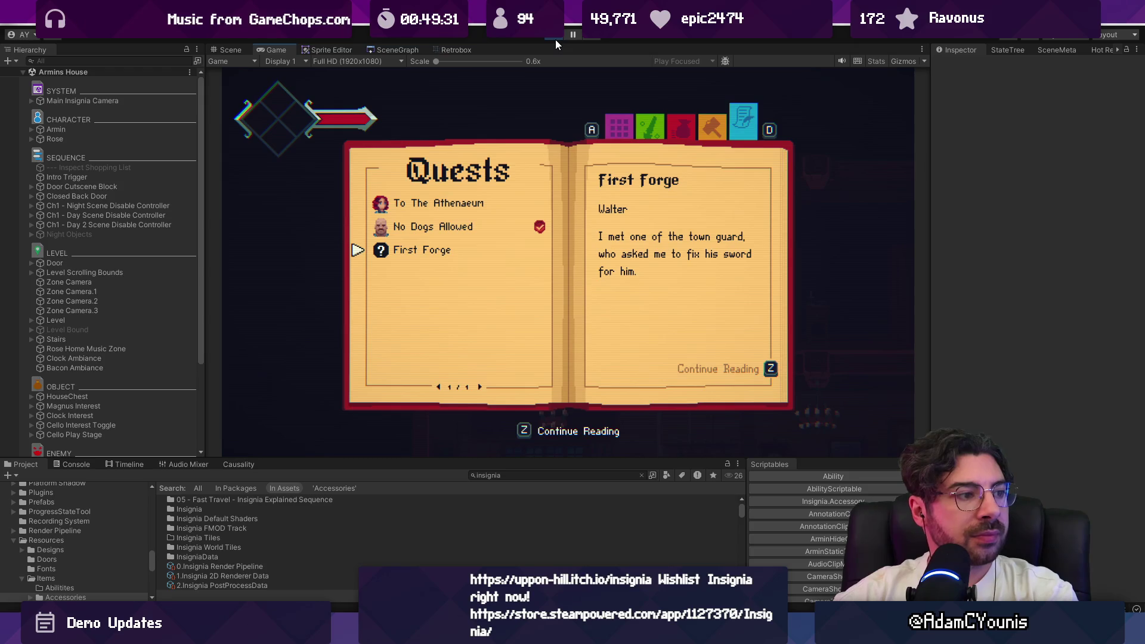
key("c")
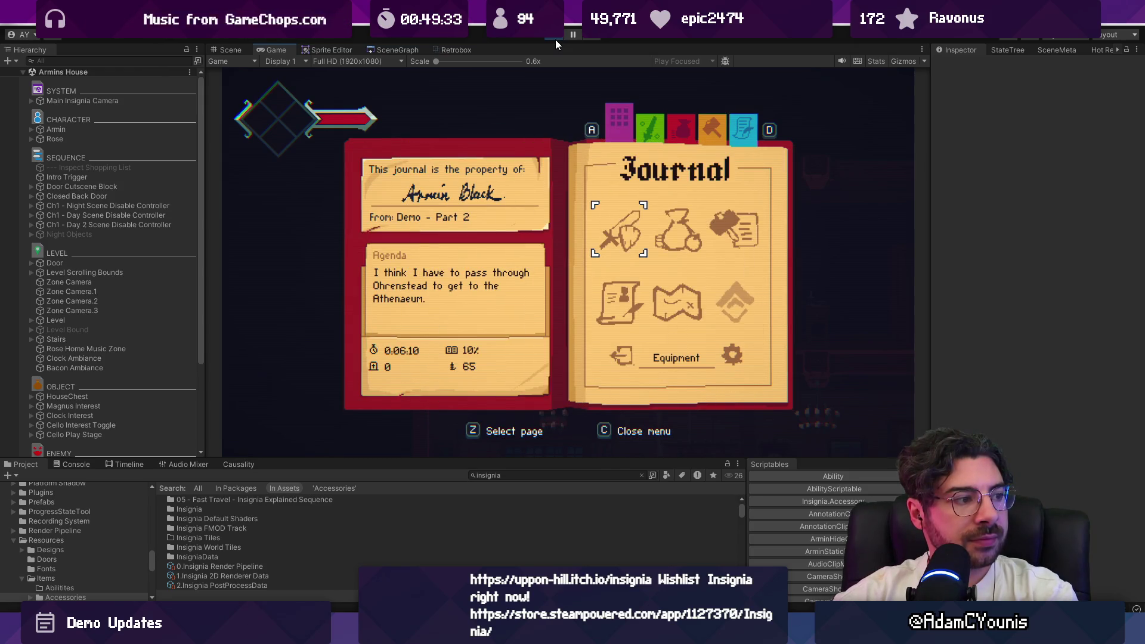
key("z")
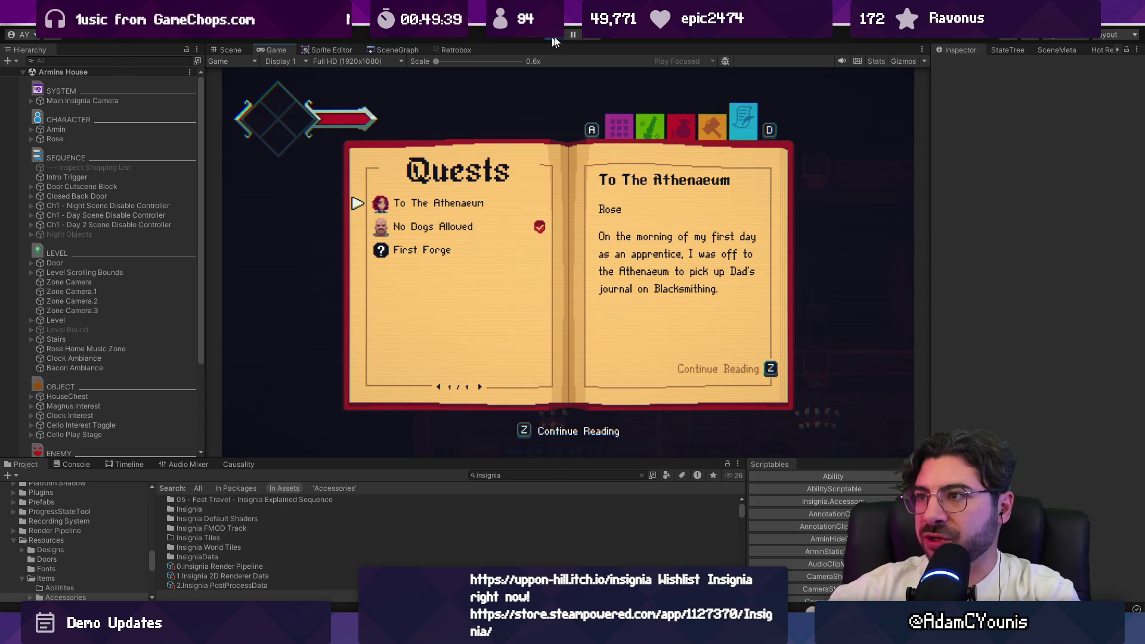
key("ctrl+p")
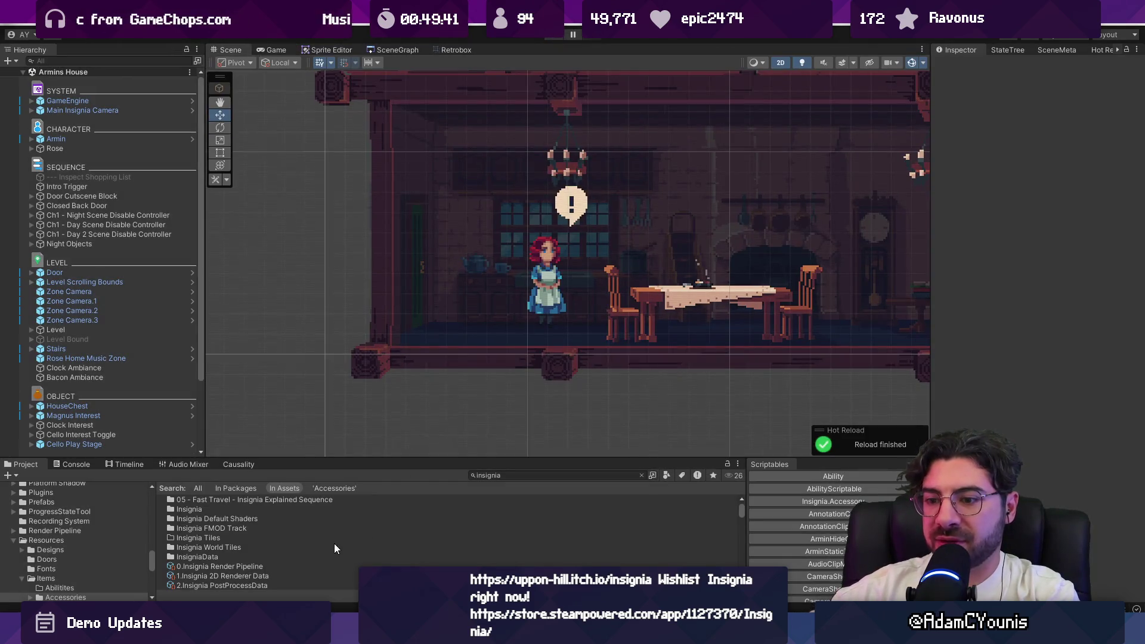
Find 'quest menu' in the project, open the Quest Menu prefab, and select the Continue Reading text
left_click(525, 476)
type("quest menu")
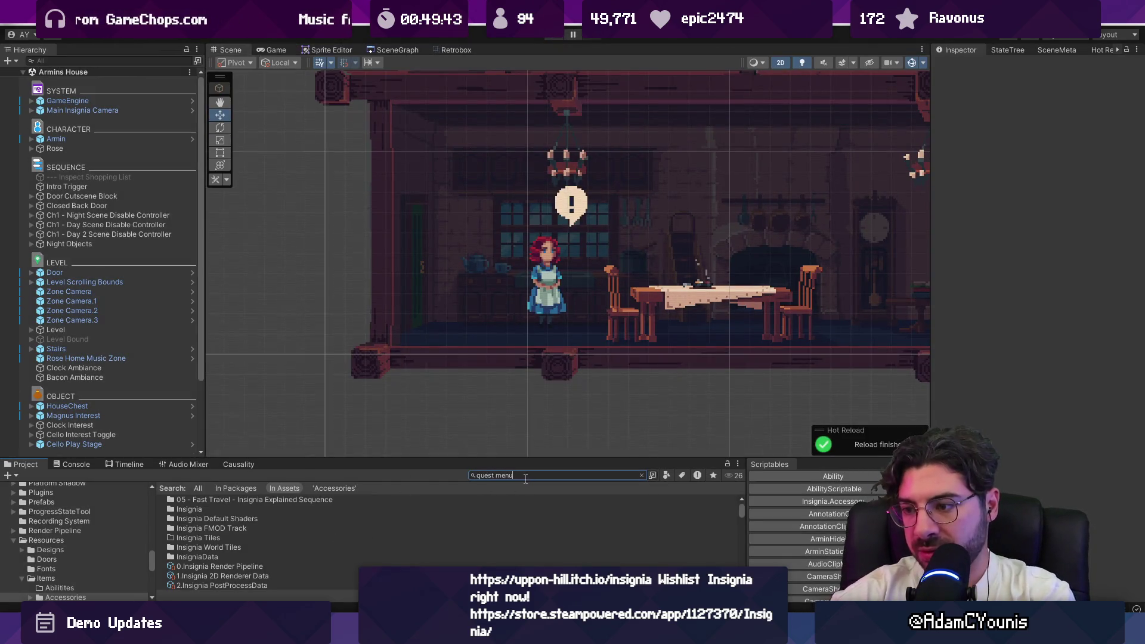
double_click(197, 537)
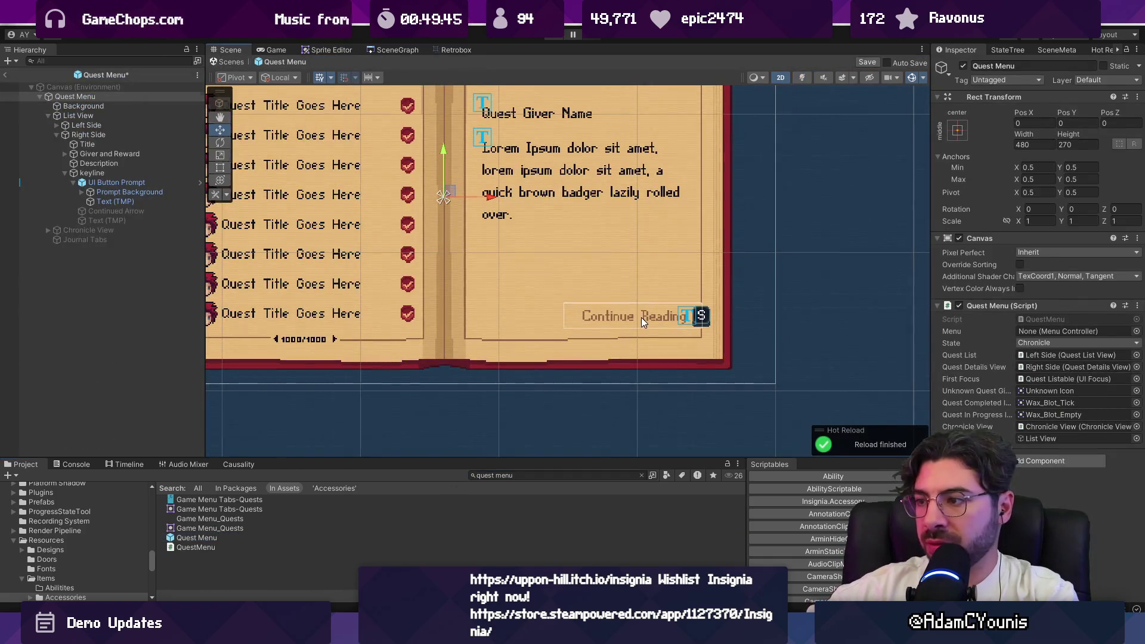
left_click(641, 317)
left_click(665, 316)
Make the text dark navy, apply it to the UI Button Prompt prefab, exit, and start Play
left_click(1083, 453)
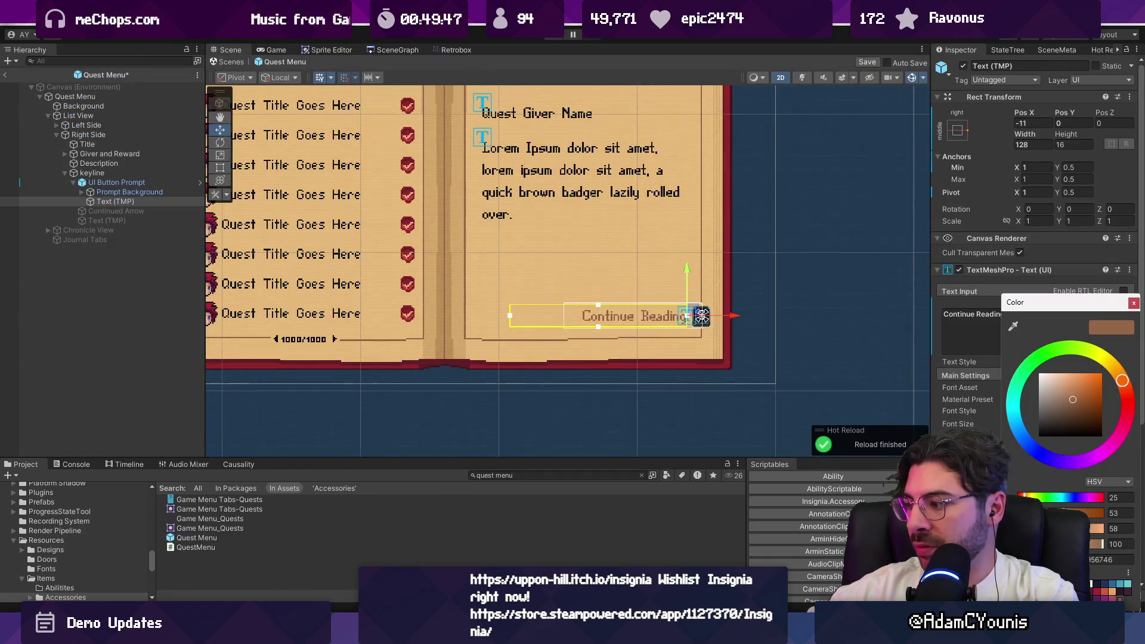
left_click(1098, 591)
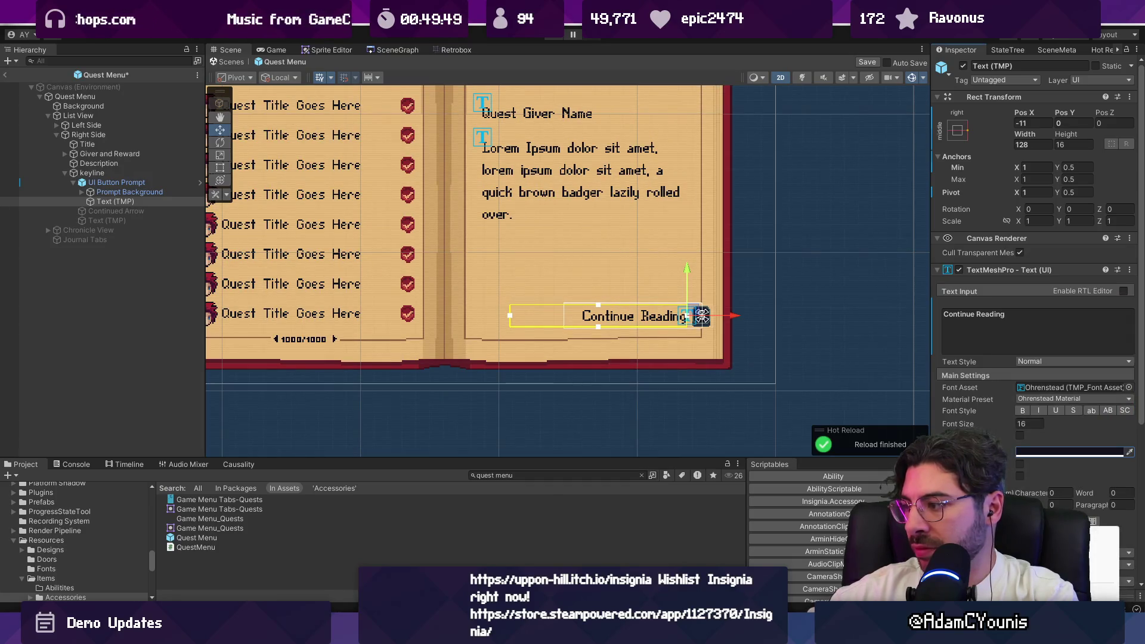
right_click(1074, 452)
left_click(1056, 486)
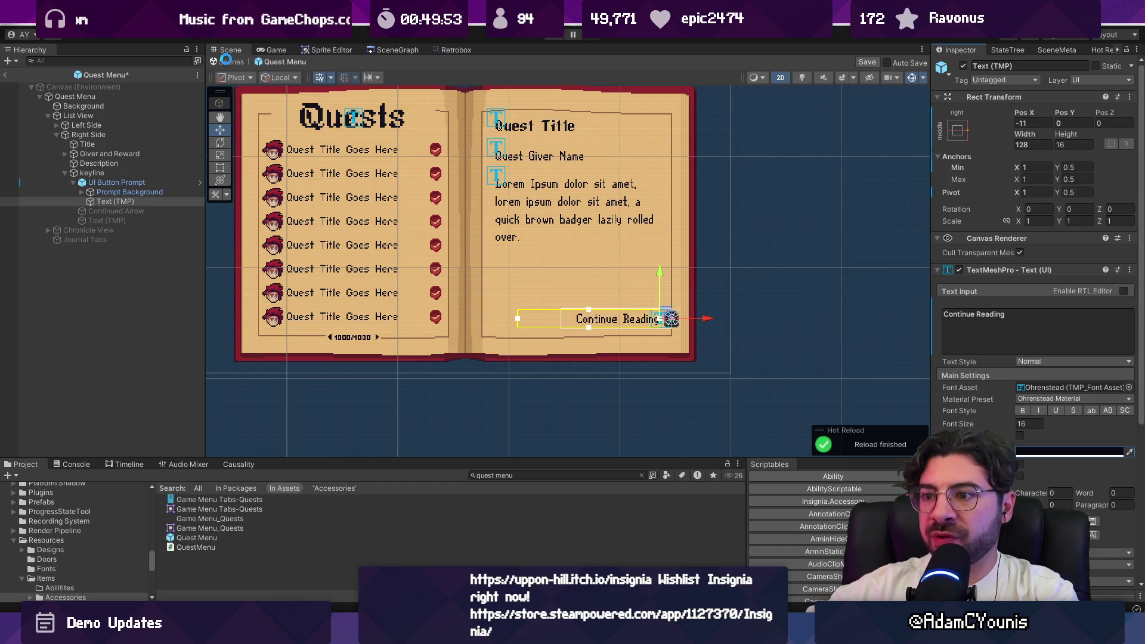
left_click(231, 62)
left_click(549, 36)
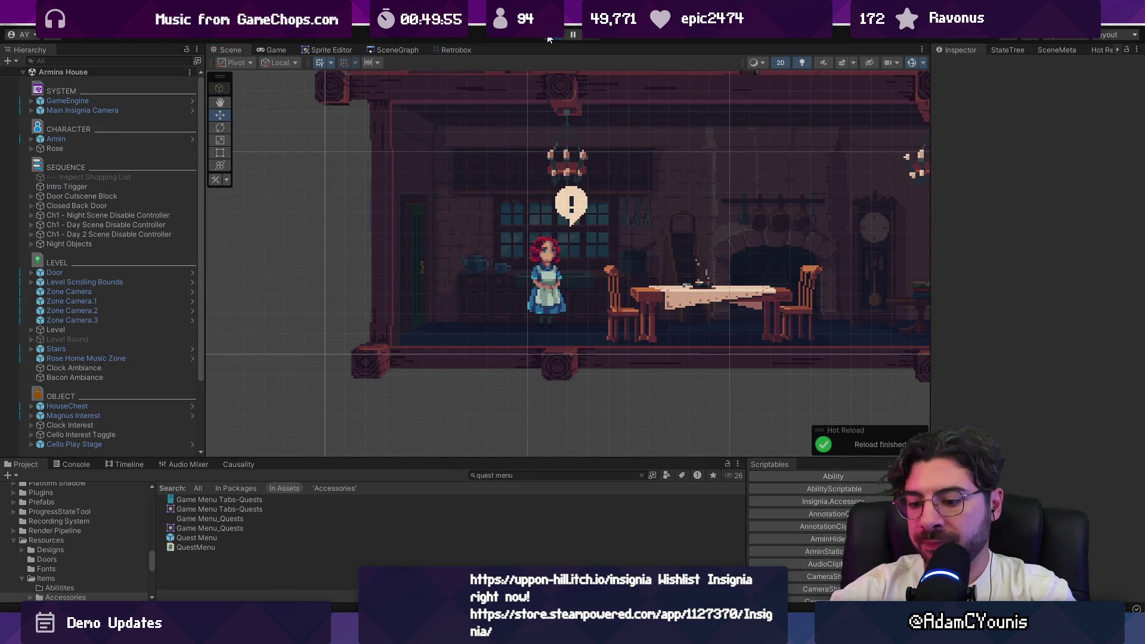
Walk the character to Rose, then quit to the title and start a new Story Mode game
key("Right")
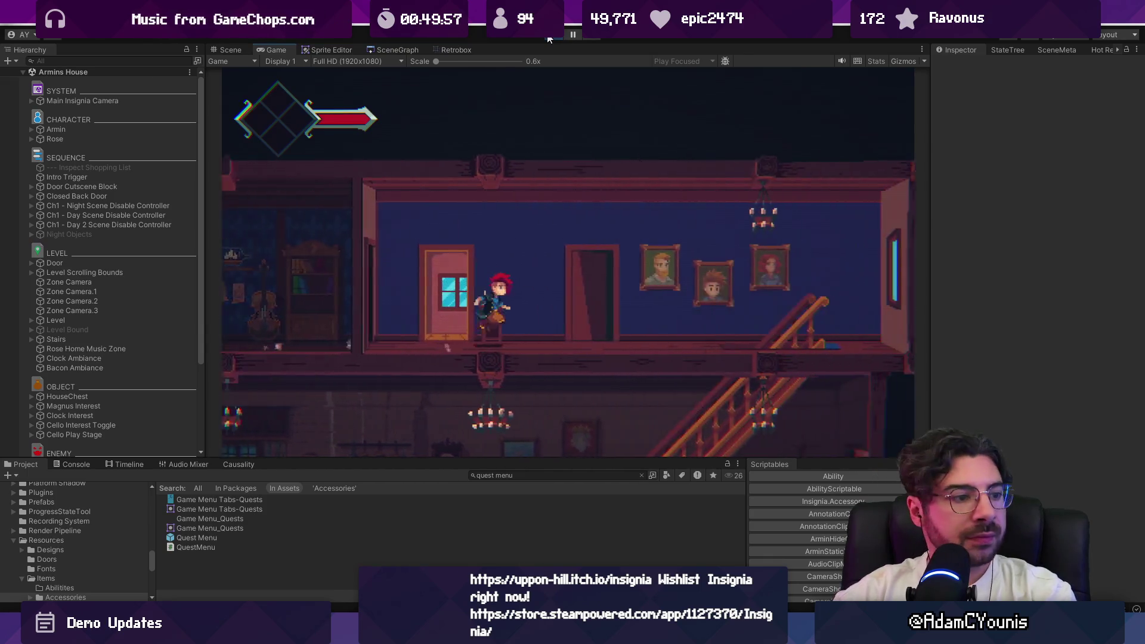
key("Left")
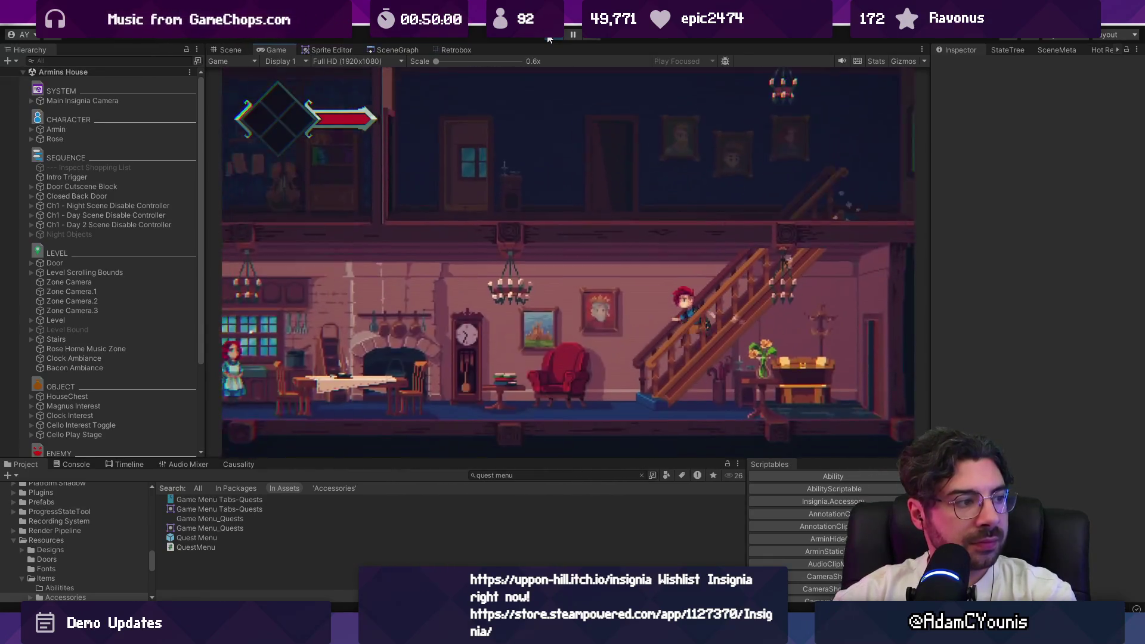
key("Left")
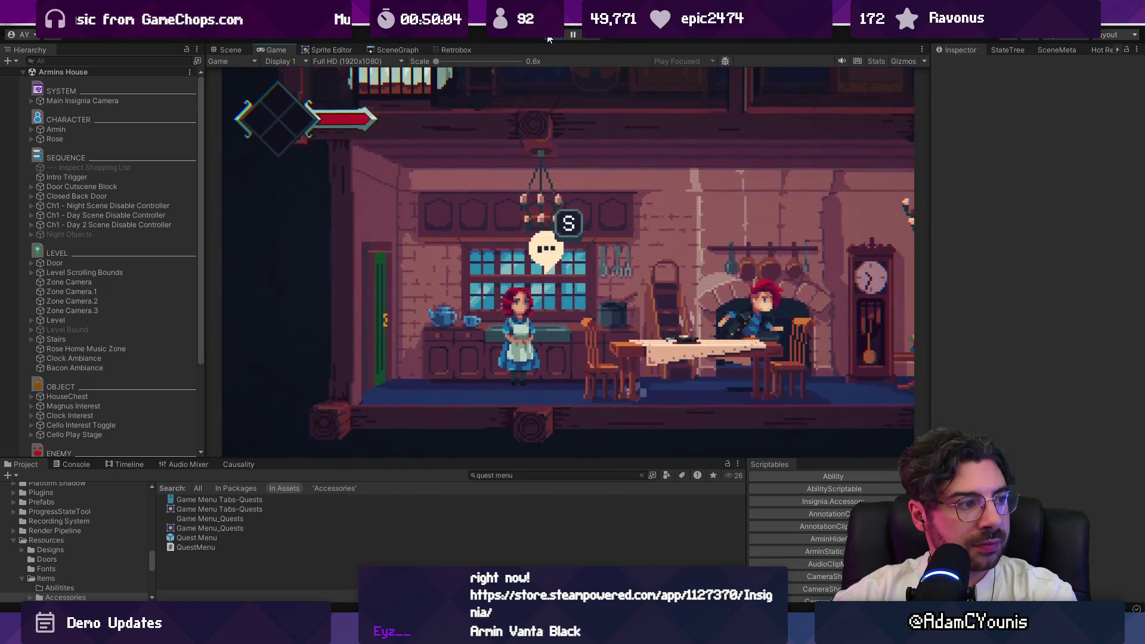
key("Escape")
key("z")
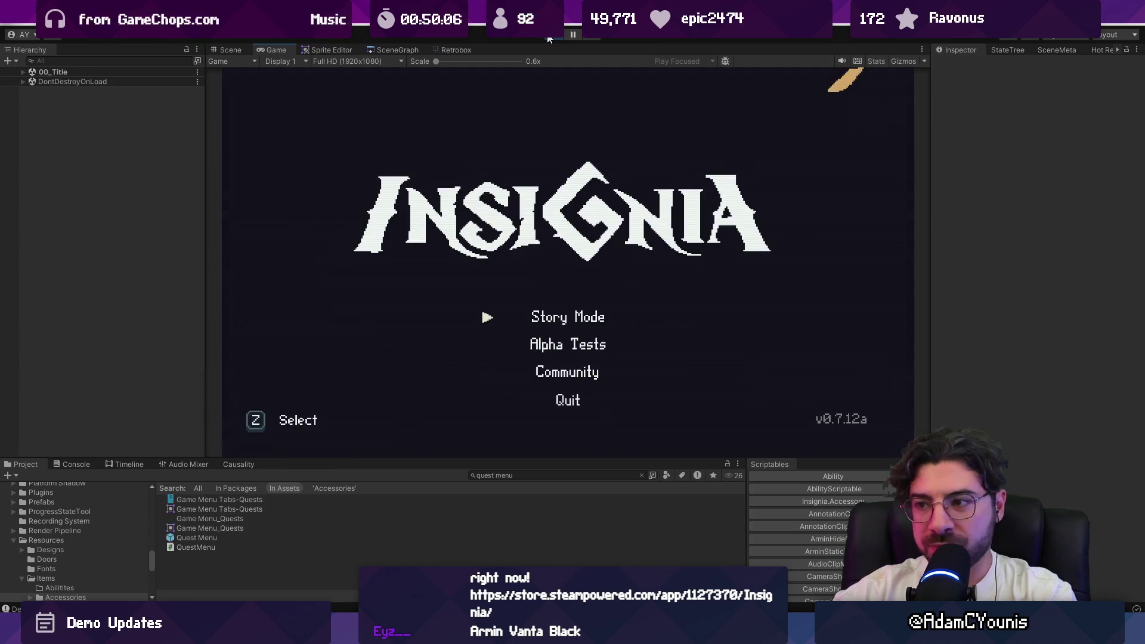
key("z")
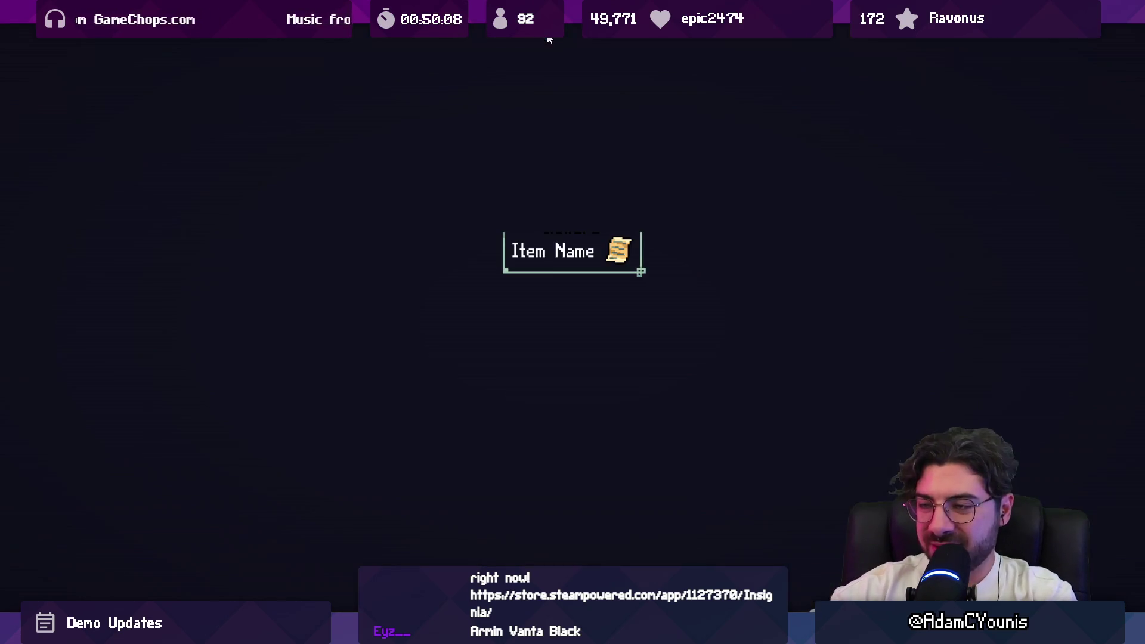
Browse Journal > Quests, view the No Dogs Allowed reading page, then stop the game
key("Escape")
key("s")
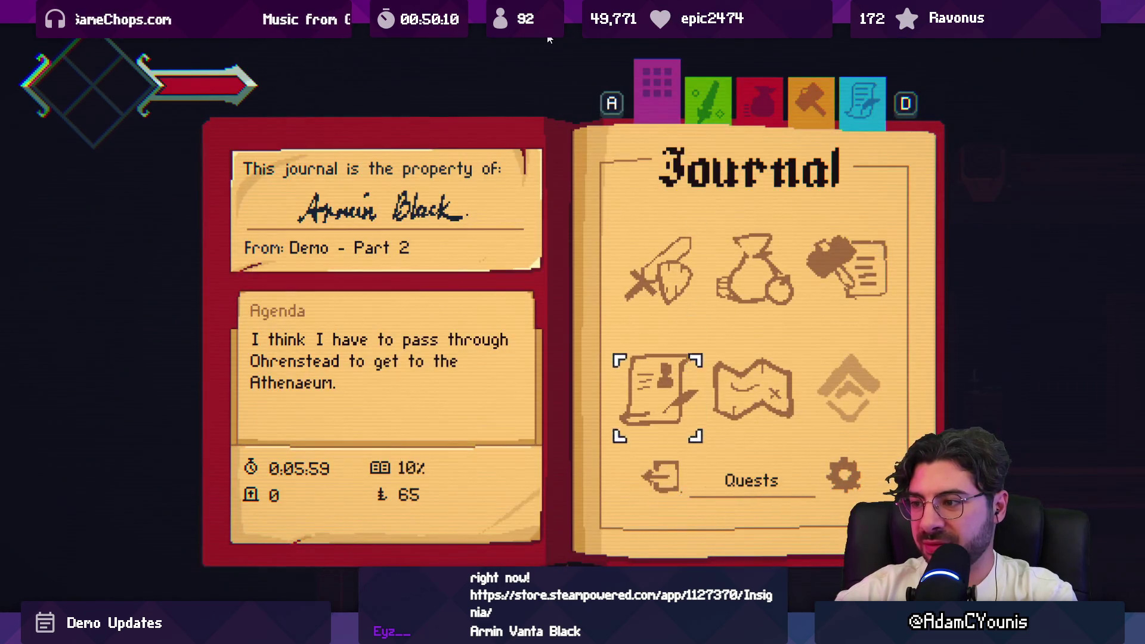
key("z")
key("s")
key("s")
key("w")
key("z")
key("x")
key("z")
key("x")
left_click(552, 37)
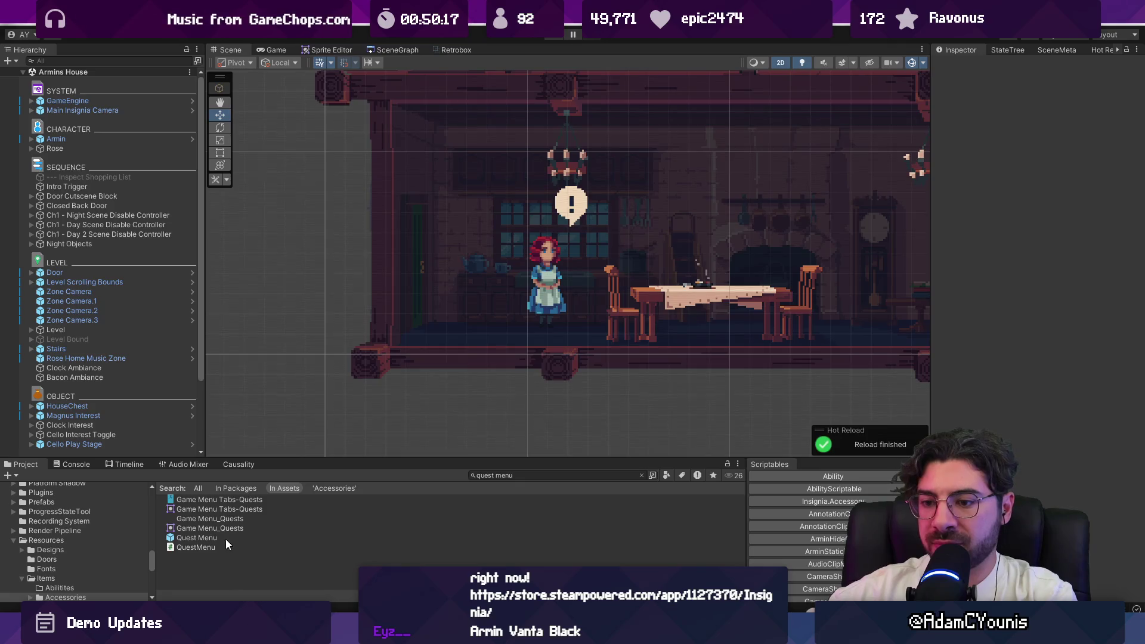
In the Quest Menu prefab, change the Continue Reading text's Pos X from -11 to -16
double_click(225, 539)
left_click(114, 202)
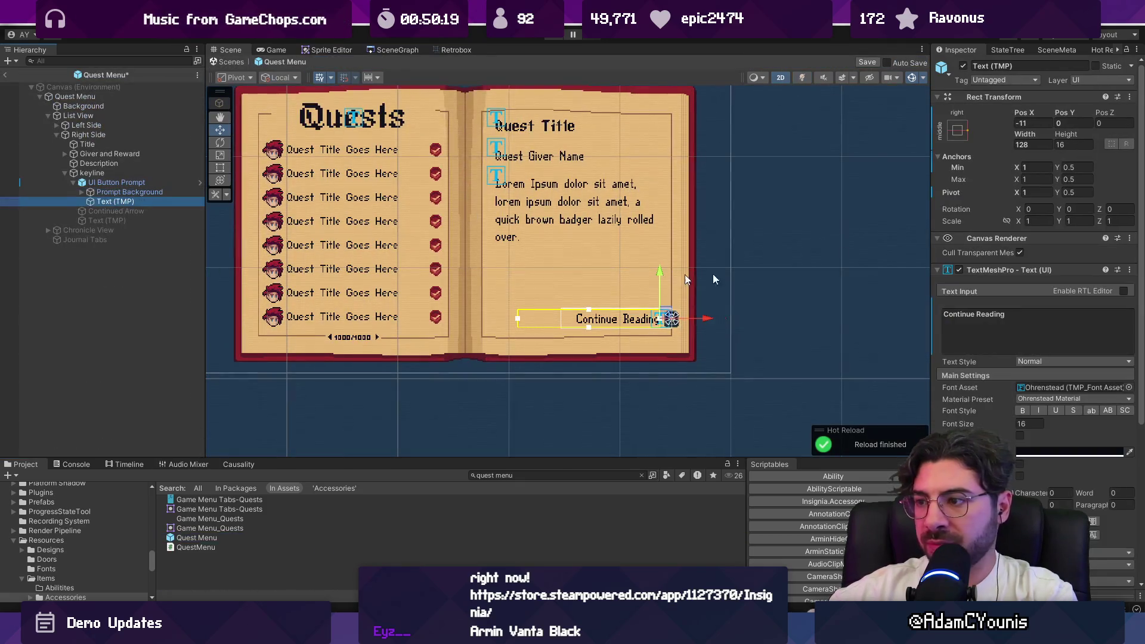
left_click(1035, 121)
key("BackSpace")
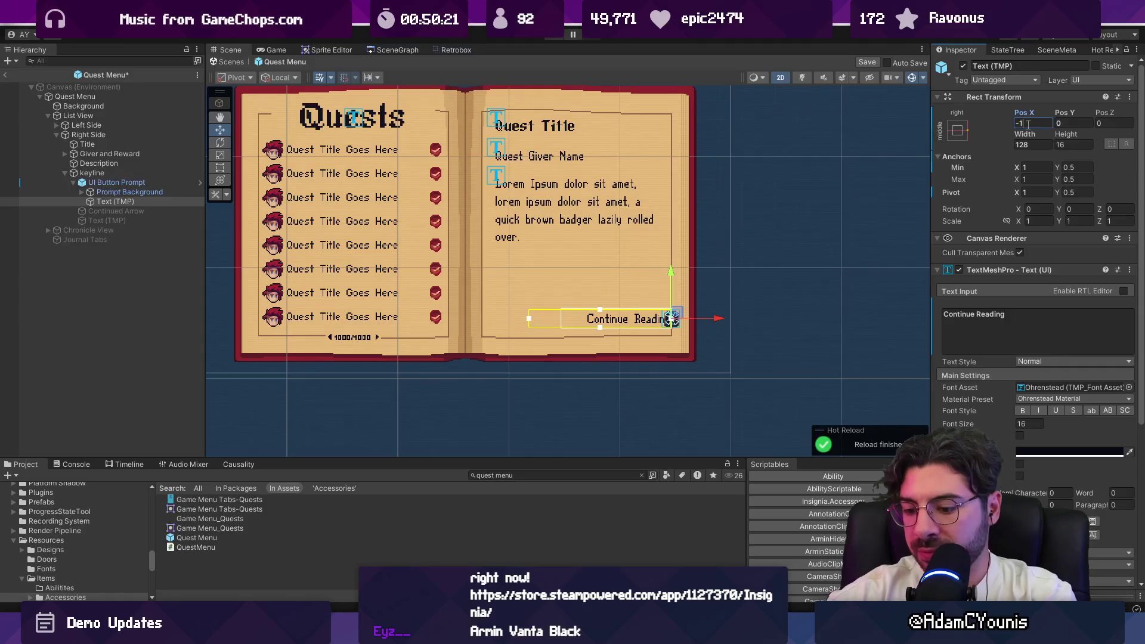
type("6")
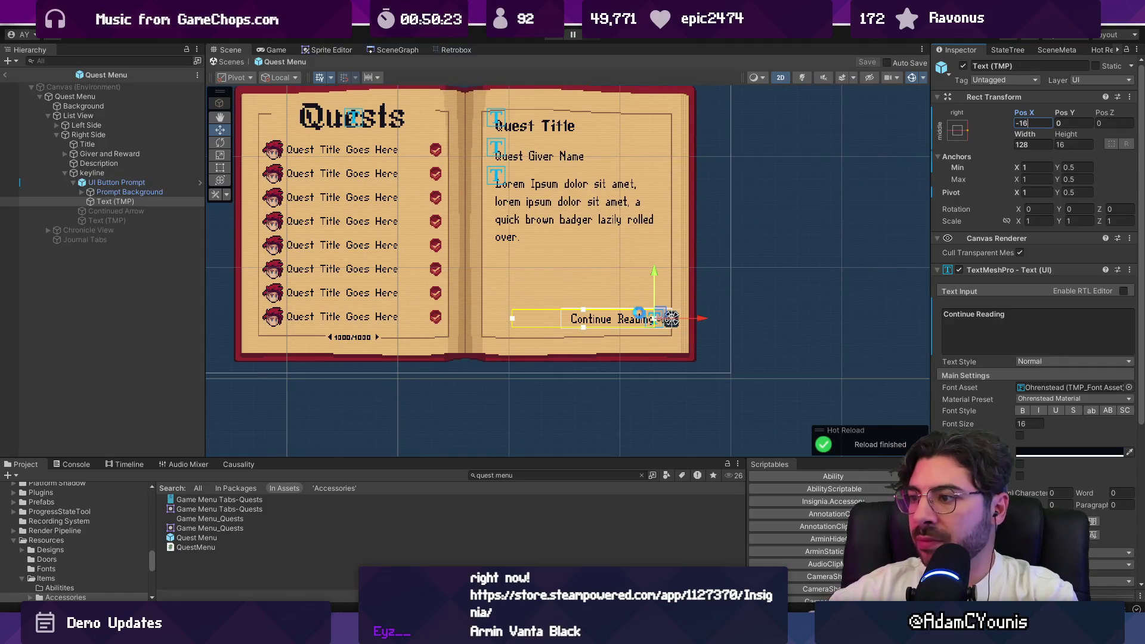
scroll(652, 305, "up", 2)
left_click(230, 62)
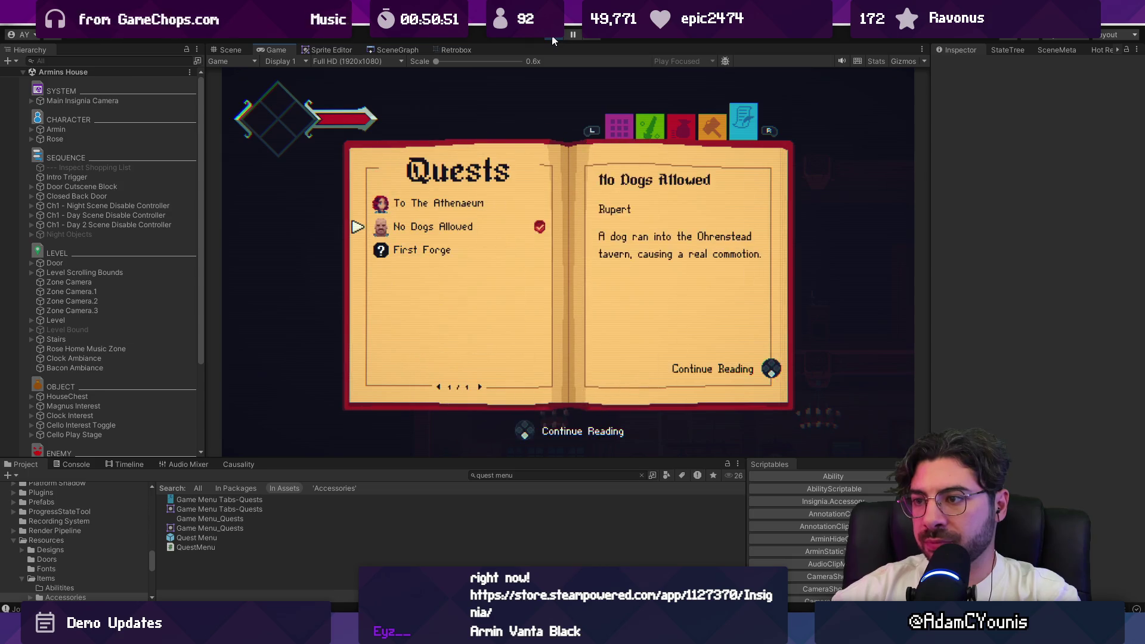
Back out of the quest entry to the journal cover, then reopen Quests on No Dogs Allowed
key("Escape")
key("Down")
key("Down")
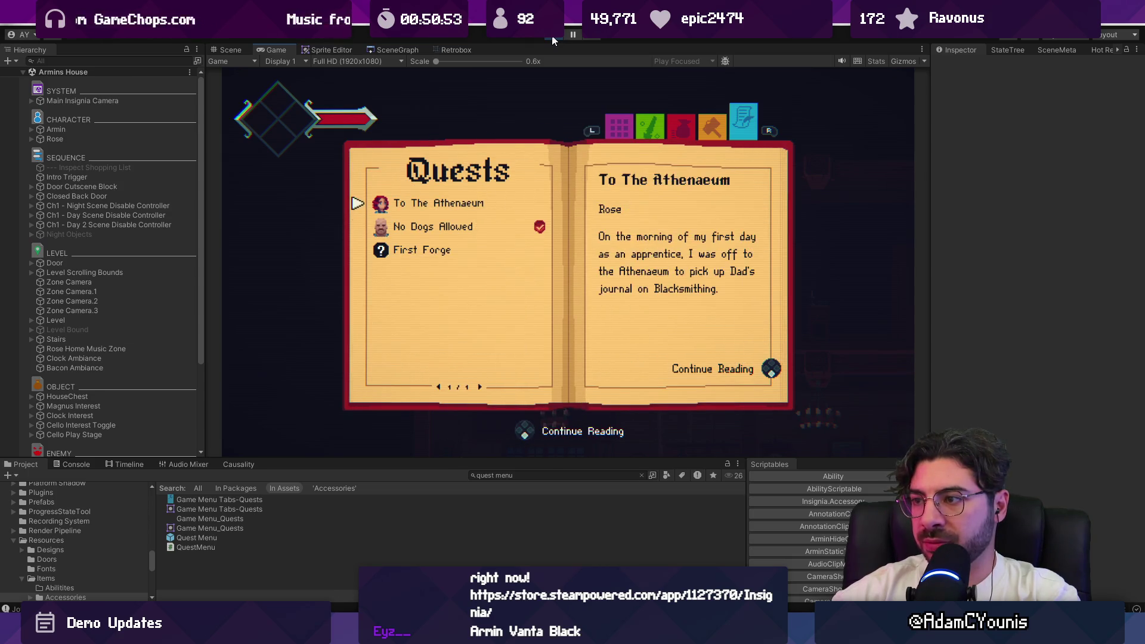
key("Escape")
key("Return")
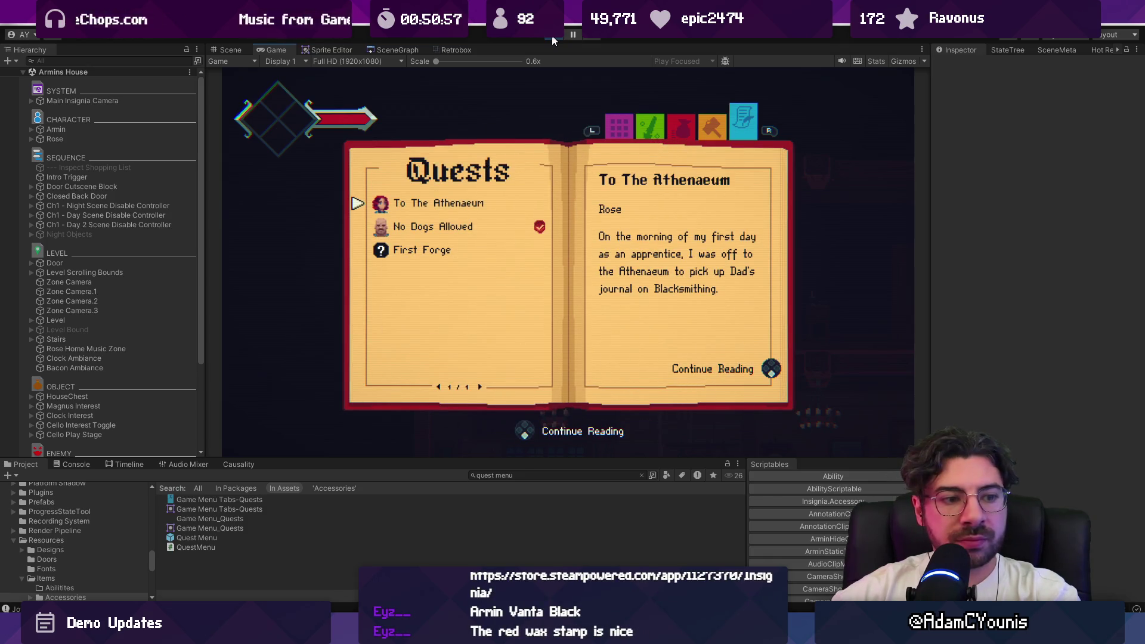
key("Down")
key("Down")
key("Up")
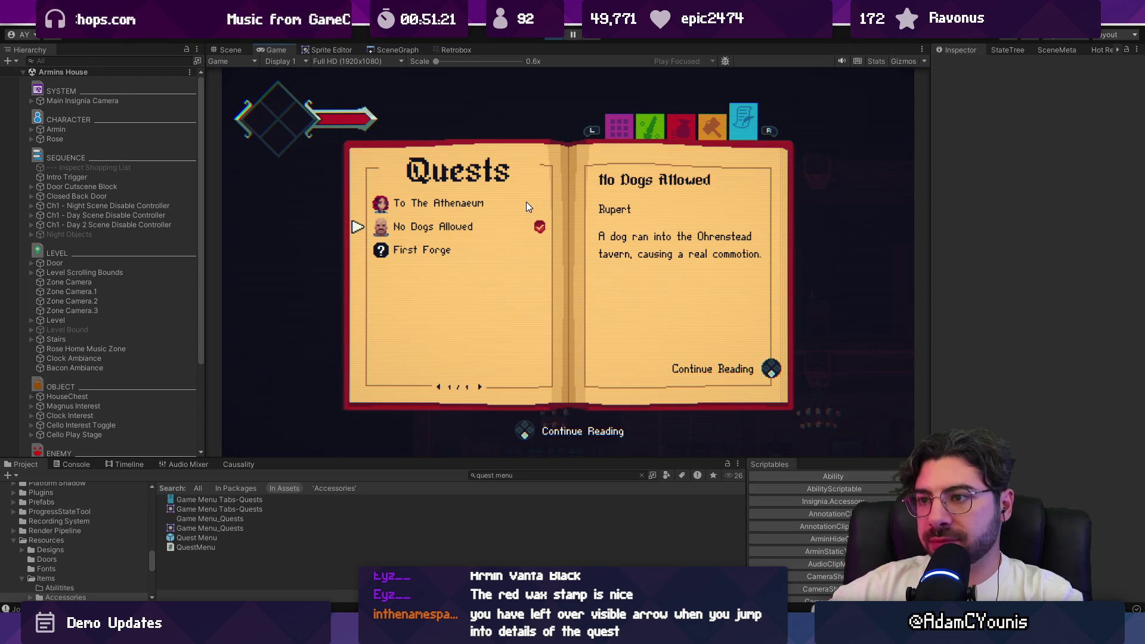
Cycle the quest selection through First Forge and To The Athenaeum, ending on No Dogs Allowed
key("w")
key("w")
key("w")
key("w")
key("s")
Return to the journal page and open and close the Inventory page several times
key("w")
key("w")
key("s")
key("x")
key("s")
key("d")
key("w")
key("z")
key("x")
key("z")
key("x")
key("z")
key("x")
Browse the Designs page (Iron Pauldron, Bread Loaf) and briefly view the Equipment page
key("s")
key("z")
key("s")
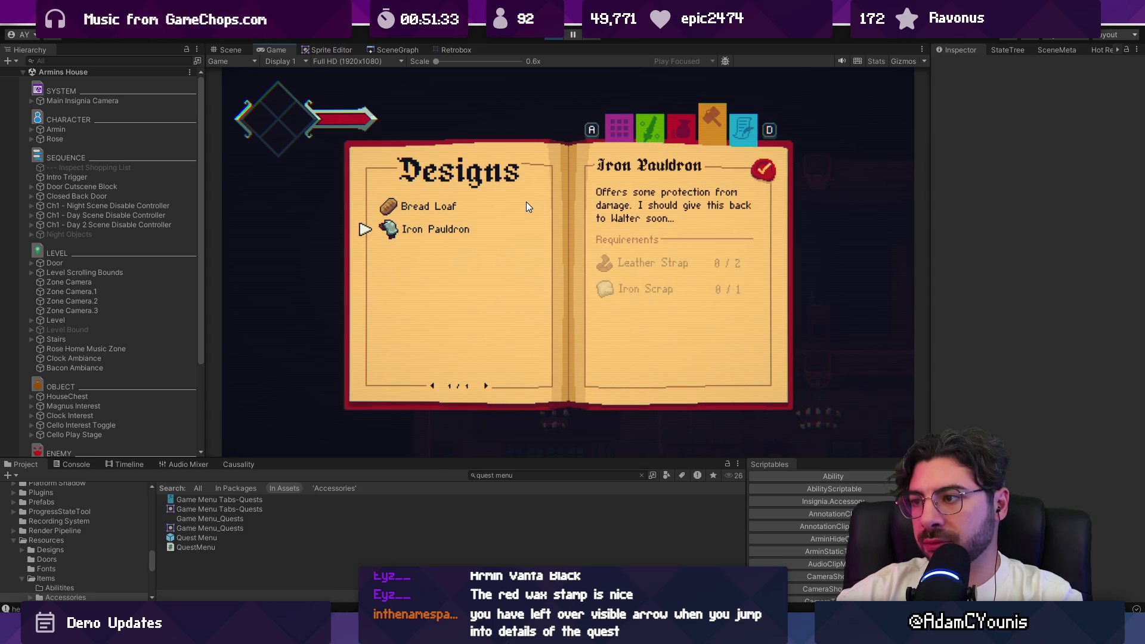
key("w")
key("x")
key("d")
key("x")
Reopen Quests, toggle between To The Athenaeum and No Dogs Allowed, and open its full story
key("z")
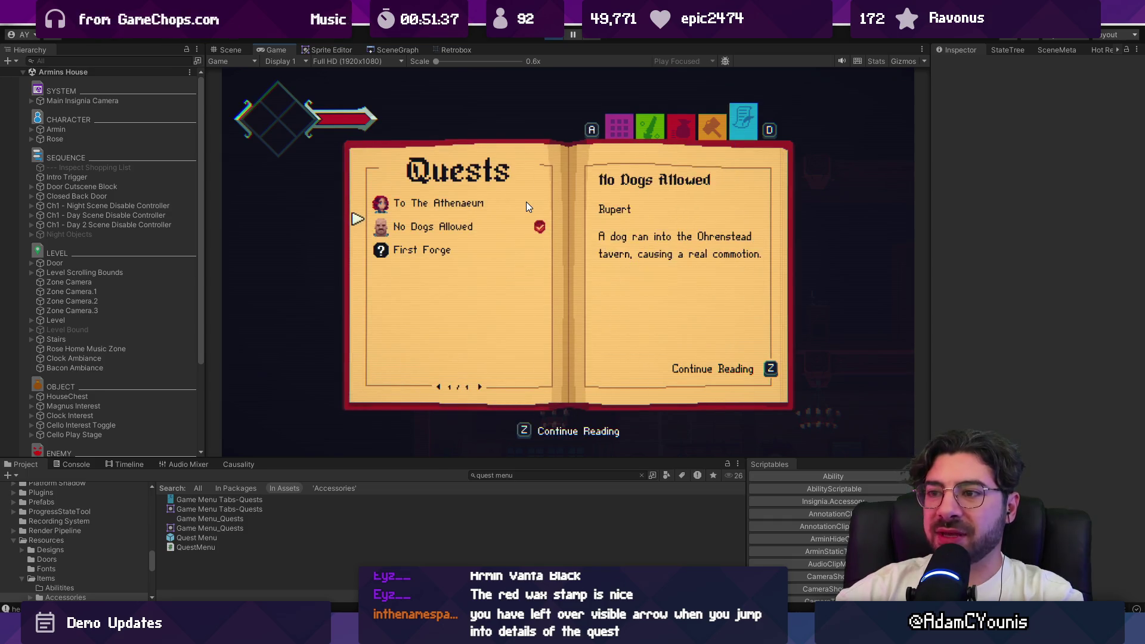
key("w")
key("s")
key("w")
key("s")
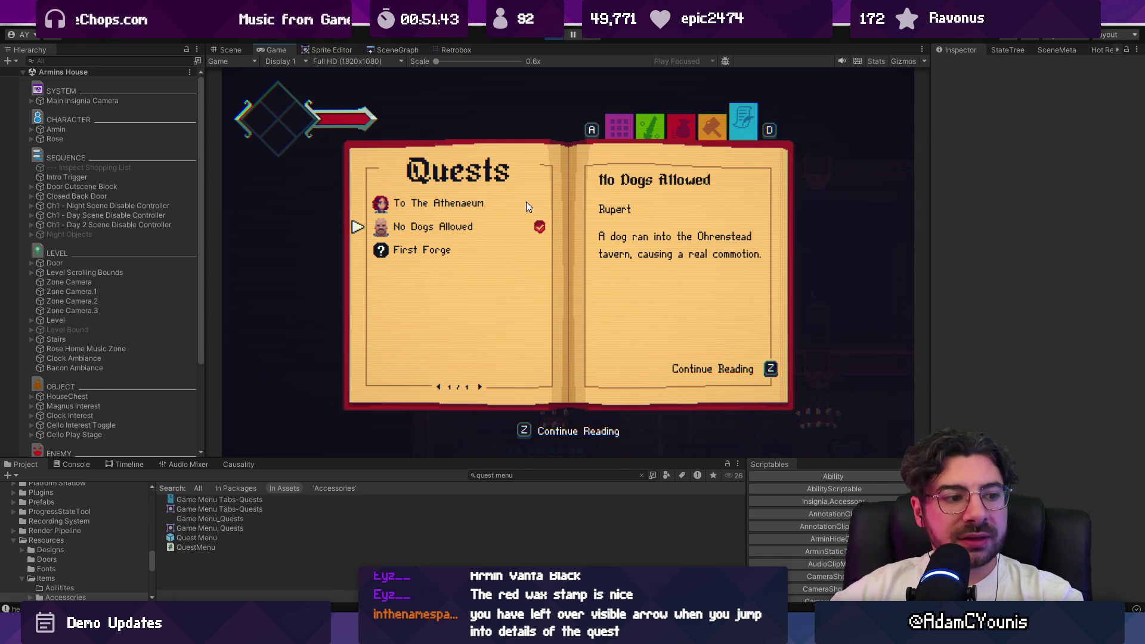
key("z")
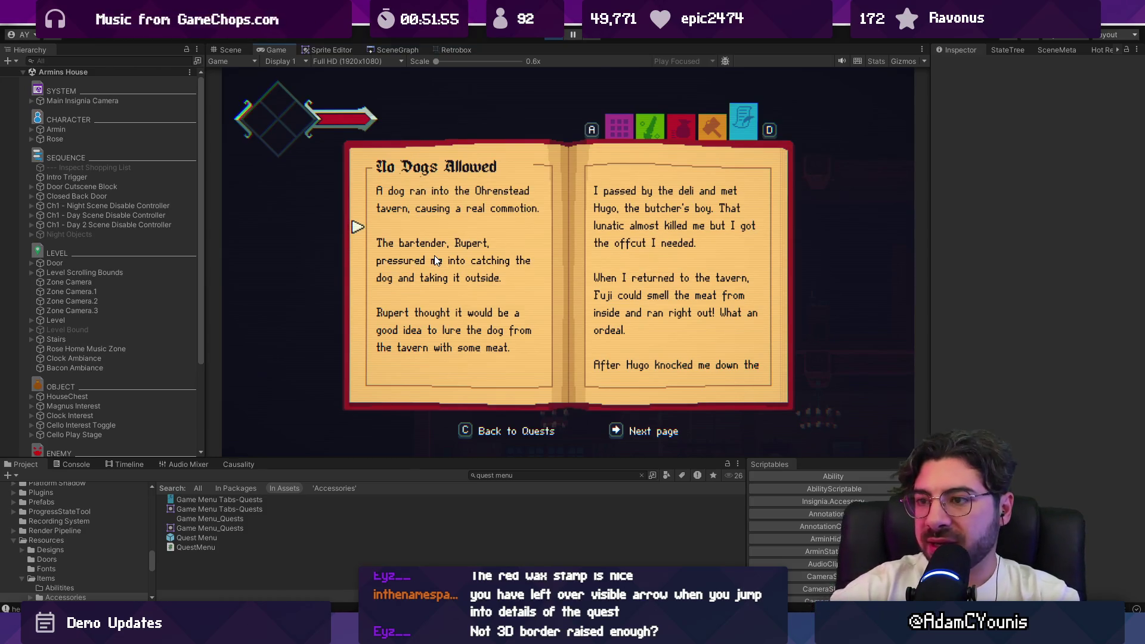
Page through the No Dogs Allowed story, then return to the Quests list
key("shift+space")
key("Right")
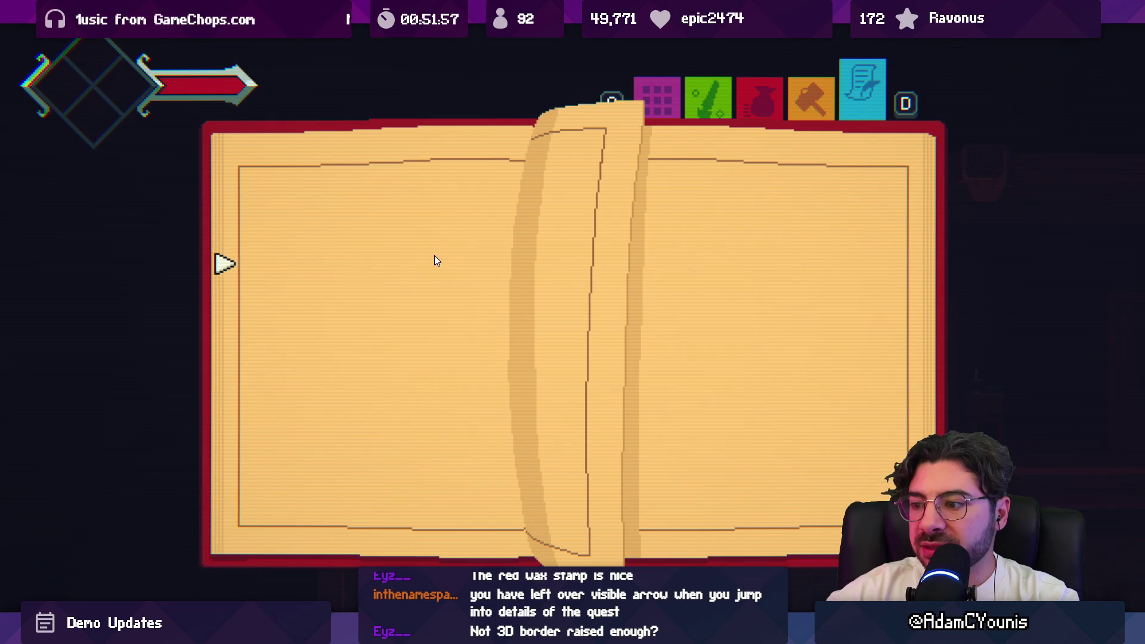
key("Return")
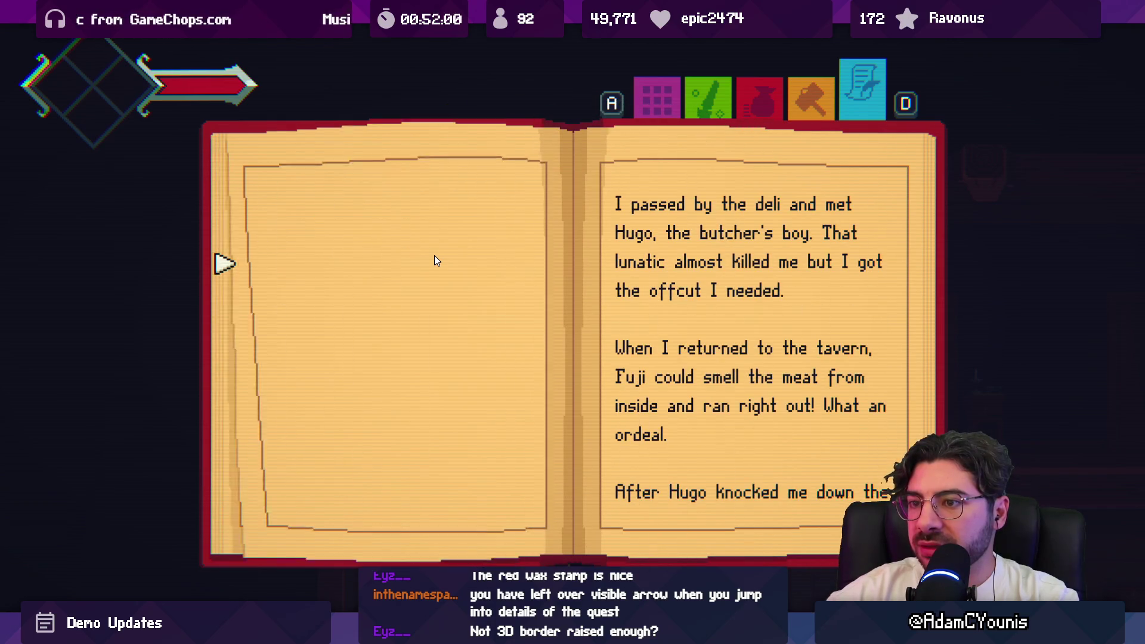
key("Right")
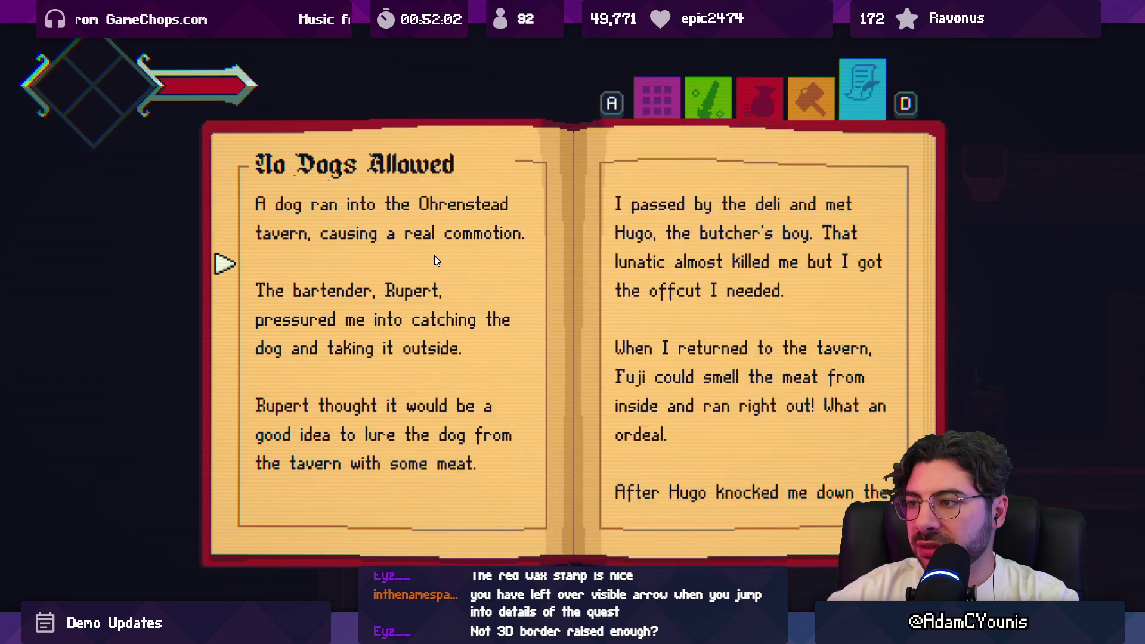
key("Escape")
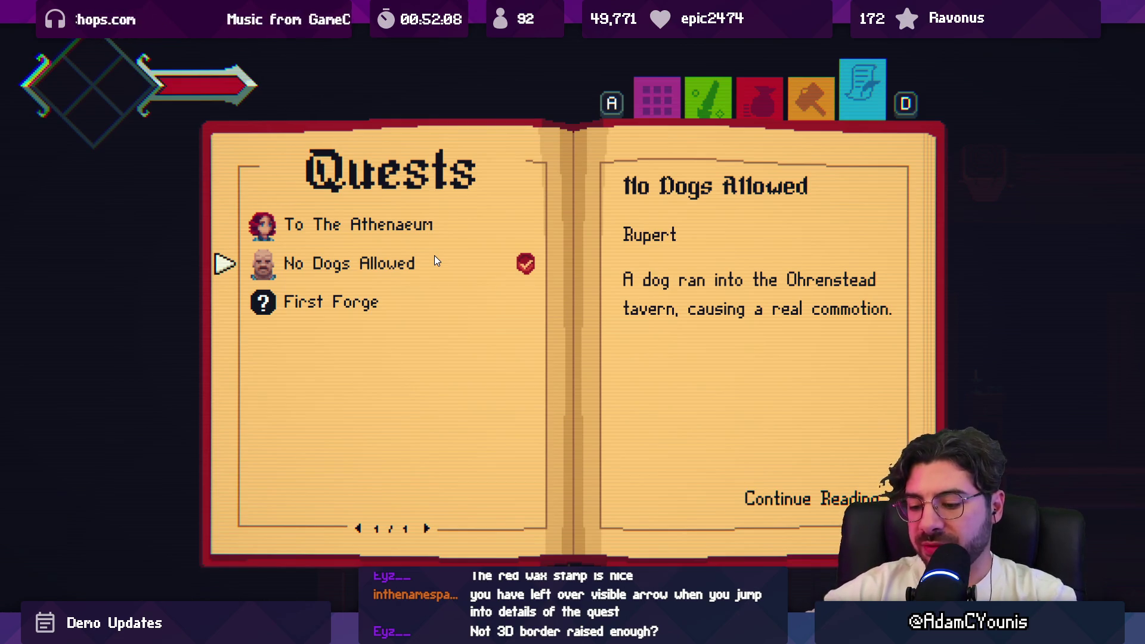
Check the Video settings, toggling Fancy Lighting and turning the Retro Filter off, then close Settings
key("x")
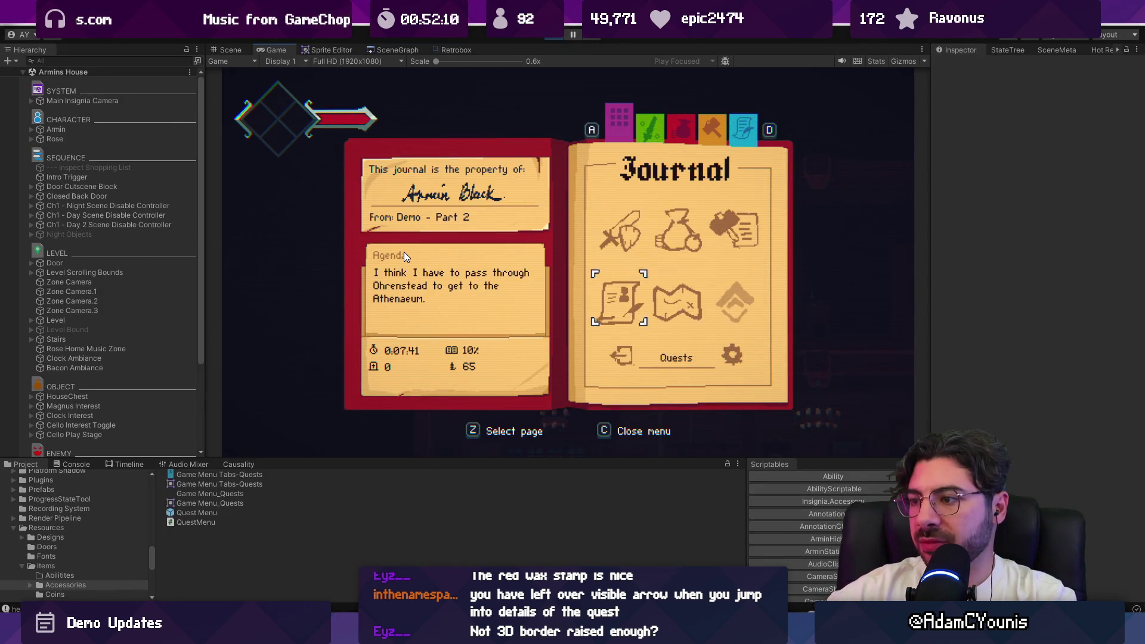
key("z")
key("Down")
key("z")
key("Right")
key("Down")
key("Left")
key("Up")
key("Left")
key("Down")
key("Down")
key("c")
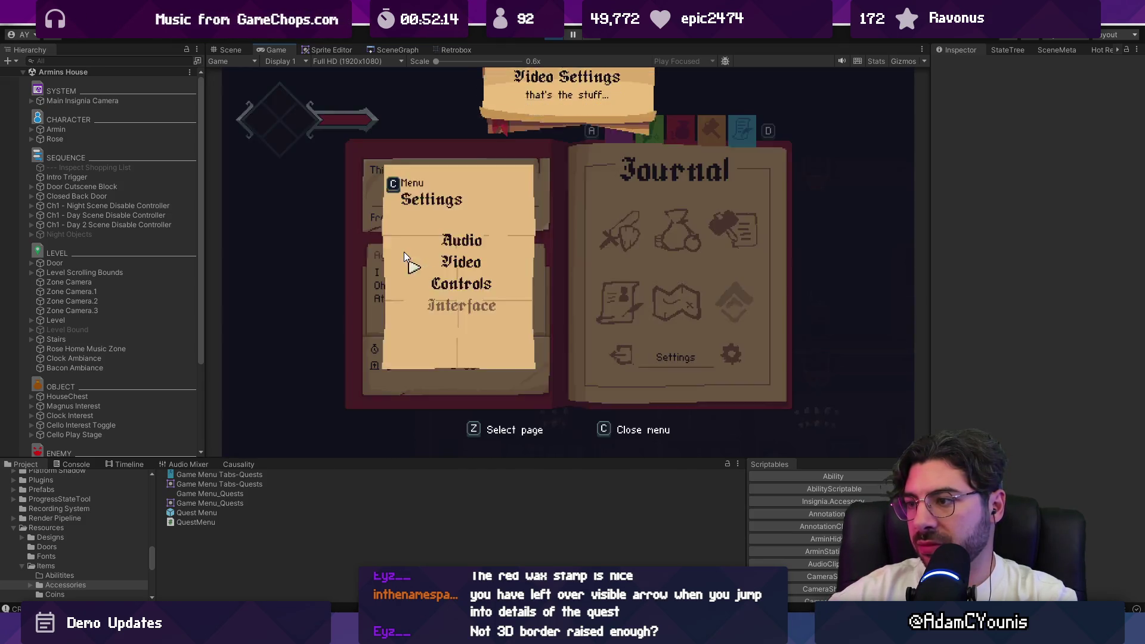
key("c")
Reopen the Quests page with No Dogs Allowed selected and briefly maximize the Game view
key("z")
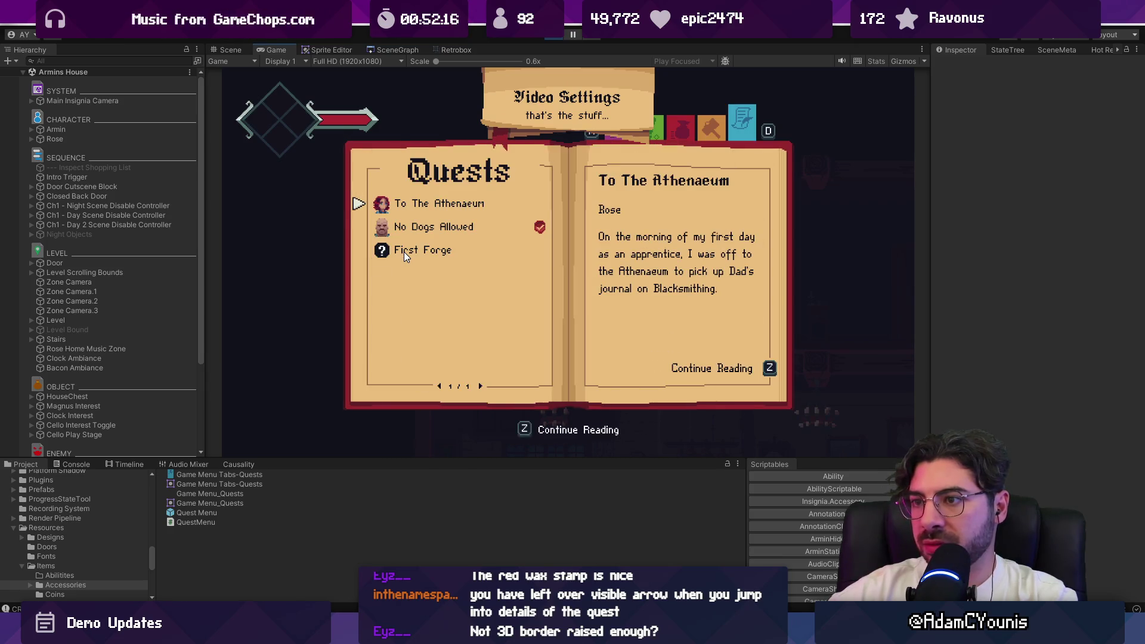
key("Down")
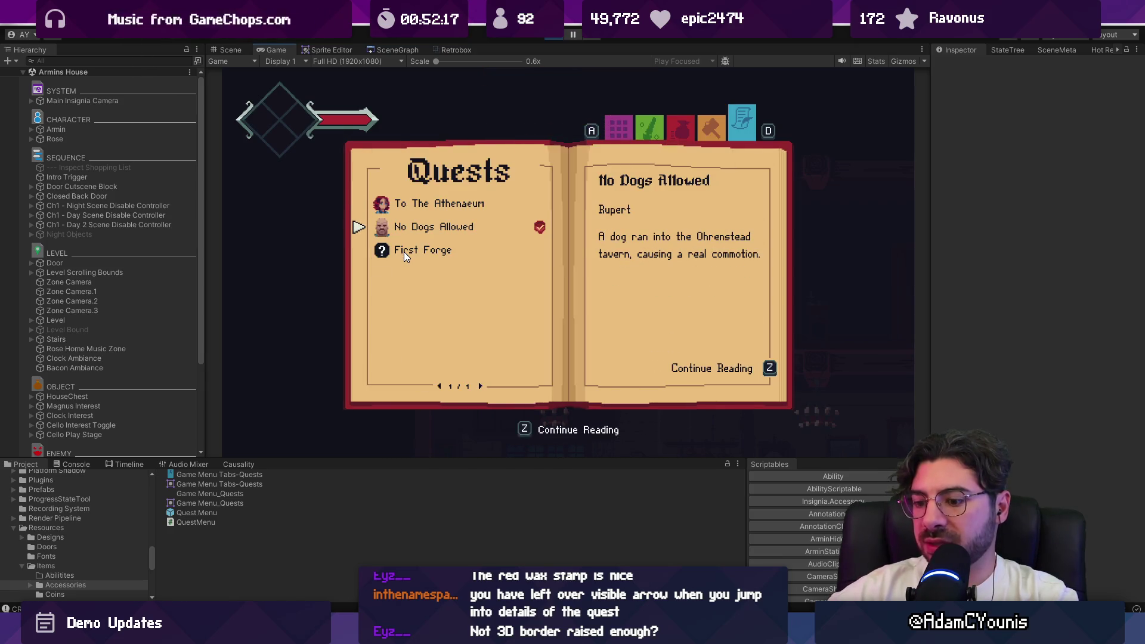
key("shift+space")
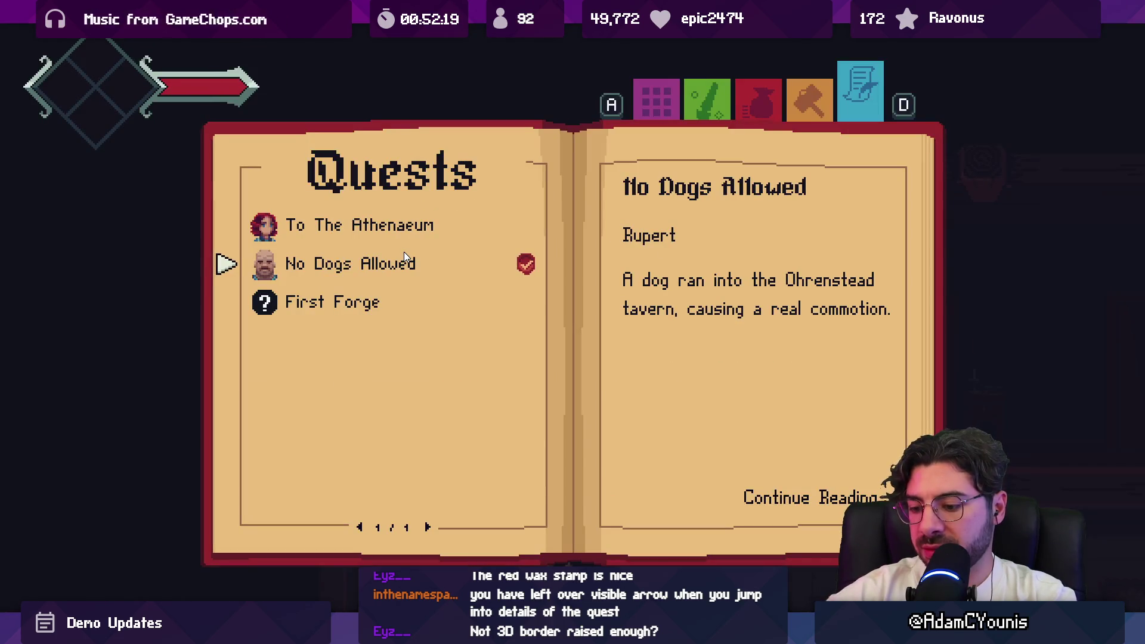
key("shift+space")
Set the Game view resolution to 640x360 and capture a screenshot of the quest book
left_click(376, 62)
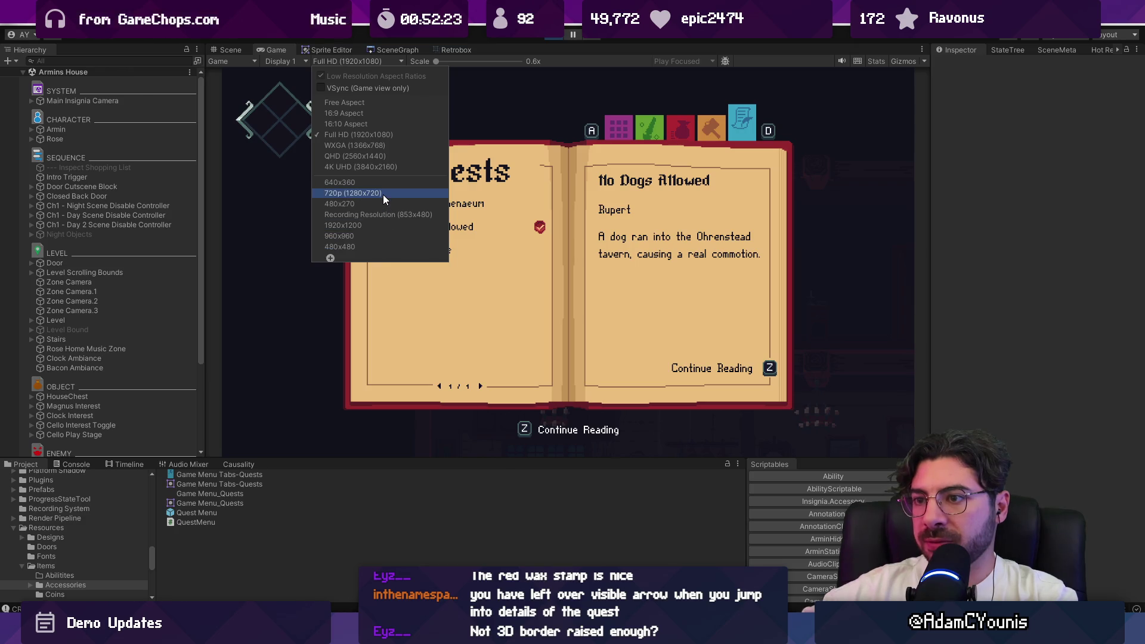
left_click(381, 184)
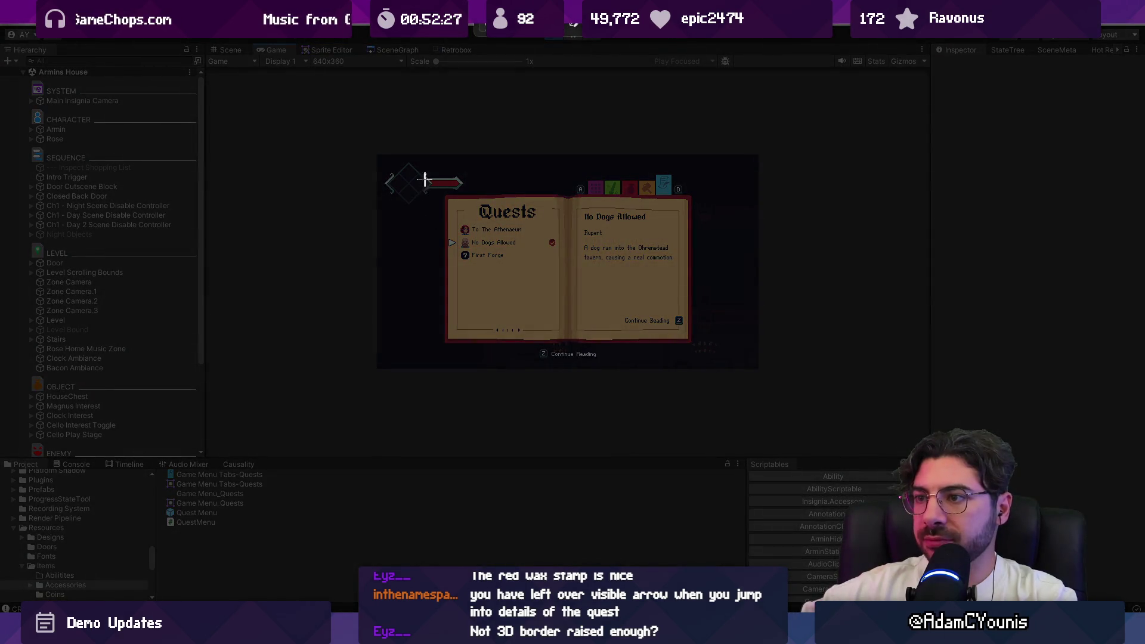
mouse_move(422, 168)
left_mouse_down()
mouse_move(736, 373)
mouse_move(714, 357)
left_mouse_up()
key("alt+Tab")
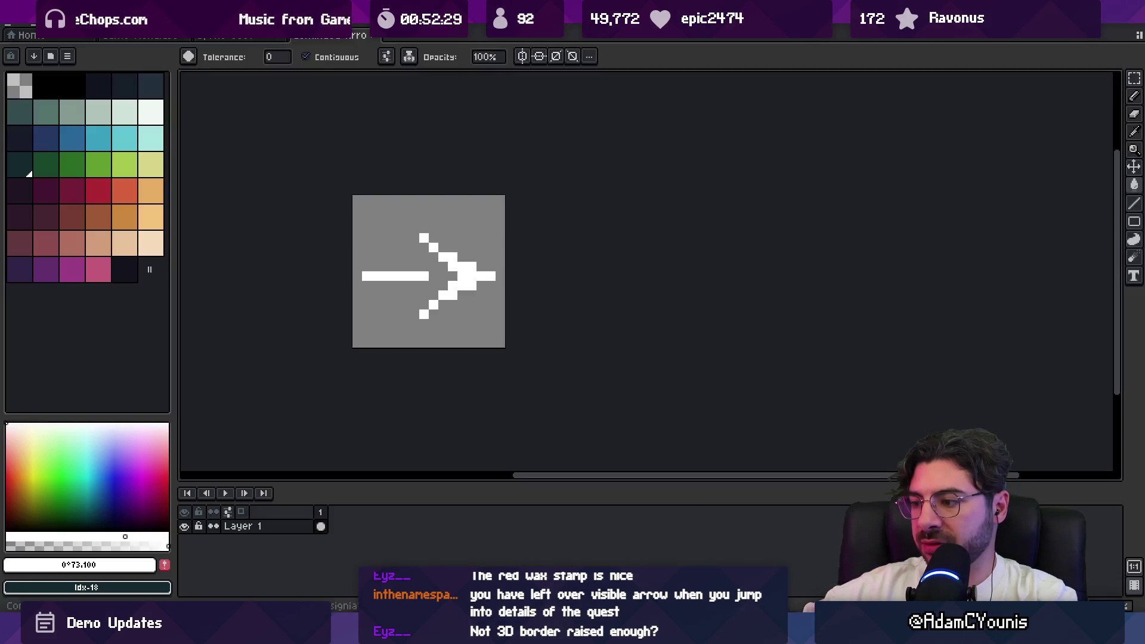
Undo the stray pixel on the arrow sprite
left_click(36, 35)
left_click(37, 36)
left_click(14, 28)
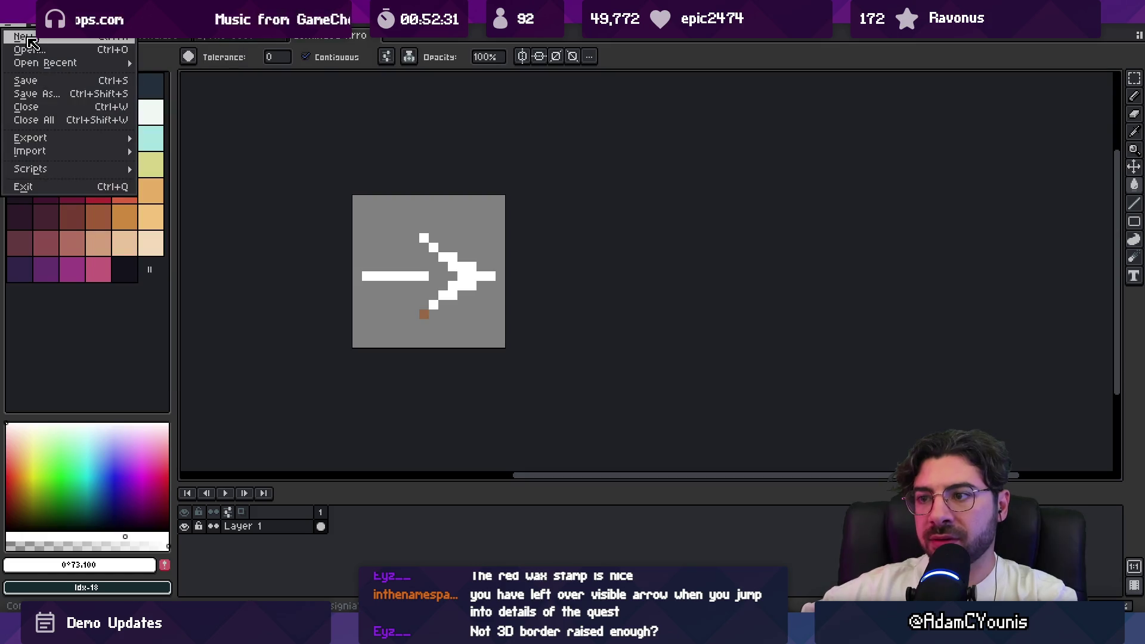
Create a new sprite and paste the captured quest-book screenshot into it
left_click(14, 34)
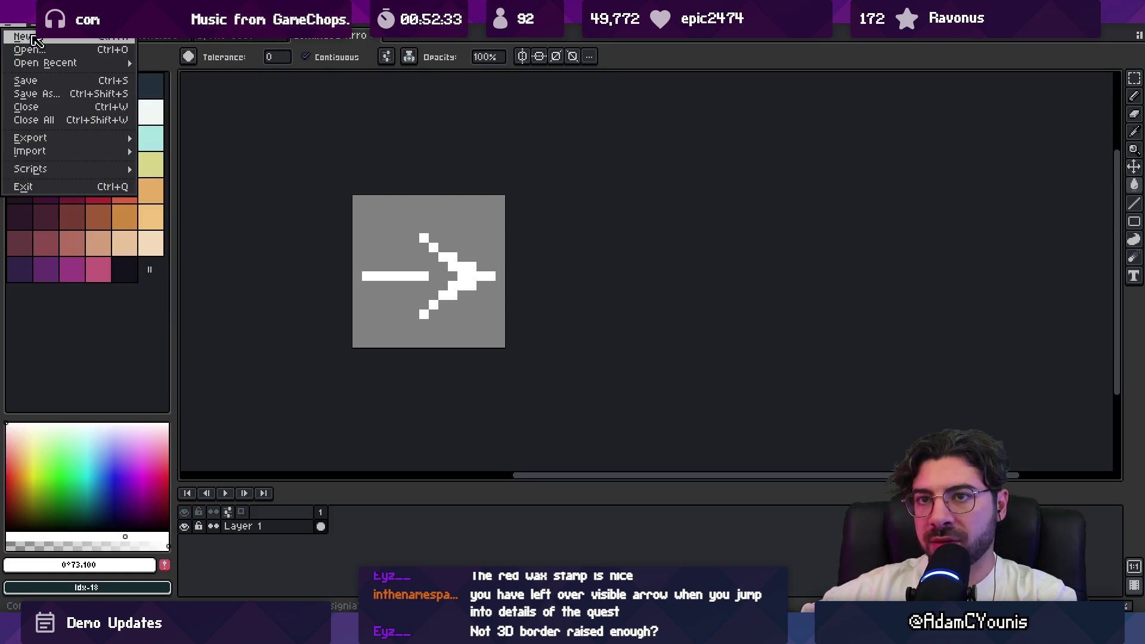
left_click(27, 47)
left_click(537, 444)
key("ctrl+v")
key("Return")
scroll(583, 352, "up", 3)
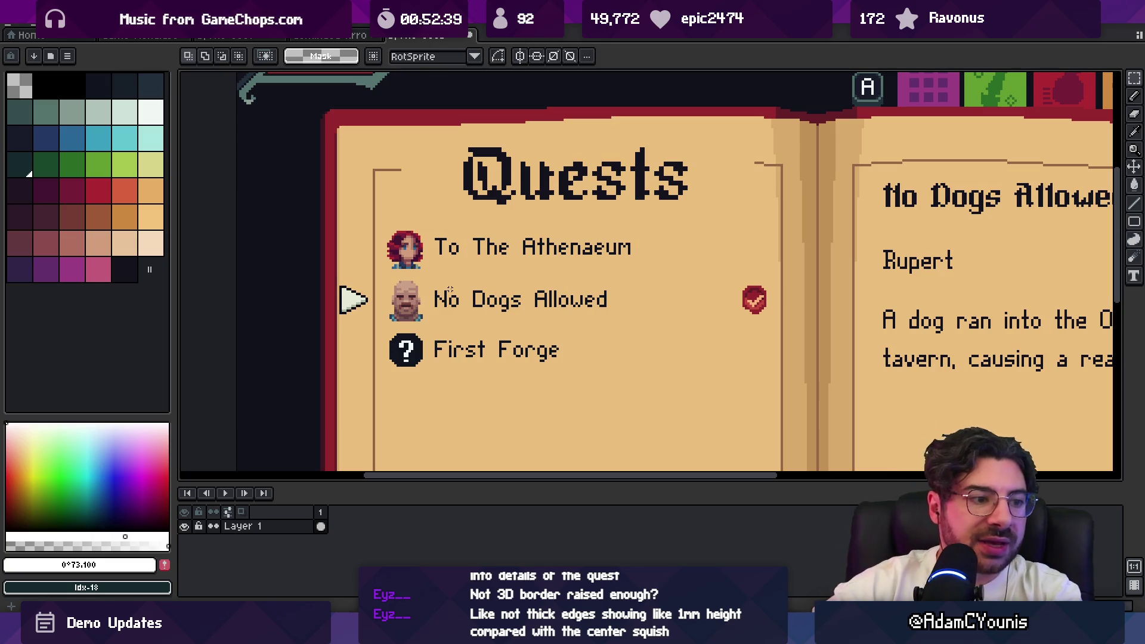
Pan and zoom the canvas to centre the pasted quest book
key("space")
mouse_move(575, 361)
left_mouse_down()
mouse_move(595, 353)
mouse_move(588, 367)
left_mouse_up()
key("z")
scroll(591, 372, "down", 2)
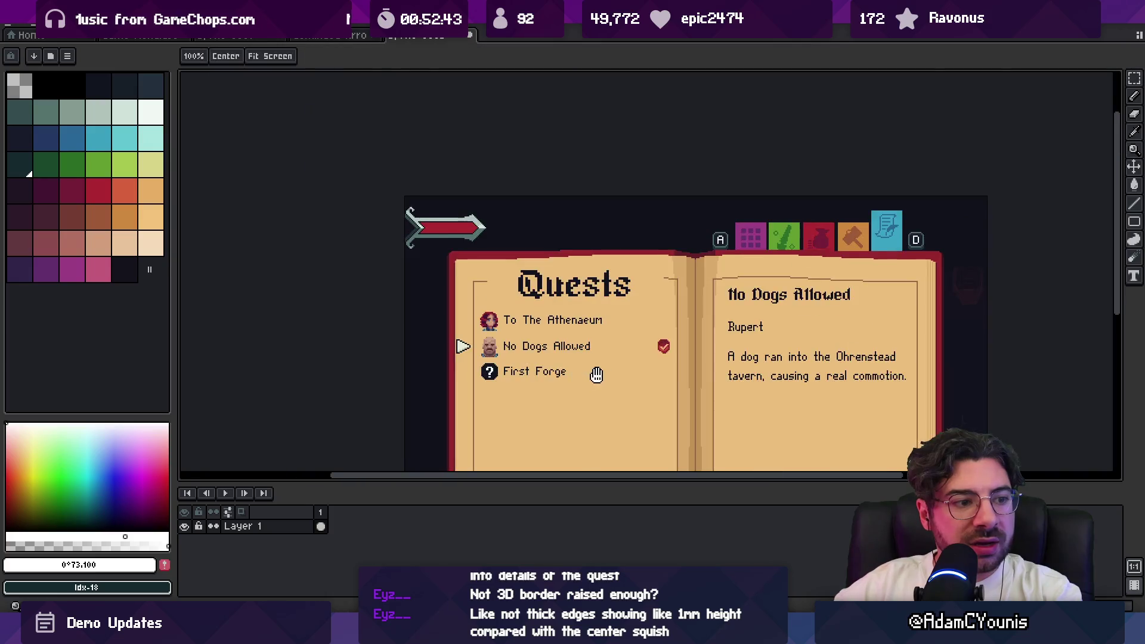
scroll(561, 365, "up", 2)
scroll(605, 300, "up", 3)
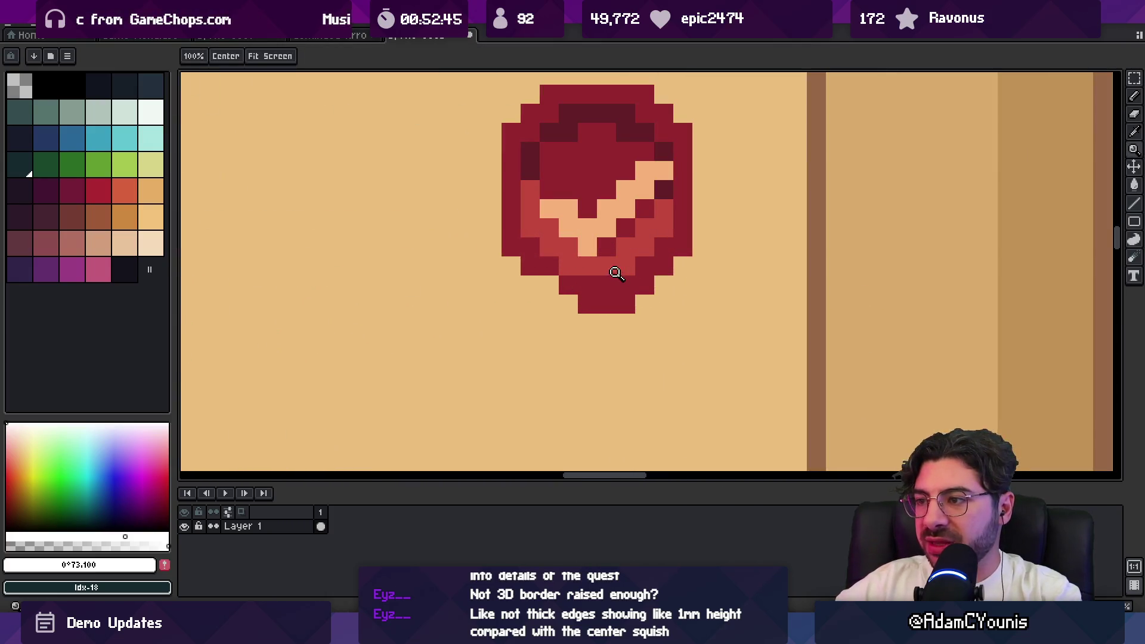
scroll(538, 292, "down", 3)
scroll(604, 282, "up", 1)
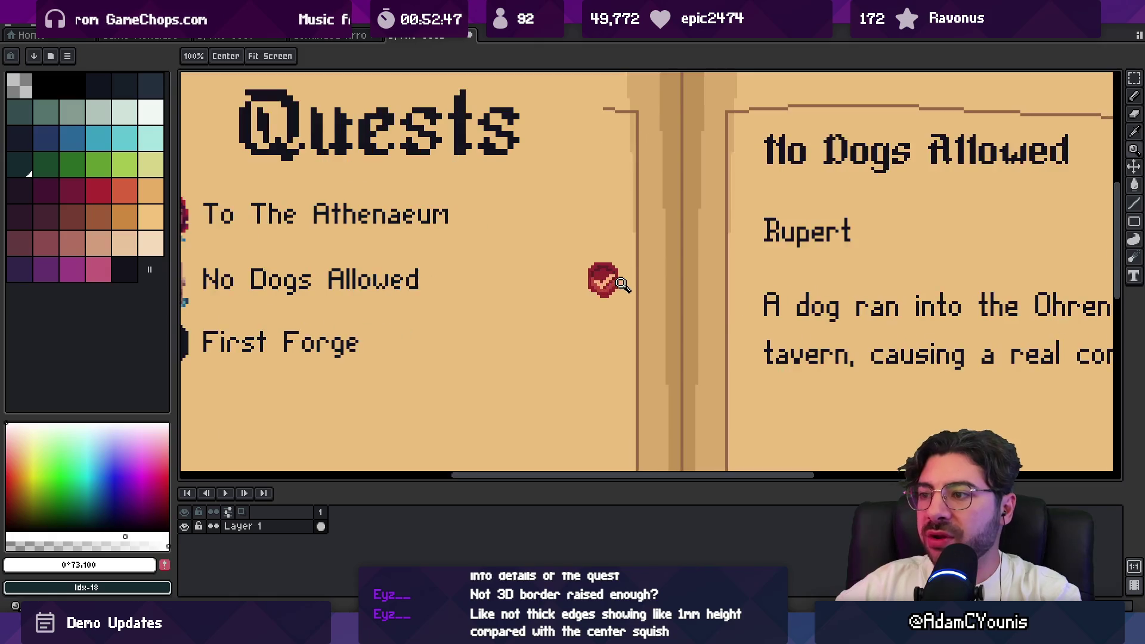
scroll(641, 276, "down", 1)
Select the red check seal, then discard its stray copy over the portrait
key("m")
mouse_move(474, 305)
left_mouse_down()
mouse_move(517, 287)
mouse_move(663, 284)
mouse_move(677, 256)
mouse_move(711, 258)
mouse_move(485, 255)
mouse_move(352, 275)
left_mouse_up()
key("Escape")
key("ctrl+d")
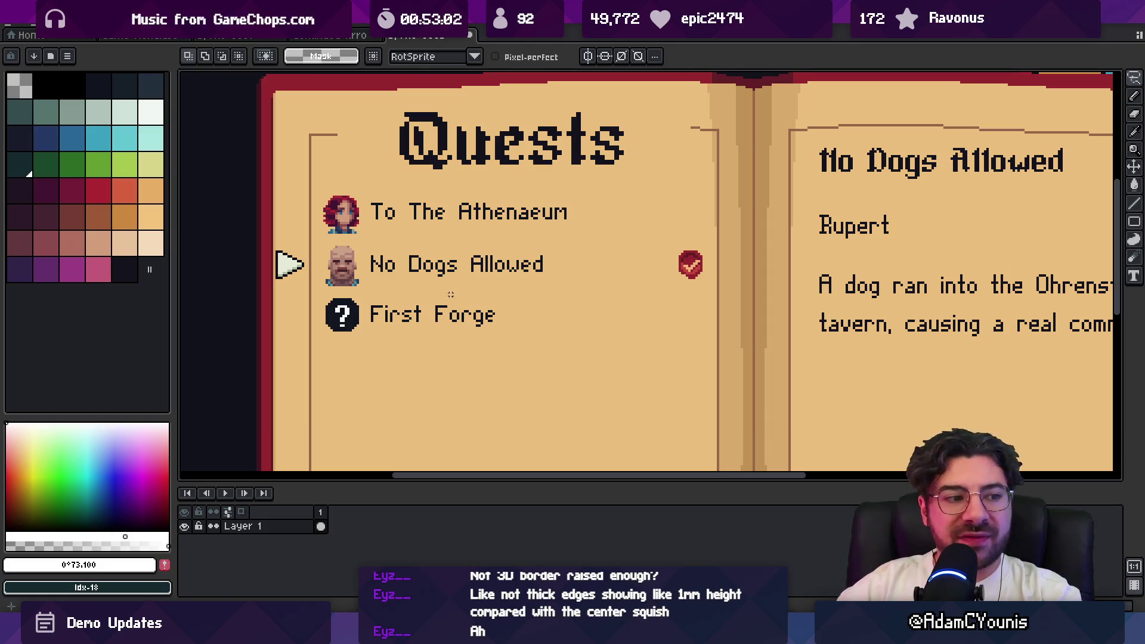
Draw a rectangular selection around the whole No Dogs Allowed row
key("m")
left_click_drag(360, 244, 713, 292)
key("ctrl+d")
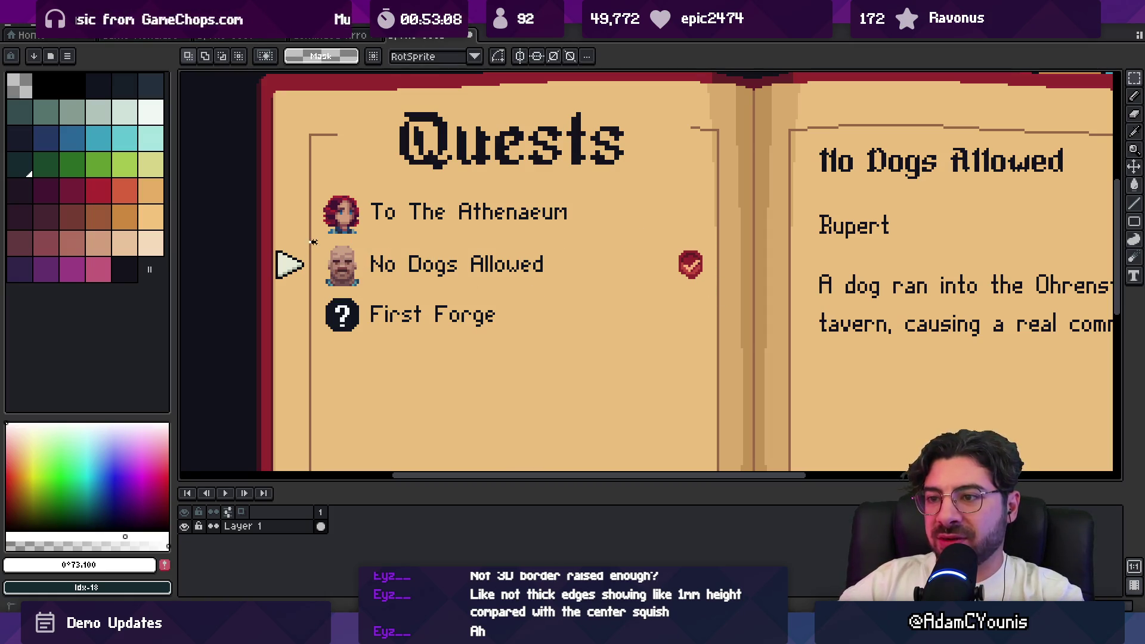
mouse_move(320, 244)
left_mouse_down()
mouse_move(542, 286)
mouse_move(715, 296)
left_mouse_up()
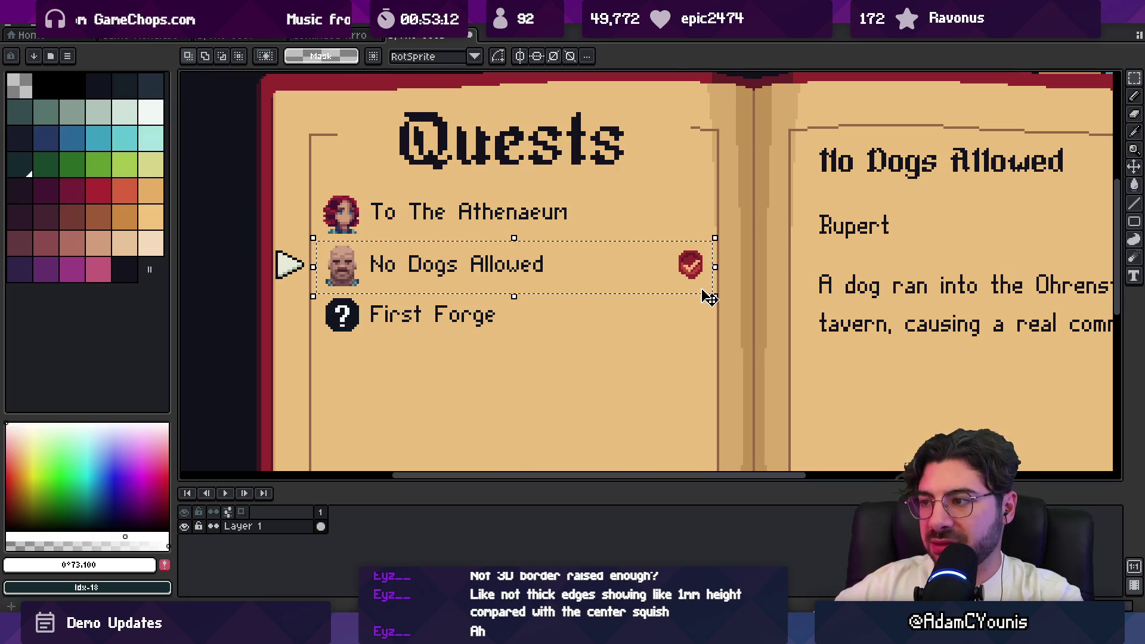
Add Layer 2 and bucket-fill the selected row with a dark colour
key("ctrl+j")
left_click(100, 87)
key("g")
left_click(414, 253)
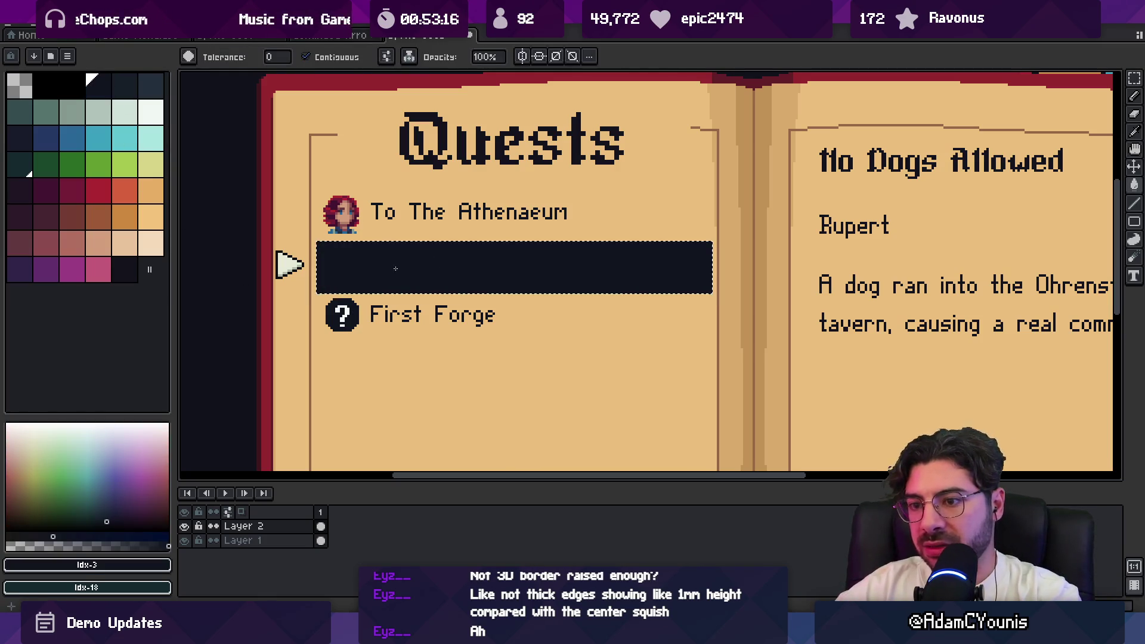
Add Layer 3 and write 'No Dogs Allowed' in white text
key("shift+n")
left_click(151, 113)
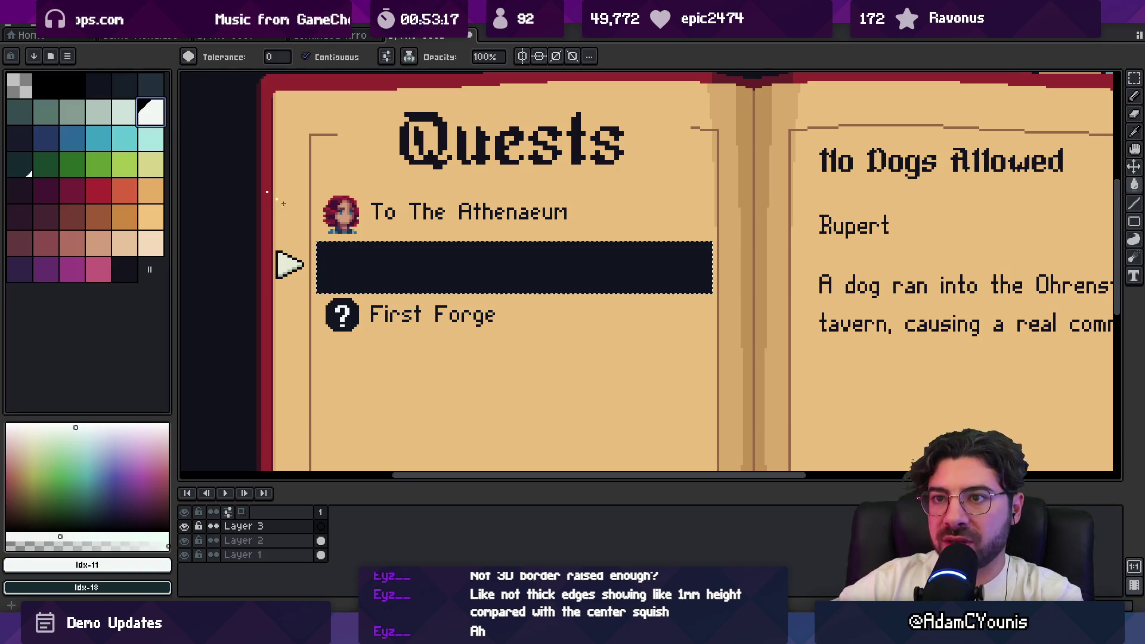
key("alt+Down")
key("ctrl+d")
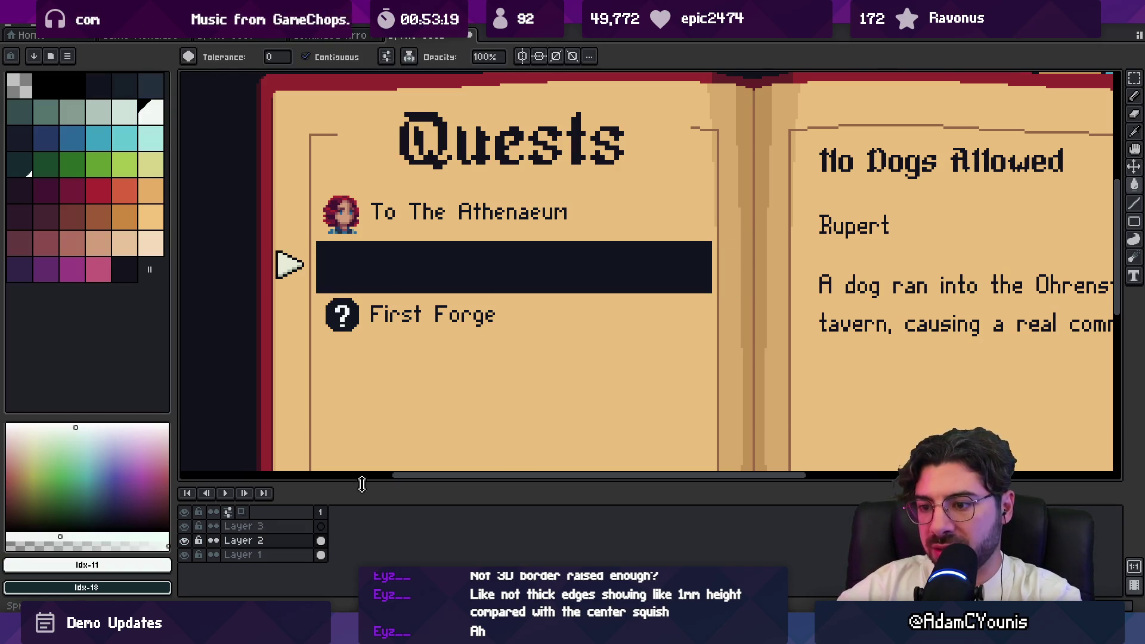
left_click(325, 527)
key("t")
type("No Dogs Allowed")
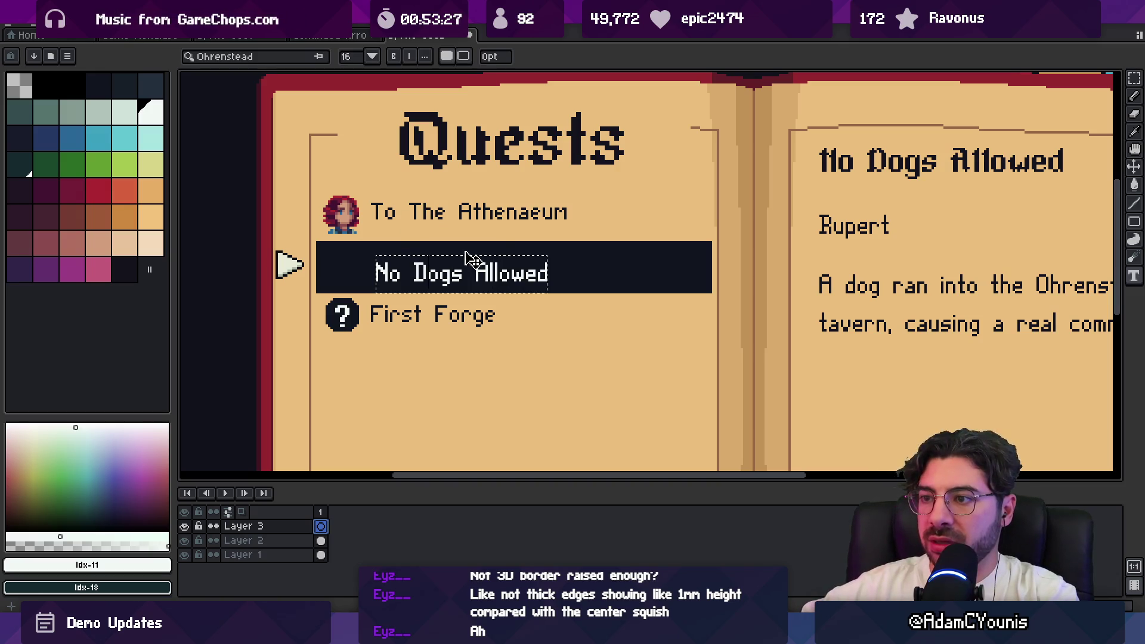
Move the white No Dogs Allowed text into the dark bar
key("v")
left_click(396, 270)
scroll(403, 273, "up", 3)
left_click_drag(397, 266, 390, 255)
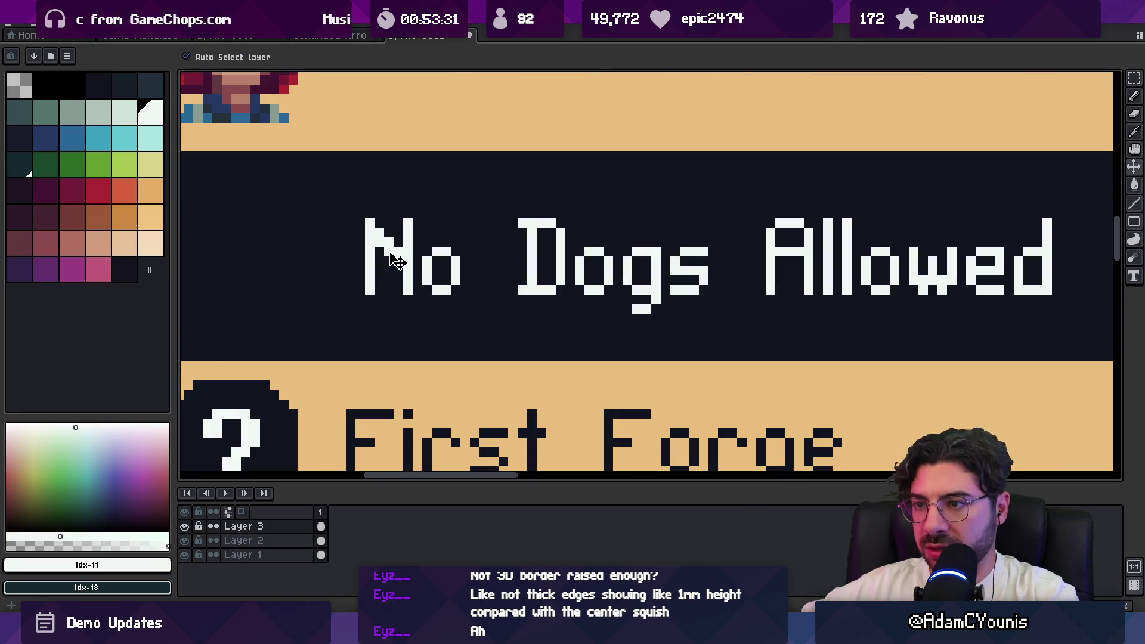
scroll(411, 263, "down", 3)
left_click(431, 268)
Hide the dark bar layer and align the white text over the original quest title
key("m")
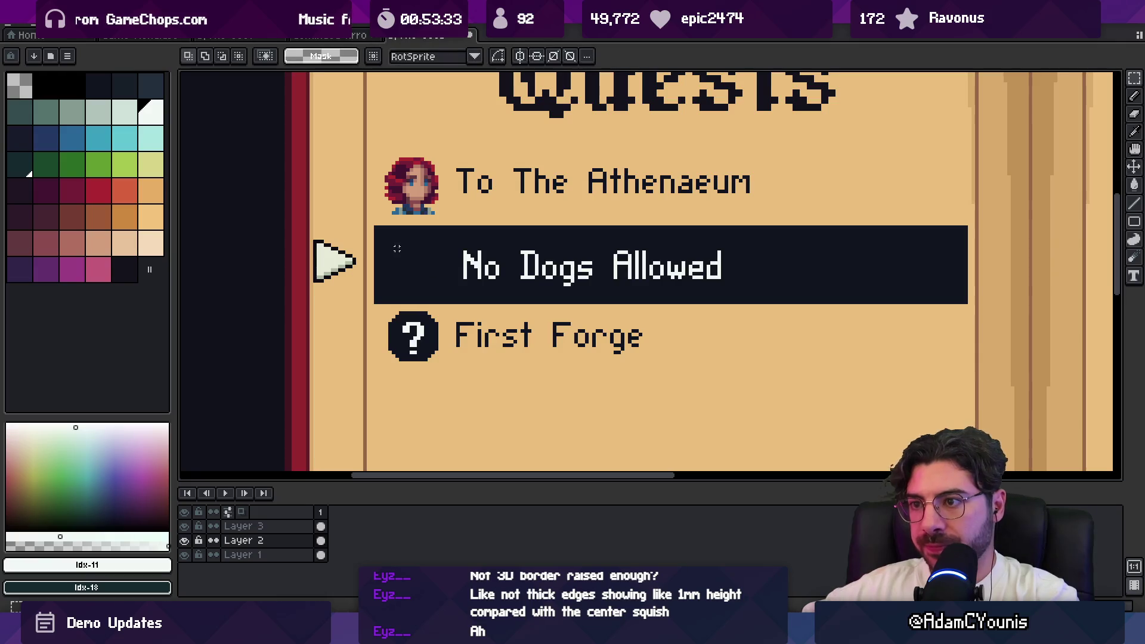
key("v")
left_click(184, 540)
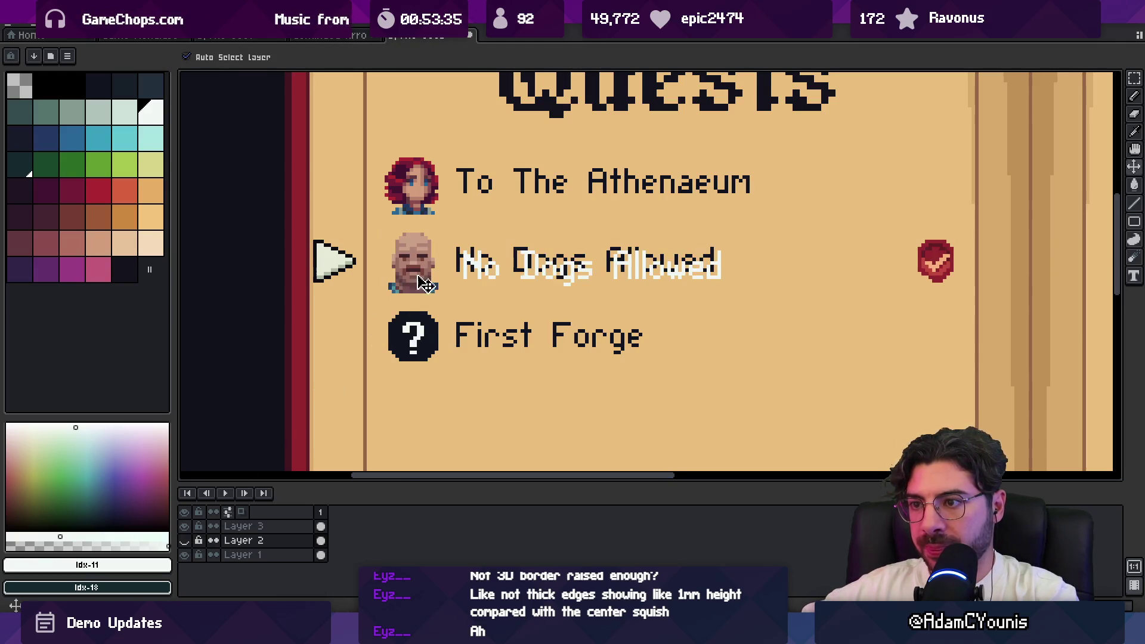
scroll(425, 275, "up", 2)
left_click(425, 275)
left_click_drag(492, 267, 480, 257)
left_click(410, 265)
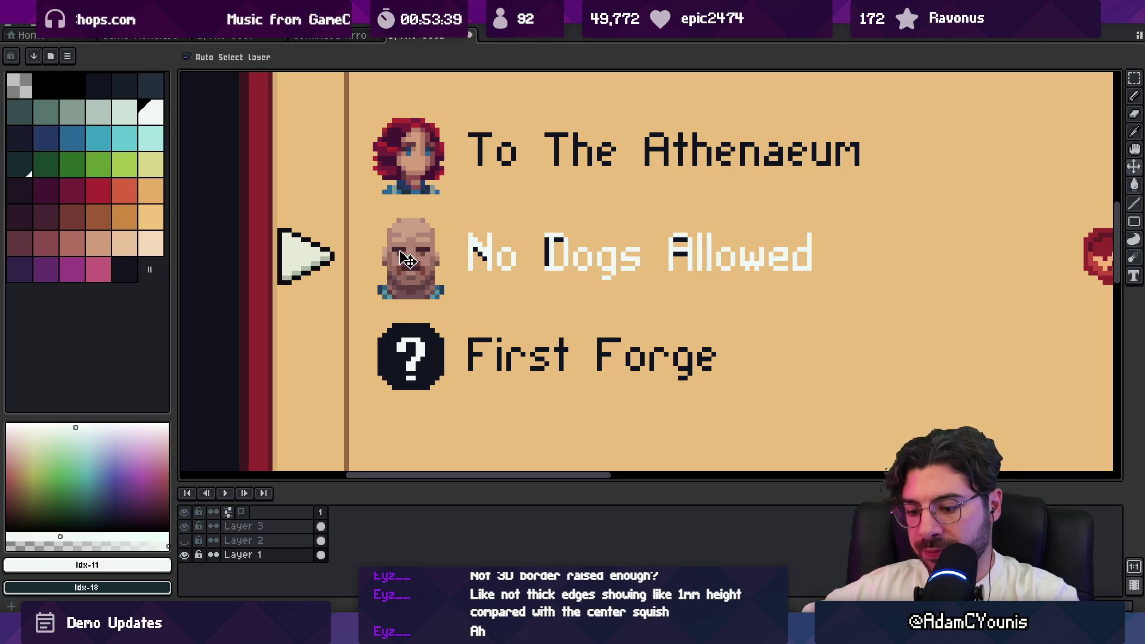
Show the dark band layer again and make the text layer active
left_click(185, 540)
left_click(185, 526)
left_click(185, 526)
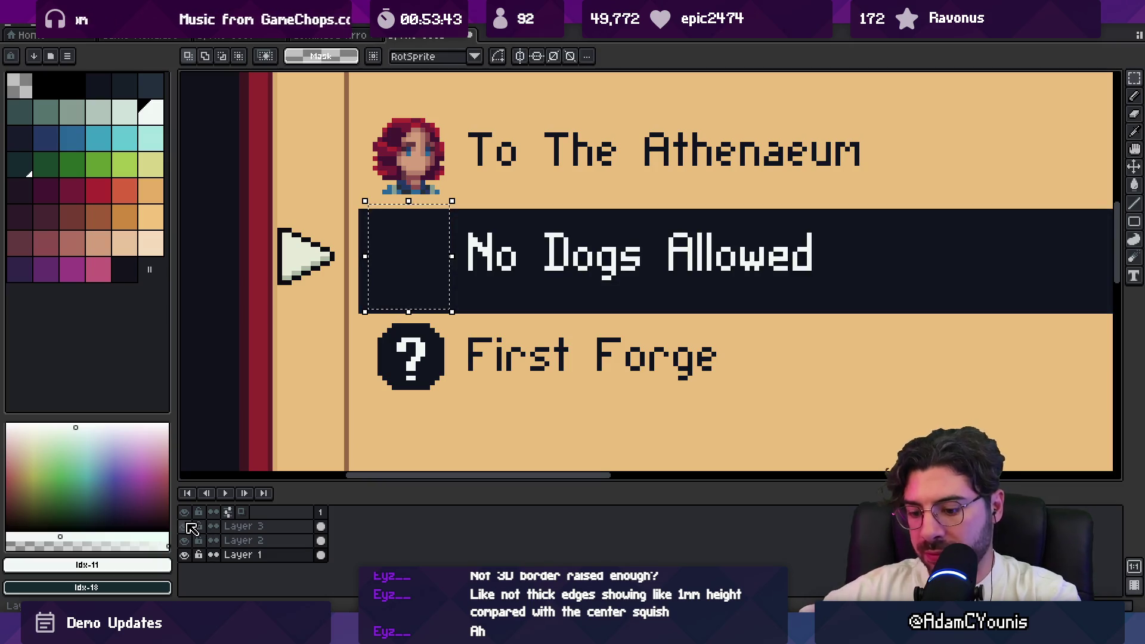
left_click(191, 528)
Copy the portrait onto a new Layer 4 above the dark band
key("ctrl+shift+j")
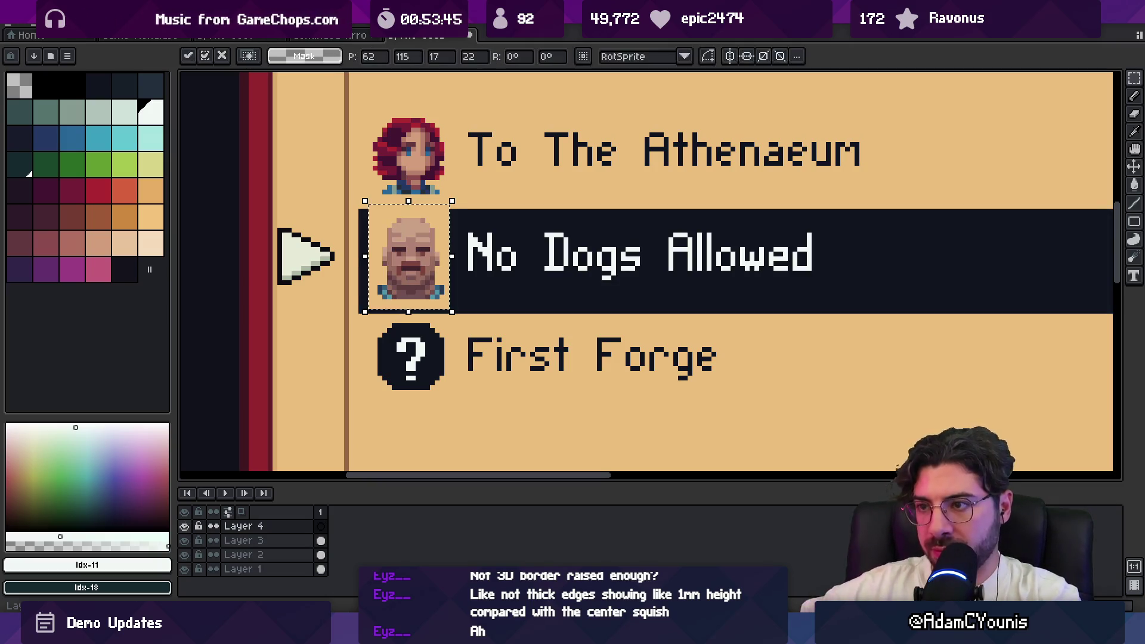
key("ctrl+z")
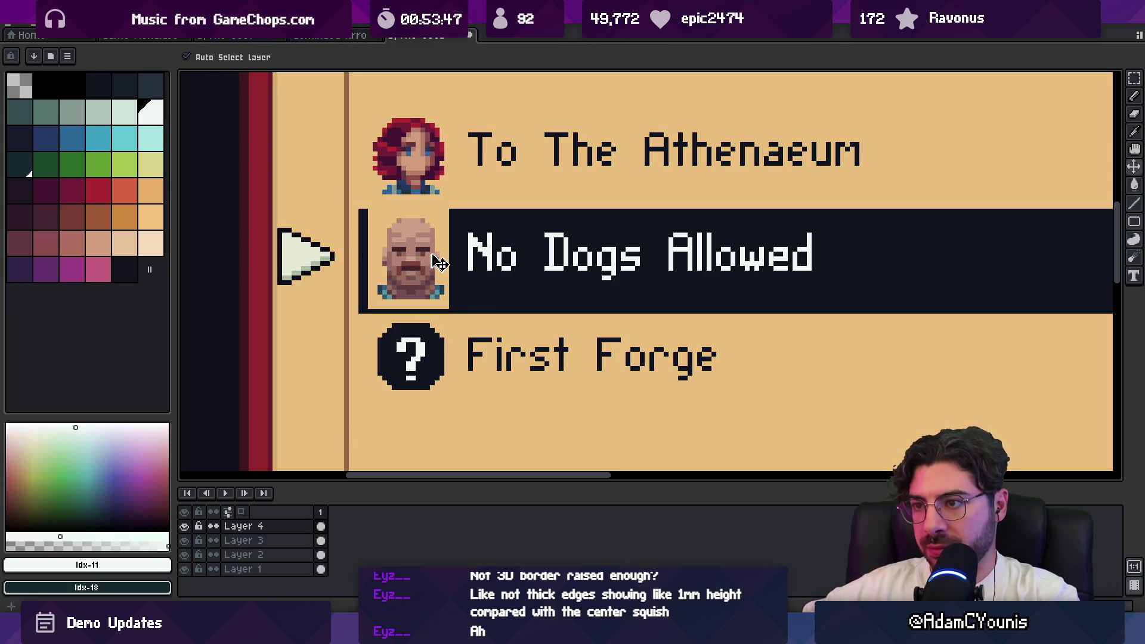
key("w")
key("ctrl+z")
scroll(442, 240, "down", 3)
scroll(442, 240, "up", 4)
key("v")
left_click(418, 277)
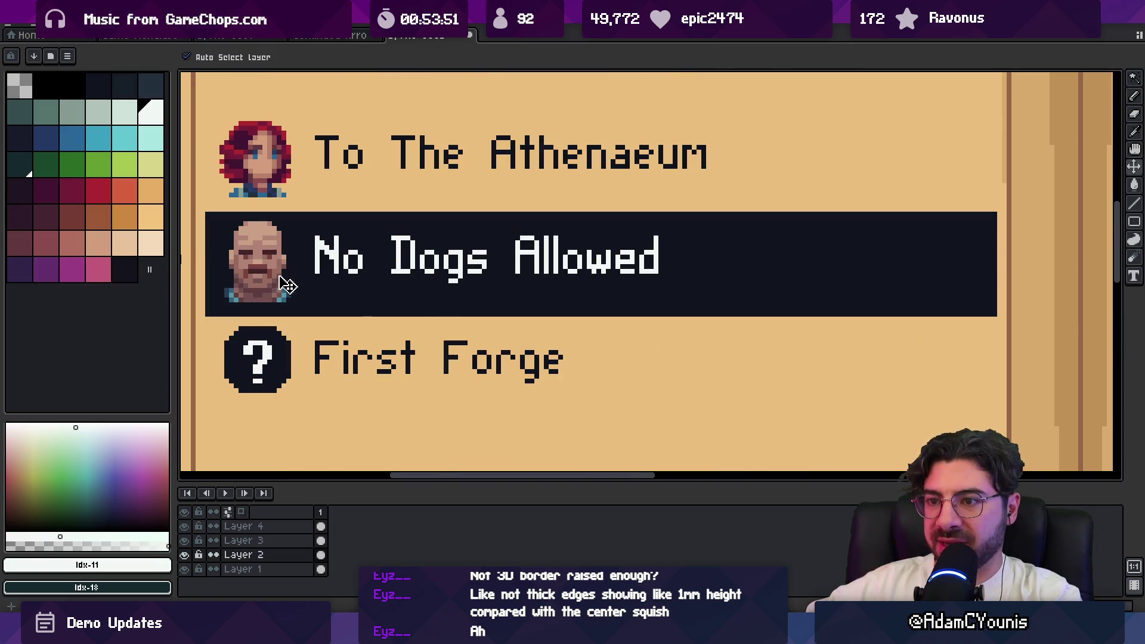
Trim a thin strip off the dark band's bottom edge
key("m")
mouse_move(194, 328)
left_mouse_down()
mouse_move(901, 322)
mouse_move(1029, 311)
left_mouse_up()
key("ctrl+d")
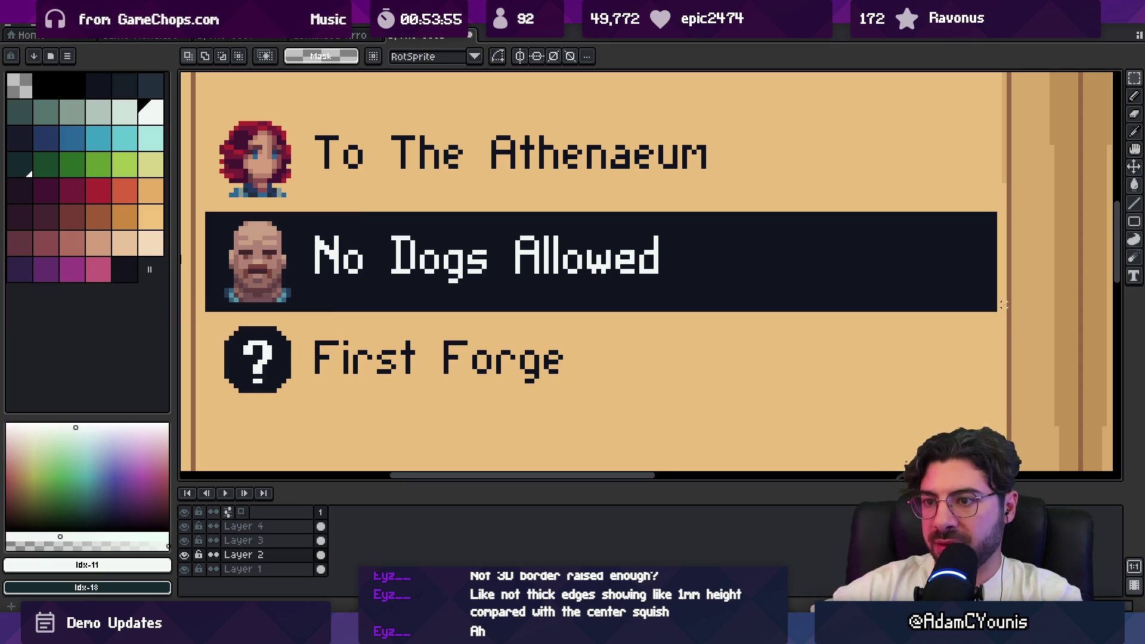
scroll(1004, 305, "down", 4)
scroll(603, 305, "up", 3)
scroll(603, 305, "up", 2)
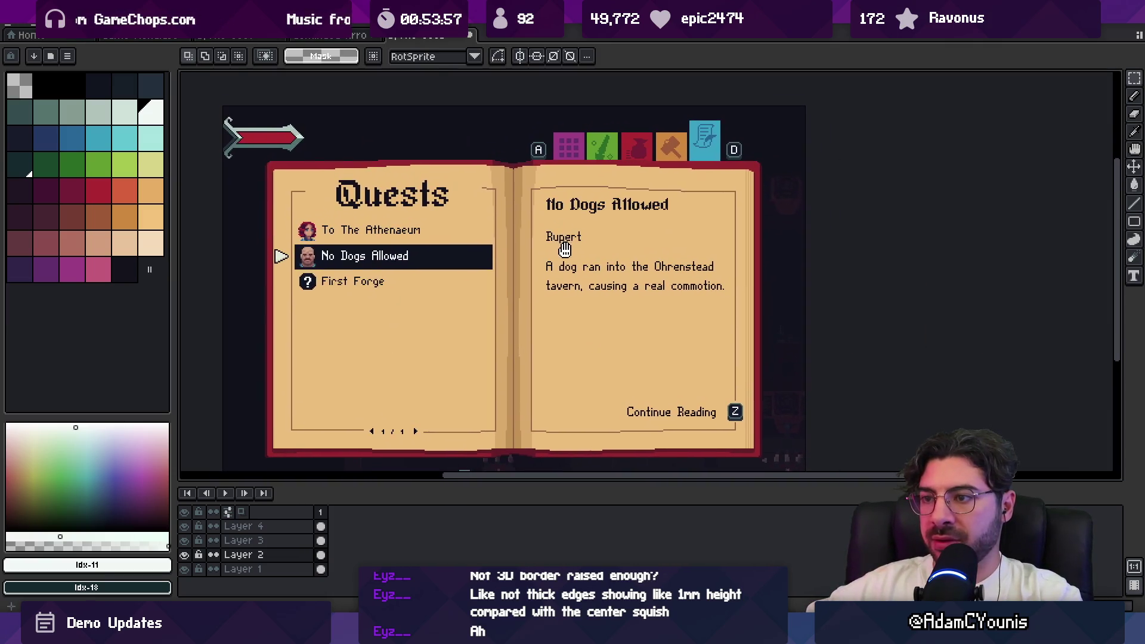
key("v")
scroll(308, 266, "up", 2)
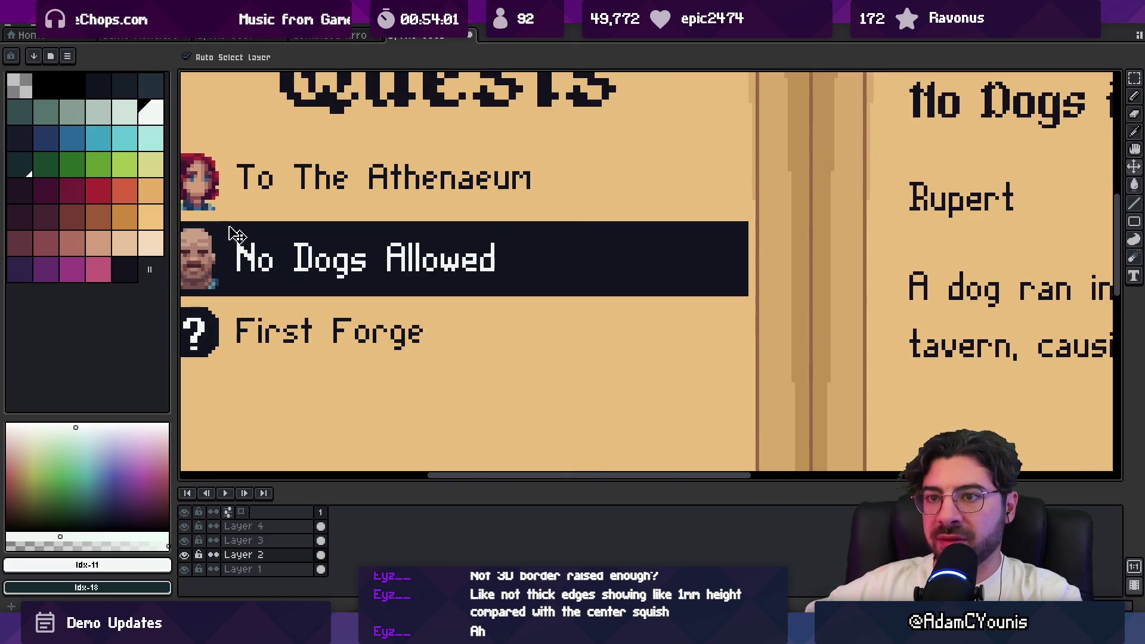
Flood-fill the dark No Dogs Allowed row with brown and bring its right end into view
left_click(98, 218)
key("g")
left_click(487, 258)
scroll(491, 263, "down", 2)
key("v")
scroll(493, 272, "up", 1)
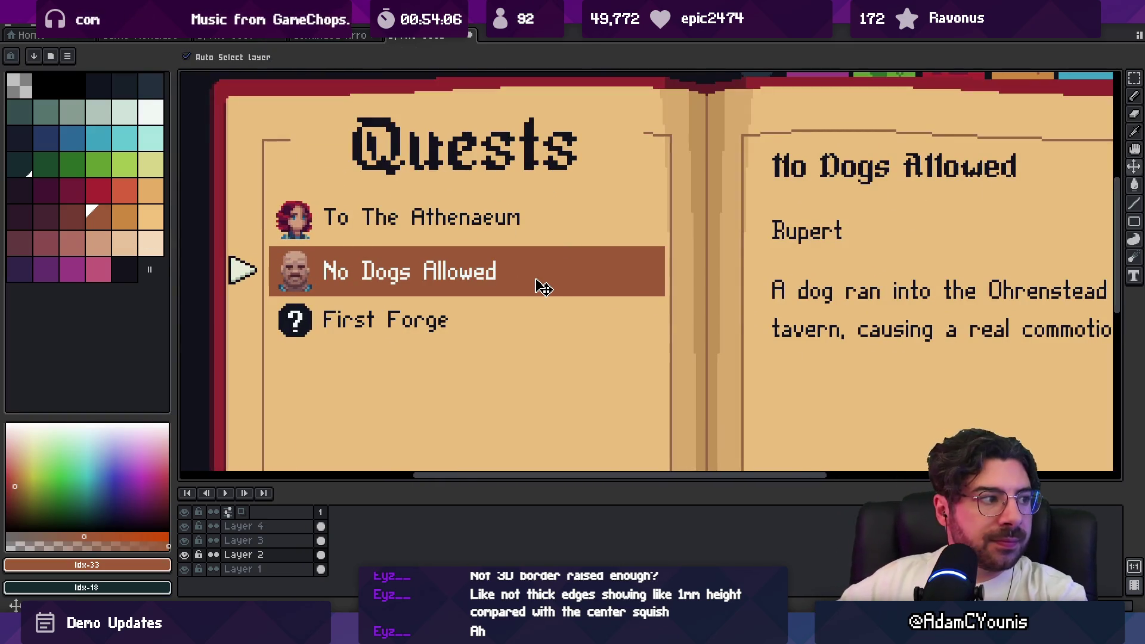
left_click_drag(542, 373, 585, 292)
scroll(683, 314, "up", 2)
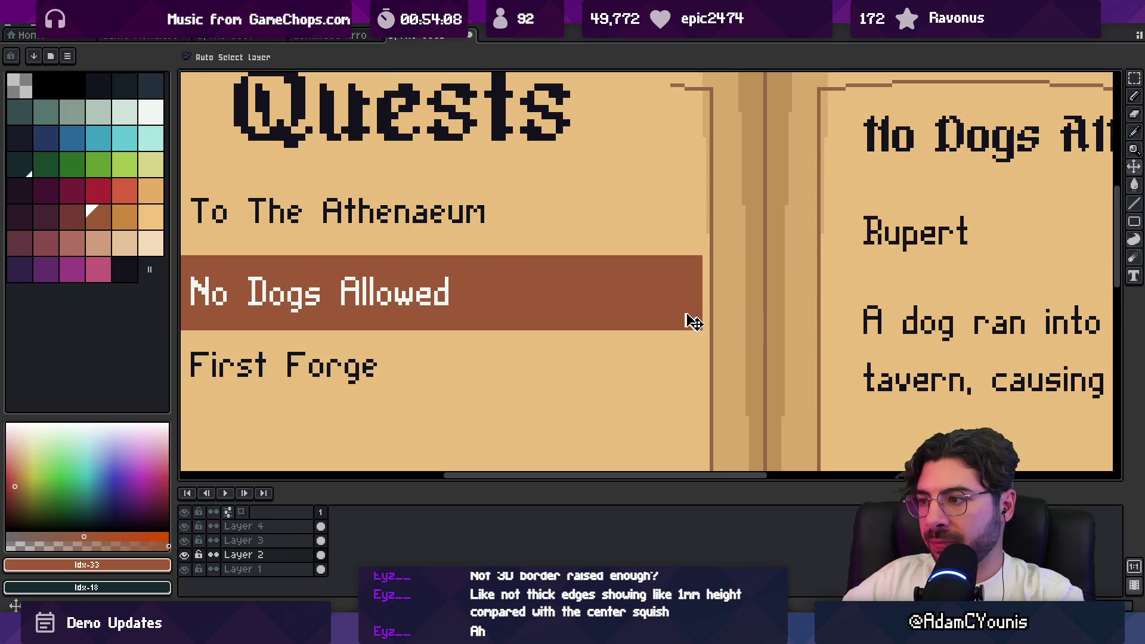
Erase the banner's top-right corner diagonally to start the arrow point
key("e")
mouse_move(696, 249)
left_mouse_down()
mouse_move(716, 294)
mouse_move(659, 344)
mouse_move(811, 334)
left_mouse_up()
key("h")
mouse_move(826, 282)
left_mouse_down()
mouse_move(673, 296)
mouse_move(698, 335)
mouse_move(682, 266)
mouse_move(709, 291)
left_mouse_up()
key("e")
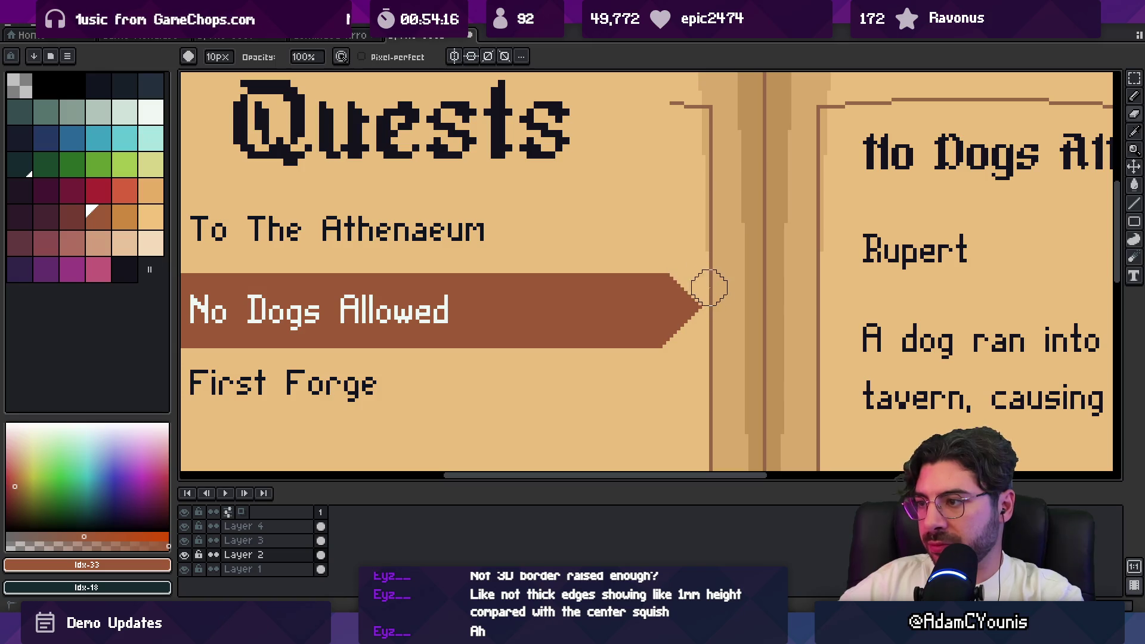
Tidy the arrow tip with the 1px Pencil, using the banner's sampled brown
scroll(710, 292, "down", 3)
scroll(639, 289, "up", 5)
key("b")
left_click(577, 345, "alt")
left_click(652, 316)
mouse_move(614, 357)
left_mouse_down()
mouse_move(555, 411)
mouse_move(661, 316)
left_mouse_up()
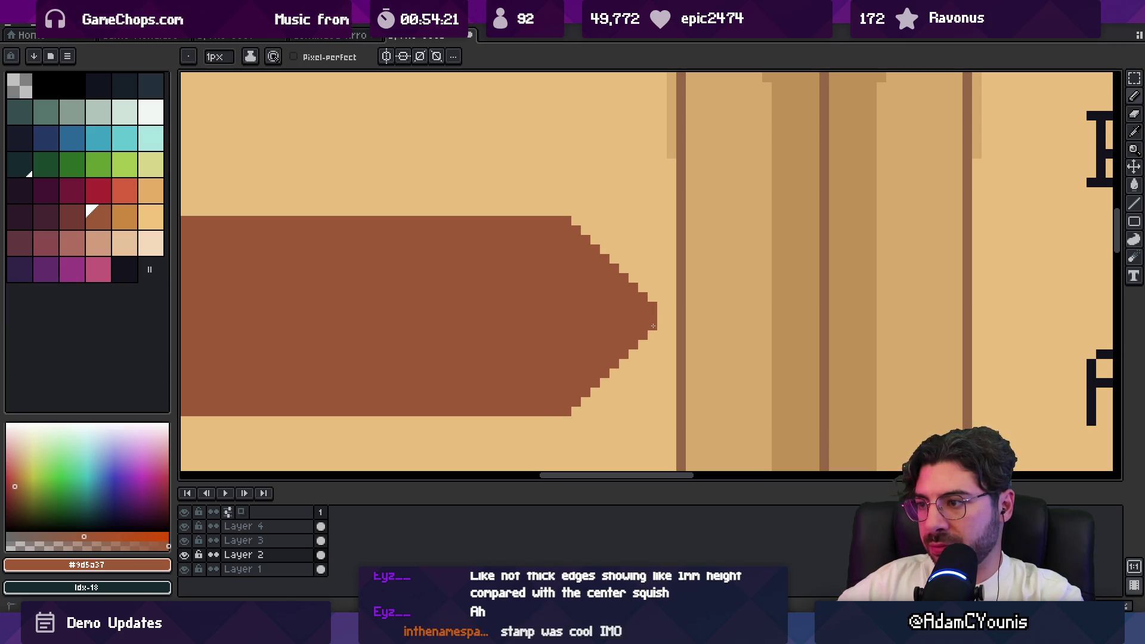
Zoom and pan around the mockup, checking the Continue Reading prompt and quest list
key("z")
scroll(660, 317, "down", 5)
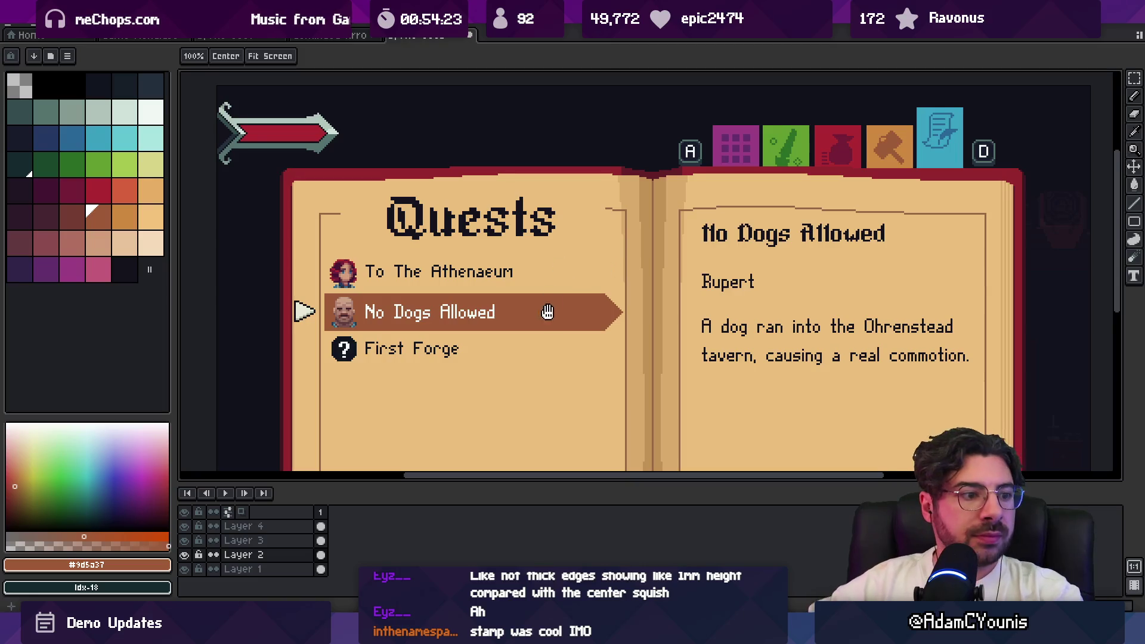
scroll(574, 300, "up", 5)
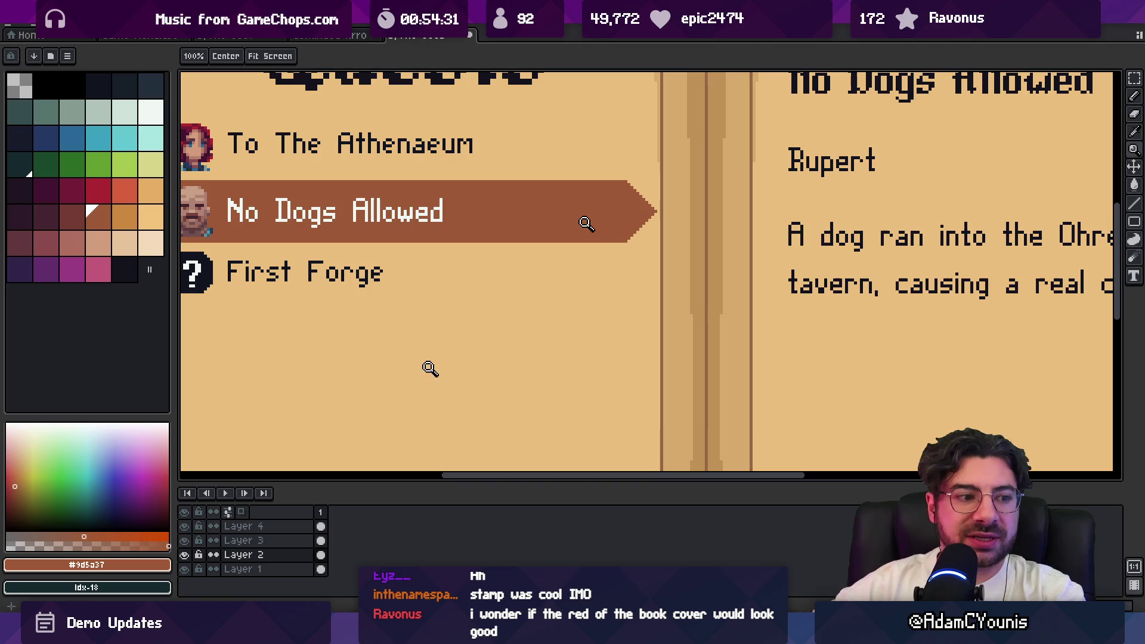
scroll(460, 373, "down", 3)
scroll(468, 355, "up", 3)
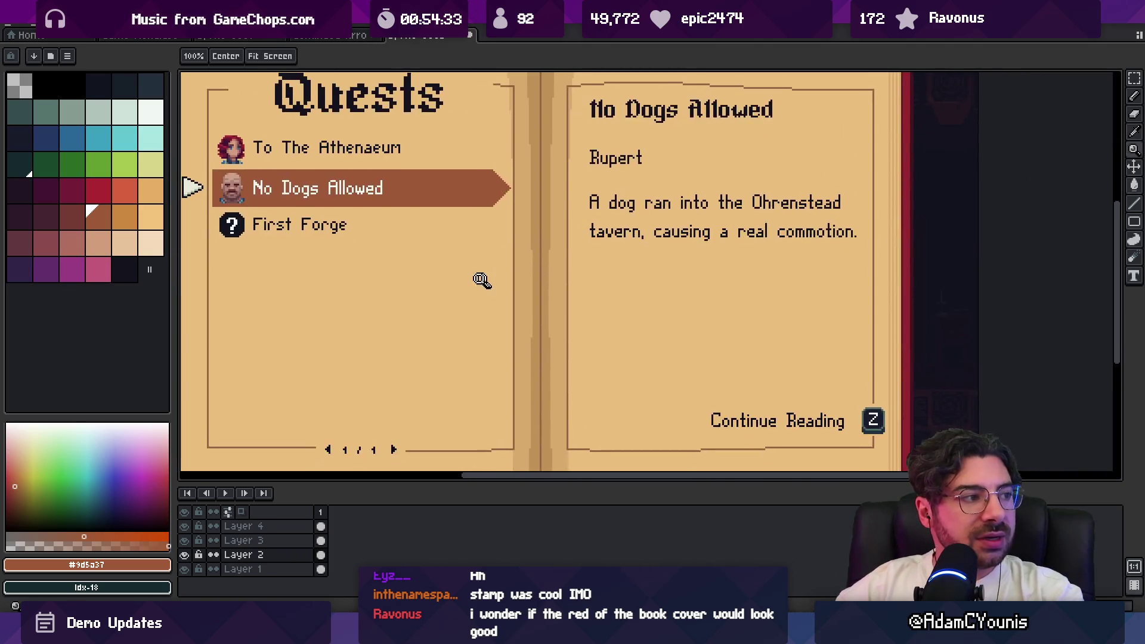
scroll(487, 280, "down", 1)
scroll(427, 245, "up", 1)
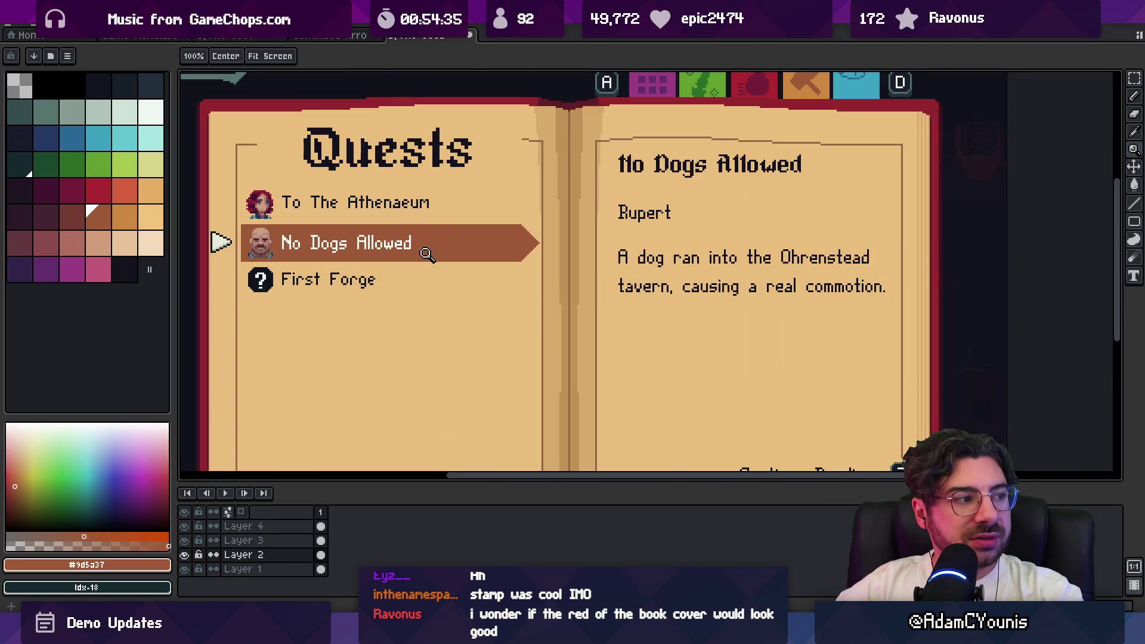
mouse_move(448, 245)
left_mouse_down()
mouse_move(457, 209)
mouse_move(473, 204)
left_mouse_up()
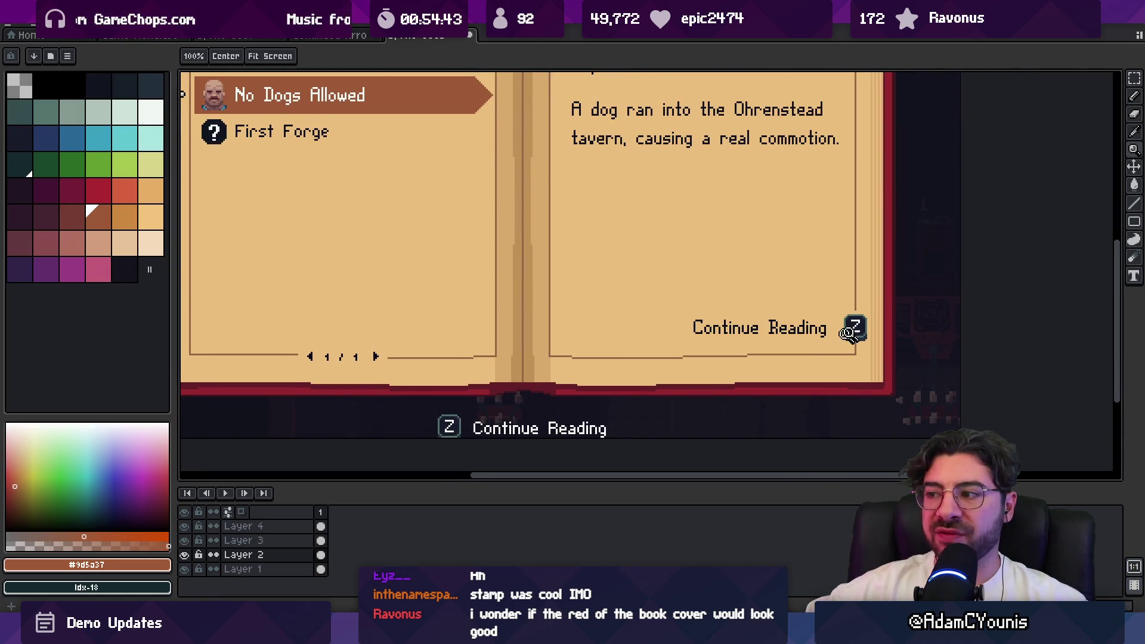
left_click_drag(496, 261, 587, 343)
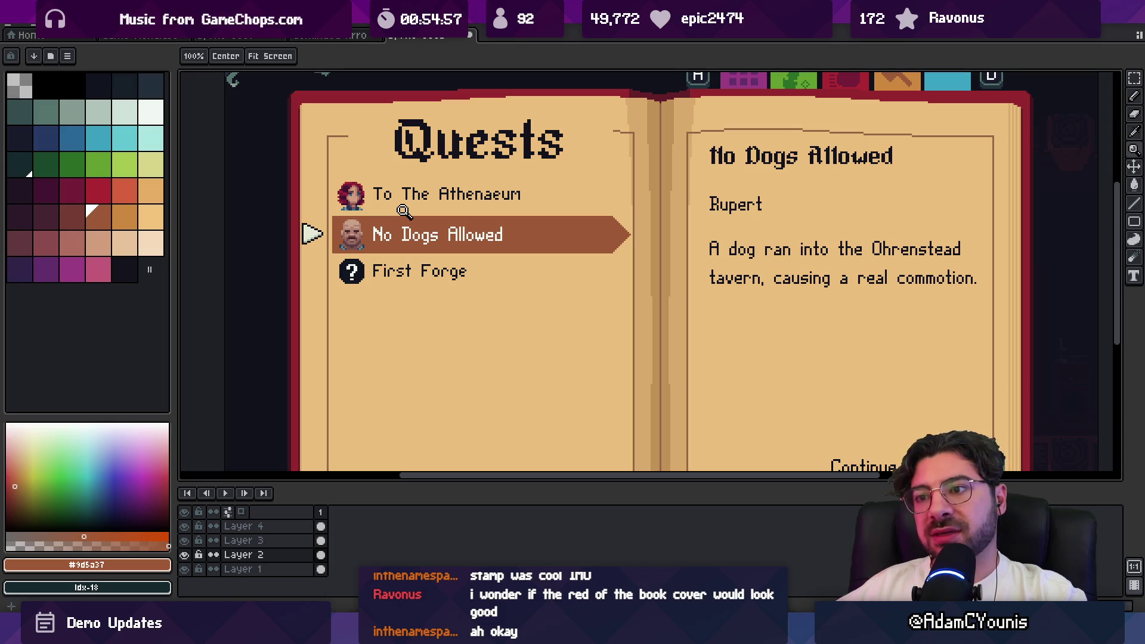
Zoom in closely on the No Dogs Allowed row
key("m")
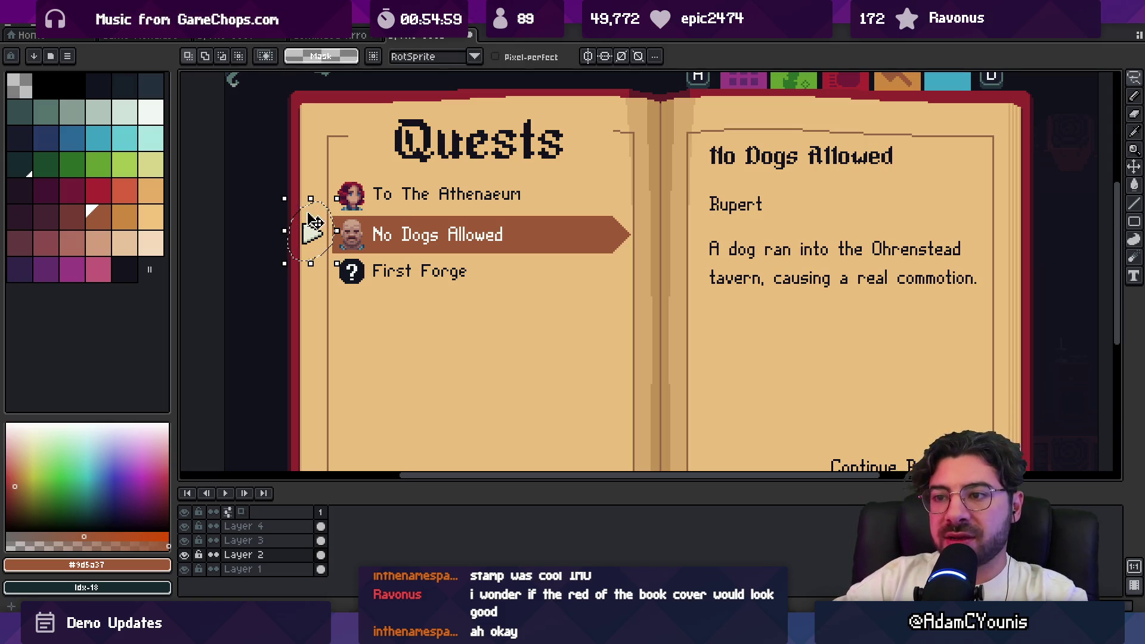
key("z")
left_click(371, 236)
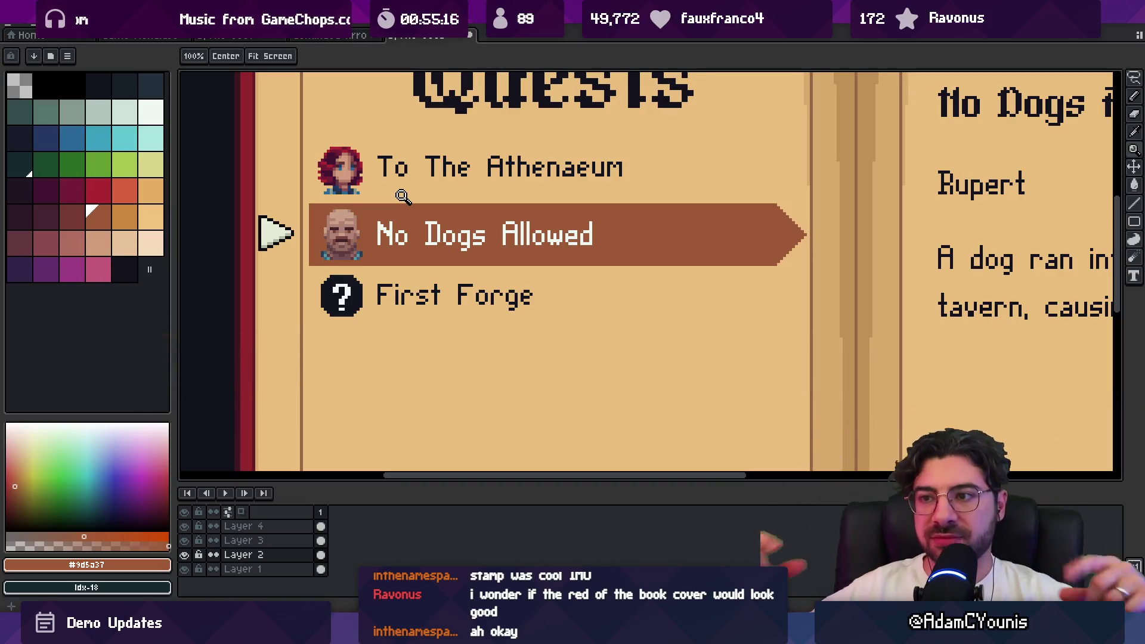
scroll(409, 191, "down", 1)
scroll(471, 212, "down", 1)
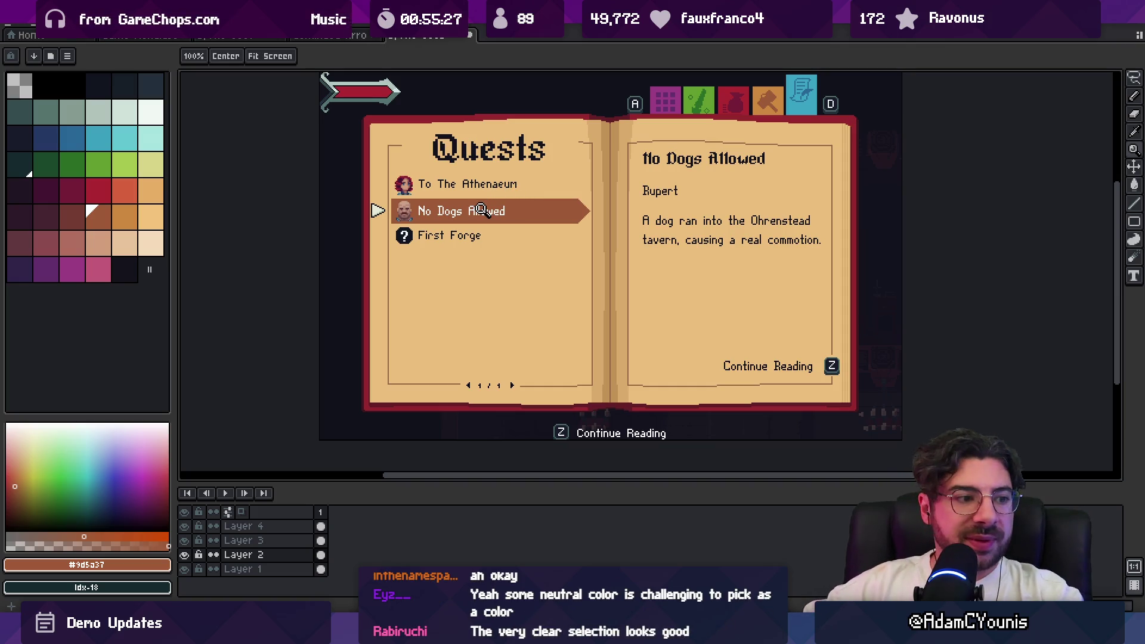
left_click(441, 212)
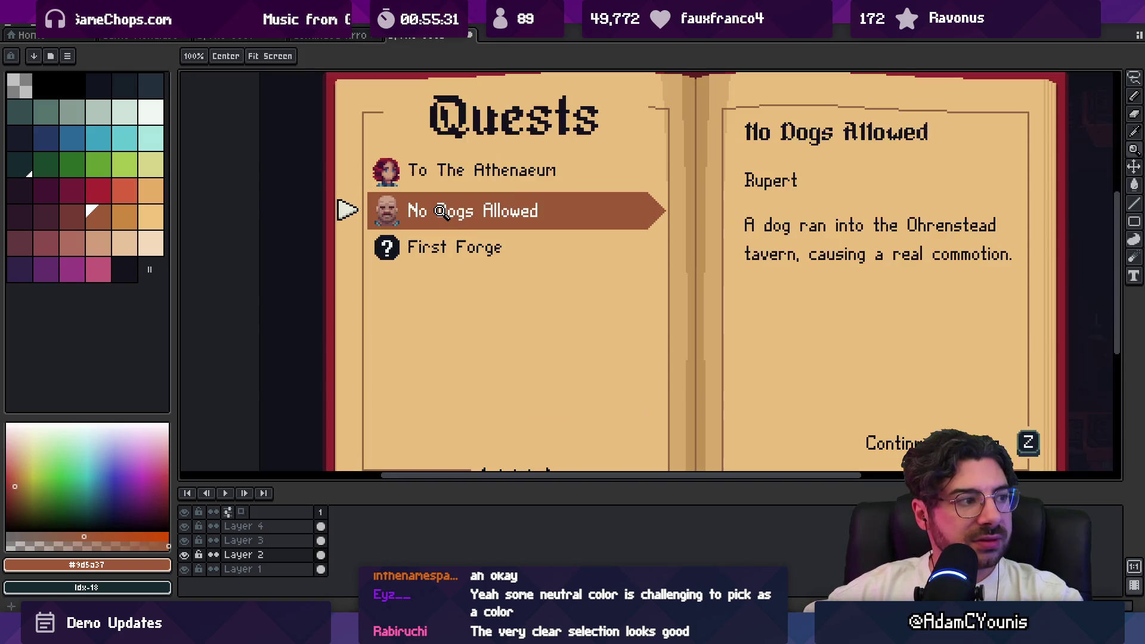
left_click(441, 211)
Select the white pointer arrow on Layer 1, then deselect and add a new Layer 5
key("v")
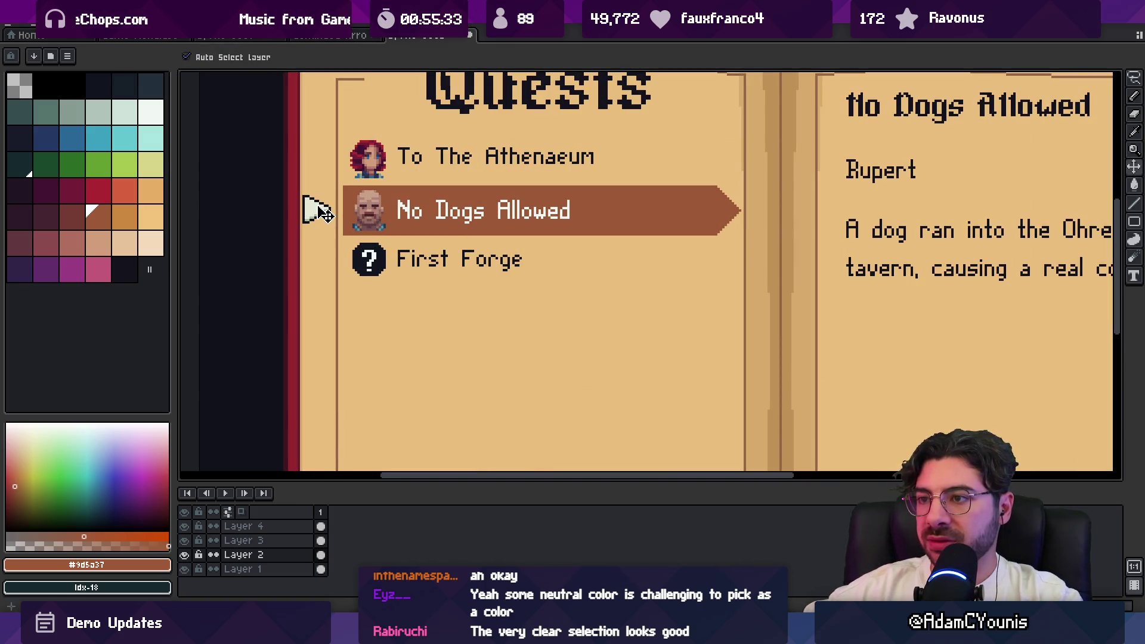
left_click(322, 213)
key("m")
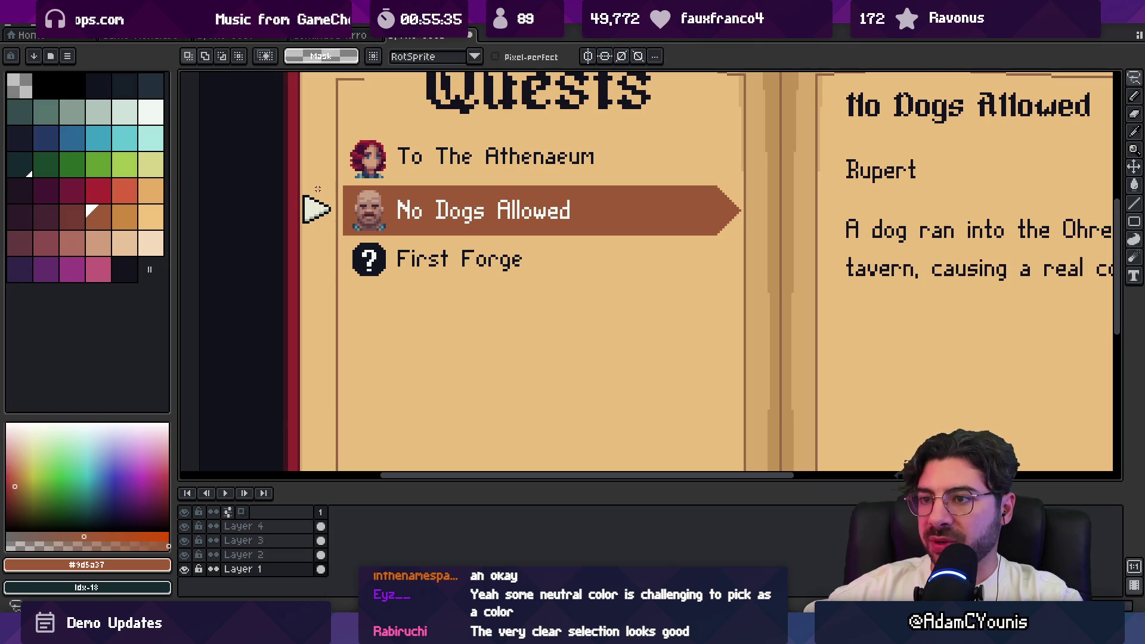
left_click_drag(295, 185, 334, 236)
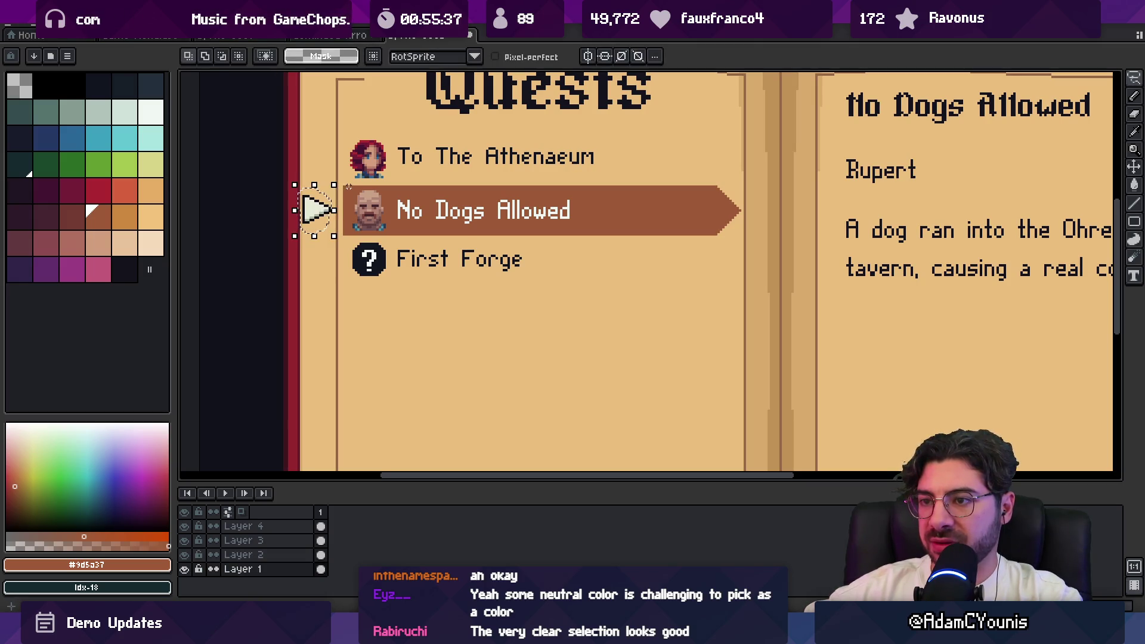
key("ctrl+x")
key("ctrl+z")
key("ctrl+d")
scroll(595, 223, "up", 1)
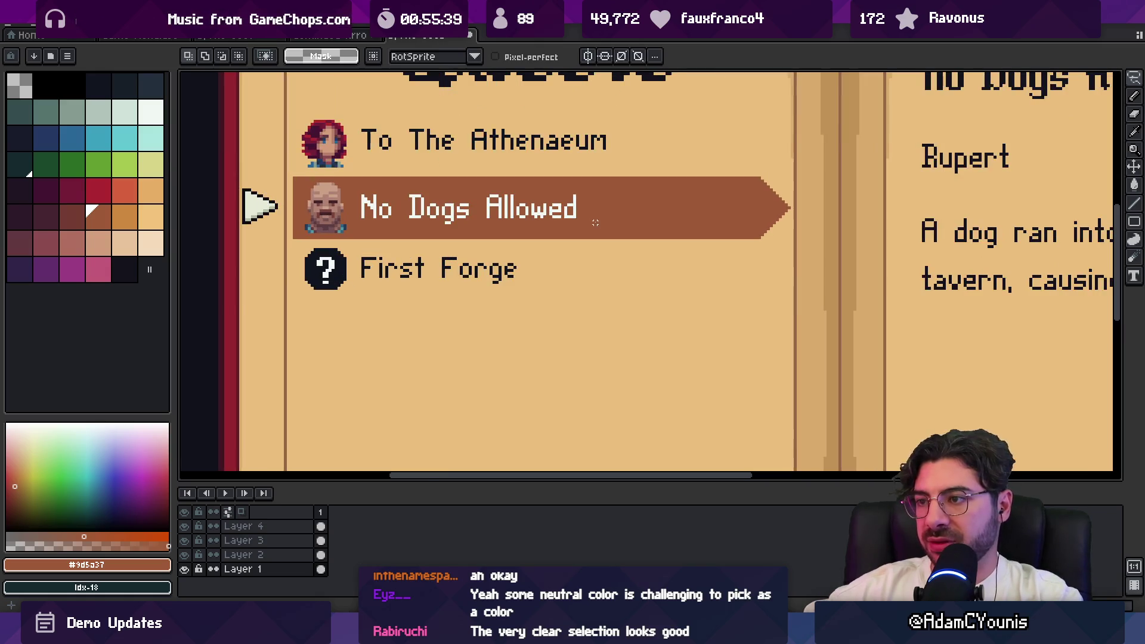
key("shift+n")
Drag a copy of the pointer arrow onto the brown banner's tip
key("v")
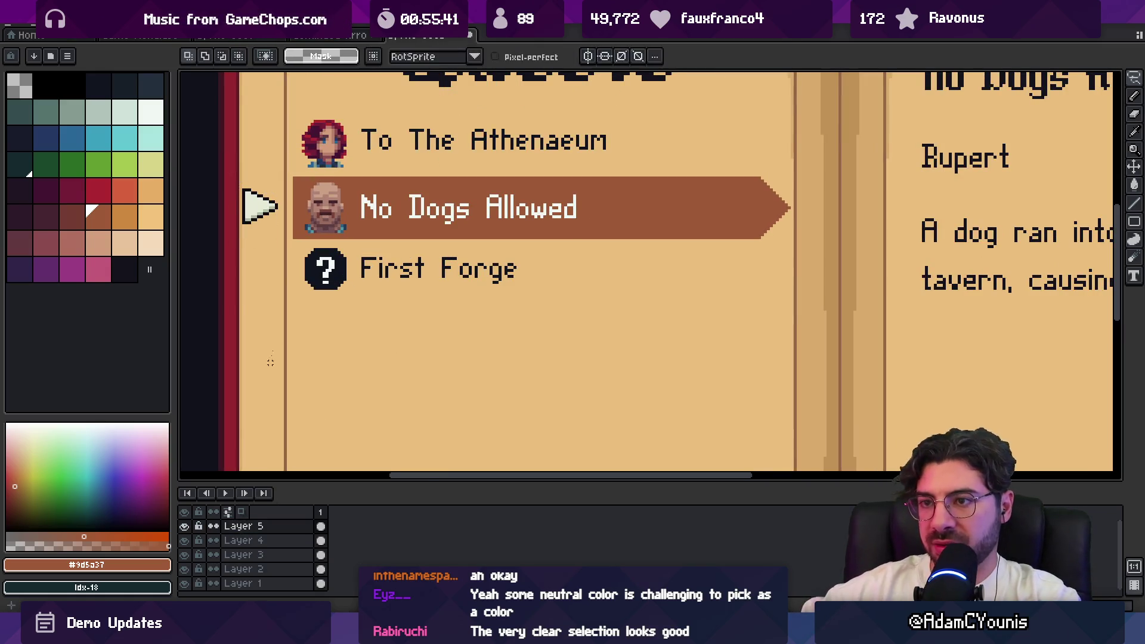
mouse_move(261, 212)
left_mouse_down()
mouse_move(739, 215)
mouse_move(607, 225)
left_mouse_up()
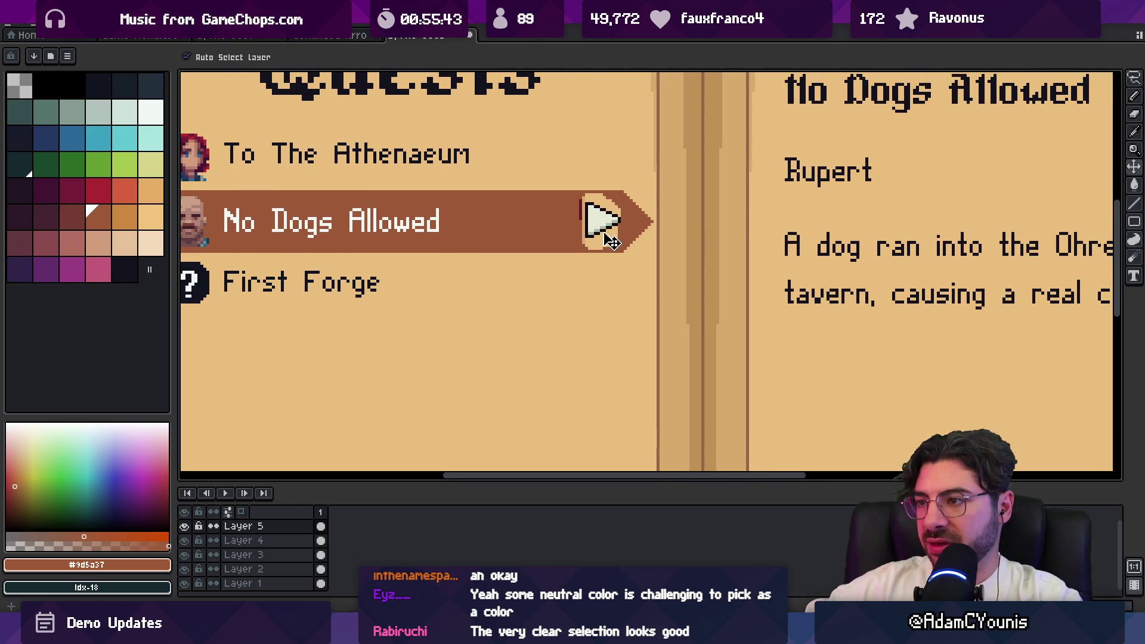
key("w")
scroll(608, 221, "up", 3)
key("b")
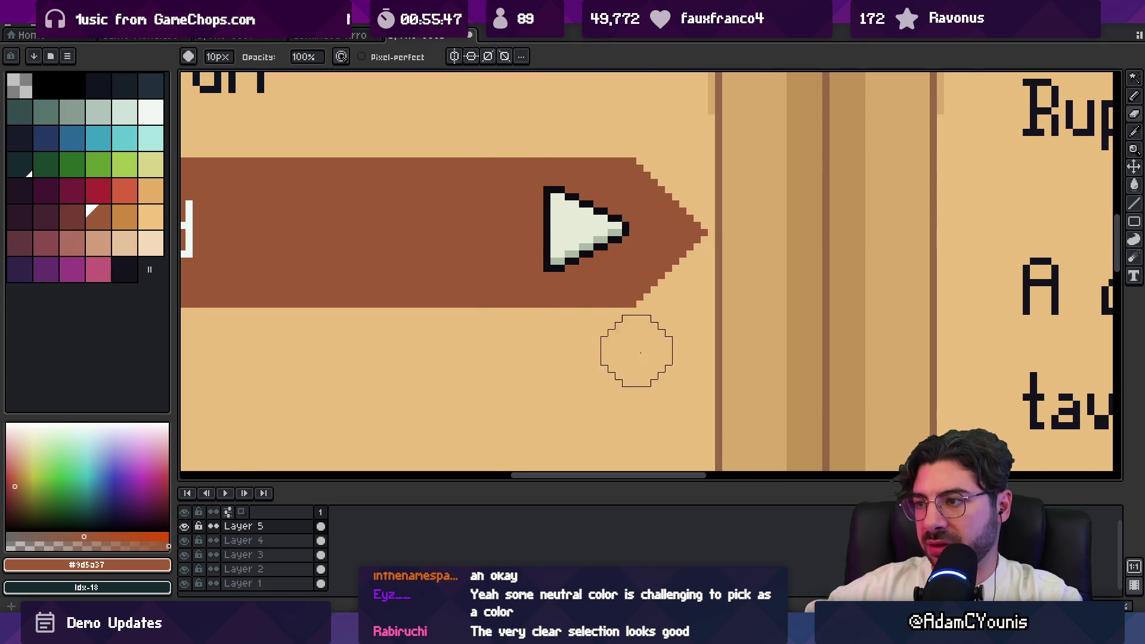
scroll(621, 318, "down", 4)
key("v")
scroll(635, 310, "down", 3)
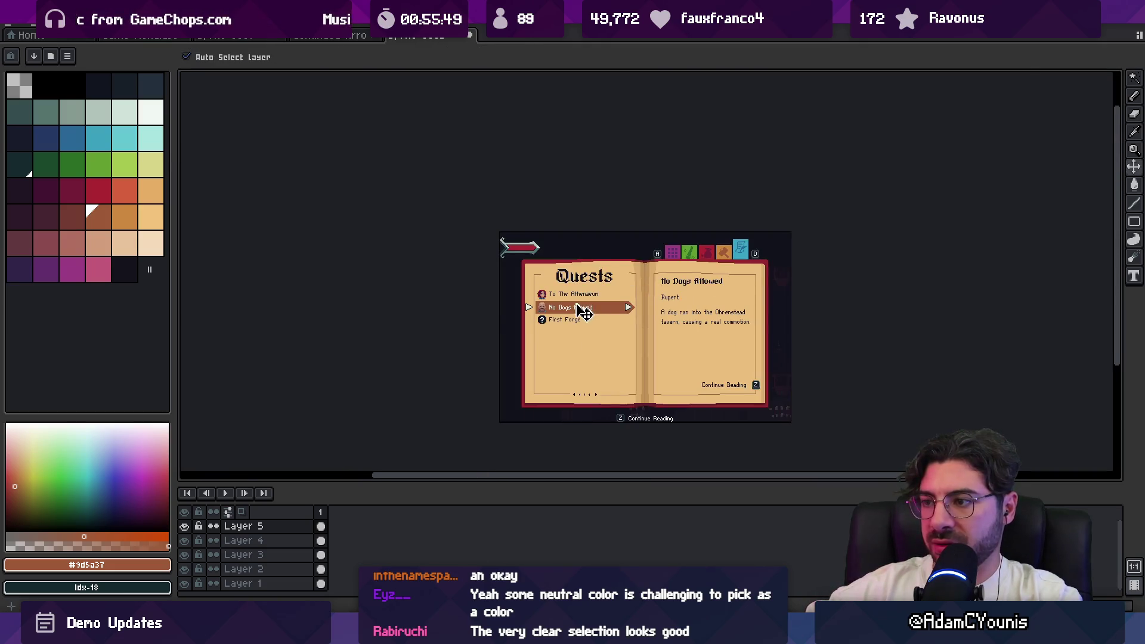
scroll(583, 311, "up", 3)
scroll(742, 307, "down", 5)
scroll(761, 300, "up", 2)
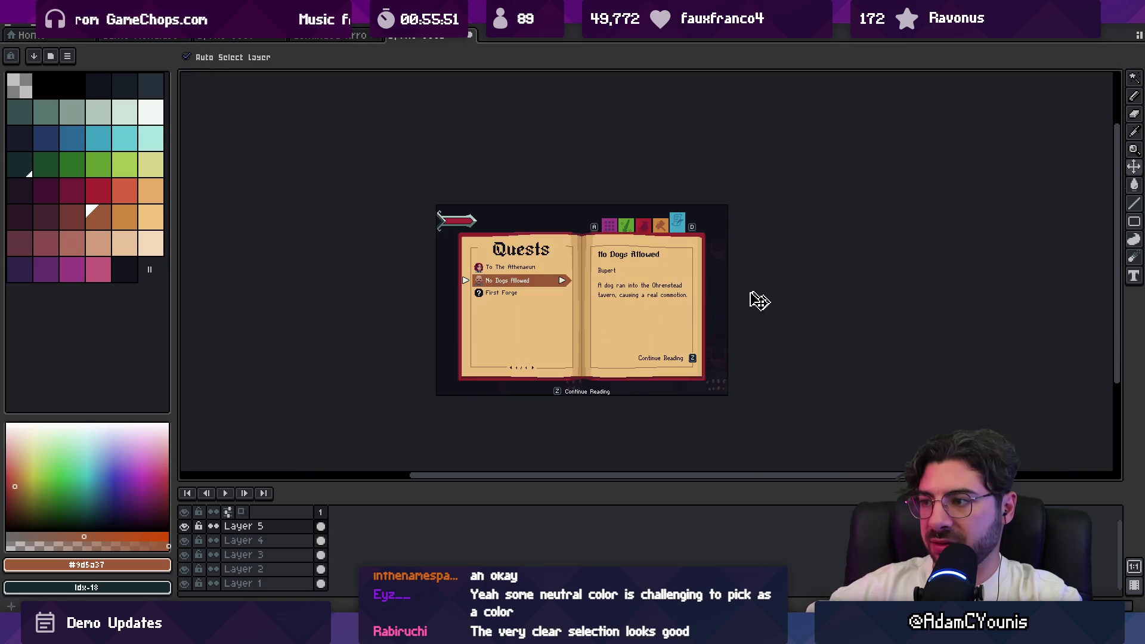
scroll(573, 296, "up", 2)
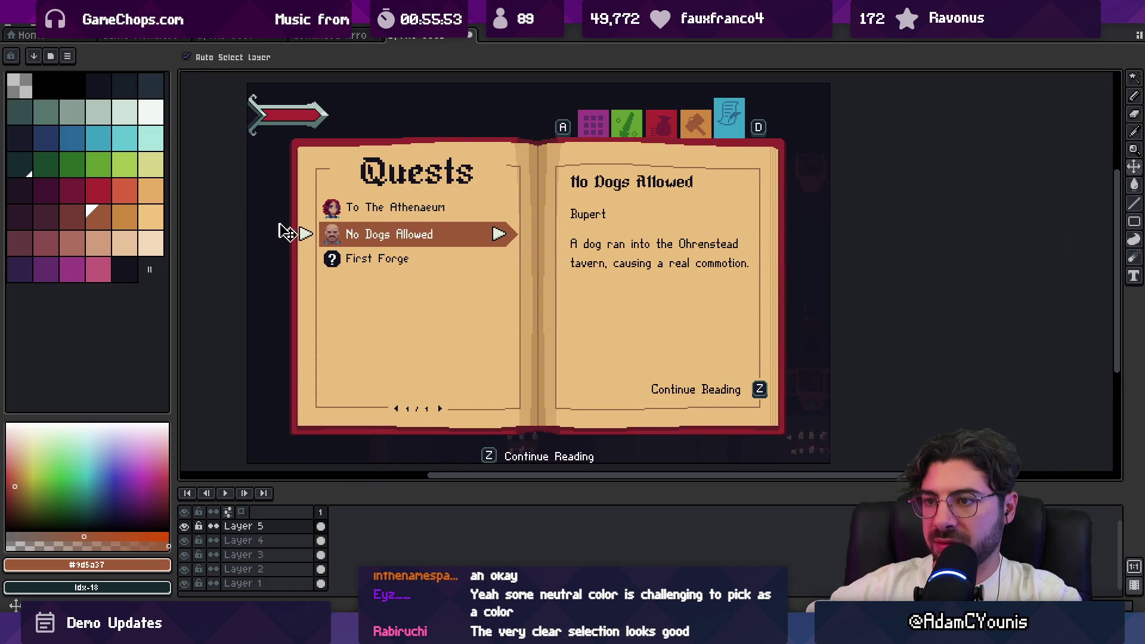
scroll(322, 242, "up", 3)
On the base quest-book layer, undo to remove the arrow at the banner's right end
left_click(323, 242)
key("m")
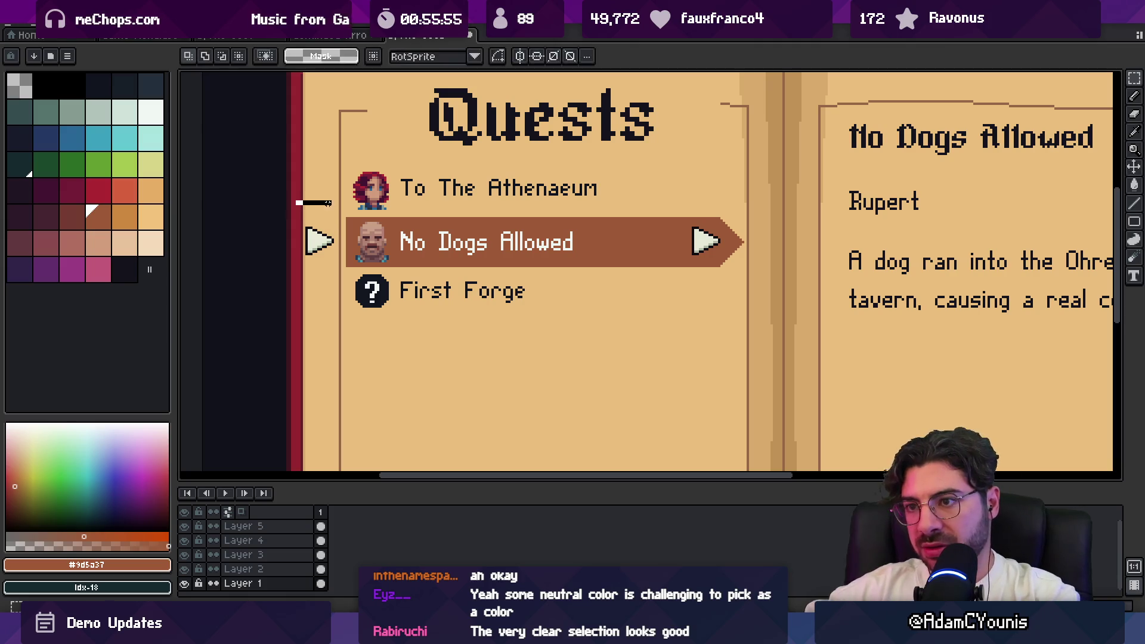
scroll(309, 237, "down", 5)
scroll(374, 387, "up", 3)
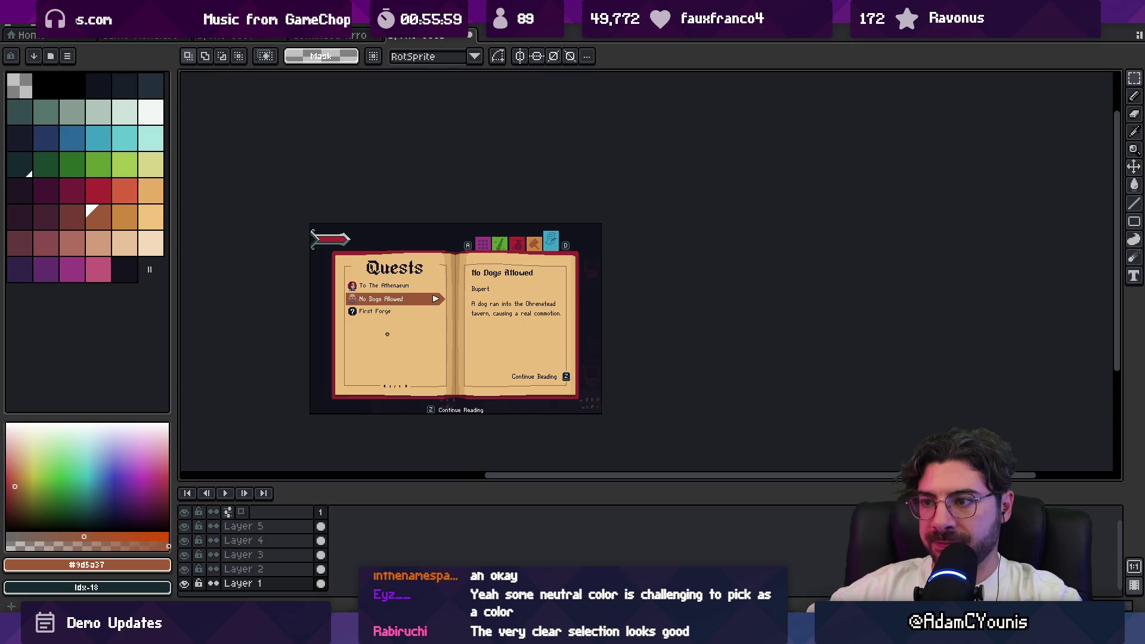
key("ctrl+z")
key("ctrl+z")
key("ctrl+y")
key("ctrl+z")
scroll(337, 301, "up", 4)
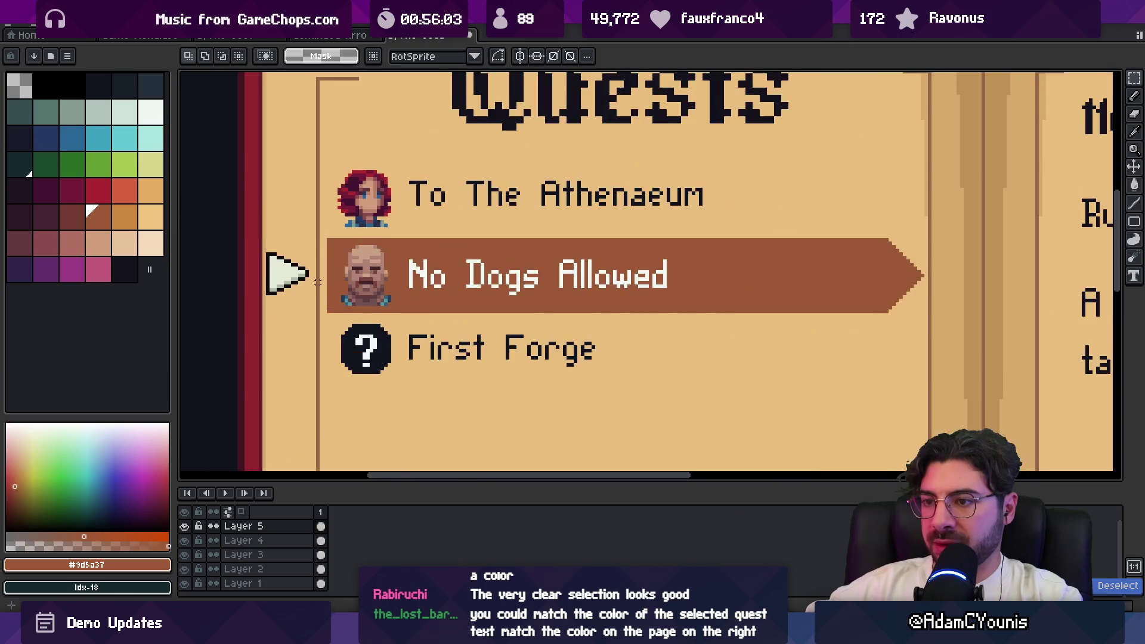
key("ctrl+z")
Select and delete the triangle marker left of No Dogs Allowed
mouse_move(329, 226)
left_mouse_down()
mouse_move(370, 231)
mouse_move(381, 310)
left_mouse_up()
key("v")
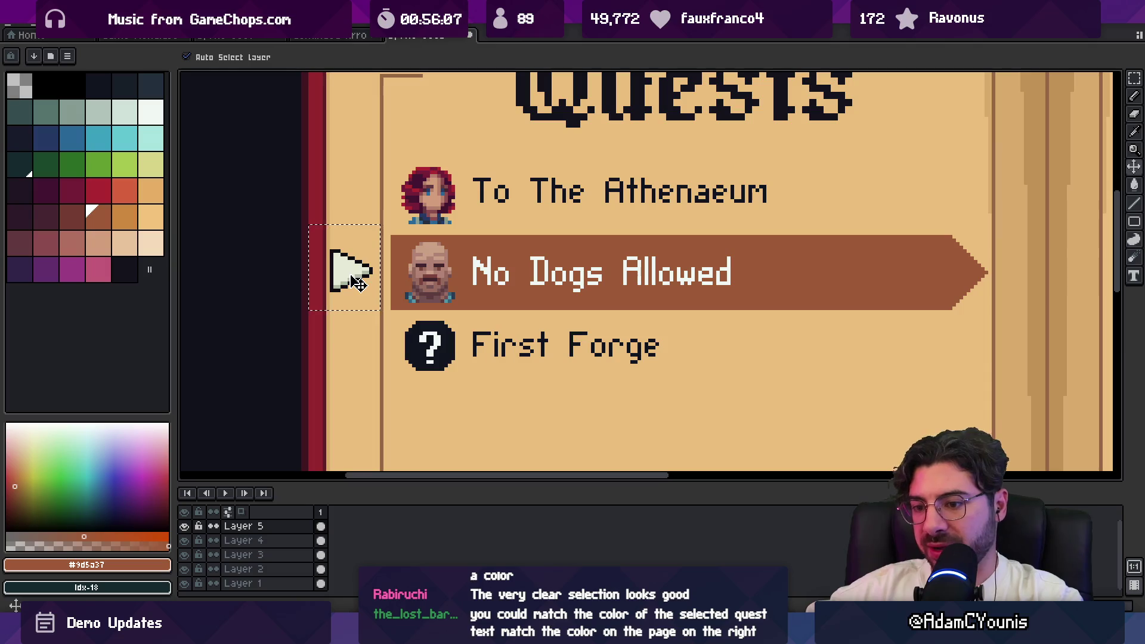
key("Delete")
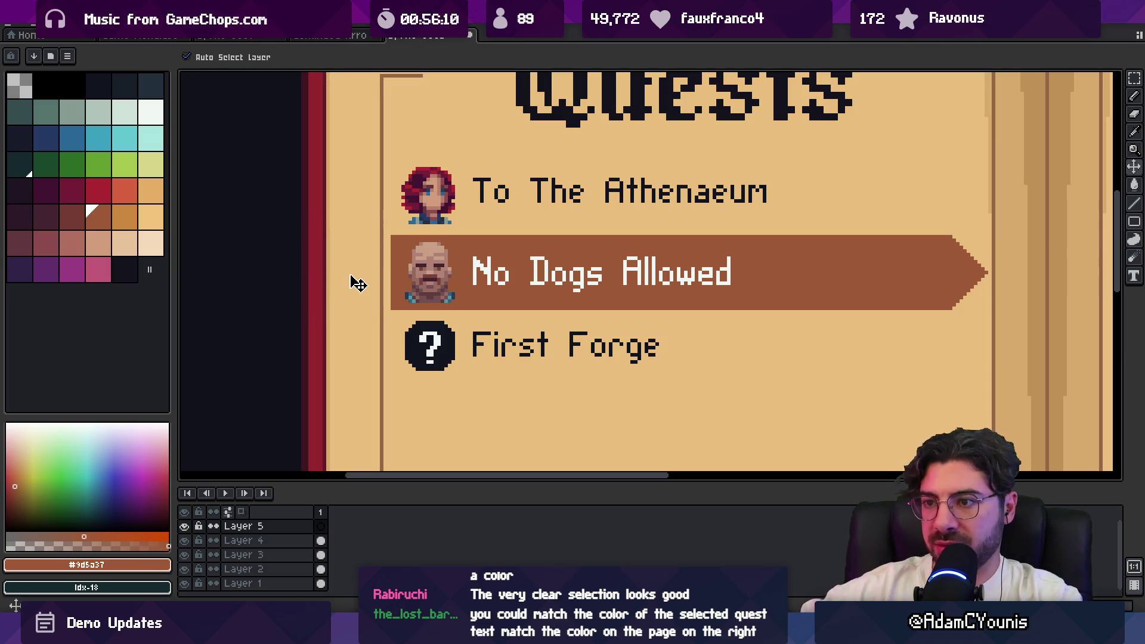
Pan around the quest book and make Layer 2 the working layer
scroll(358, 280, "down", 5)
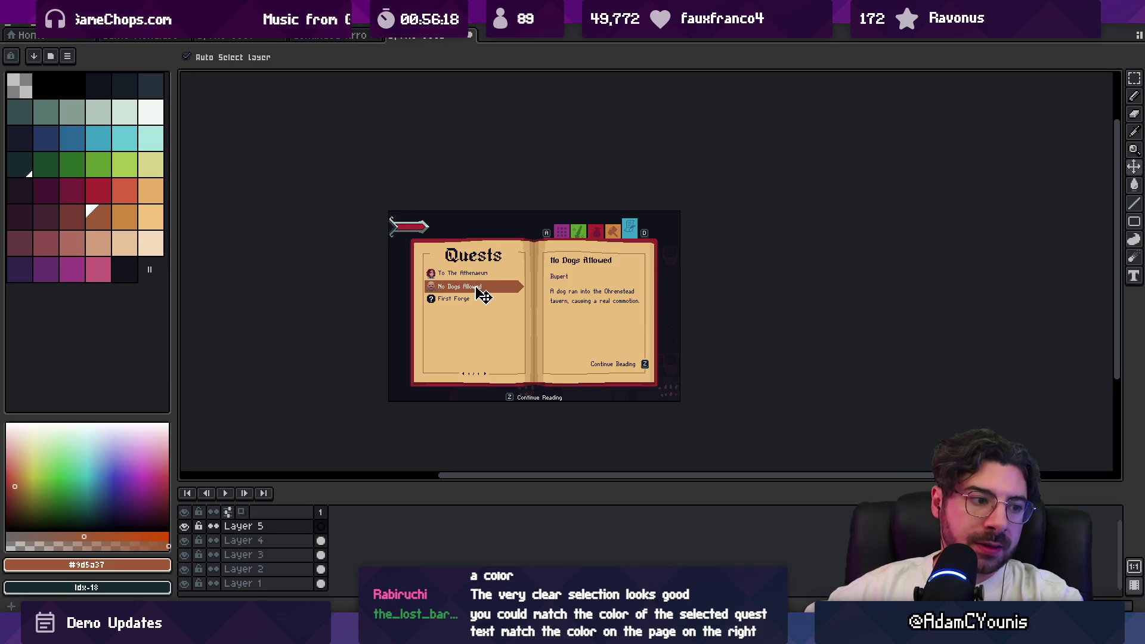
scroll(489, 290, "up", 2)
mouse_move(532, 307)
left_mouse_down()
mouse_move(447, 192)
mouse_move(507, 232)
left_mouse_up()
scroll(507, 232, "down", 1)
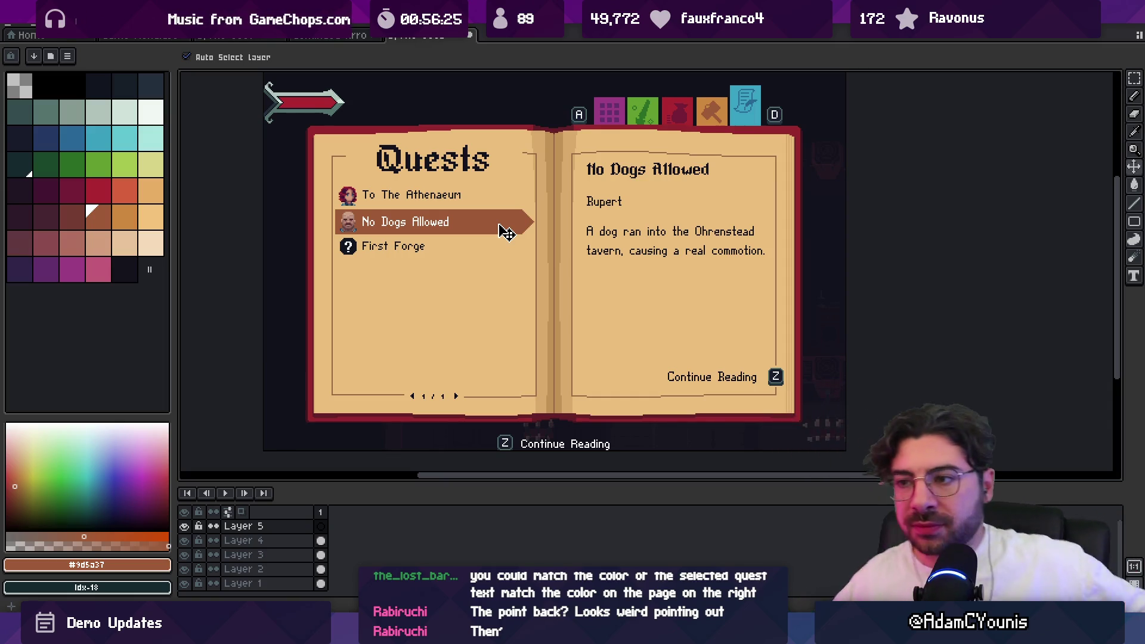
scroll(543, 225, "up", 1)
scroll(544, 232, "down", 1)
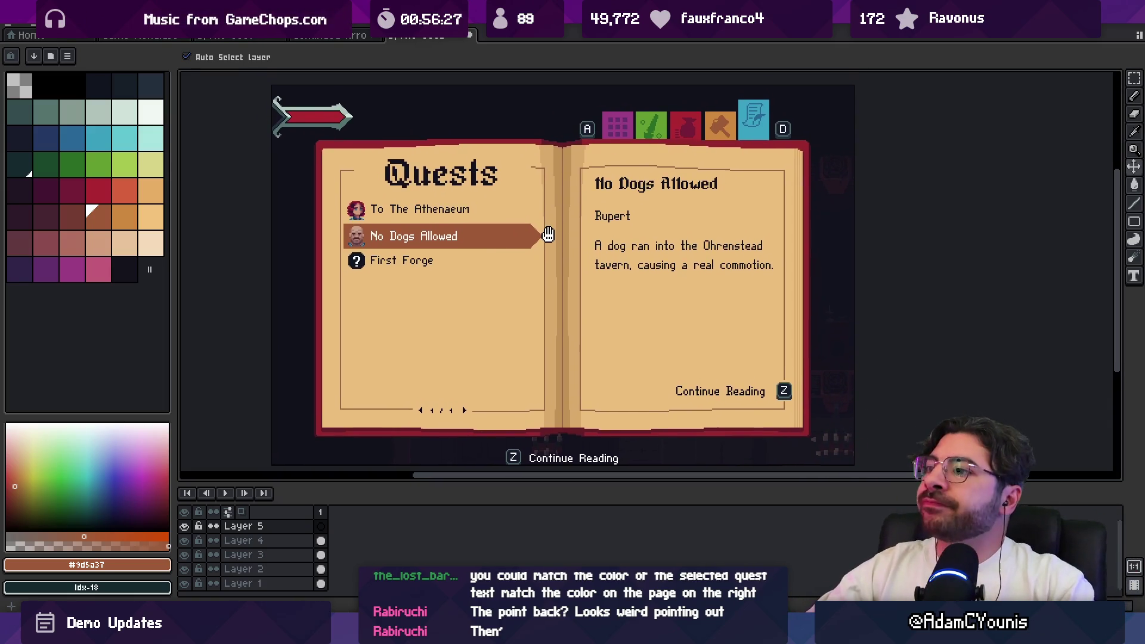
left_click(525, 244)
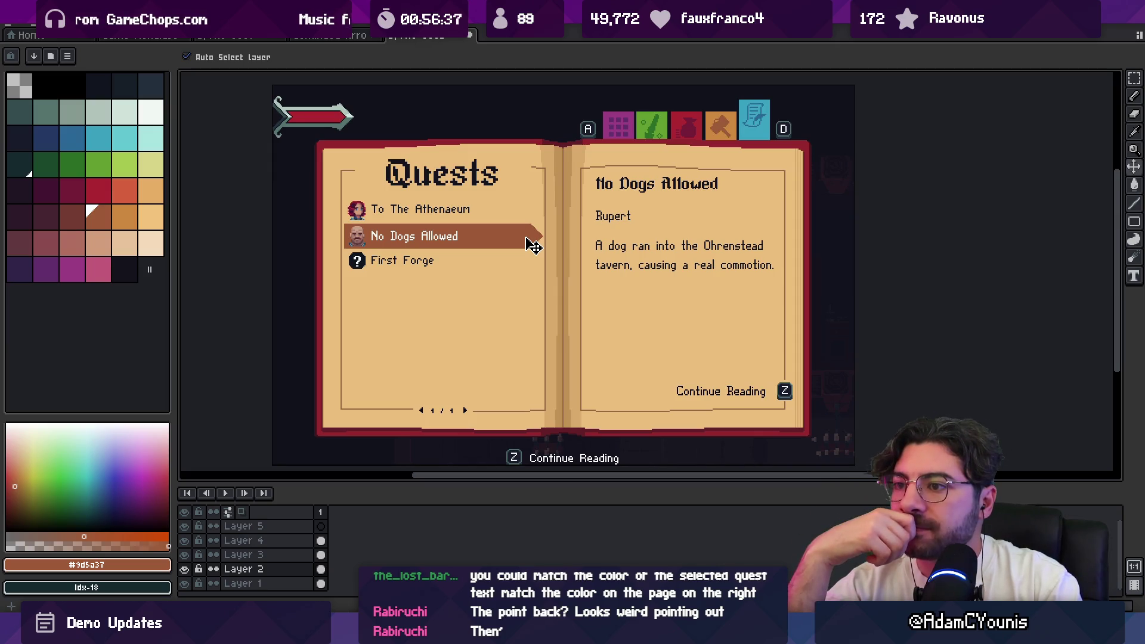
Marquee-select the Continue Reading prompt on the right page, delete it, and deselect
left_click(738, 390)
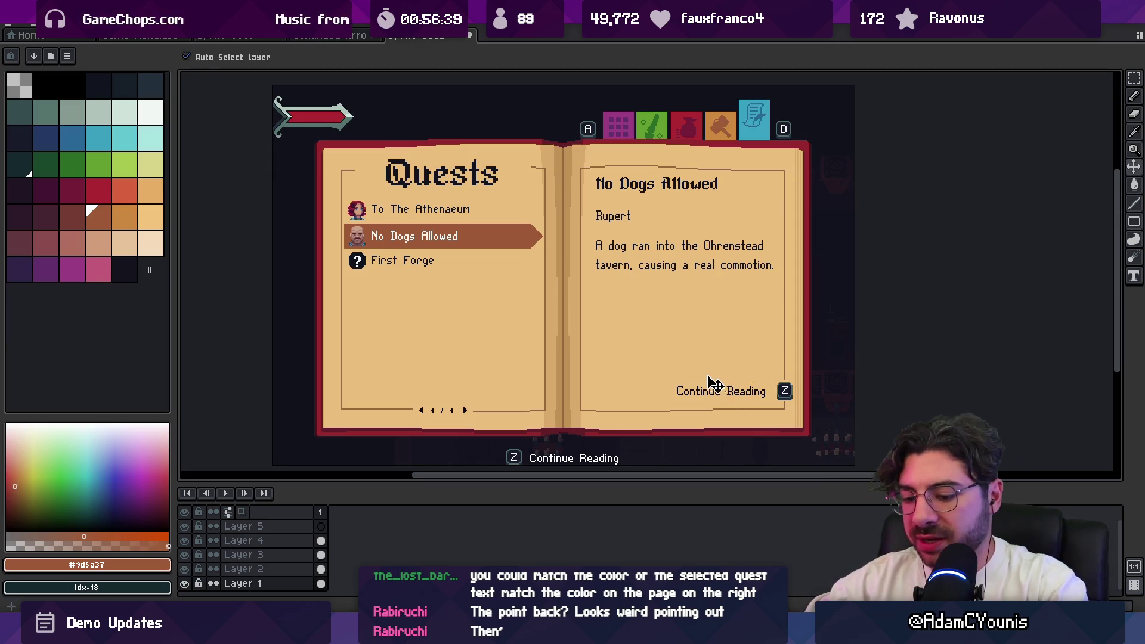
key("m")
mouse_move(704, 364)
left_mouse_down()
mouse_move(799, 371)
mouse_move(799, 404)
left_mouse_up()
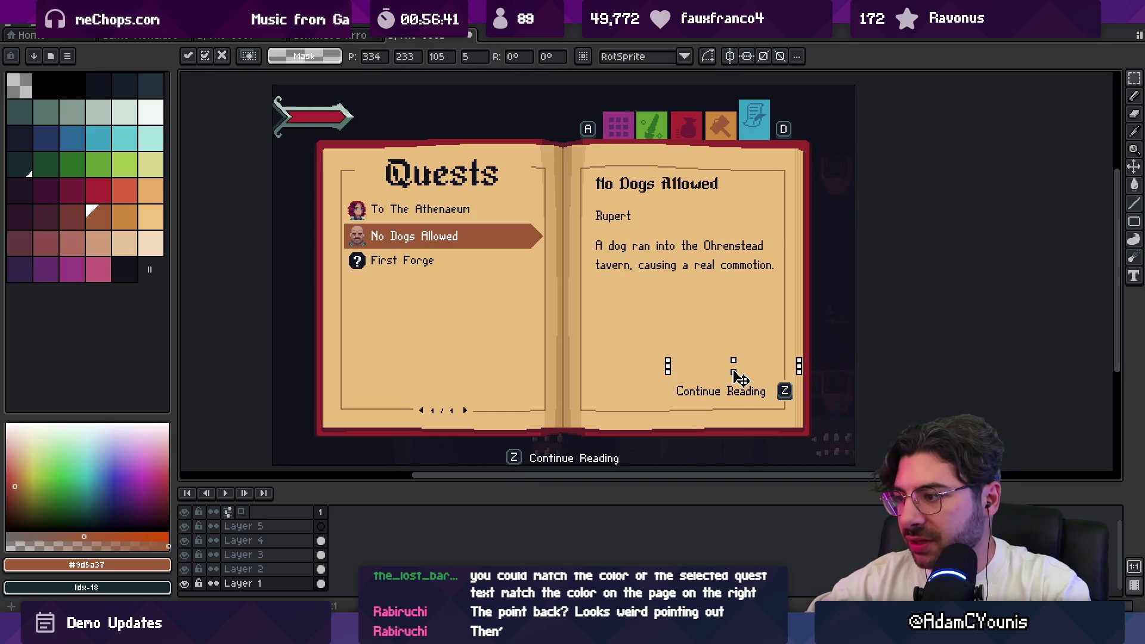
key("Delete")
key("ctrl+d")
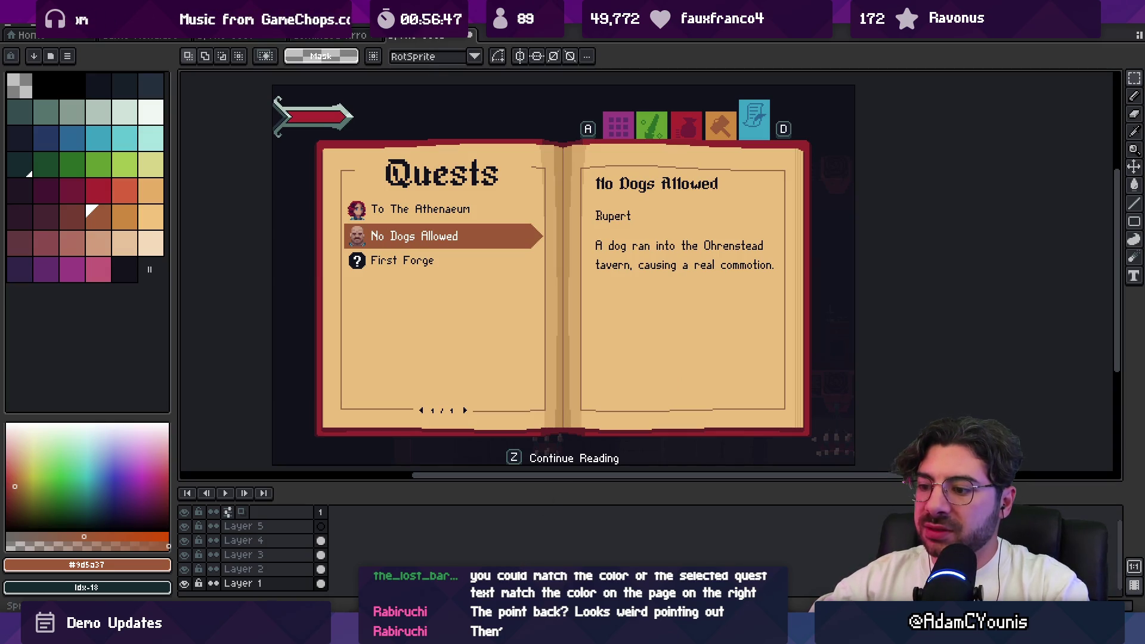
key("alt+Tab")
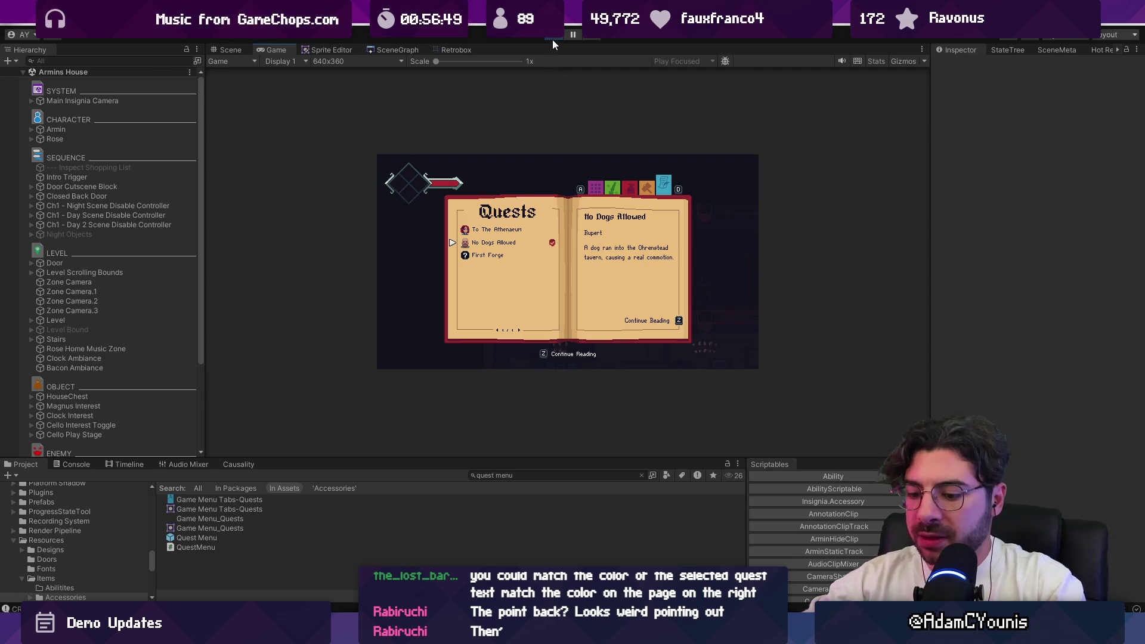
Maximize the Game view and navigate from the Journal into the Video settings page
left_click(553, 40)
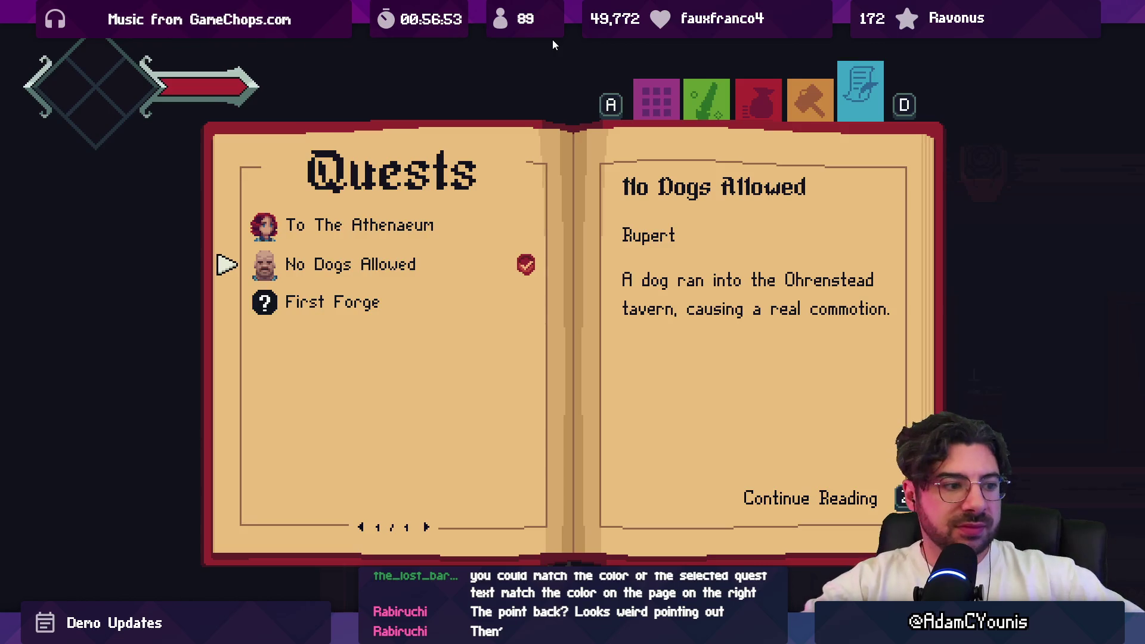
key("s")
key("Escape")
key("s")
key("s")
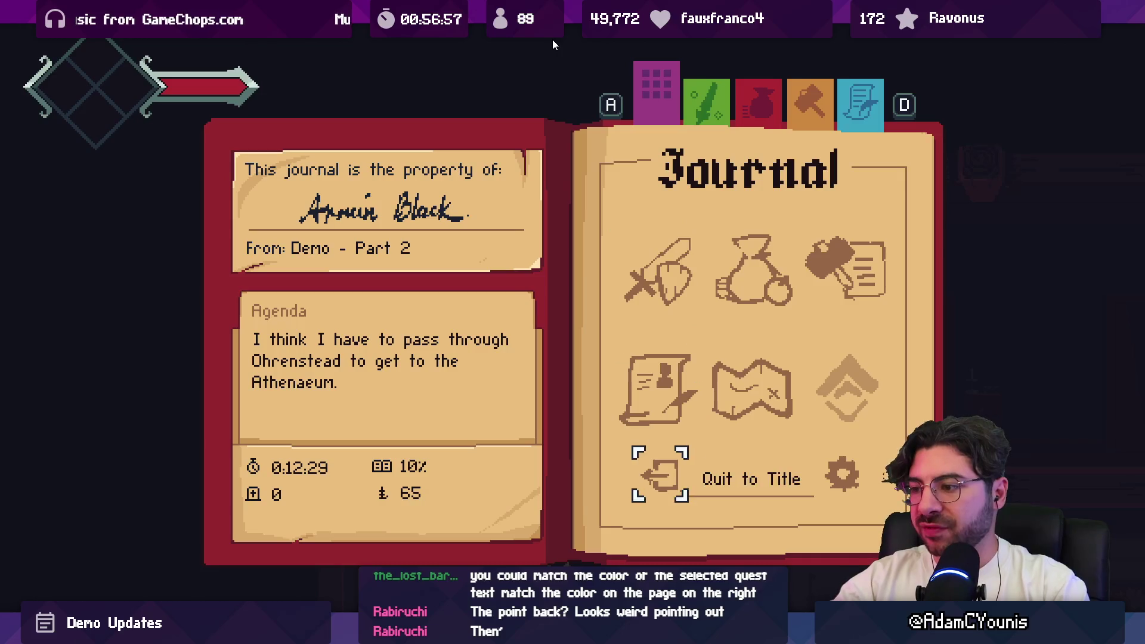
key("d")
key("z")
key("Escape")
key("z")
Toggle Fancy Lighting on and off, browse to Reset, and return to the Journal
key("s")
key("z")
key("s")
key("s")
key("d")
key("s")
key("d")
key("s")
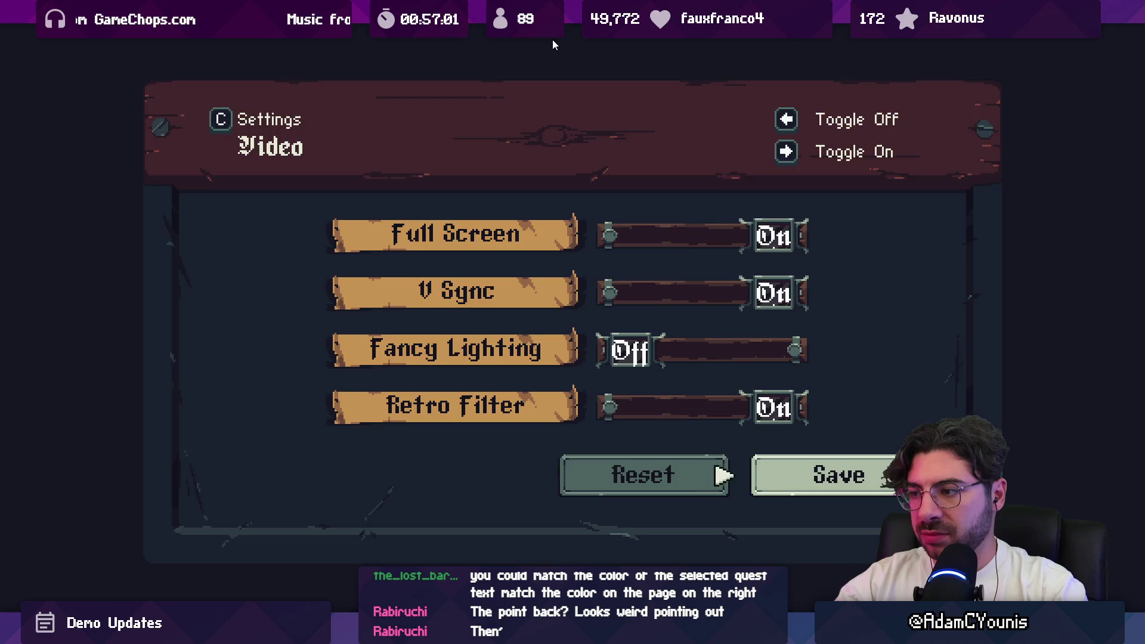
key("Escape")
Re-maximize the Game view and cycle the Quests selection, ending on To The Athenaeum
key("shift+space")
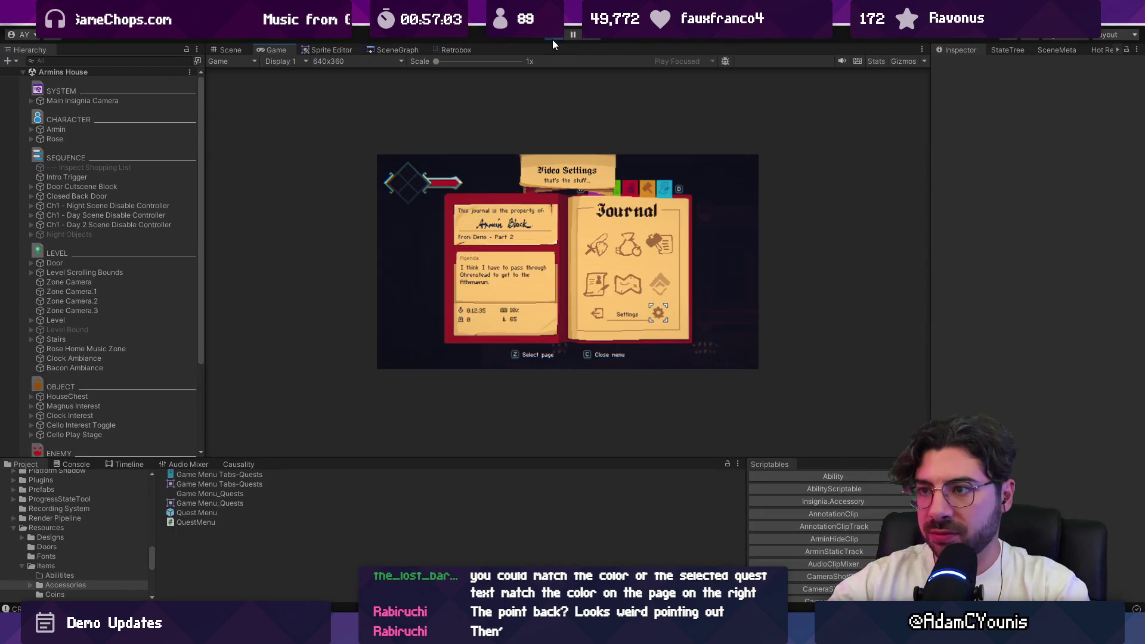
right_click(315, 52)
left_click(382, 134)
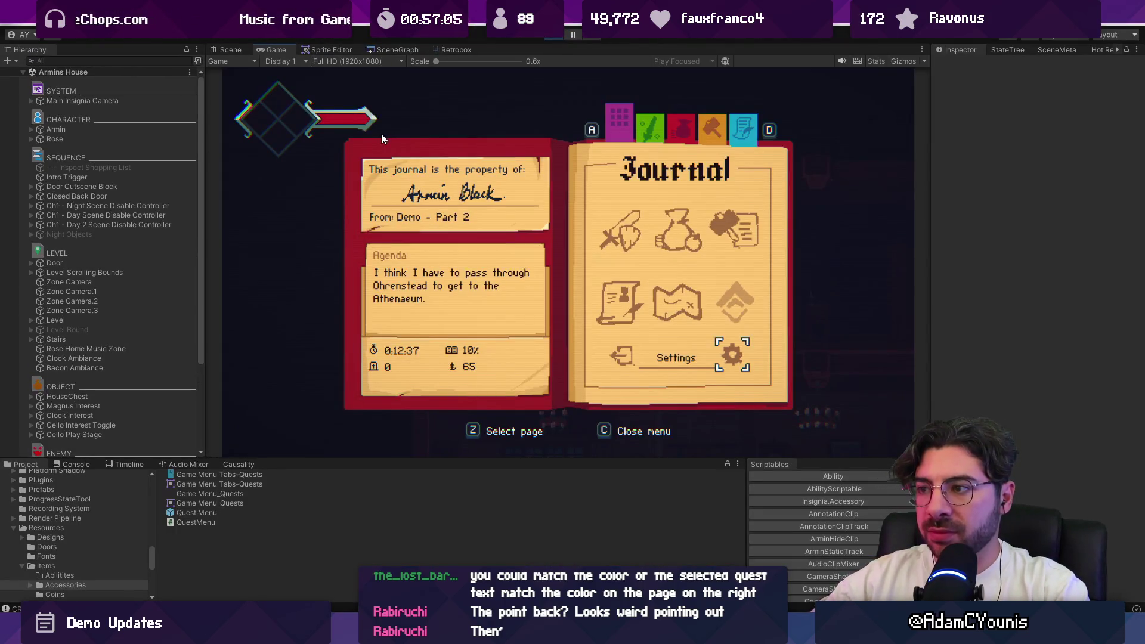
key("a")
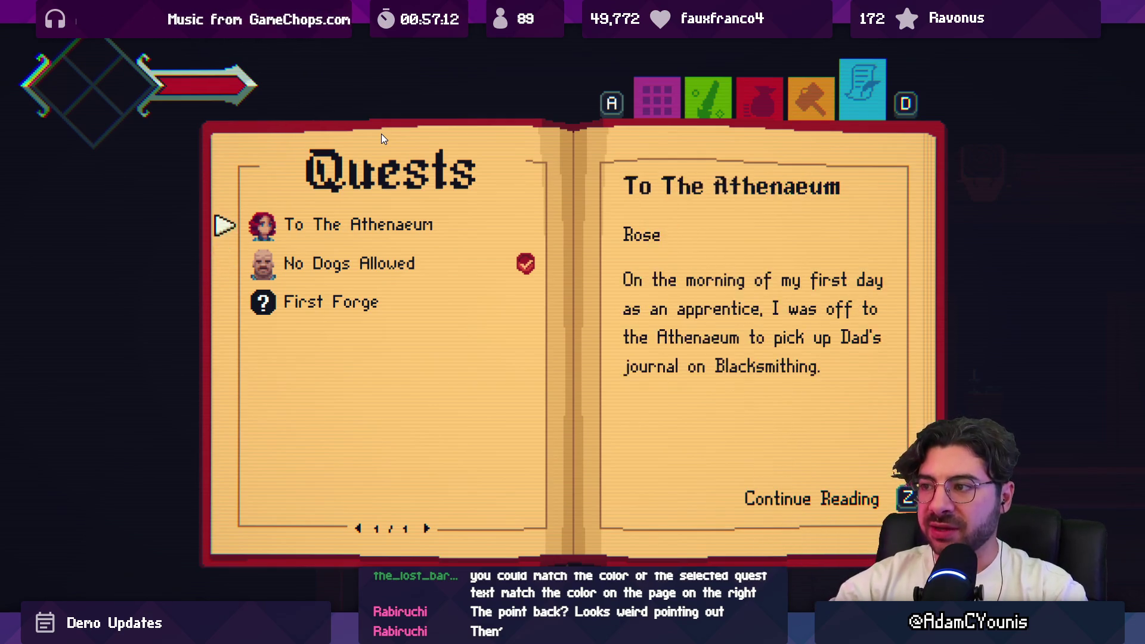
key("s")
key("s")
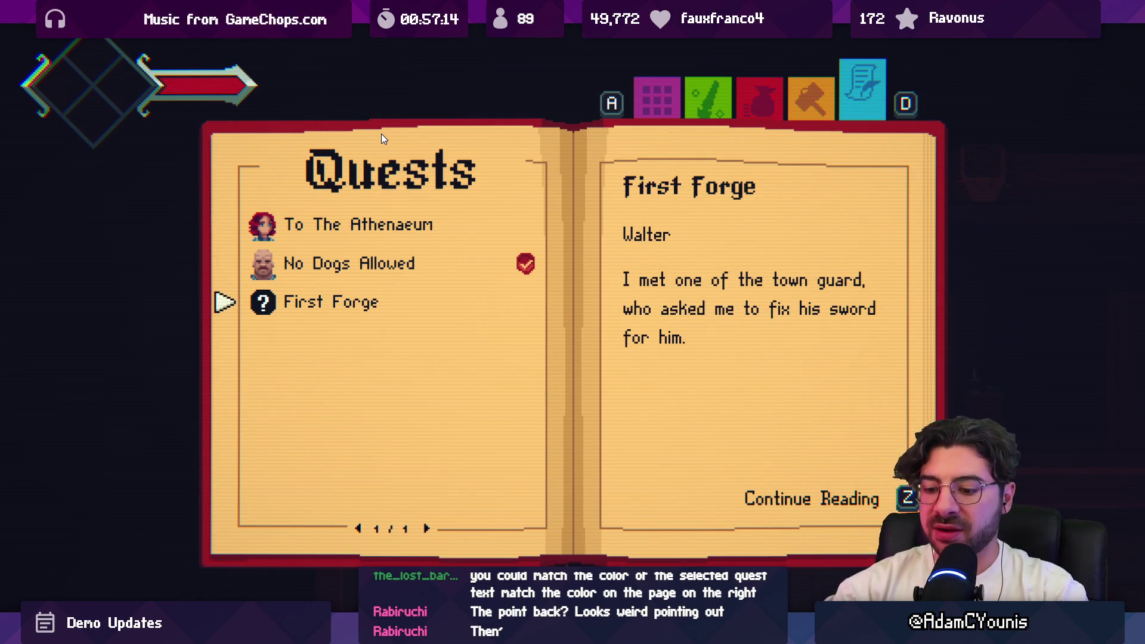
key("w")
key("s")
key("w")
key("w")
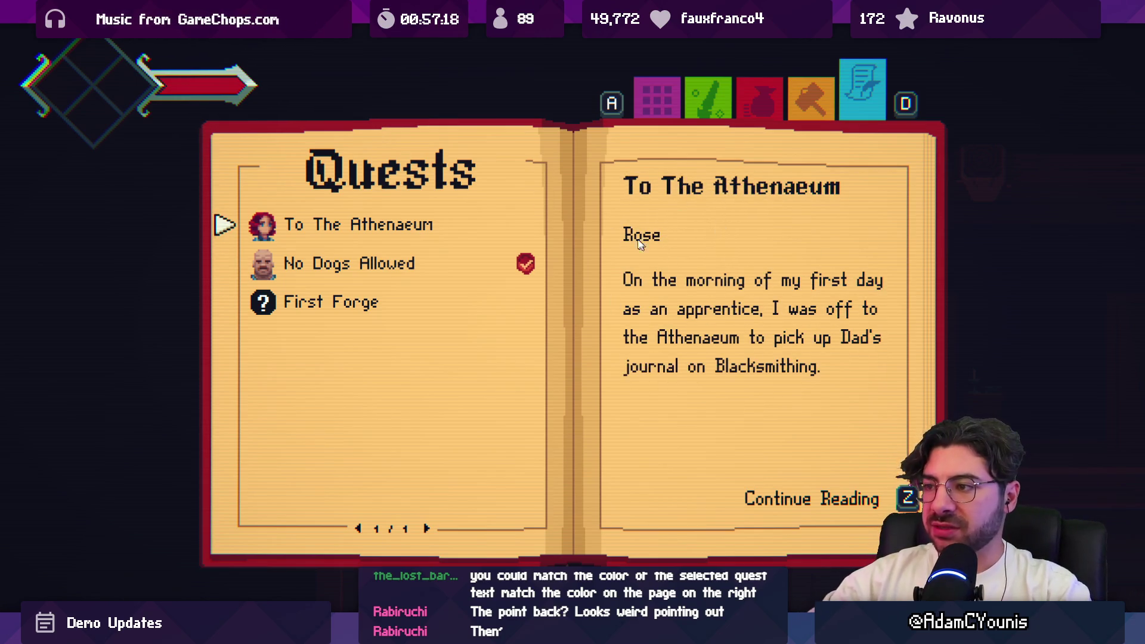
Restore the editor layout and return to the Aseprite mockup, shifting its view left
key("shift+space")
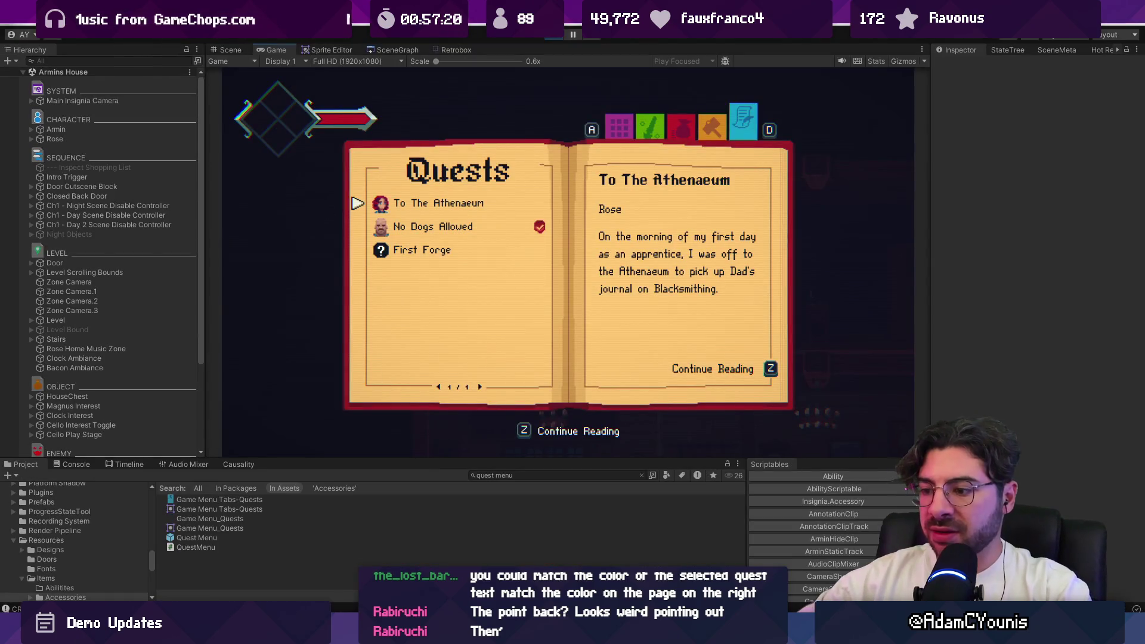
key("alt+Tab")
left_click_drag(433, 234, 358, 240)
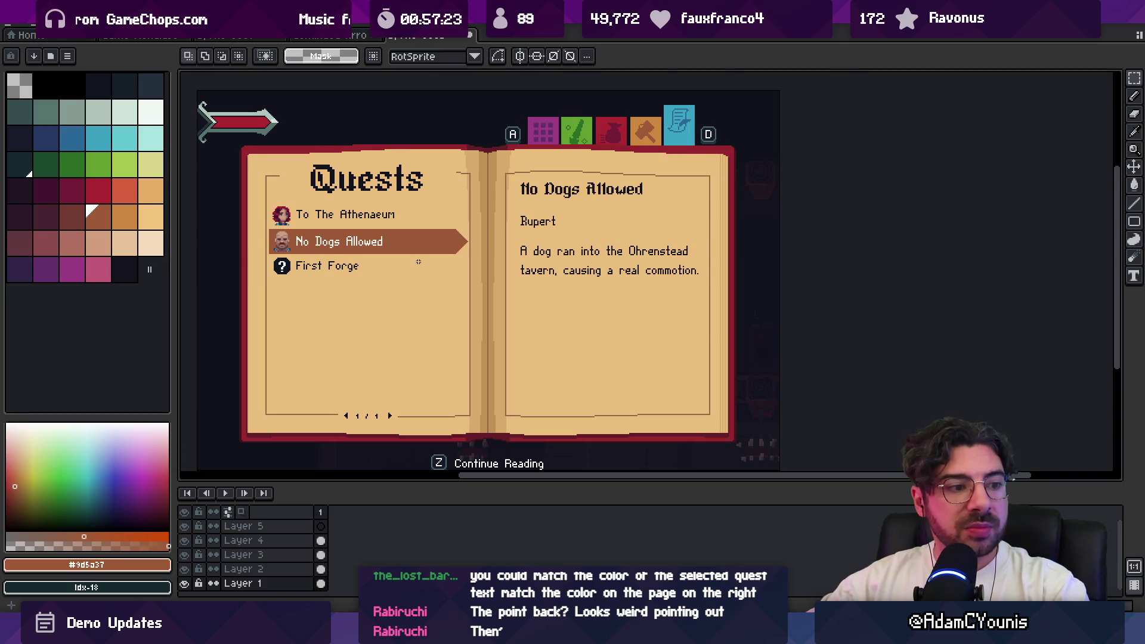
scroll(418, 262, "up", 2)
left_click_drag(419, 262, 474, 236)
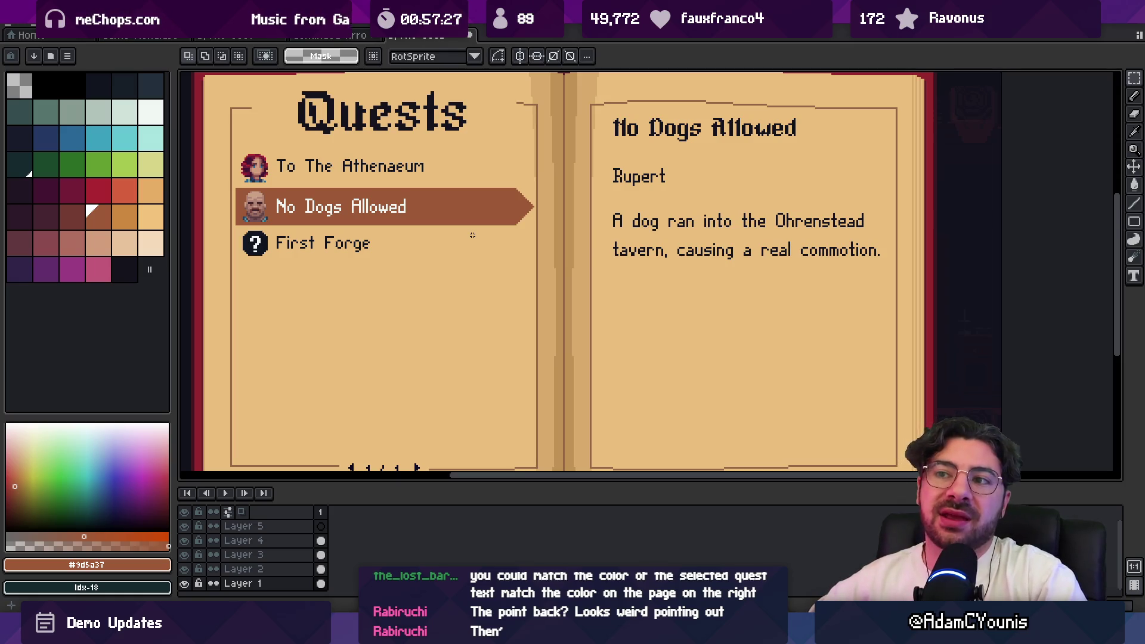
key("v")
left_click(435, 212)
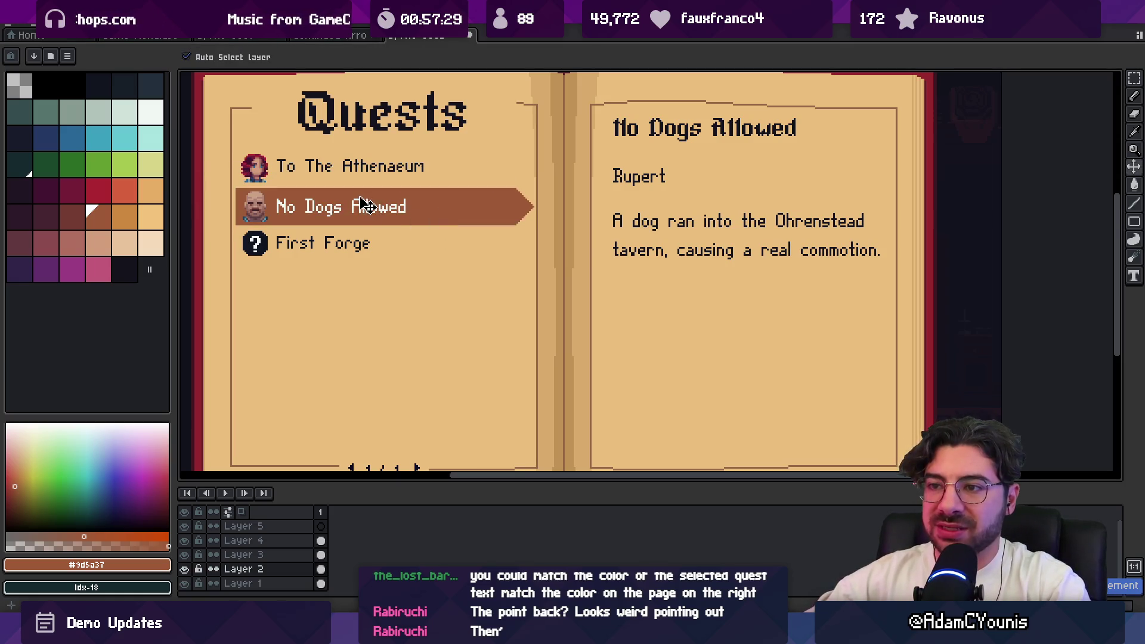
scroll(701, 261, "down", 1)
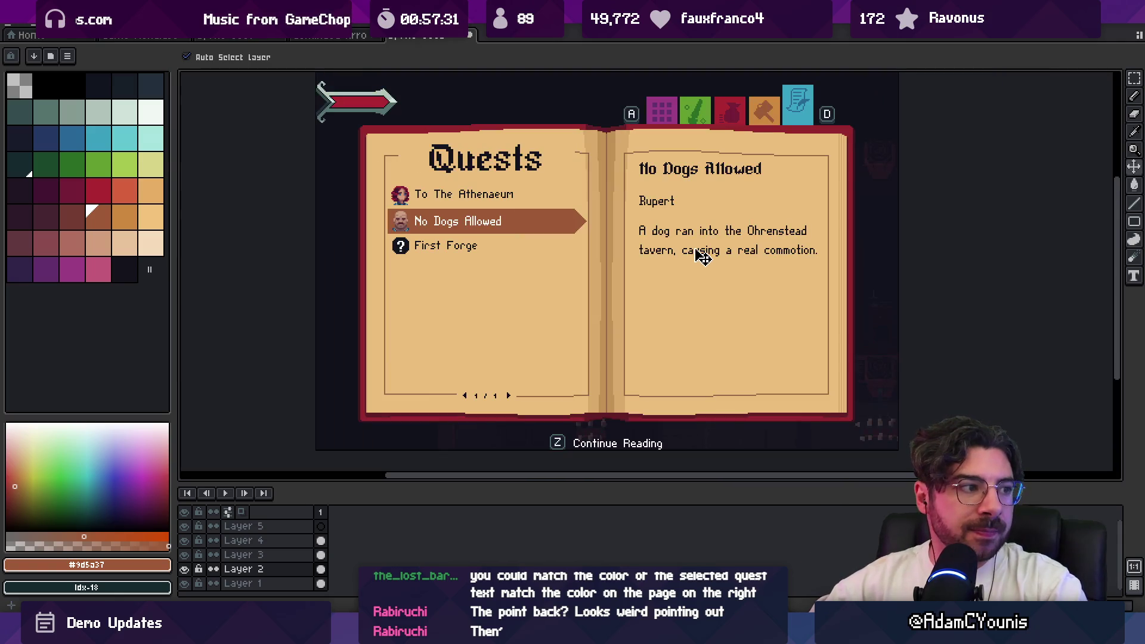
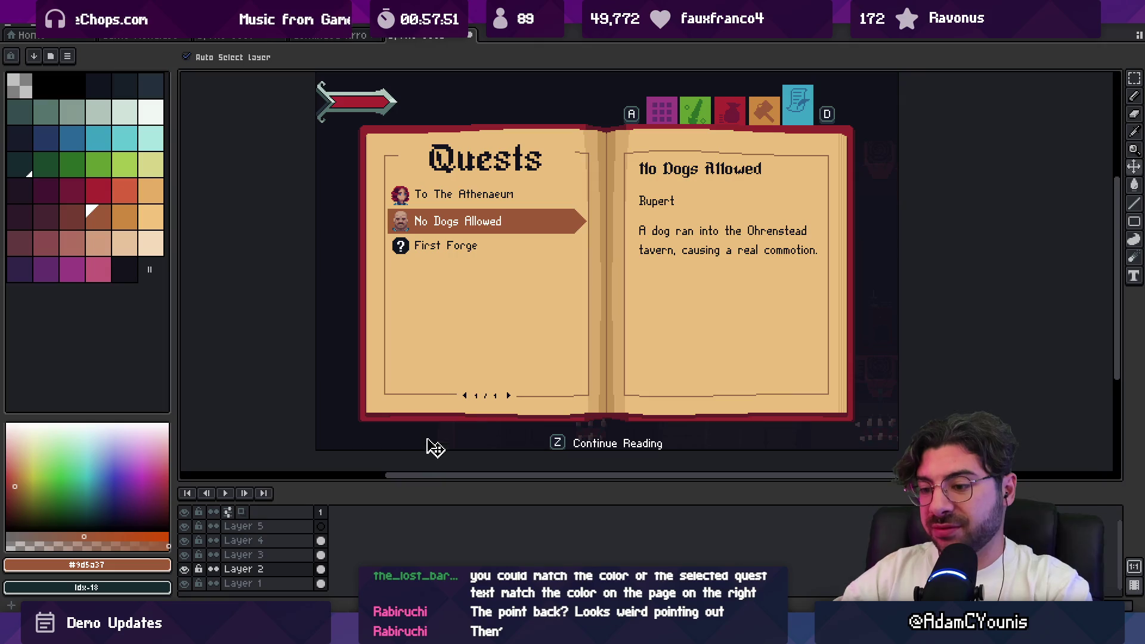
Leave Aseprite, launch Sketchable from the app search, and draw one vertical divider stroke
key("alt+Tab")
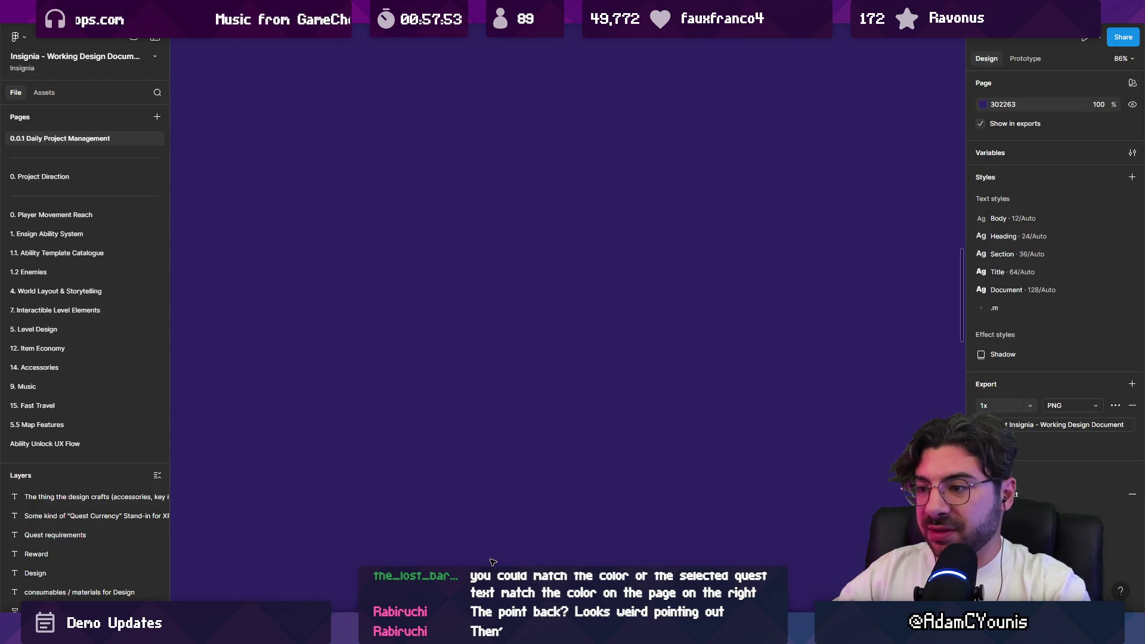
key("super")
type("leo")
key("Return")
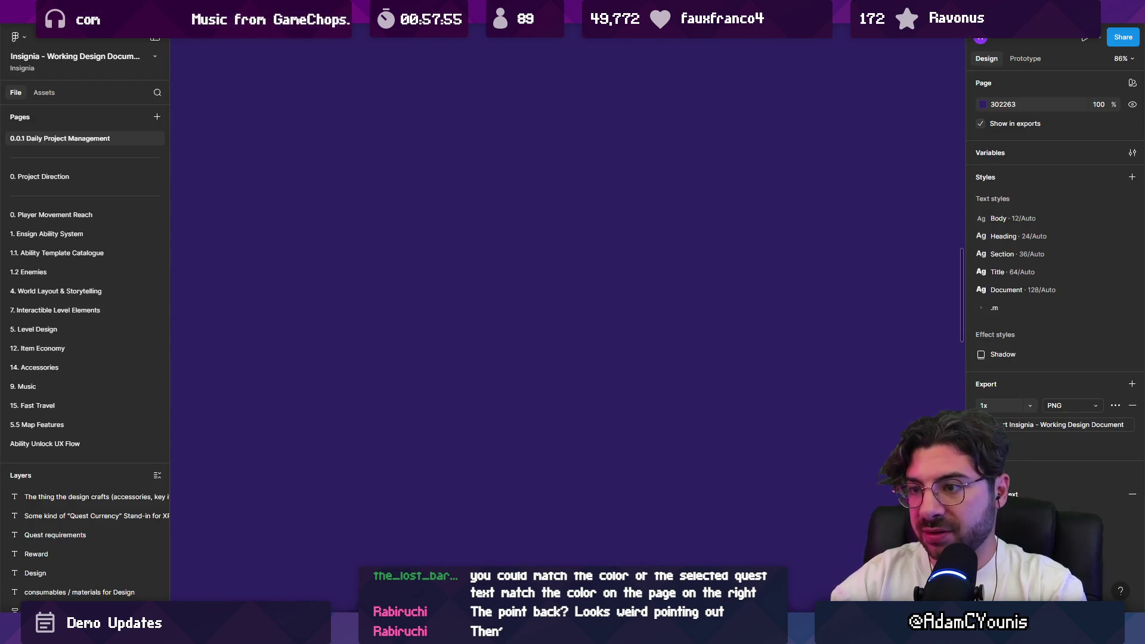
left_click_drag(464, 184, 465, 457)
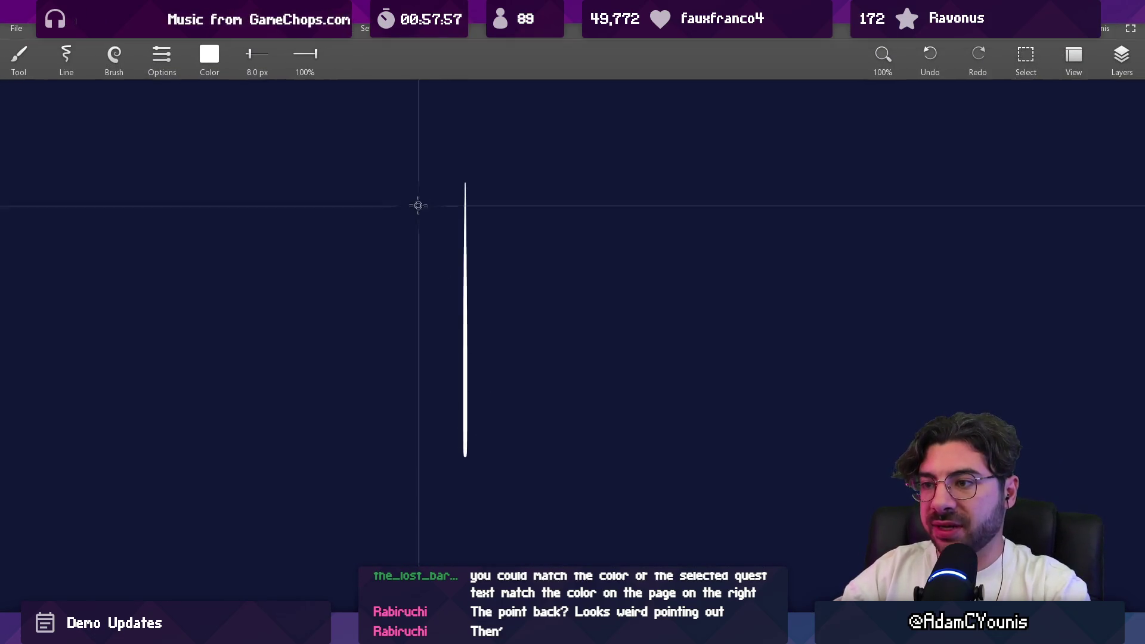
Draw the page frame's top and left edges, erase stray bits, and extend the top edge right
mouse_move(260, 177)
left_mouse_down()
mouse_move(642, 177)
mouse_move(701, 487)
mouse_move(246, 484)
left_mouse_up()
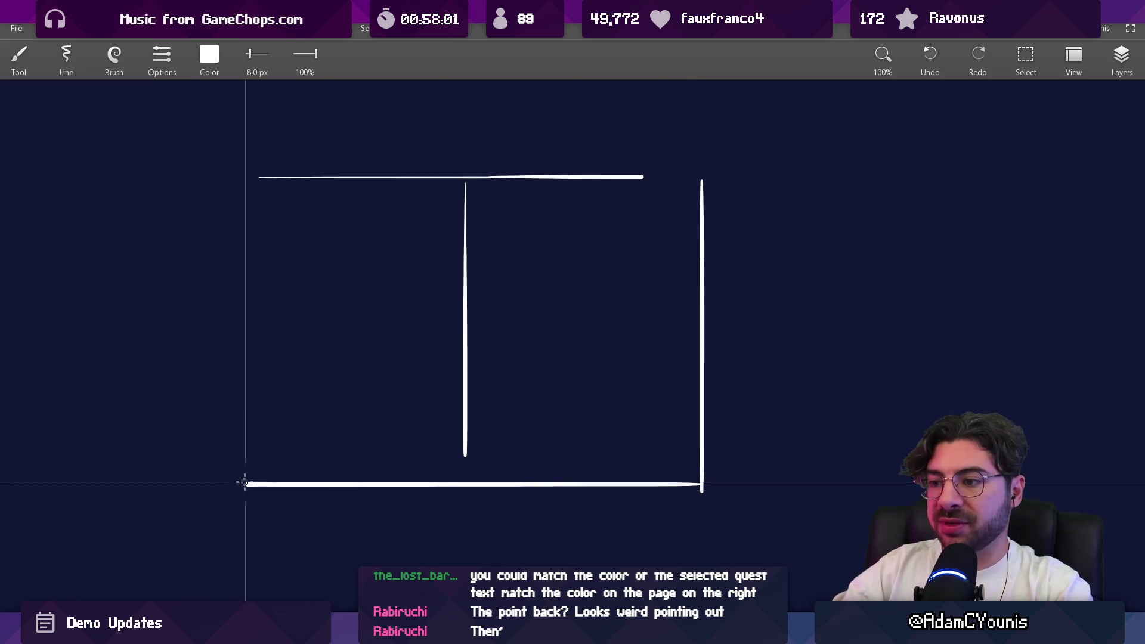
left_click_drag(236, 179, 238, 491)
scroll(537, 334, "up", 3)
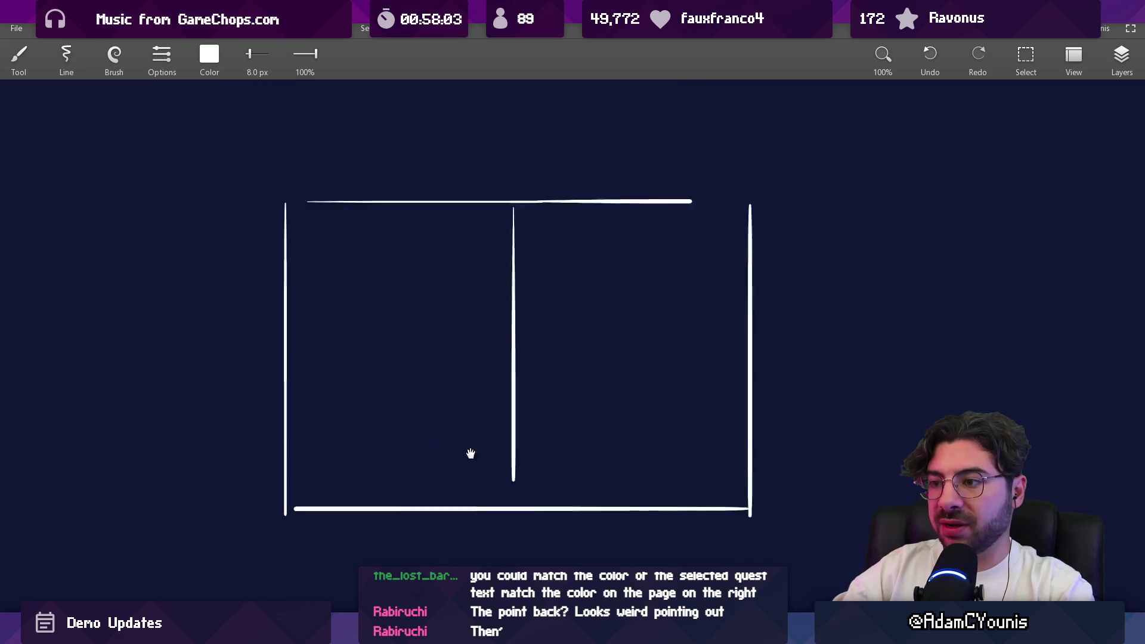
key("e")
key("bracketleft")
key("bracketleft")
key("bracketleft")
scroll(549, 226, "right", 2)
key("b")
left_click_drag(691, 203, 746, 203)
Handwrite the heading 'Quest List' in the frame's left half
scroll(624, 293, "up", 2)
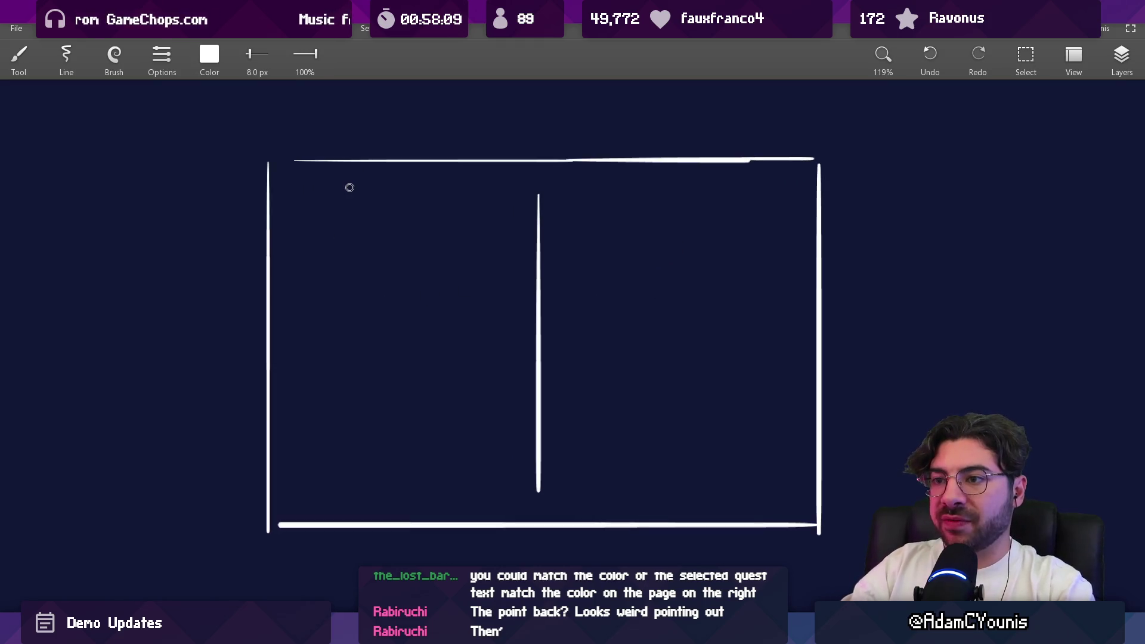
left_click_drag(354, 189, 360, 201)
left_click_drag(366, 190, 378, 189)
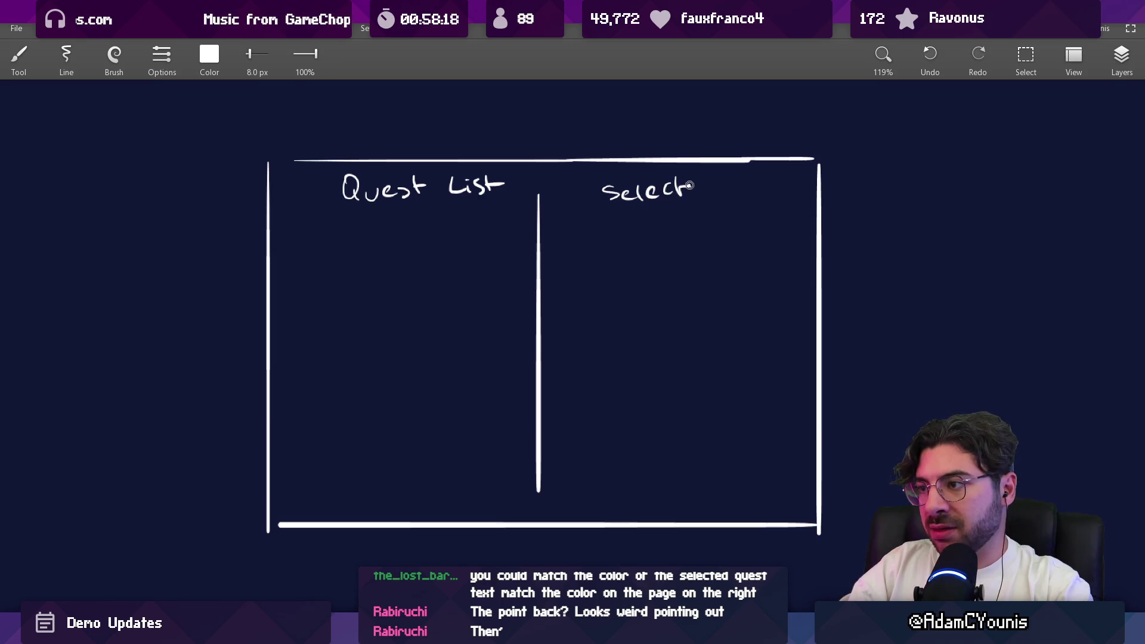
Finish writing 'Selected Details' and draw a dashed line out from the box corner
left_click_drag(693, 226, 720, 223)
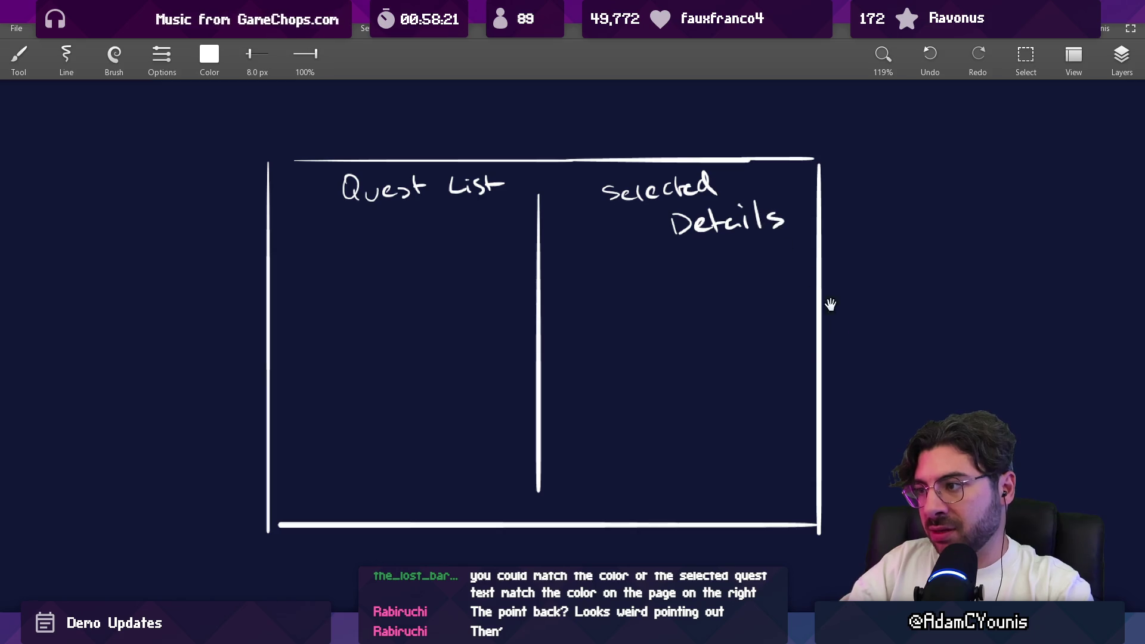
left_click_drag(824, 293, 719, 194)
mouse_move(690, 397)
left_mouse_down()
mouse_move(818, 397)
mouse_move(637, 383)
left_mouse_up()
left_click_drag(462, 393, 614, 399)
scroll(614, 399, "down", 2)
scroll(660, 414, "right", 3)
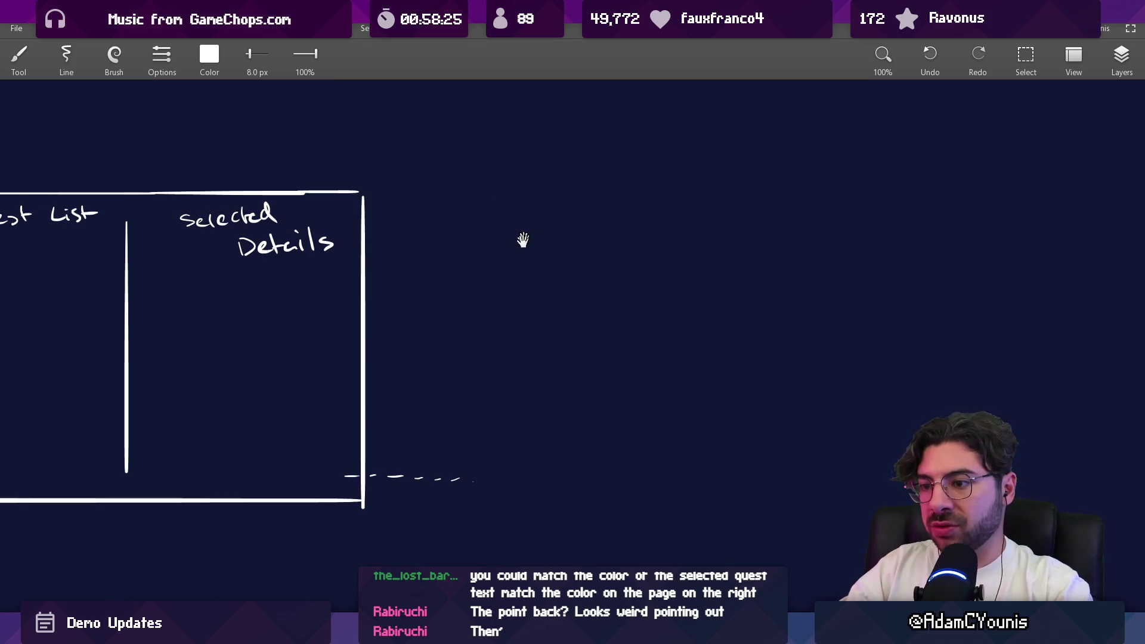
scroll(525, 233, "down", 3)
Duplicate the whole page frame and place the copy to the right of the original
key("s")
mouse_move(212, 184)
left_mouse_down()
mouse_move(555, 439)
mouse_move(521, 420)
left_mouse_up()
key("ctrl+d")
left_click_drag(734, 353, 762, 330)
scroll(660, 317, "right", 3)
Erase the 'Quest List' and 'Selected Details' headings from the copied frame
key("b")
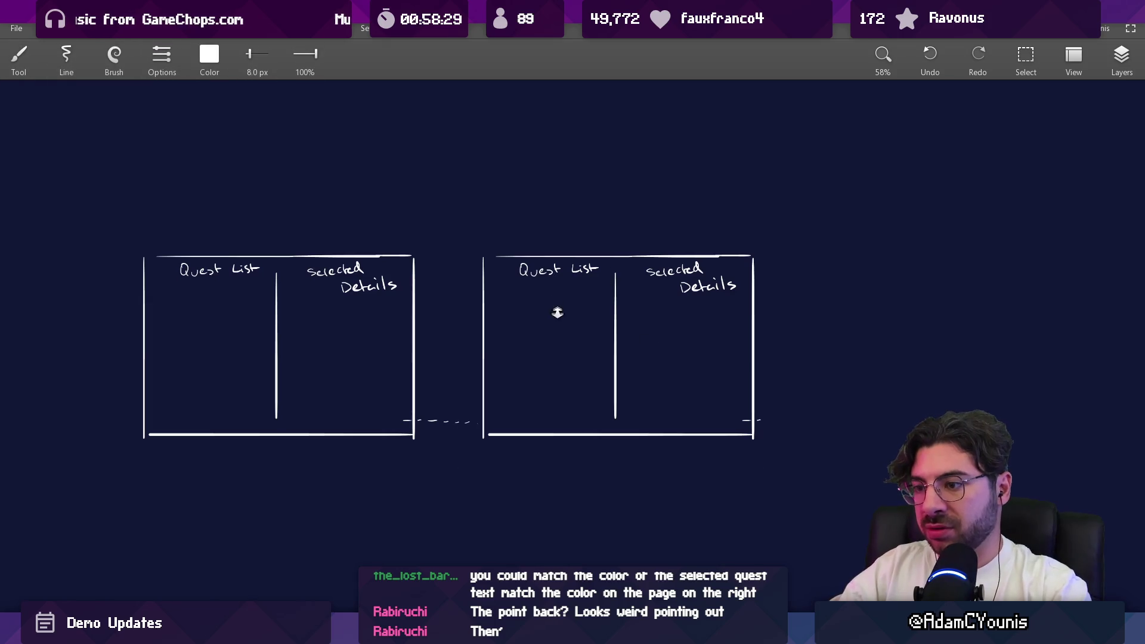
scroll(557, 310, "up", 3)
key("e")
left_click_drag(490, 236, 613, 241)
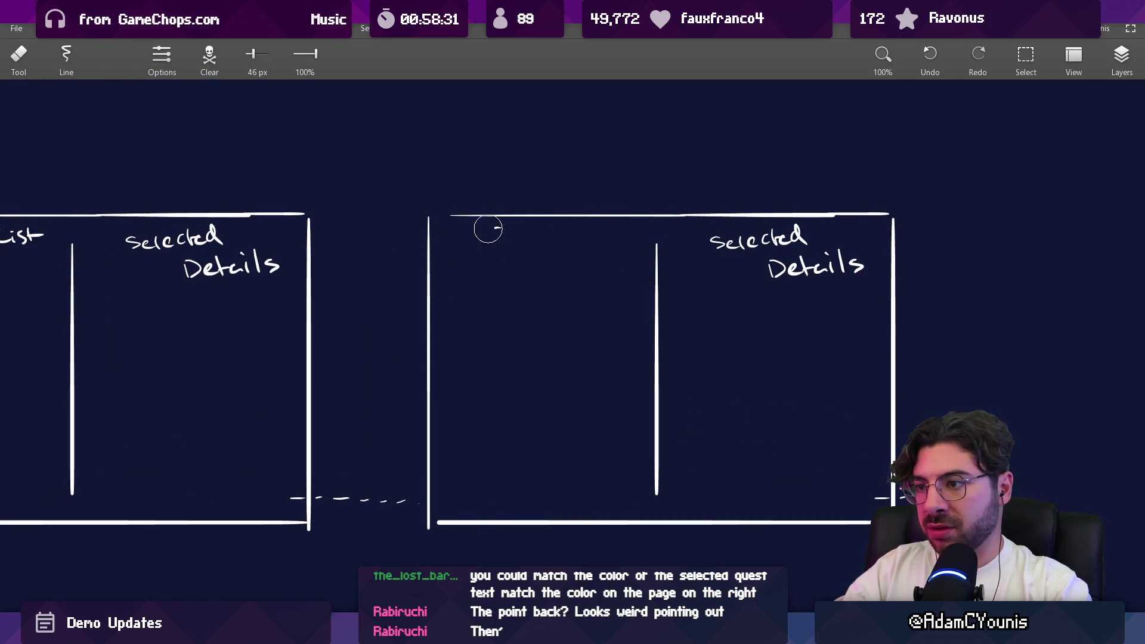
mouse_move(713, 243)
left_mouse_down()
mouse_move(782, 235)
mouse_move(782, 271)
mouse_move(845, 259)
left_mouse_up()
Handwrite the title 'Chronicle' above the right frame, undoing one misdrawn letter
key("b")
mouse_move(586, 174)
left_mouse_down()
mouse_move(584, 195)
mouse_move(597, 190)
left_mouse_up()
key("ctrl+z")
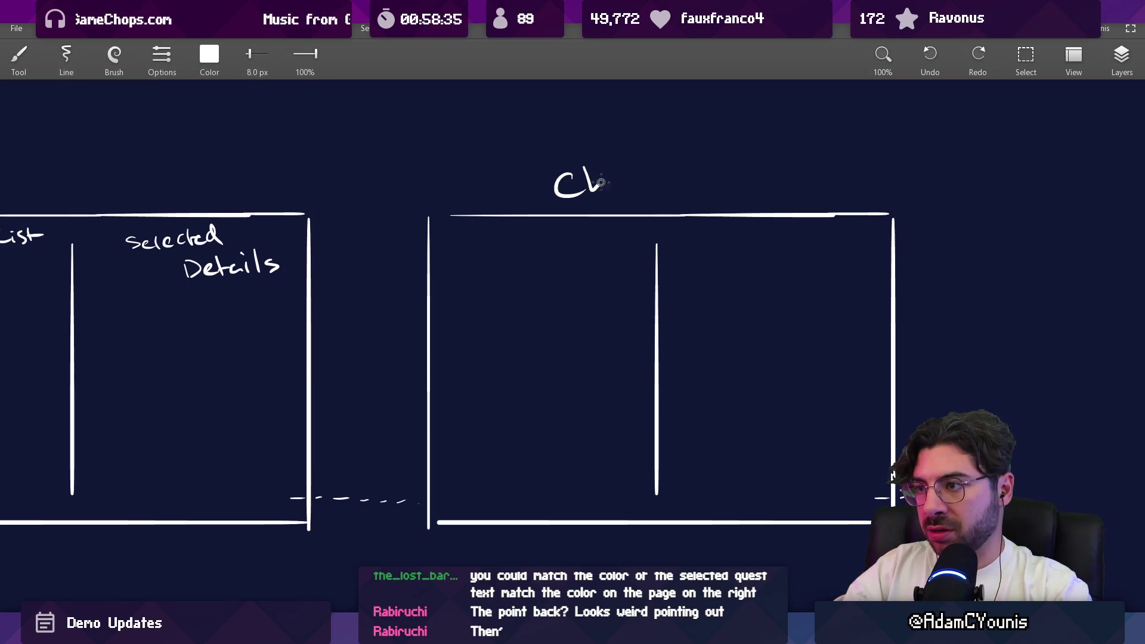
left_click_drag(696, 179, 755, 186)
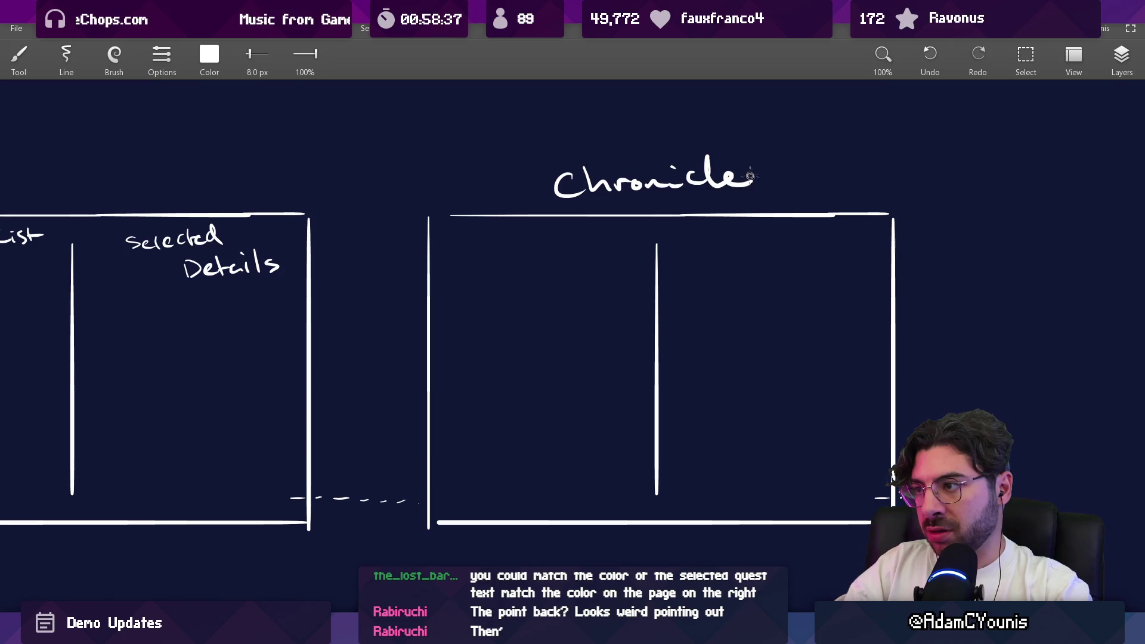
scroll(716, 257, "down", 3)
scroll(496, 375, "up", 1)
left_click_drag(496, 375, 542, 401)
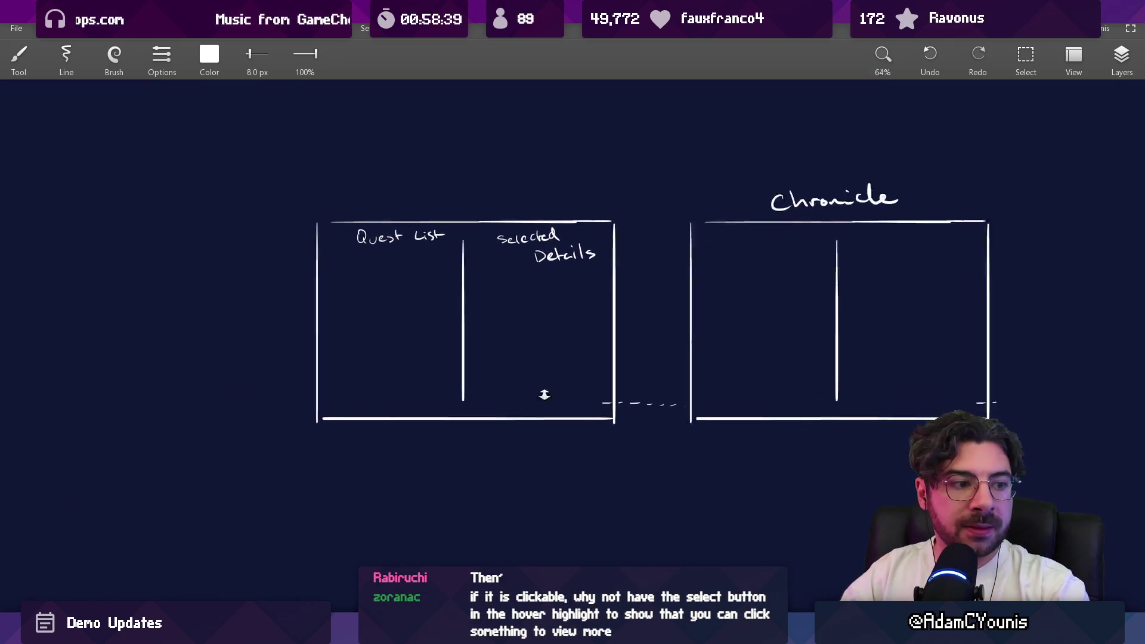
Draw a small square button where the dashed line starts, undoing a stray ellipse
scroll(542, 401, "up", 2)
scroll(592, 390, "down", 2)
left_click_drag(530, 284, 445, 320)
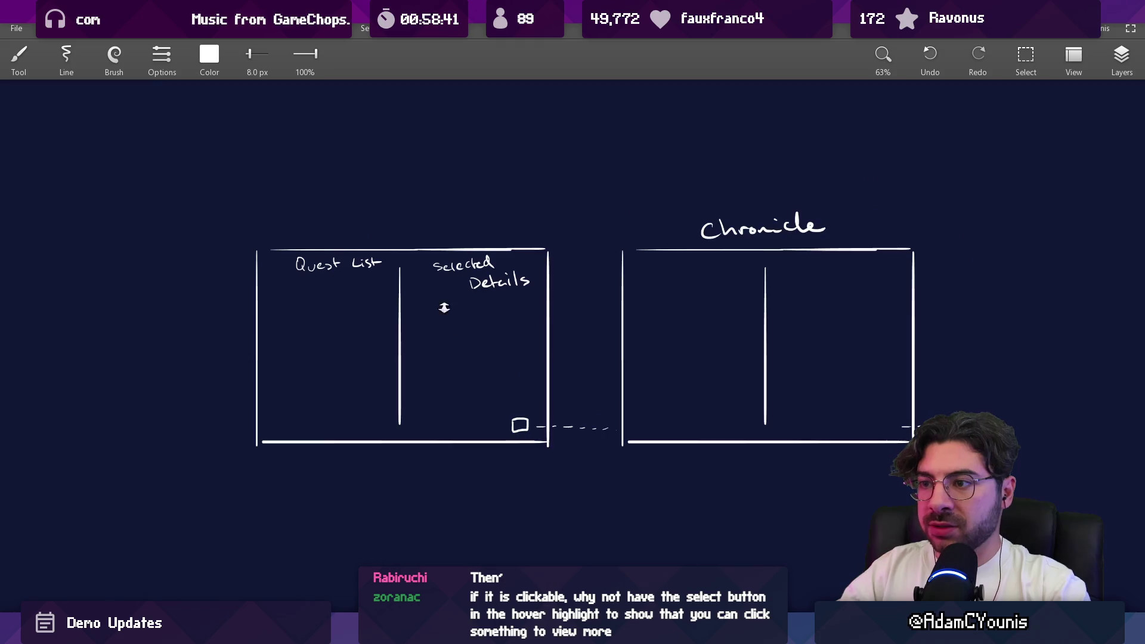
scroll(445, 320, "up", 1)
left_click_drag(583, 264, 525, 146)
key("ctrl+z")
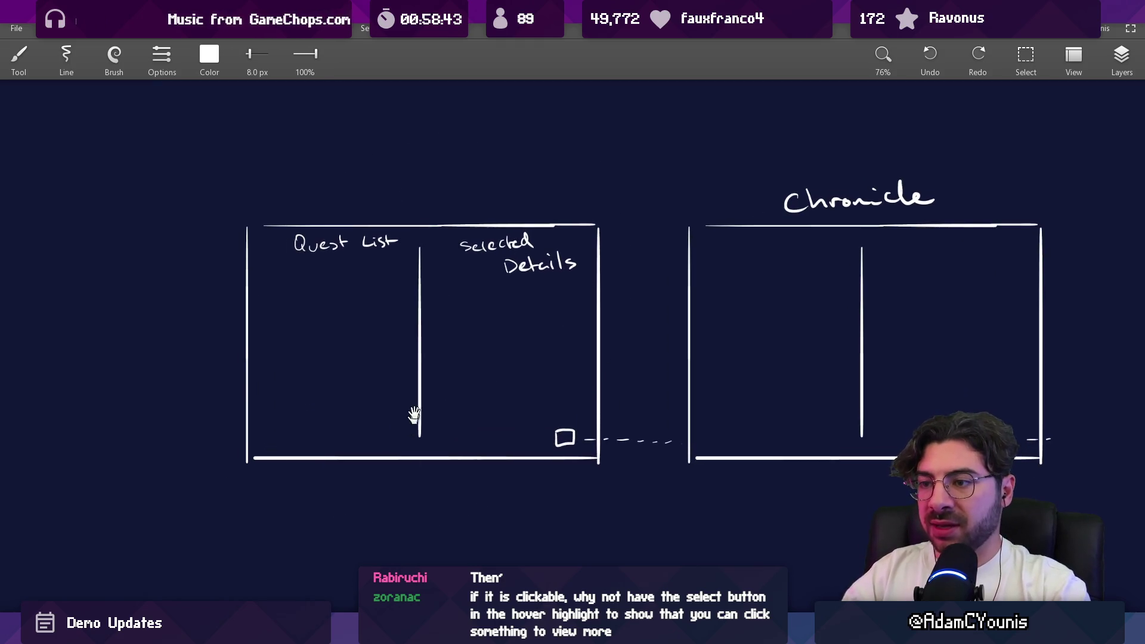
Sketch a play triangle beside the square button, undoing and then restoring it
left_click_drag(415, 425, 420, 382)
mouse_move(323, 255)
left_mouse_down()
mouse_move(535, 355)
mouse_move(548, 339)
left_mouse_up()
key("ctrl+z")
scroll(533, 302, "up", 2)
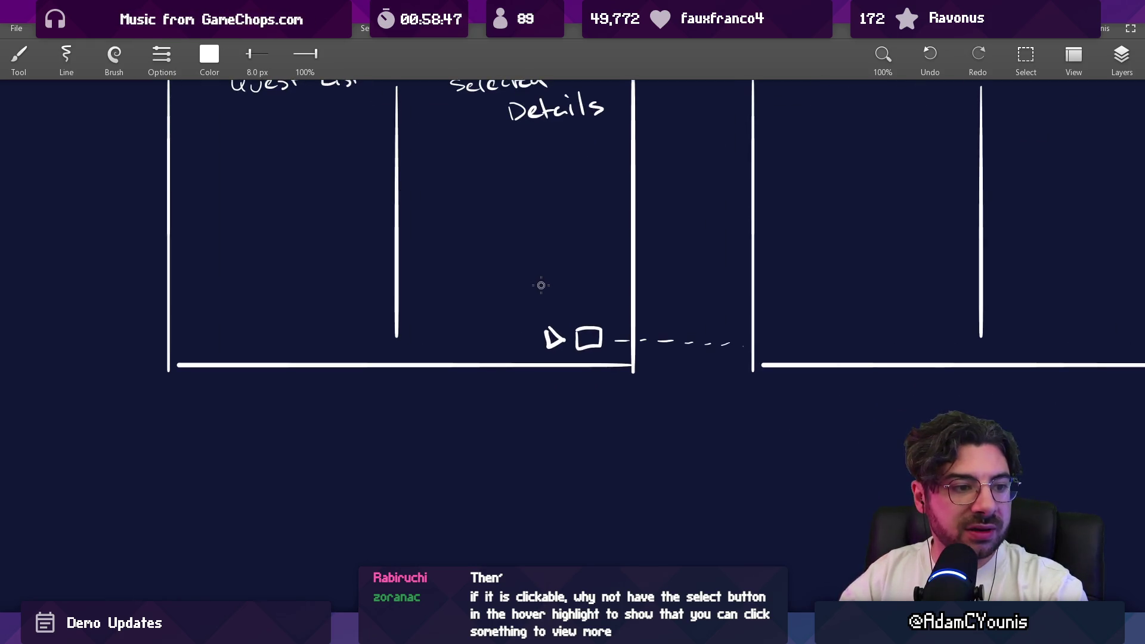
key("ctrl+z")
key("ctrl+y")
Erase the stray dash mark at the Chronicle frame's lower corner
scroll(525, 364, "down", 3)
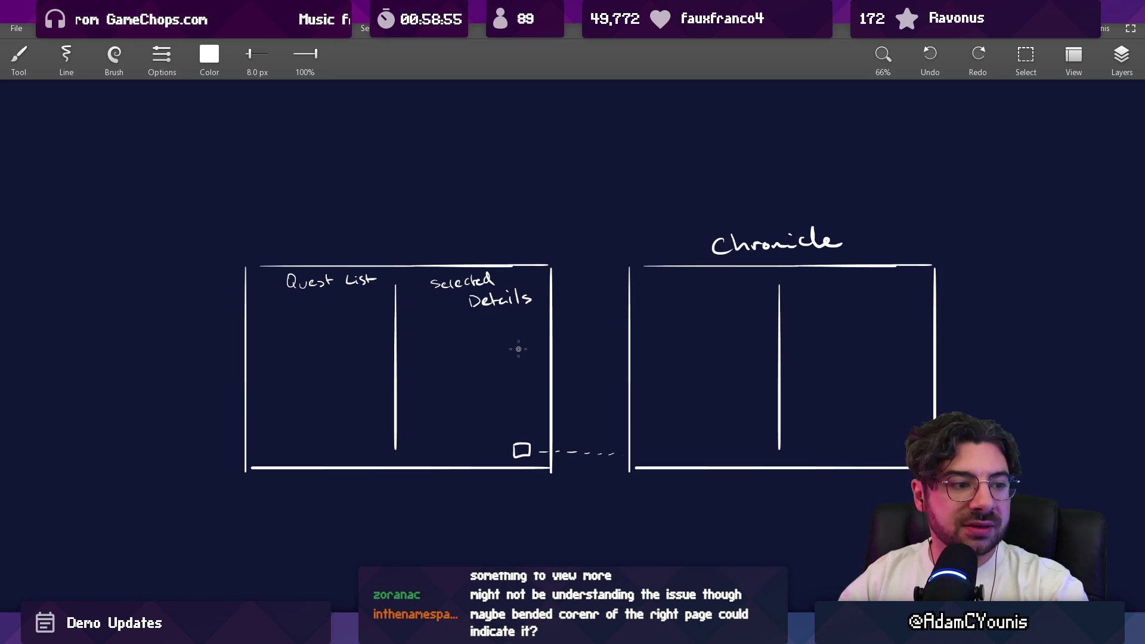
scroll(518, 349, "down", 2)
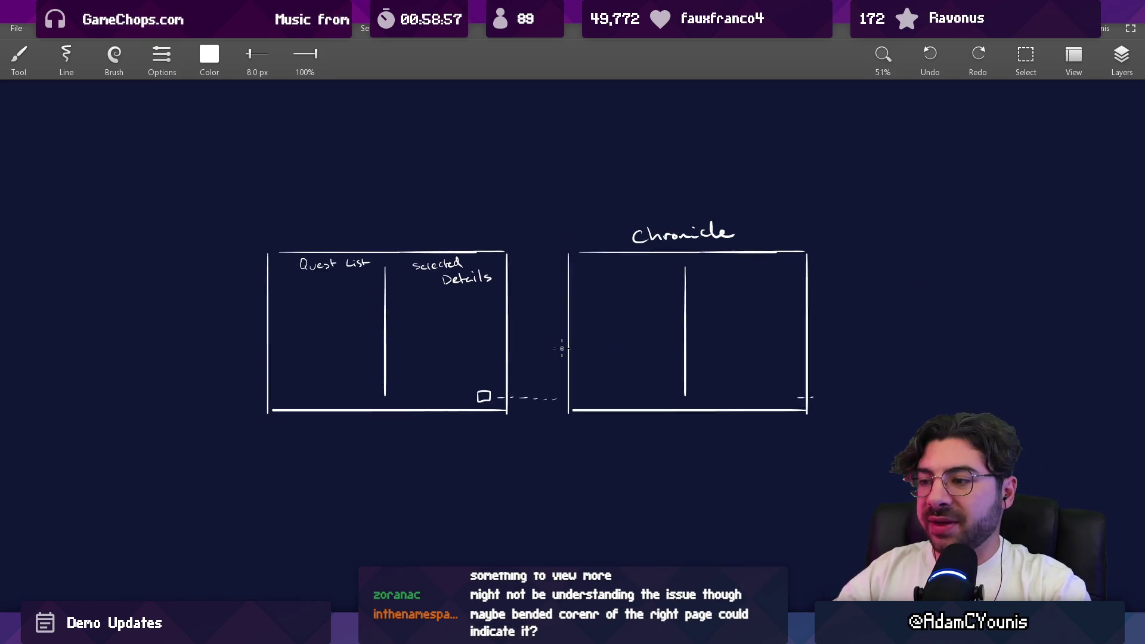
key("e")
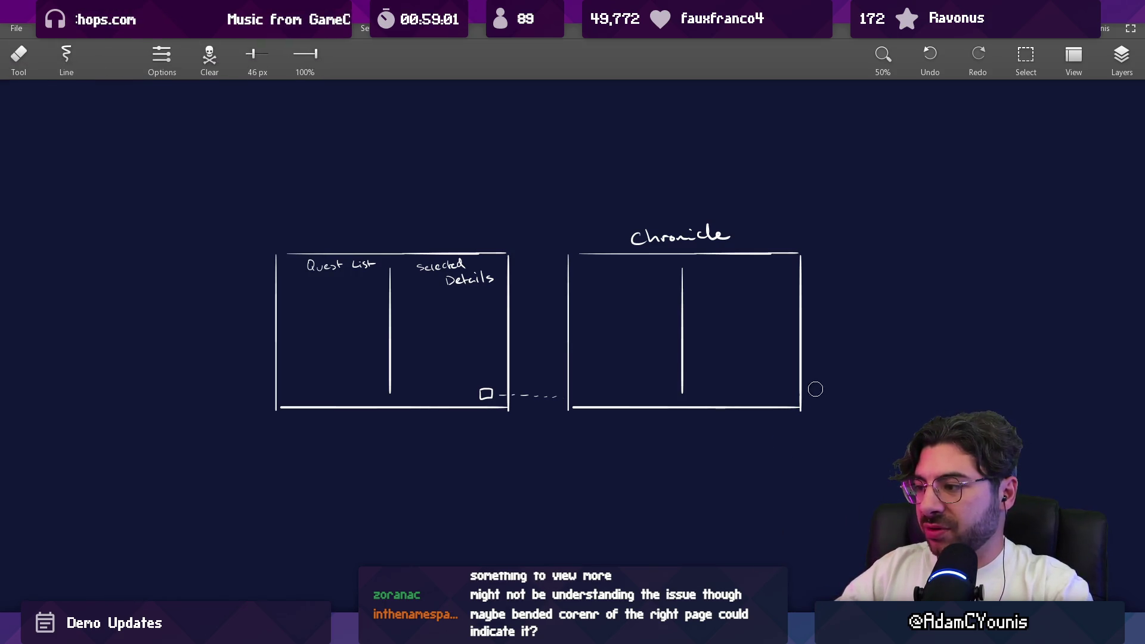
scroll(567, 392, "up", 1)
key("b")
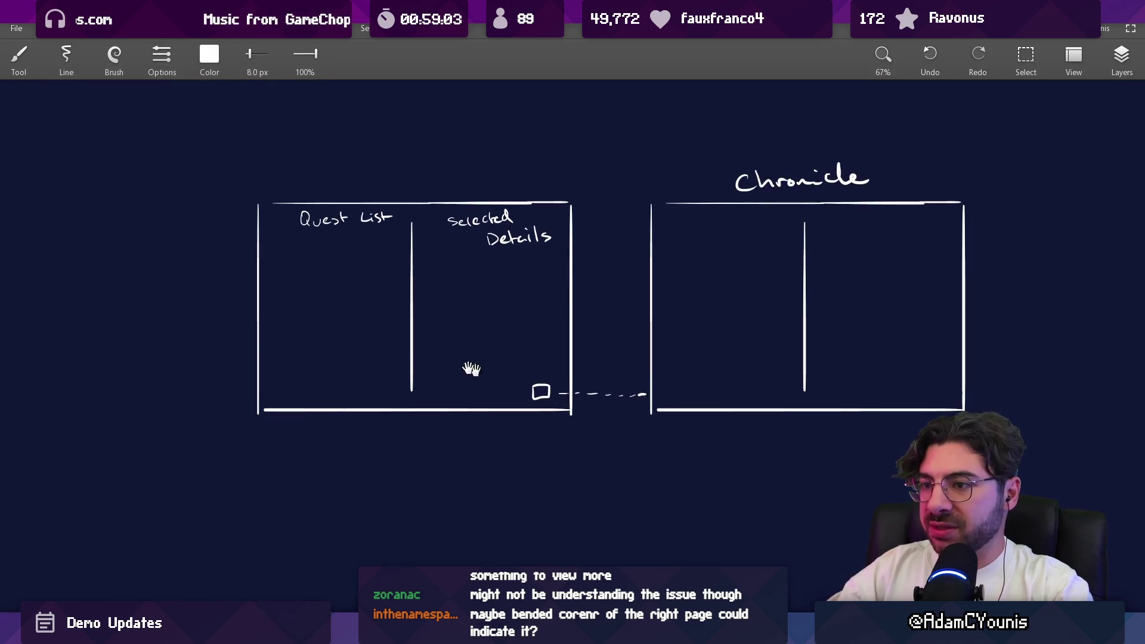
scroll(486, 371, "up", 1)
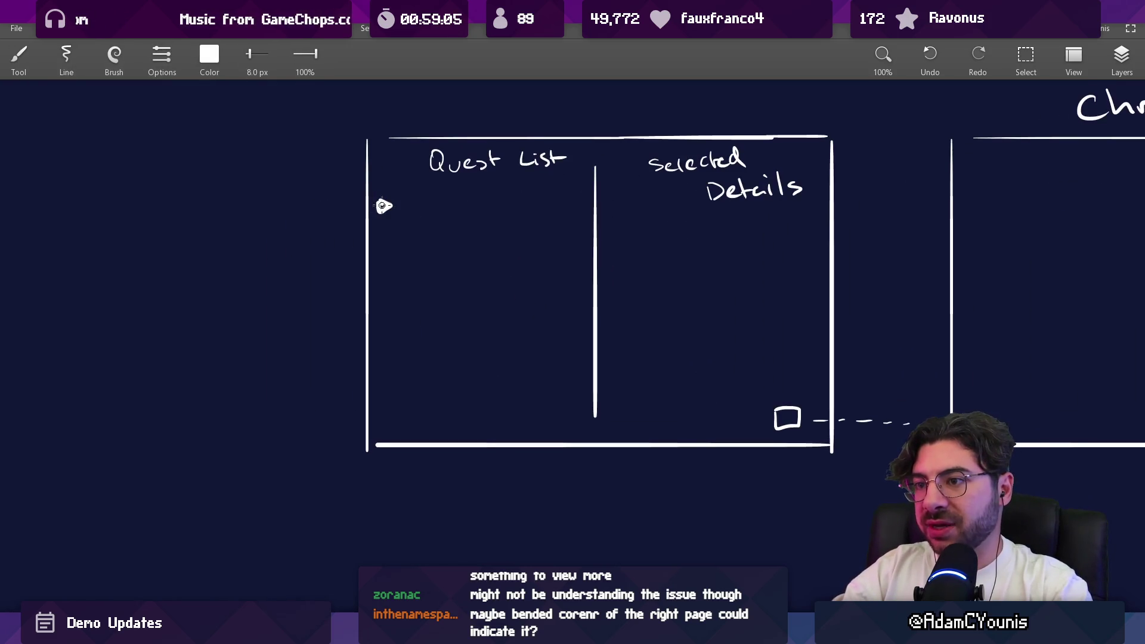
Draw six quest entry lines under the Quest List heading
left_click_drag(420, 208, 540, 207)
left_click_drag(423, 233, 555, 234)
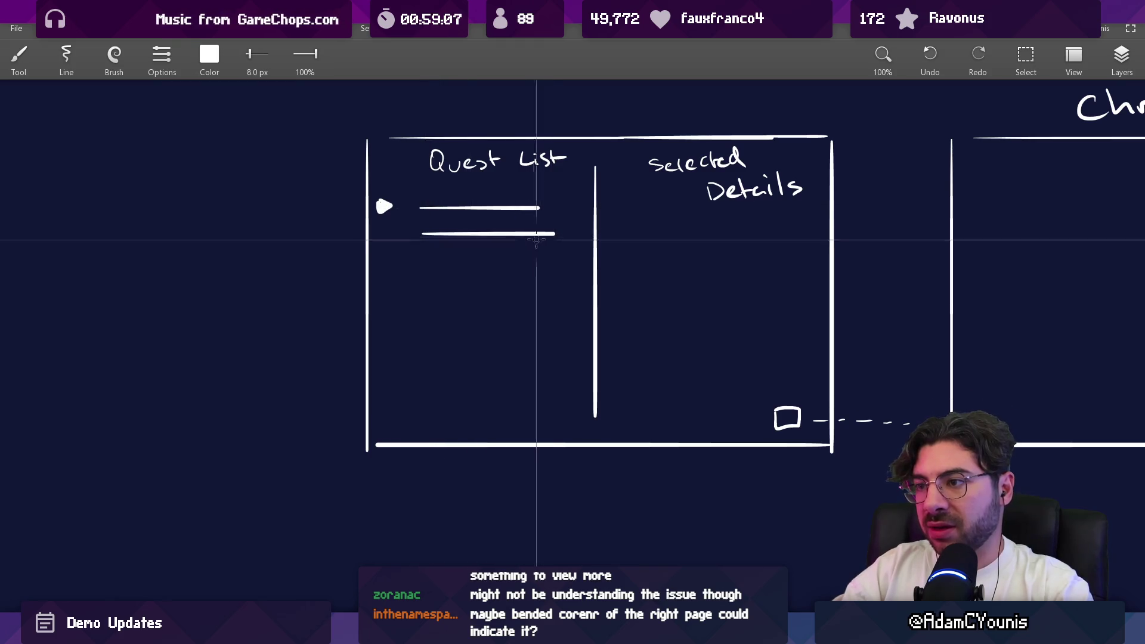
left_click_drag(417, 272, 554, 272)
left_click_drag(424, 310, 554, 310)
left_click_drag(431, 356, 559, 357)
left_click_drag(421, 400, 551, 401)
Draw a rounded icon box in Selected Details, undoing a stray vertical stroke
left_click_drag(652, 328, 579, 322)
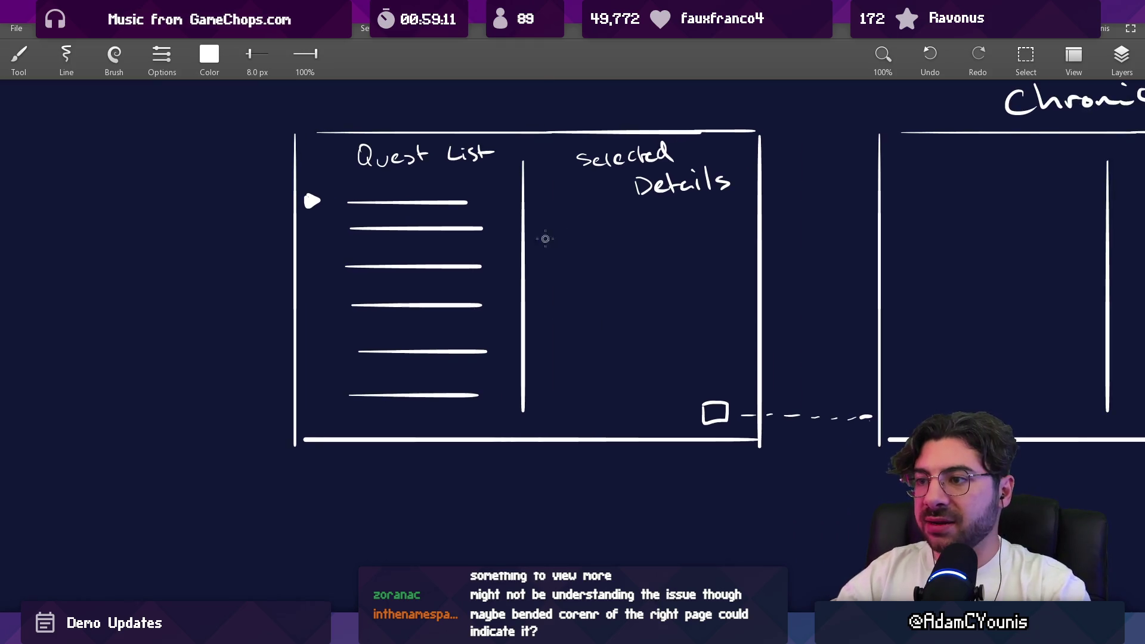
left_click_drag(568, 214, 563, 335)
key("ctrl+z")
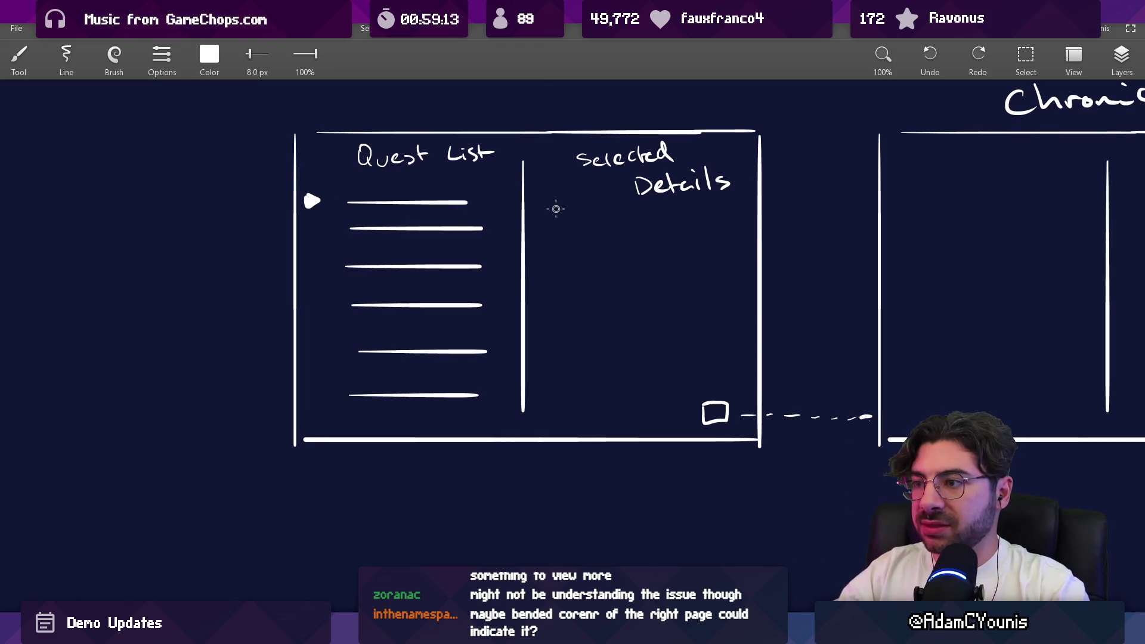
left_click_drag(571, 239, 556, 208)
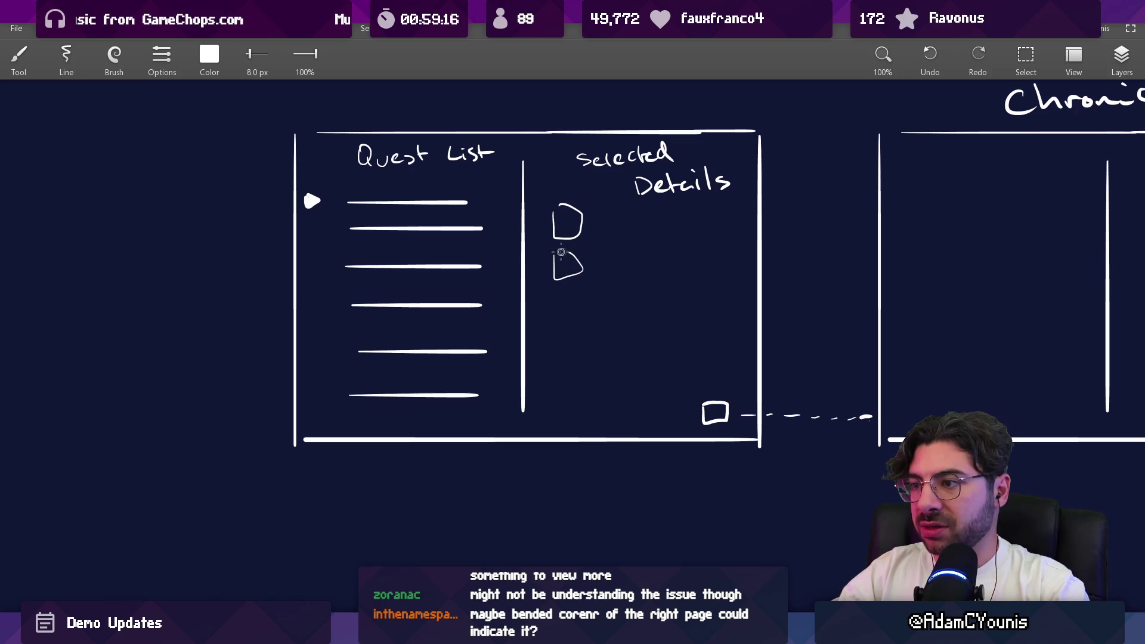
Add three description lines below and a text line beside each icon box
left_click_drag(567, 296, 714, 299)
left_click_drag(559, 318, 684, 318)
left_click_drag(562, 343, 657, 342)
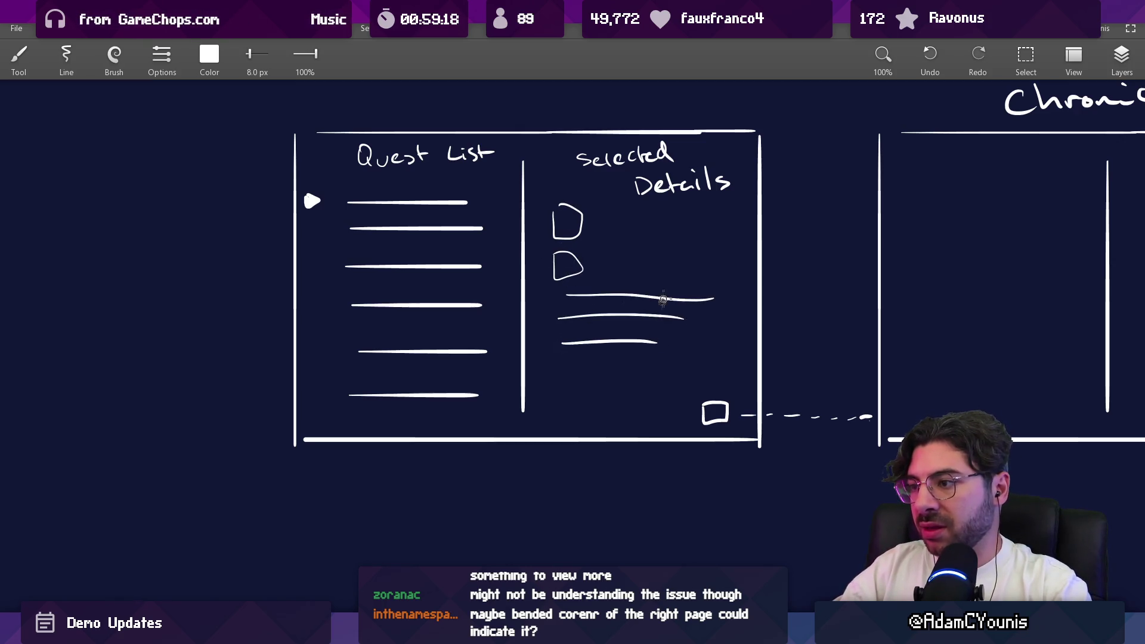
left_click_drag(599, 224, 704, 224)
left_click_drag(601, 260, 699, 260)
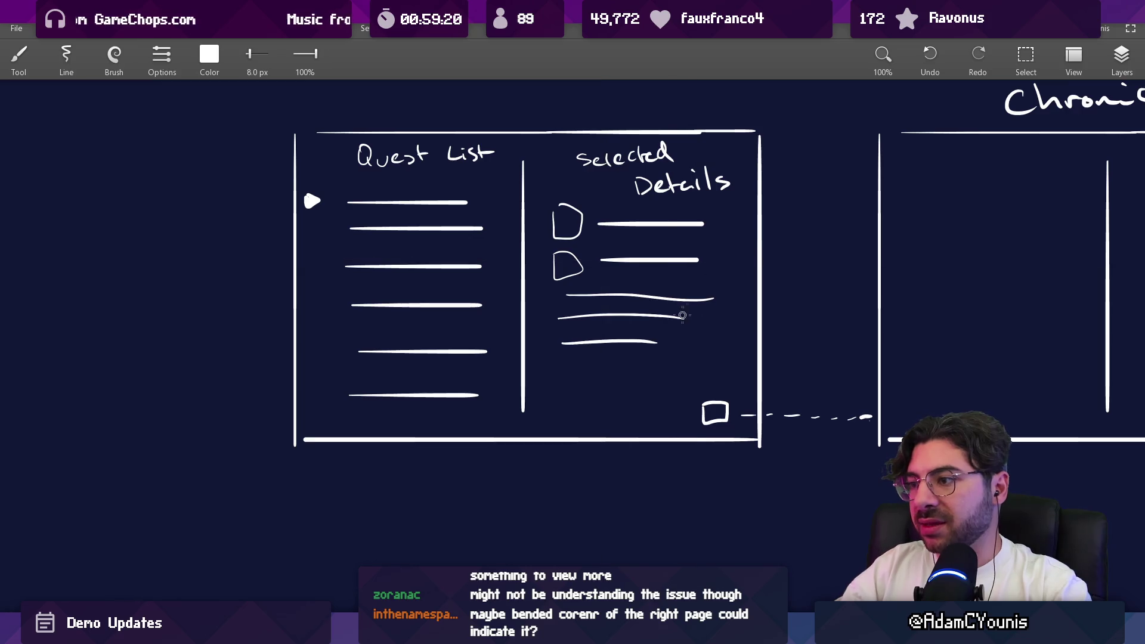
Lengthen and redraw the top description lines to tidy the Selected Details panel
left_click_drag(673, 317, 725, 316)
left_click_drag(584, 296, 698, 295)
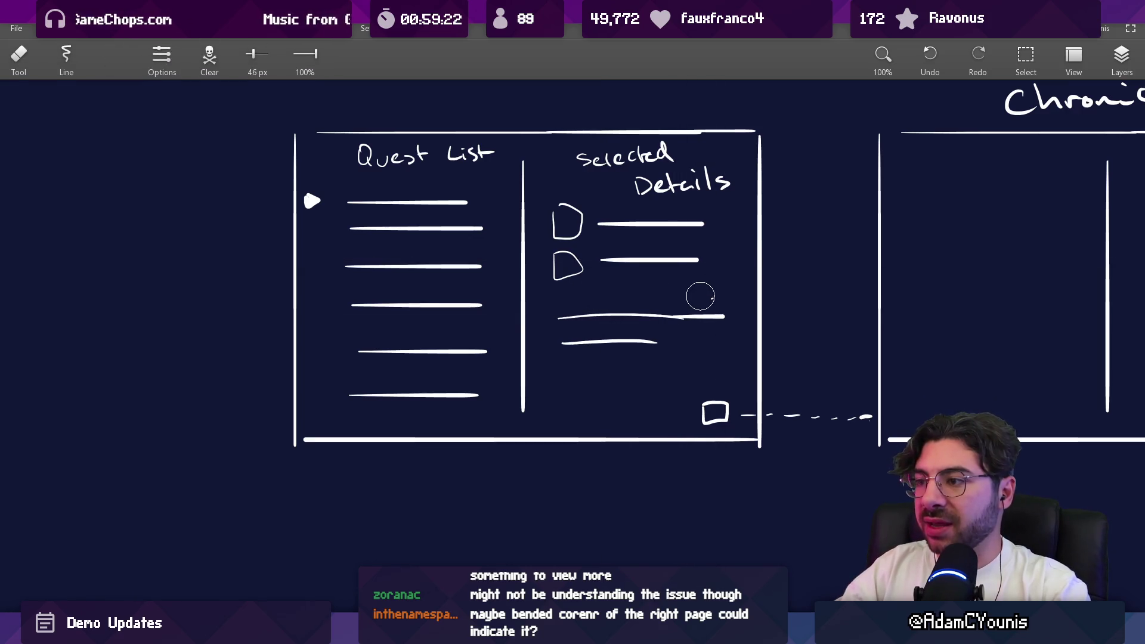
mouse_move(560, 292)
left_mouse_down()
mouse_move(715, 292)
mouse_move(639, 322)
mouse_move(561, 317)
mouse_move(710, 311)
left_mouse_up()
key("e")
key("b")
scroll(620, 259, "down", 2)
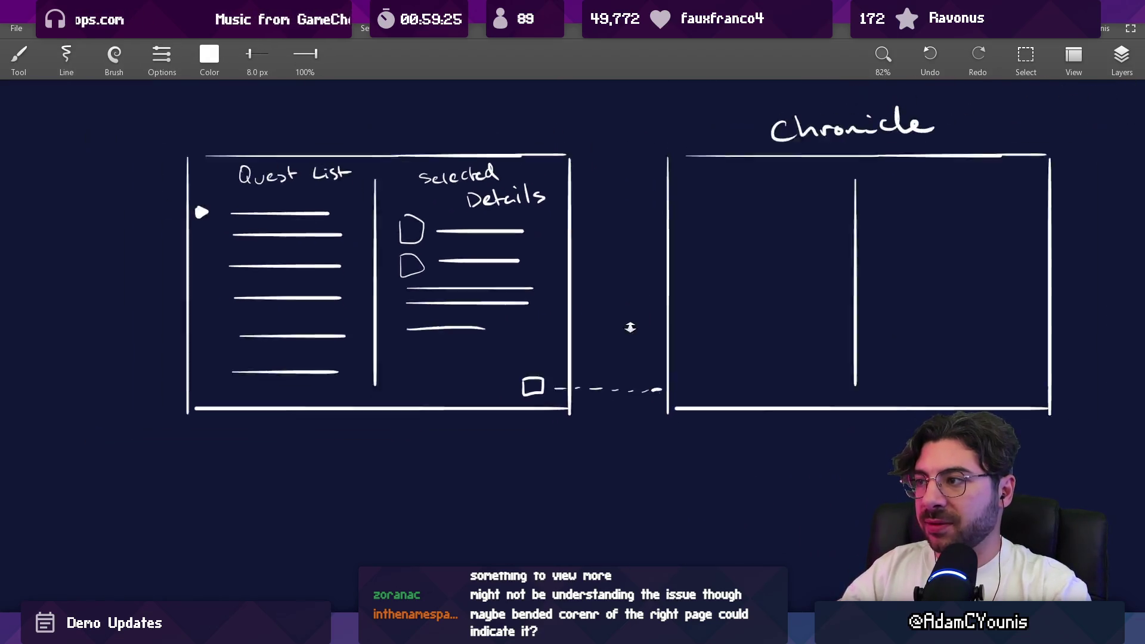
Fill both halves of the Chronicle frame with freehand description lines
mouse_move(627, 224)
left_mouse_down()
mouse_move(732, 222)
mouse_move(726, 238)
left_mouse_up()
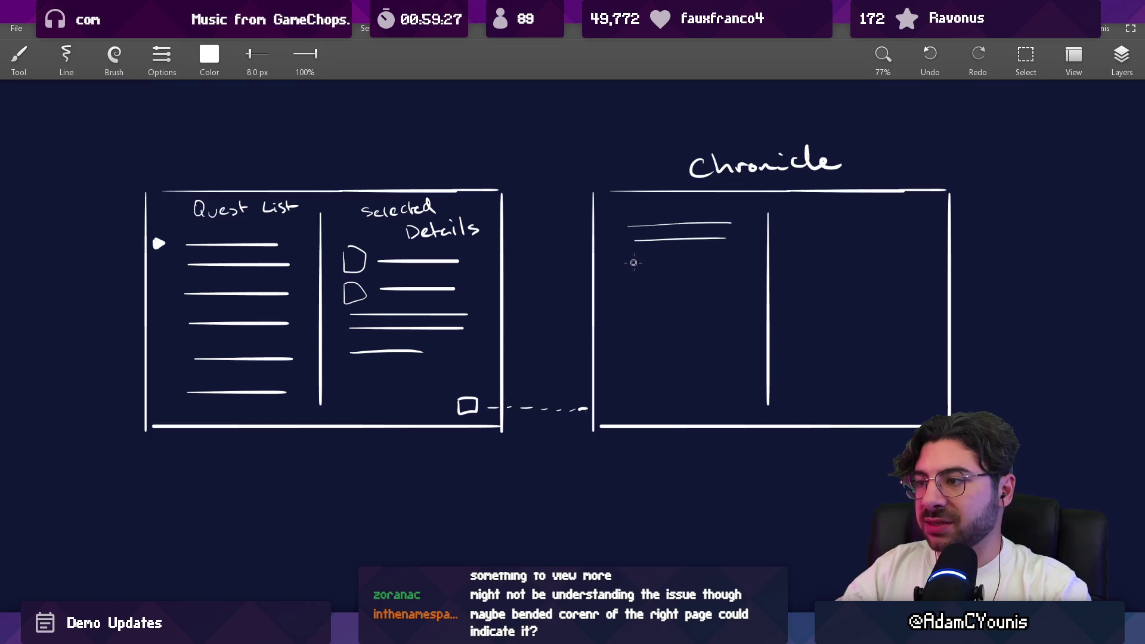
left_click_drag(635, 301, 730, 299)
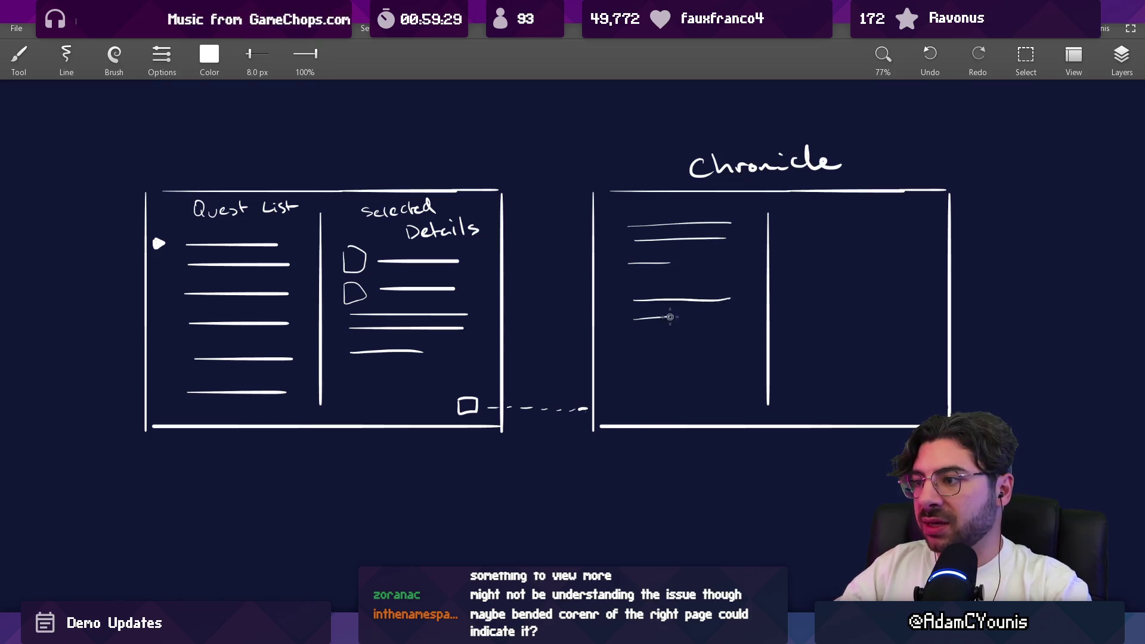
left_click_drag(678, 334, 744, 335)
mouse_move(800, 222)
left_mouse_down()
mouse_move(912, 220)
mouse_move(922, 232)
left_mouse_up()
left_click_drag(803, 254, 913, 253)
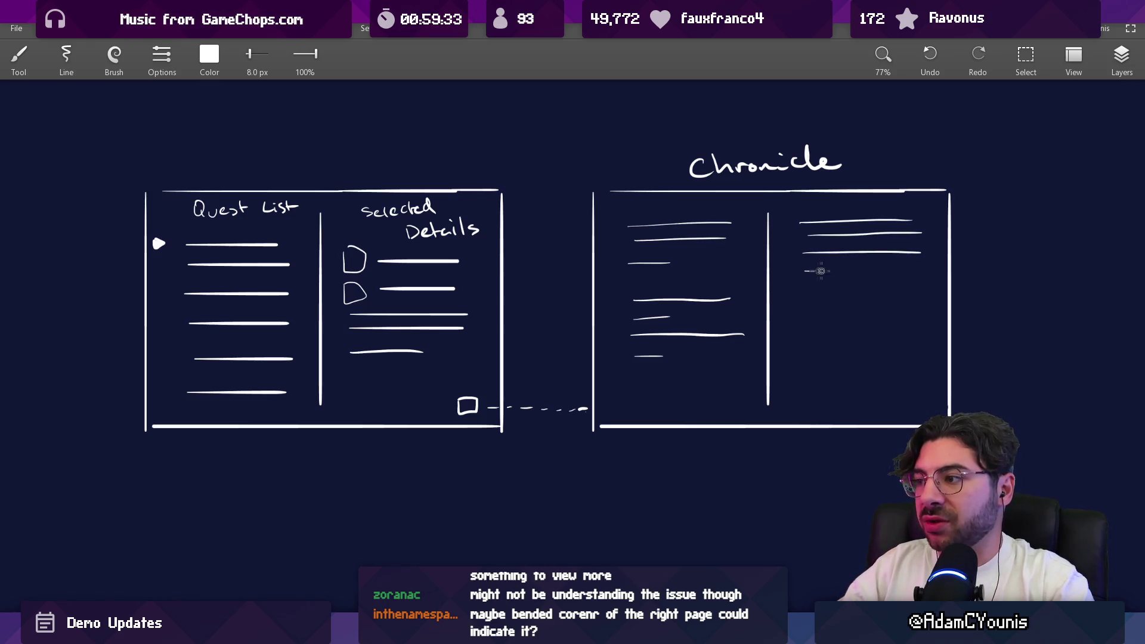
mouse_move(805, 307)
left_mouse_down()
mouse_move(919, 305)
mouse_move(914, 323)
left_mouse_up()
left_click_drag(796, 344, 922, 339)
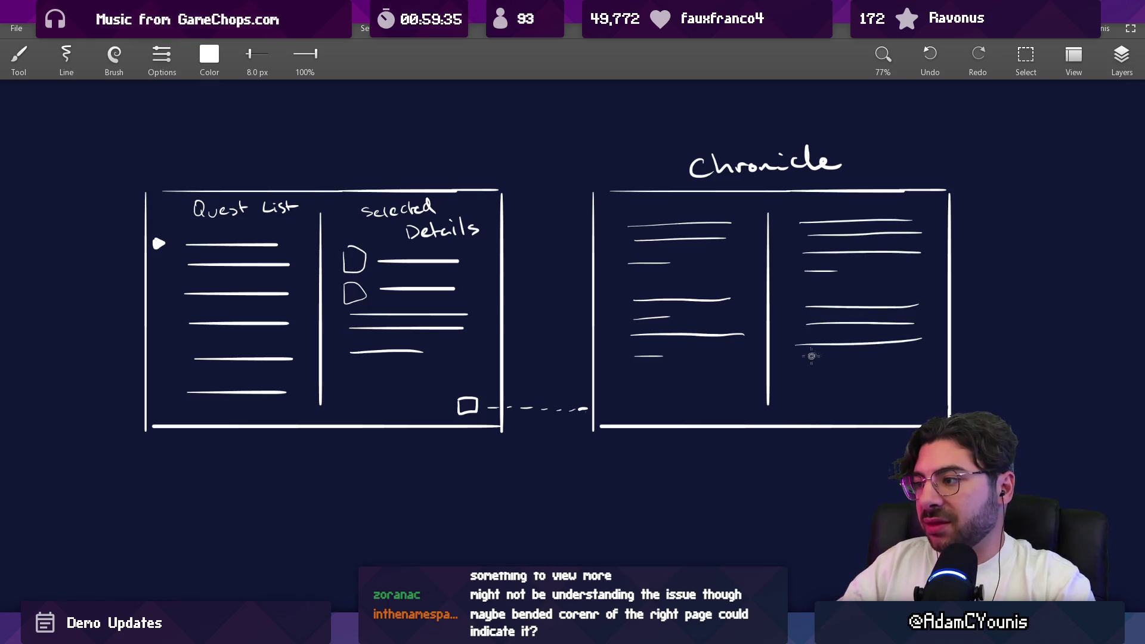
scroll(460, 314, "up", 3)
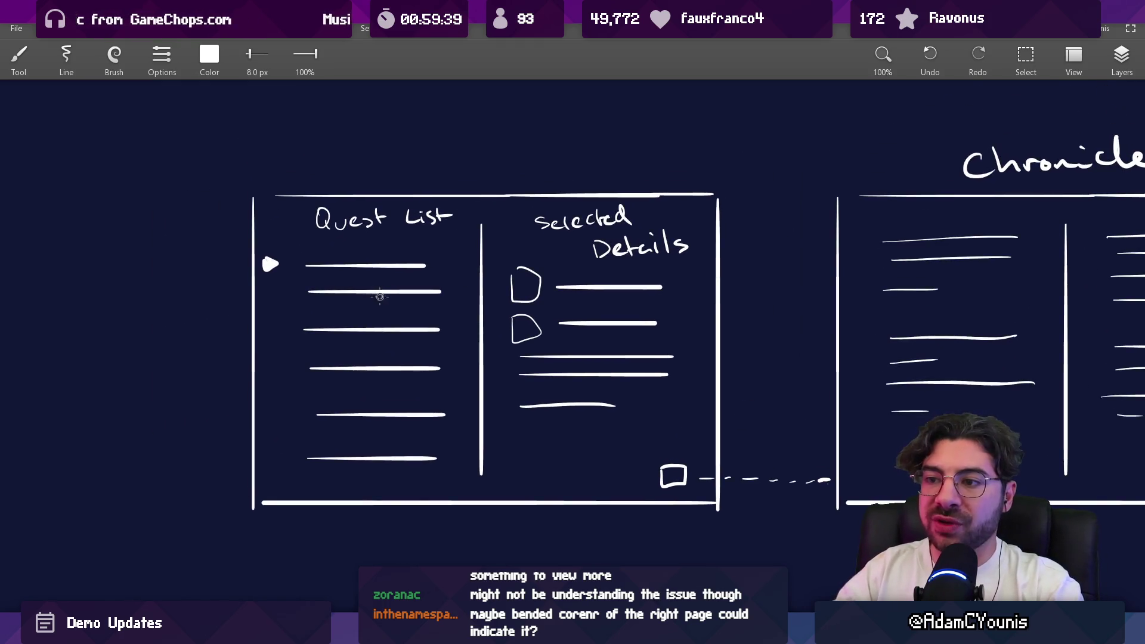
Trim the Quest List lines to even lengths with the eraser, extending one line's left end
left_click_drag(345, 141, 358, 143)
left_click_drag(602, 154, 612, 156)
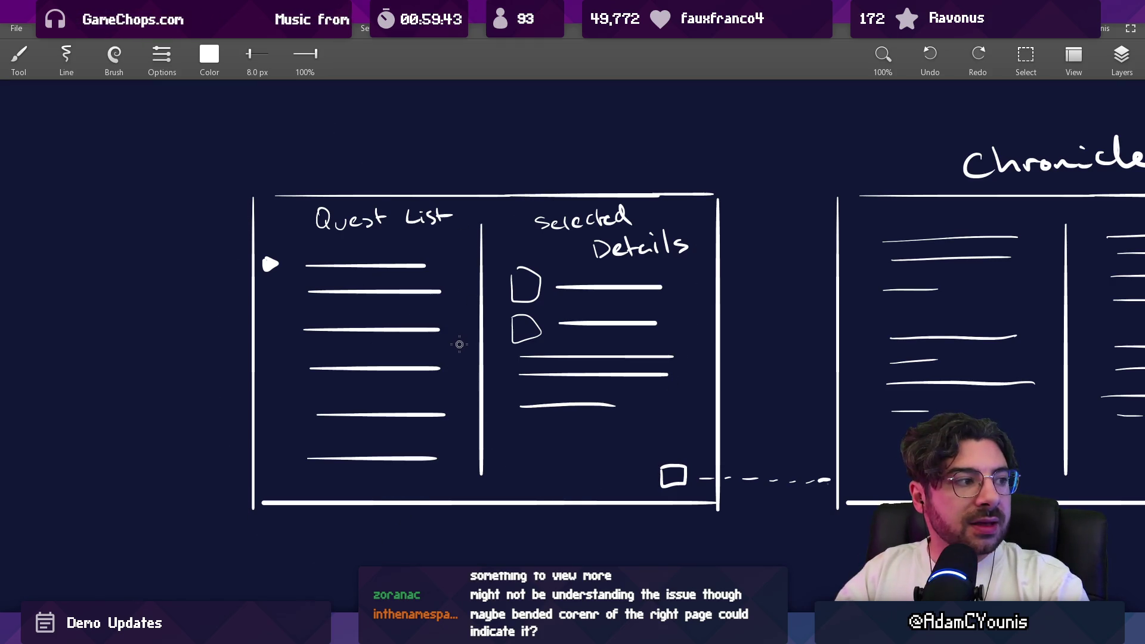
key("e")
left_click_drag(445, 277, 456, 453)
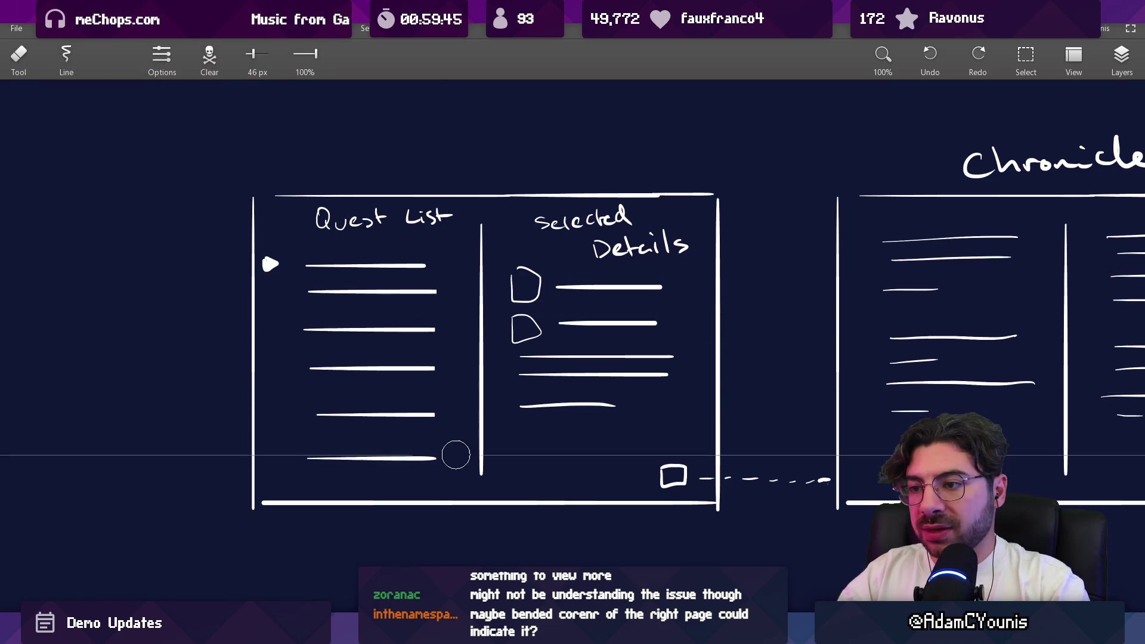
mouse_move(308, 293)
left_mouse_down()
mouse_move(297, 258)
mouse_move(288, 440)
mouse_move(316, 363)
left_mouse_up()
key("b")
left_click_drag(302, 414, 329, 413)
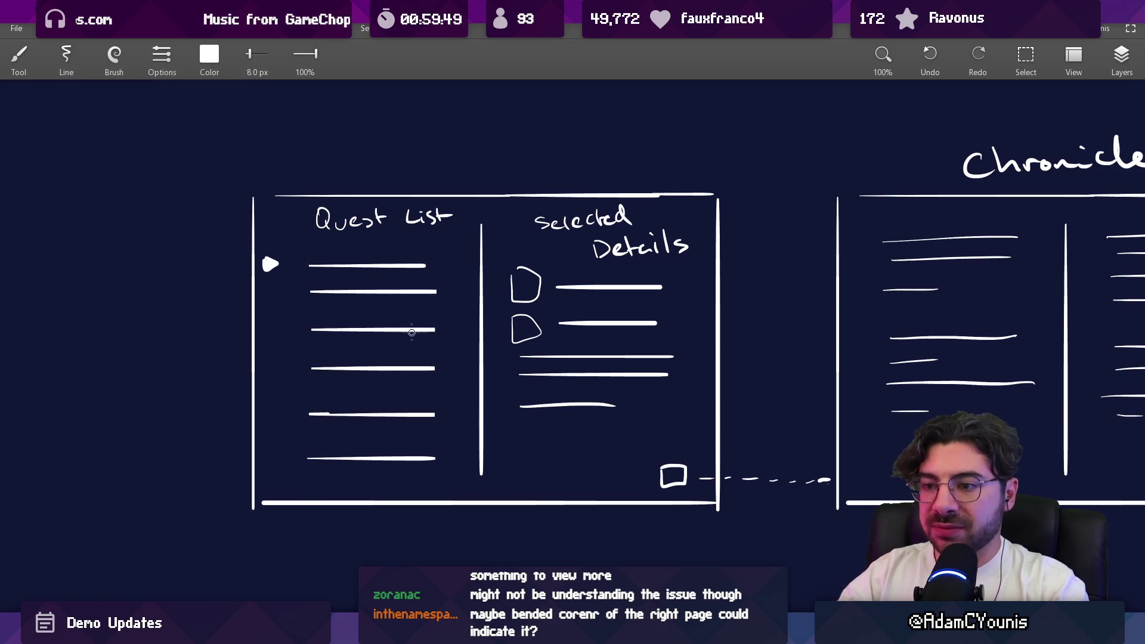
Circle the first Quest List line, then undo it and the stray dots beside the lines
scroll(374, 305, "left", 2)
left_click_drag(451, 240, 471, 231)
key("ctrl+z")
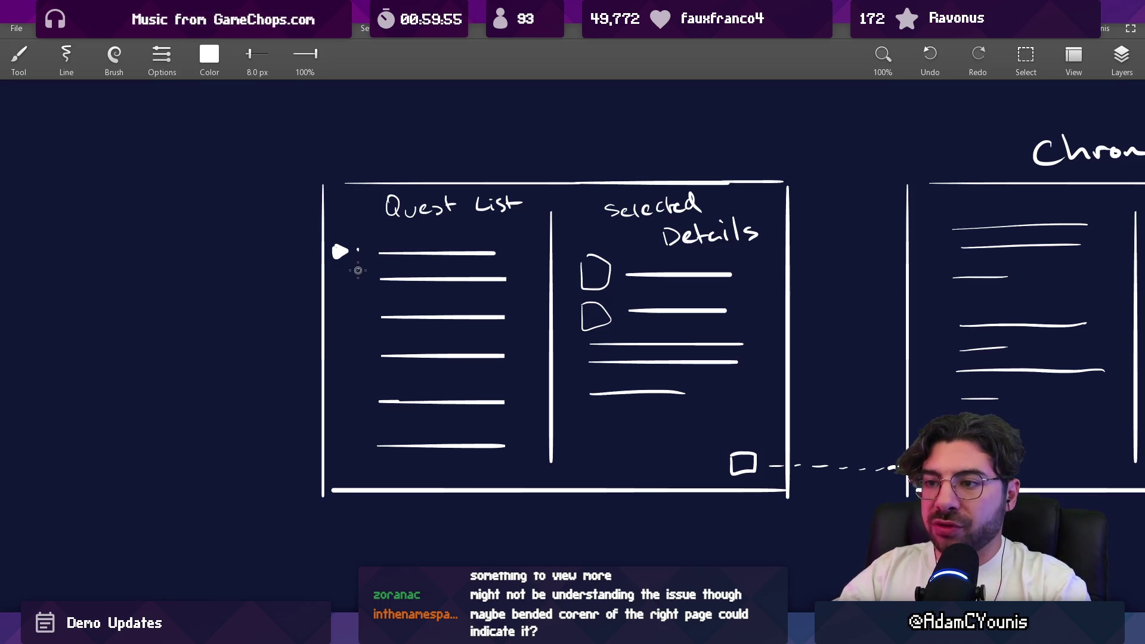
key("ctrl+z")
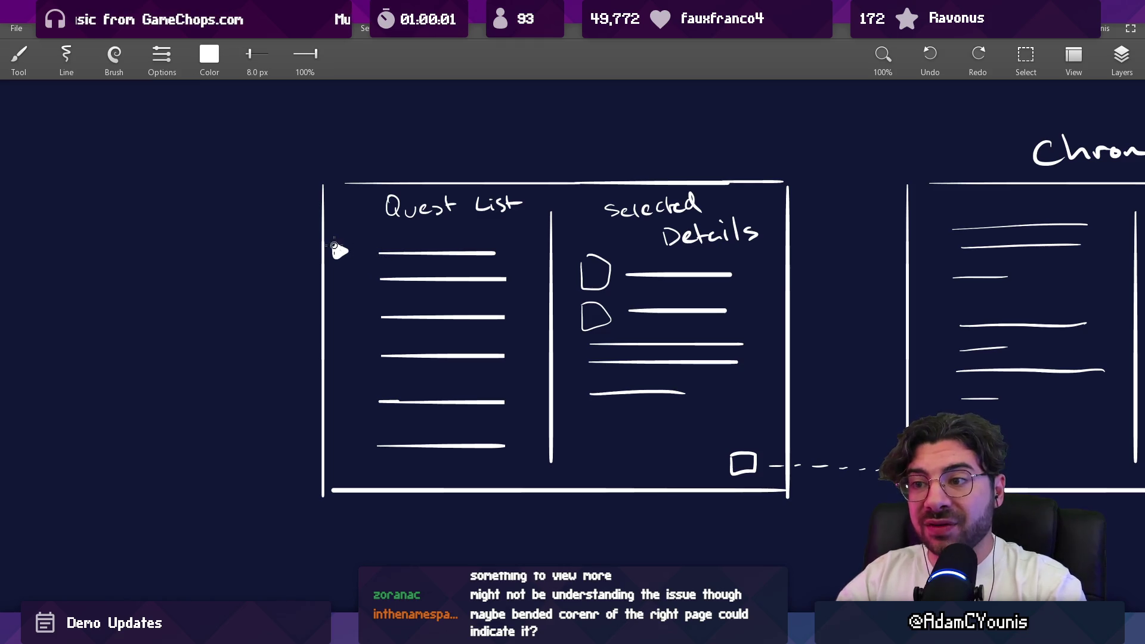
key("e")
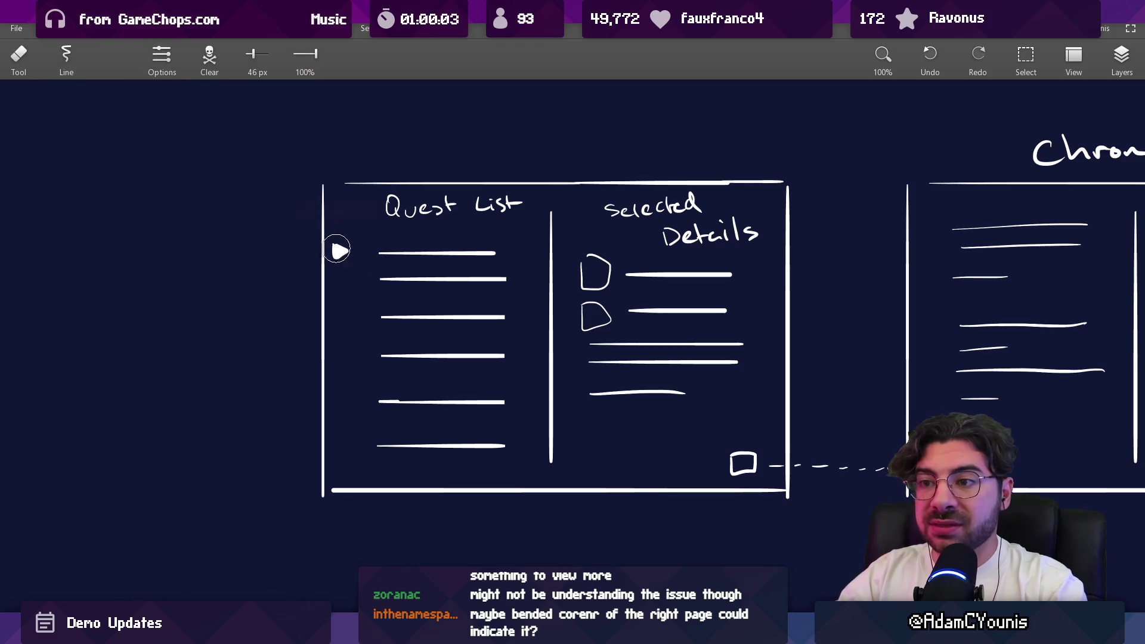
key("b")
left_click_drag(639, 184, 650, 433)
key("ctrl+z")
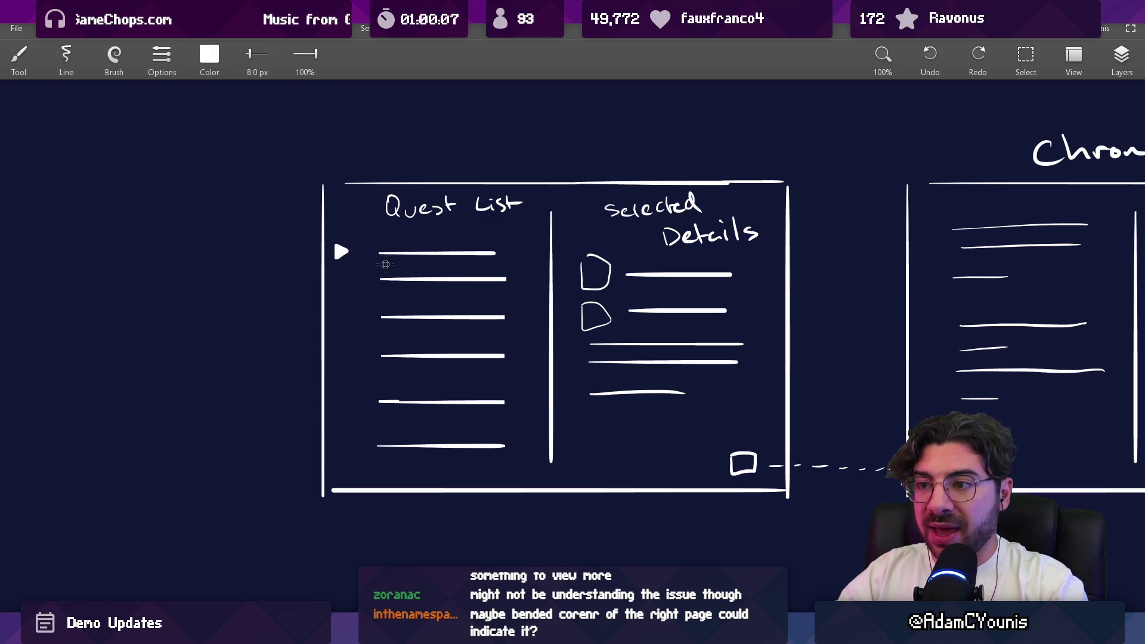
mouse_move(369, 240)
left_mouse_down()
mouse_move(370, 261)
mouse_move(381, 225)
mouse_move(373, 229)
left_mouse_up()
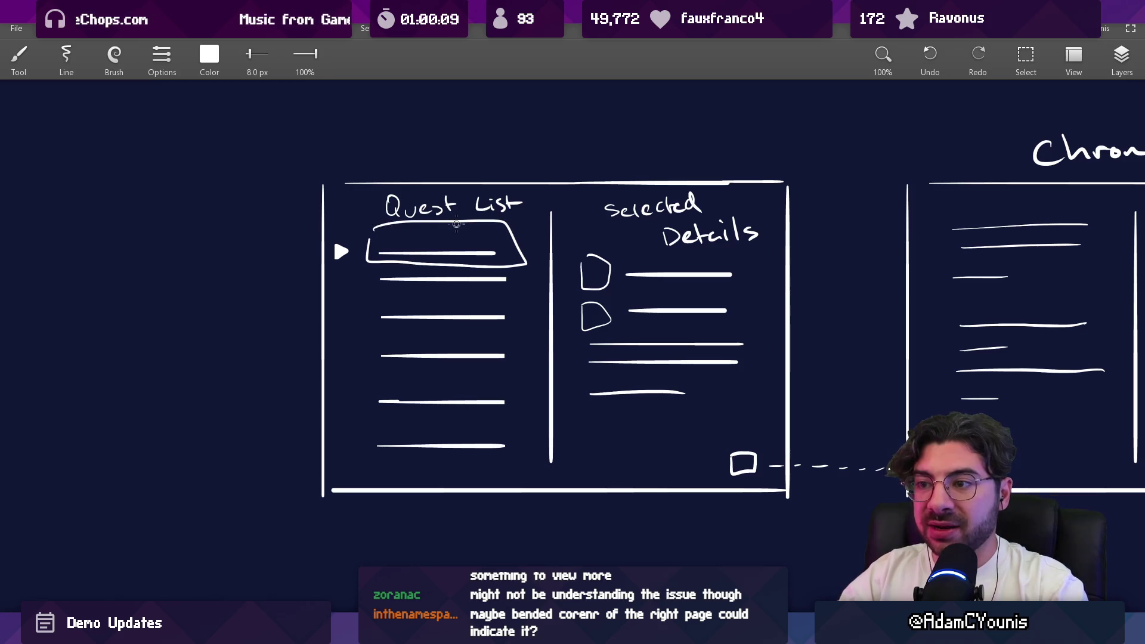
key("ctrl+z")
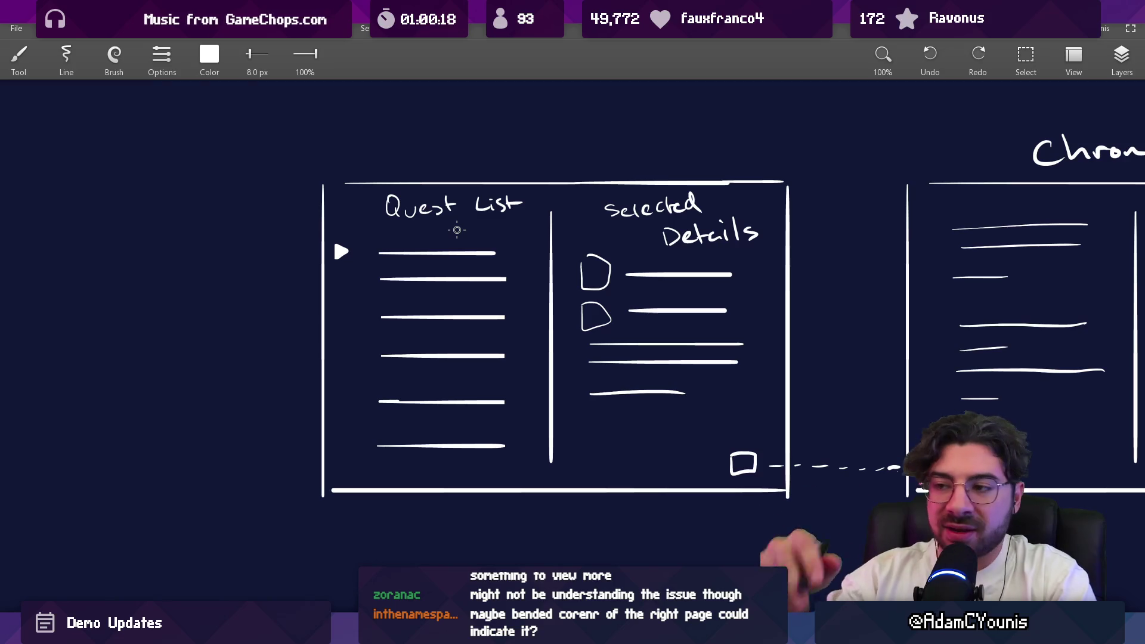
left_click_drag(596, 317, 497, 288)
left_click_drag(626, 173, 663, 345)
key("ctrl+z")
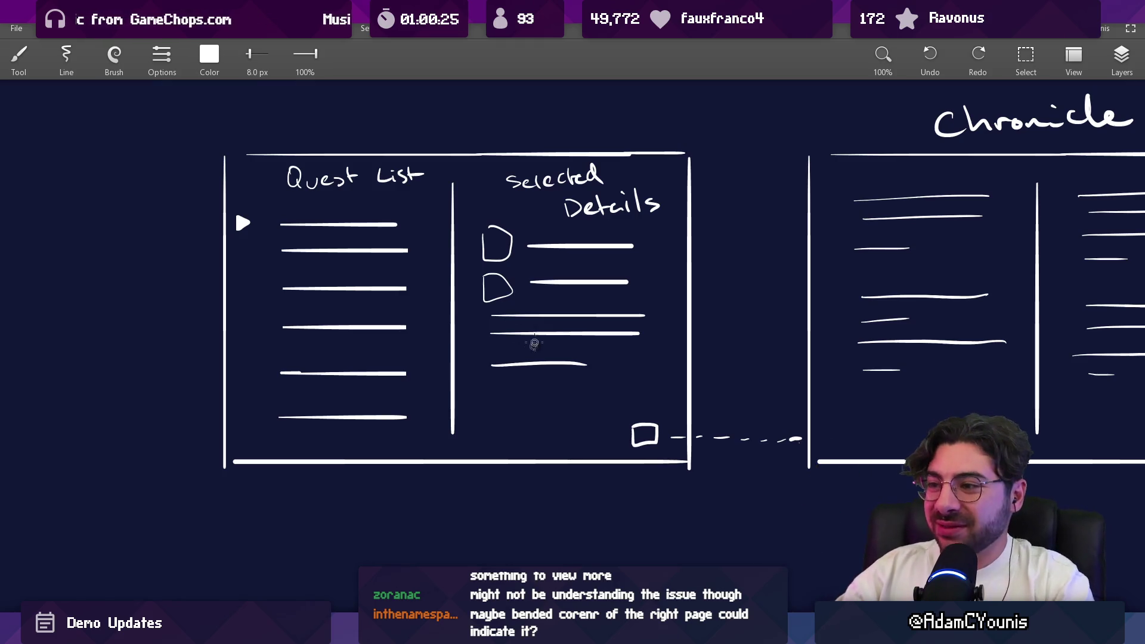
left_click_drag(630, 178, 620, 173)
key("ctrl+z")
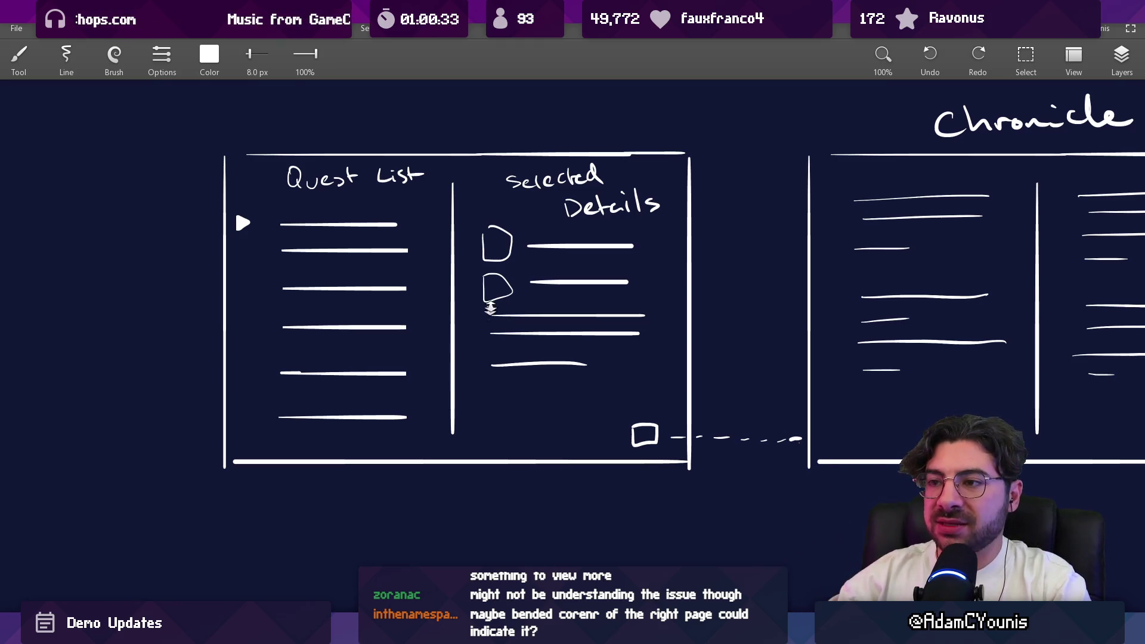
scroll(490, 316, "down", 3)
Draw stacked page lines above the Quest List box with a small peak
left_click_drag(308, 246, 630, 245)
left_click_drag(322, 240, 581, 242)
key("e")
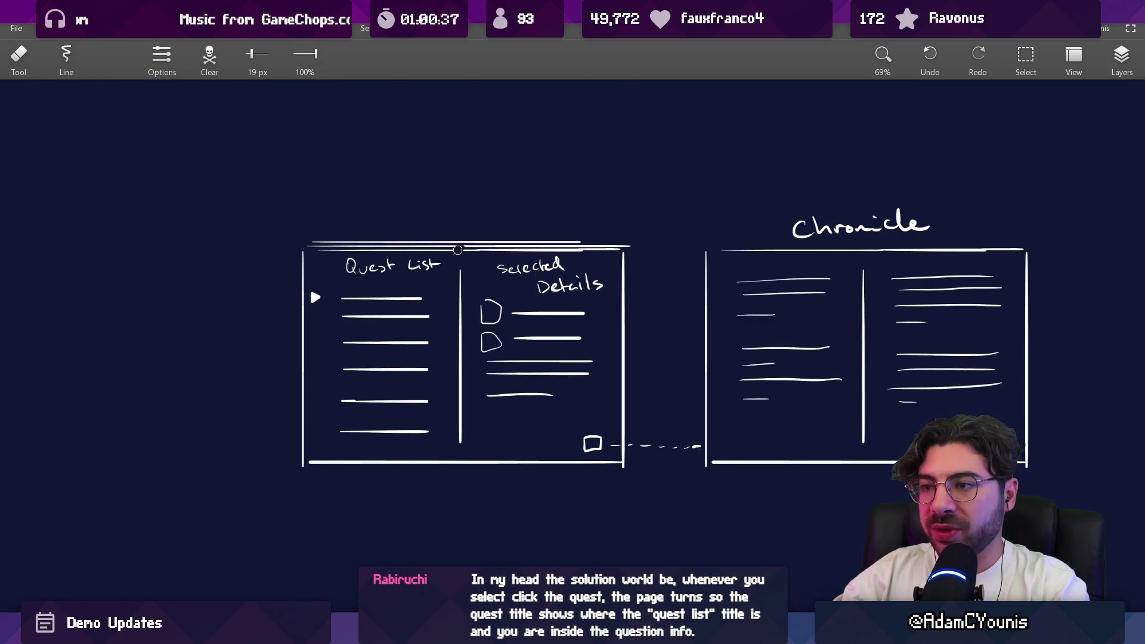
key("b")
left_click_drag(481, 251, 456, 248)
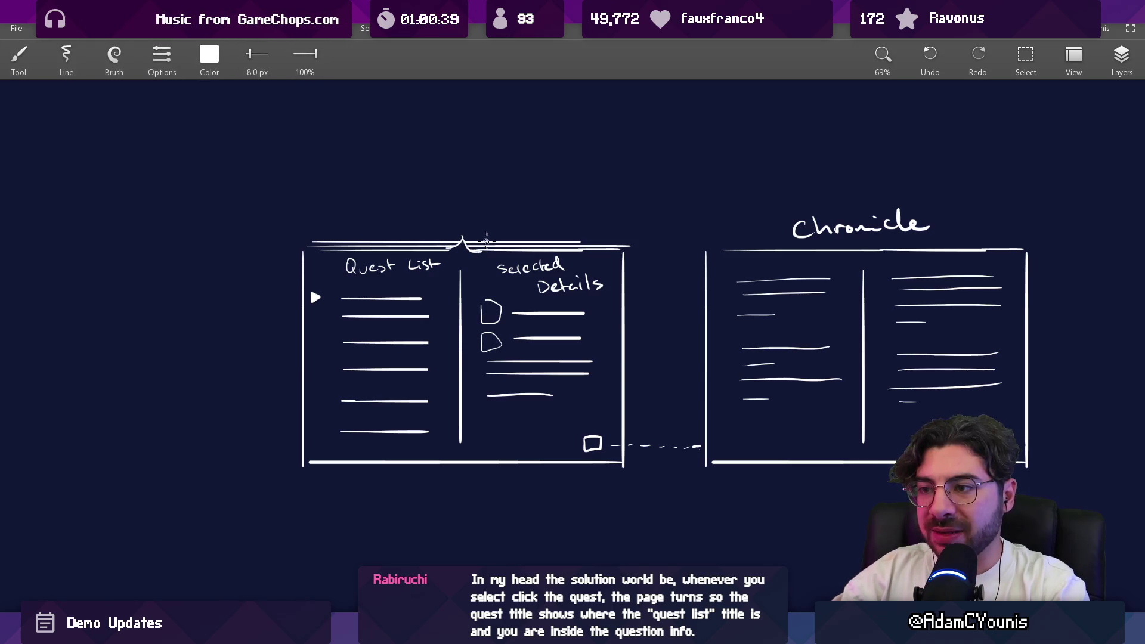
scroll(466, 259, "up", 2)
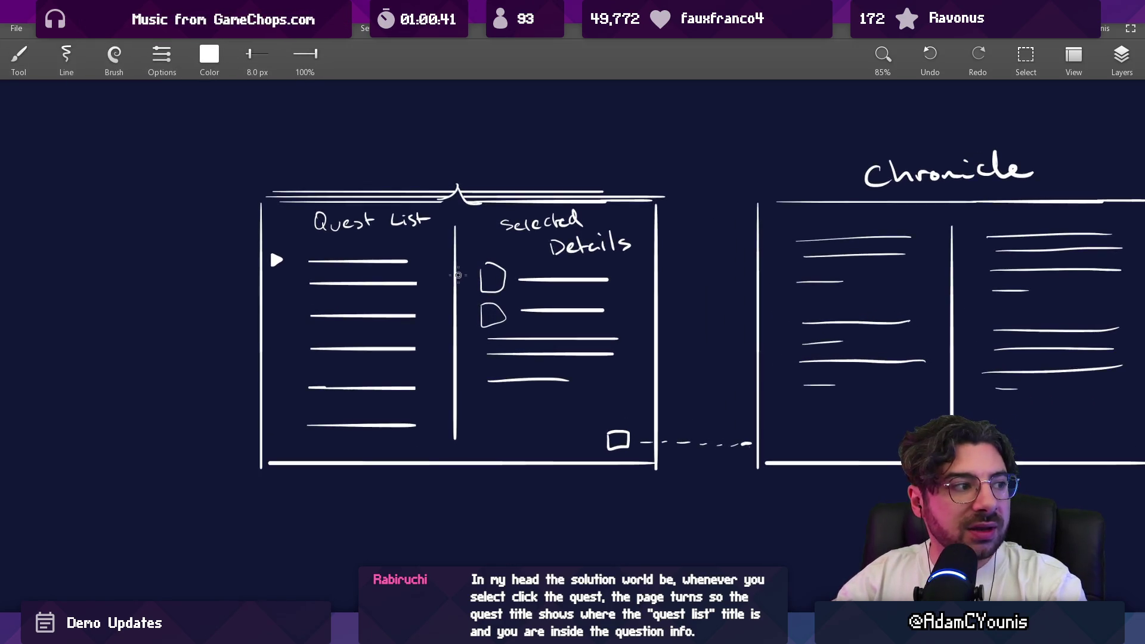
Temporarily circle the Quest List and Selected Details panels, then undo both ovals
left_click_drag(387, 260, 412, 256)
key("ctrl+z")
left_click_drag(458, 297, 465, 280)
key("ctrl+z")
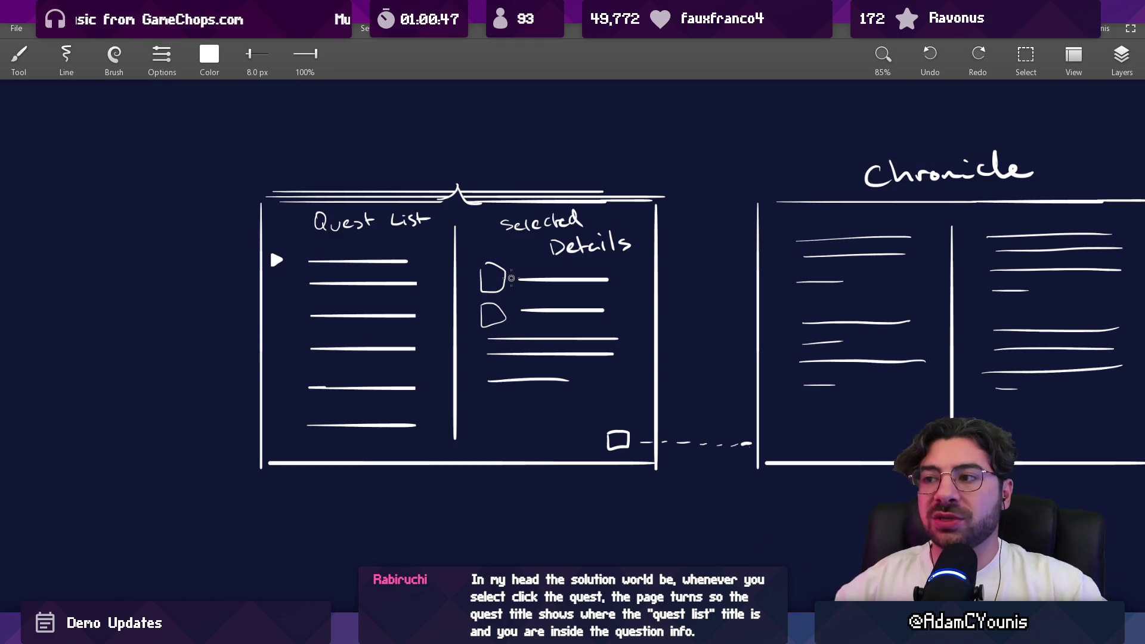
Extend the top stacked page line further to the right
left_click_drag(596, 206, 670, 202)
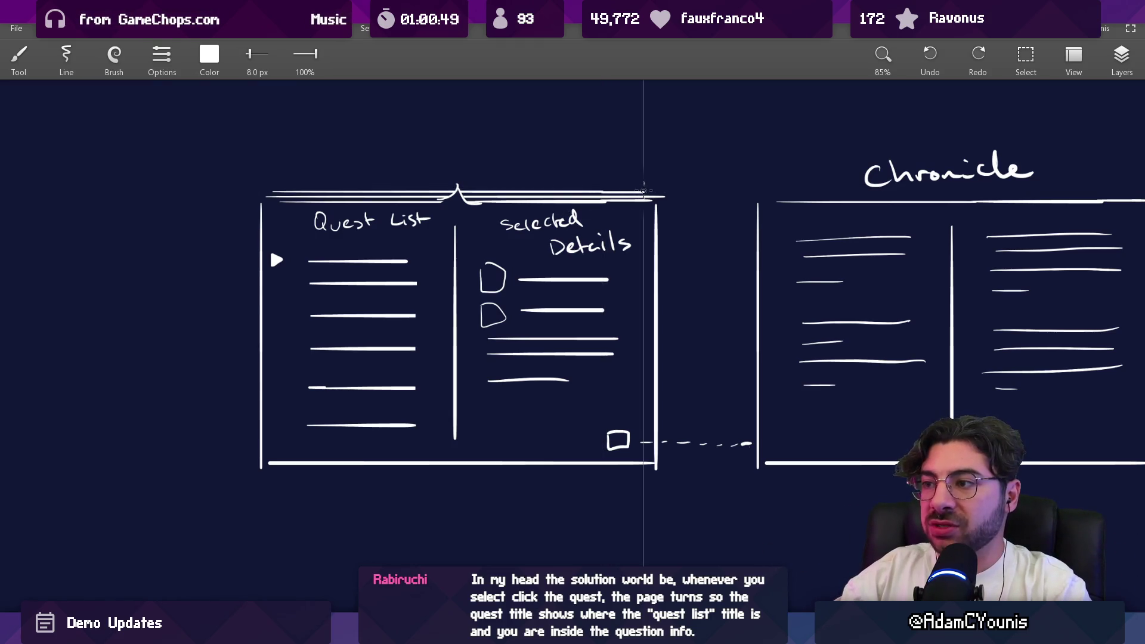
key("e")
scroll(567, 262, "down", 3)
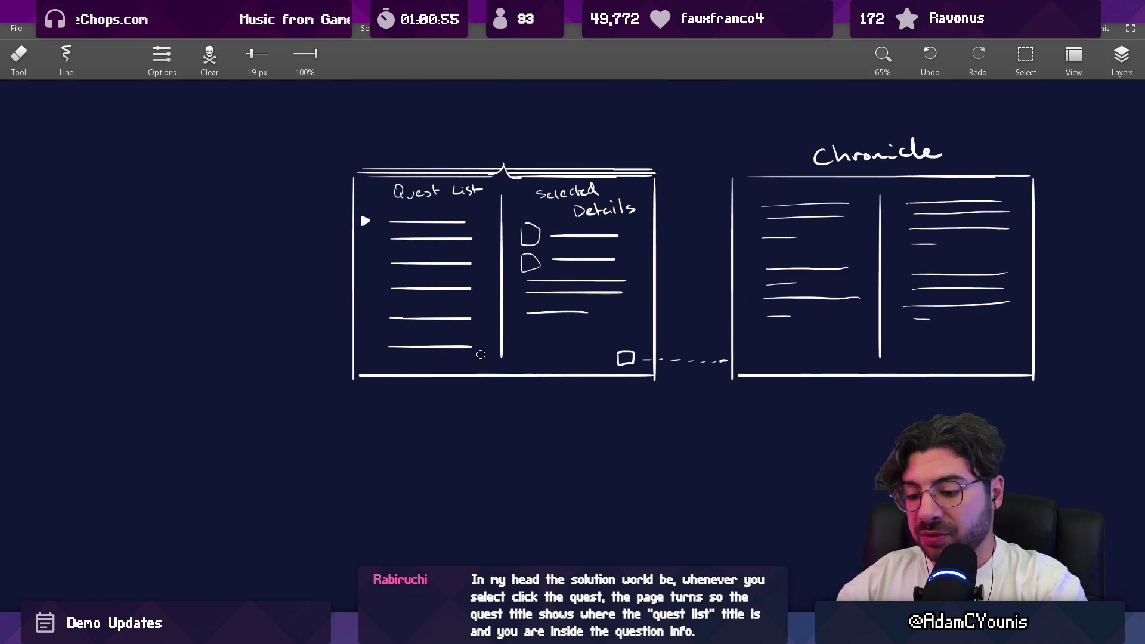
Copy the whole journal spread and place the duplicate below the original
key("s")
left_click_drag(324, 136, 1054, 462)
left_click_drag(664, 256, 665, 642)
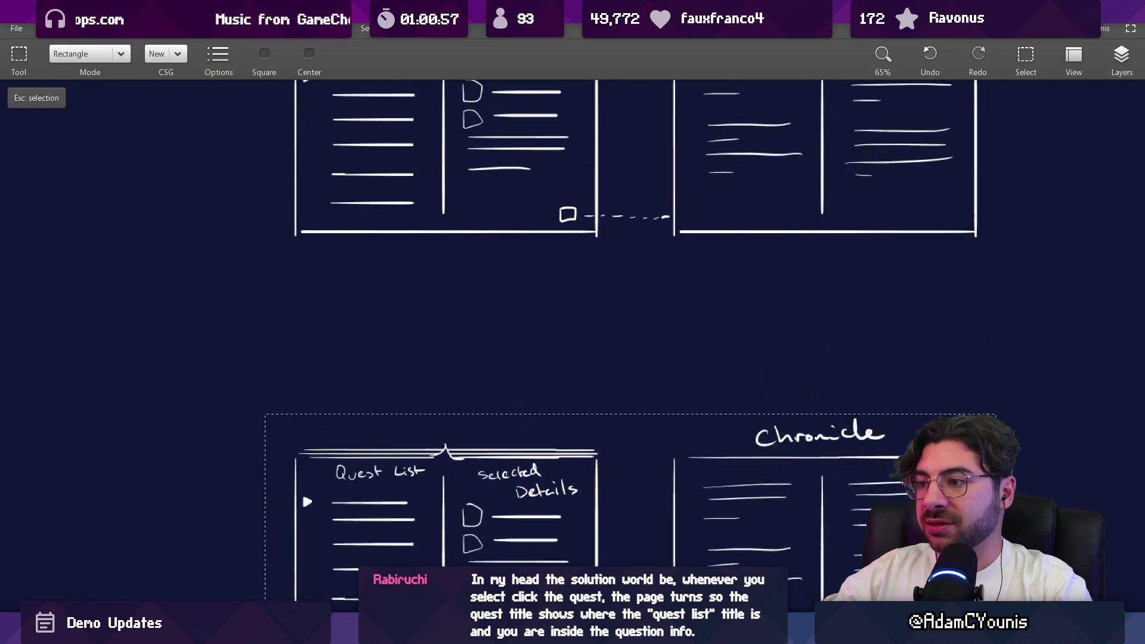
key("Escape")
key("b")
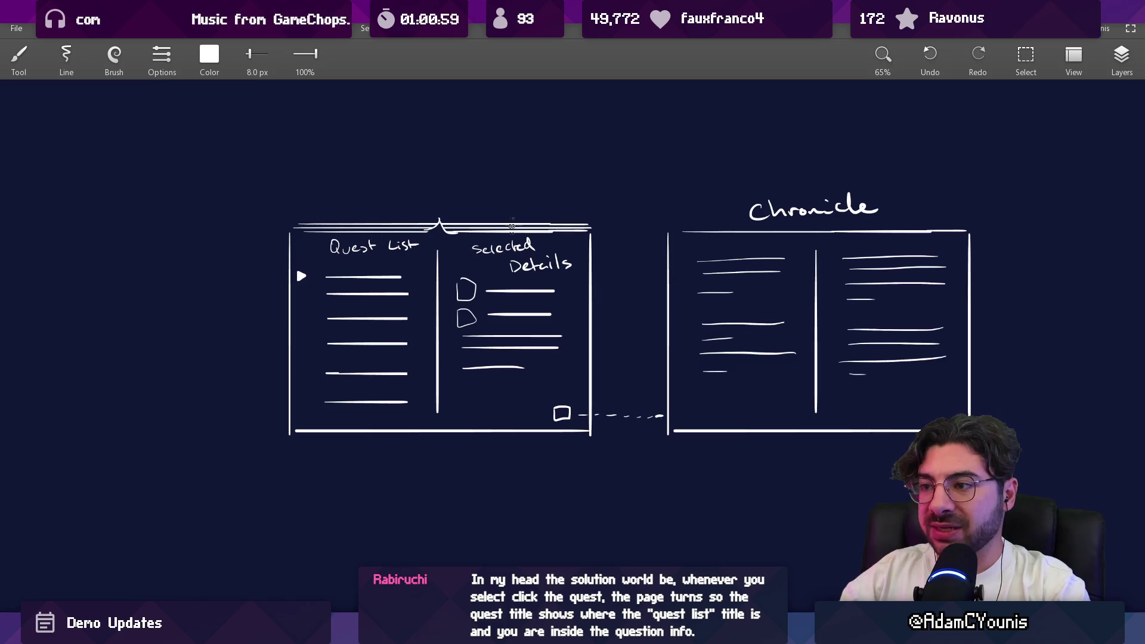
At 100% zoom, erase the Selected Details panel contents, leaving the right half empty
key("1")
key("e")
mouse_move(453, 198)
left_mouse_down()
mouse_move(593, 212)
mouse_move(435, 404)
mouse_move(527, 255)
mouse_move(562, 378)
mouse_move(547, 274)
mouse_move(567, 284)
mouse_move(583, 446)
mouse_move(613, 455)
mouse_move(578, 449)
left_mouse_up()
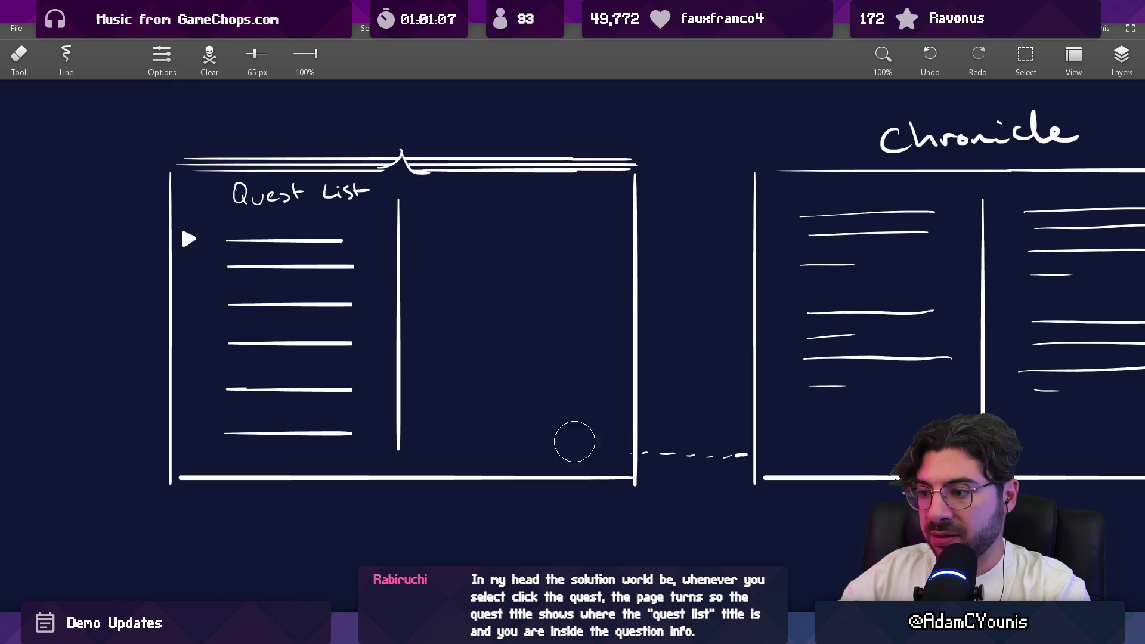
Handwrite the heading 'Global Game Progression' in the empty right panel, undoing the misspelled attempts
scroll(508, 313, "up", 3)
key("b")
mouse_move(429, 138)
left_mouse_down()
mouse_move(417, 143)
mouse_move(458, 170)
mouse_move(504, 152)
mouse_move(529, 122)
mouse_move(535, 164)
mouse_move(511, 205)
mouse_move(613, 206)
left_mouse_up()
left_click_drag(424, 269, 518, 273)
key("ctrl+z")
key("ctrl+z")
left_click_drag(506, 255, 533, 251)
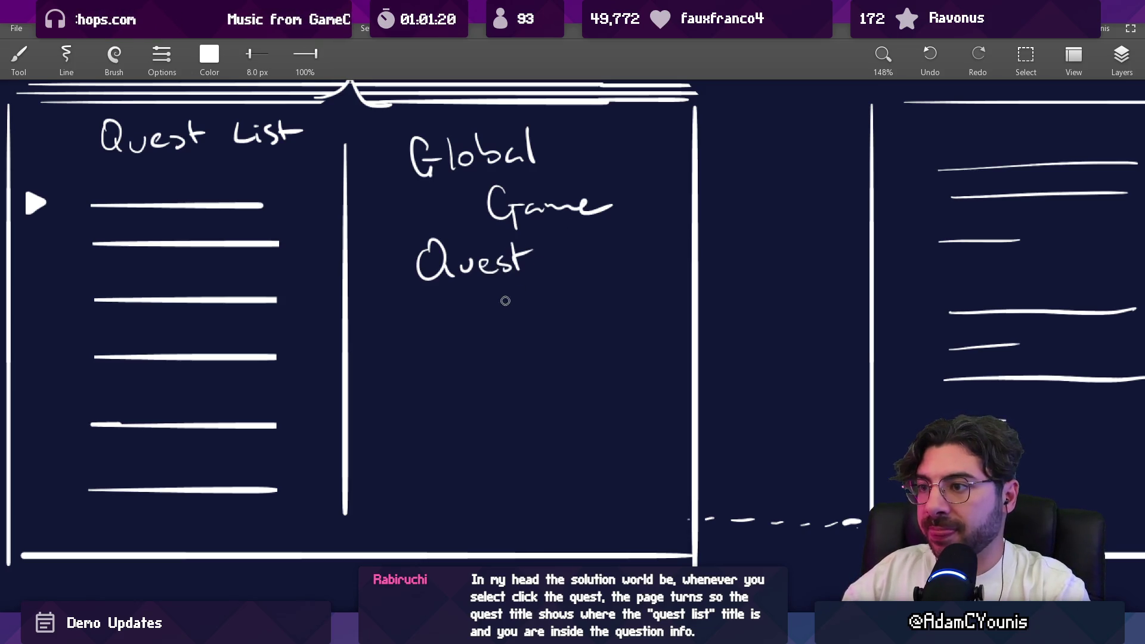
key("ctrl+z")
key("ctrl+z")
key("ctrl+z")
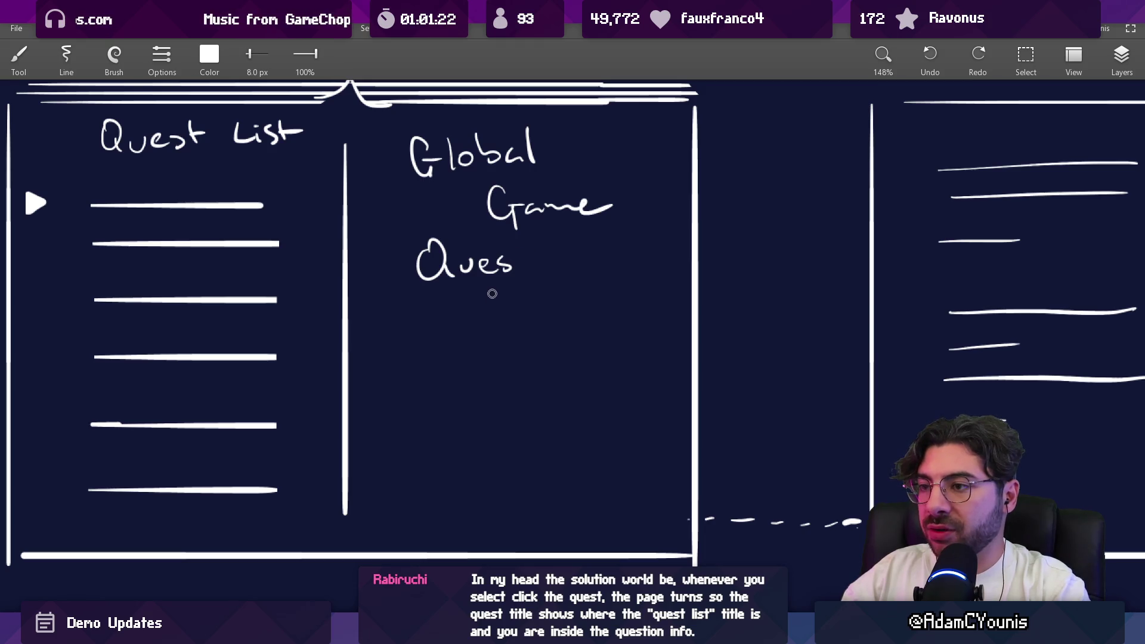
mouse_move(441, 251)
left_mouse_down()
mouse_move(591, 250)
mouse_move(435, 278)
mouse_move(475, 263)
mouse_move(501, 295)
mouse_move(531, 262)
mouse_move(636, 257)
left_mouse_up()
Draw left and right bracket lines down the sides of the progression panel
scroll(590, 358, "down", 3)
left_click_drag(465, 241, 469, 440)
key("ctrl+z")
left_click_drag(456, 231, 431, 432)
key("ctrl+z")
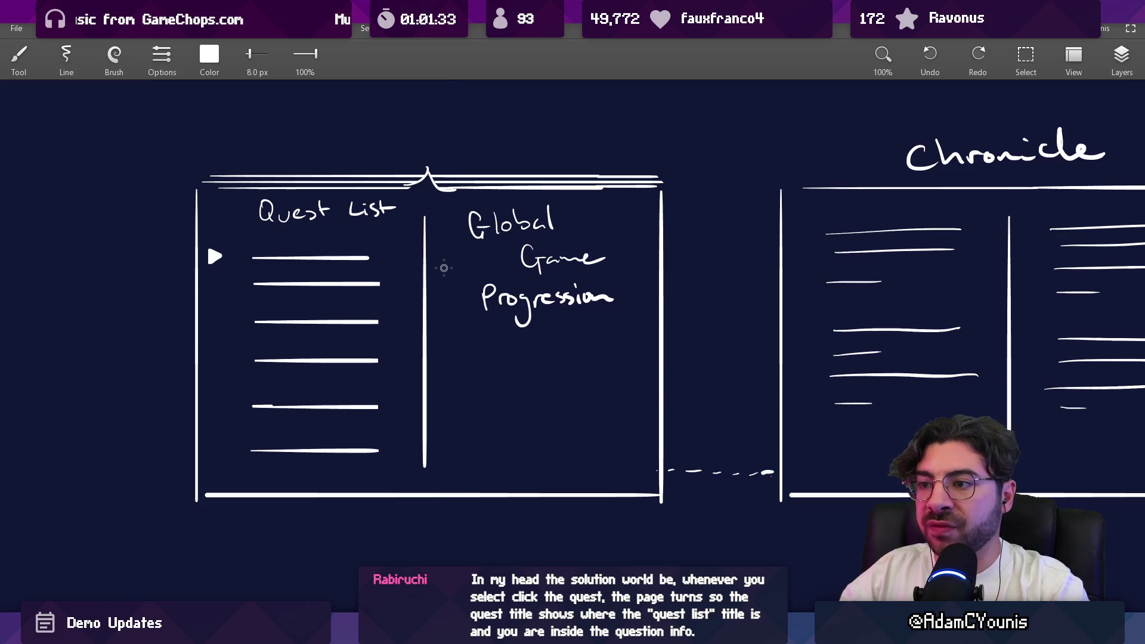
left_click_drag(444, 229, 441, 434)
key("ctrl+z")
left_click_drag(454, 226, 442, 433)
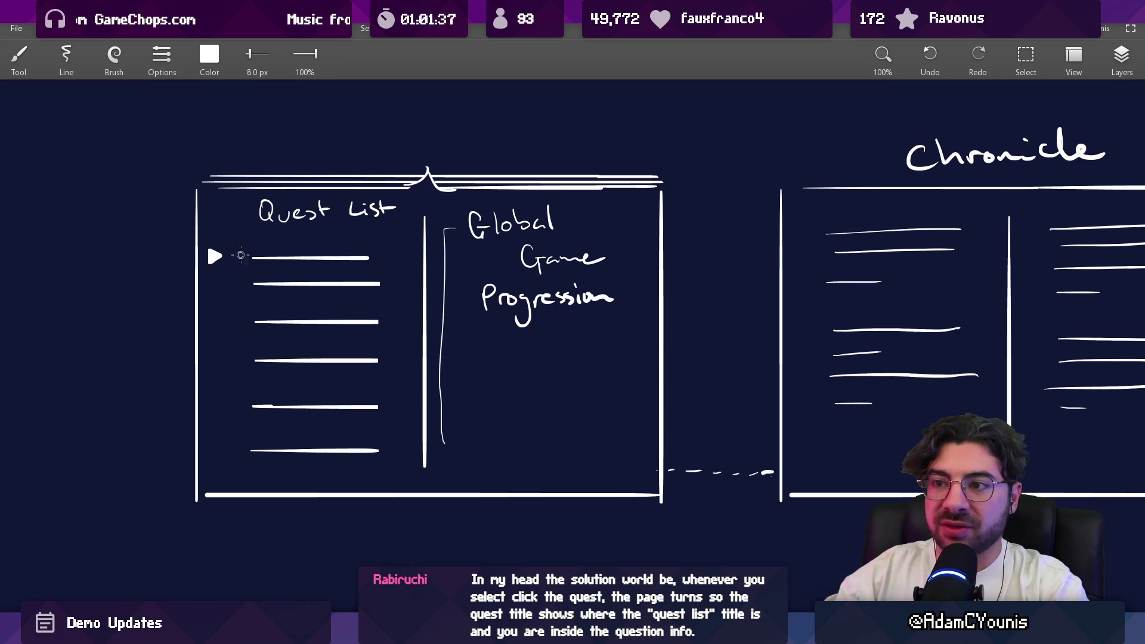
key("ctrl+z")
left_click_drag(456, 225, 454, 456)
left_click_drag(537, 458, 648, 455)
key("ctrl+z")
left_click_drag(602, 222, 629, 431)
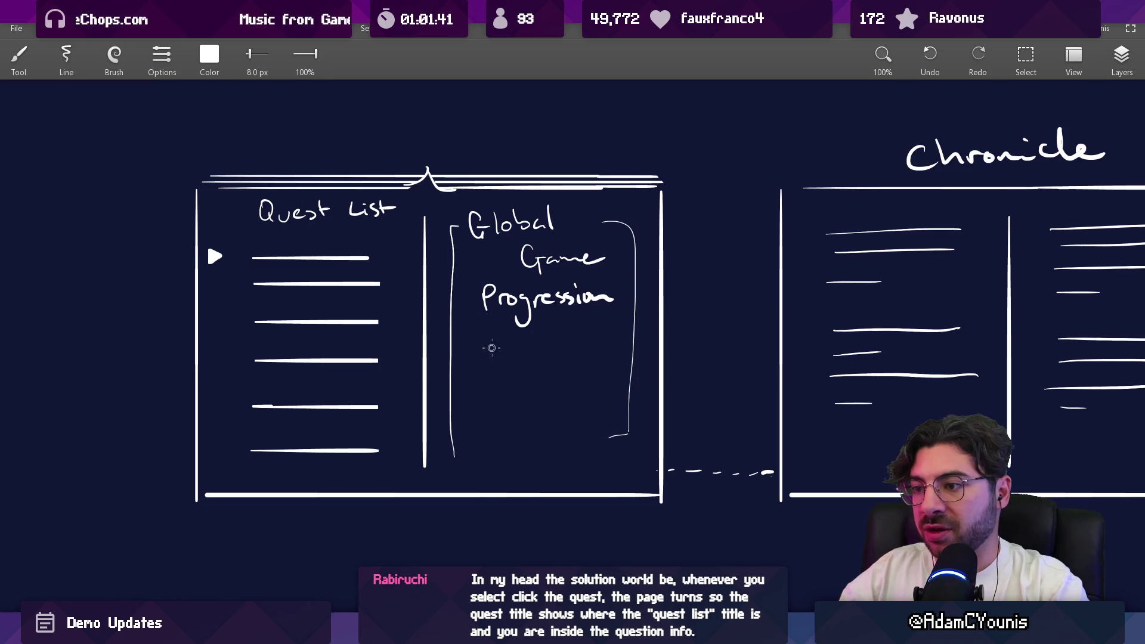
Add two progress lines under Progression and finish the % sign after 50
left_click_drag(500, 355, 612, 358)
key("ctrl+z")
left_click_drag(487, 348, 566, 347)
left_click_drag(493, 371, 564, 374)
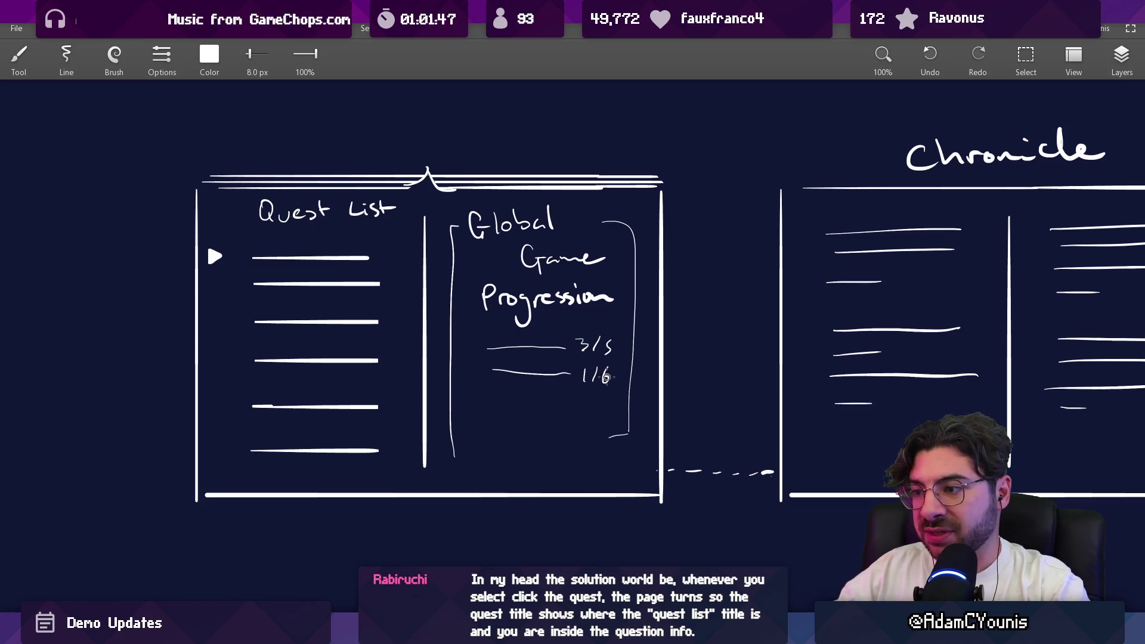
left_click_drag(574, 406, 561, 421)
left_click(618, 423)
Try circling the first Quest List line, then undo it so the list stays clean
scroll(530, 349, "down", 2)
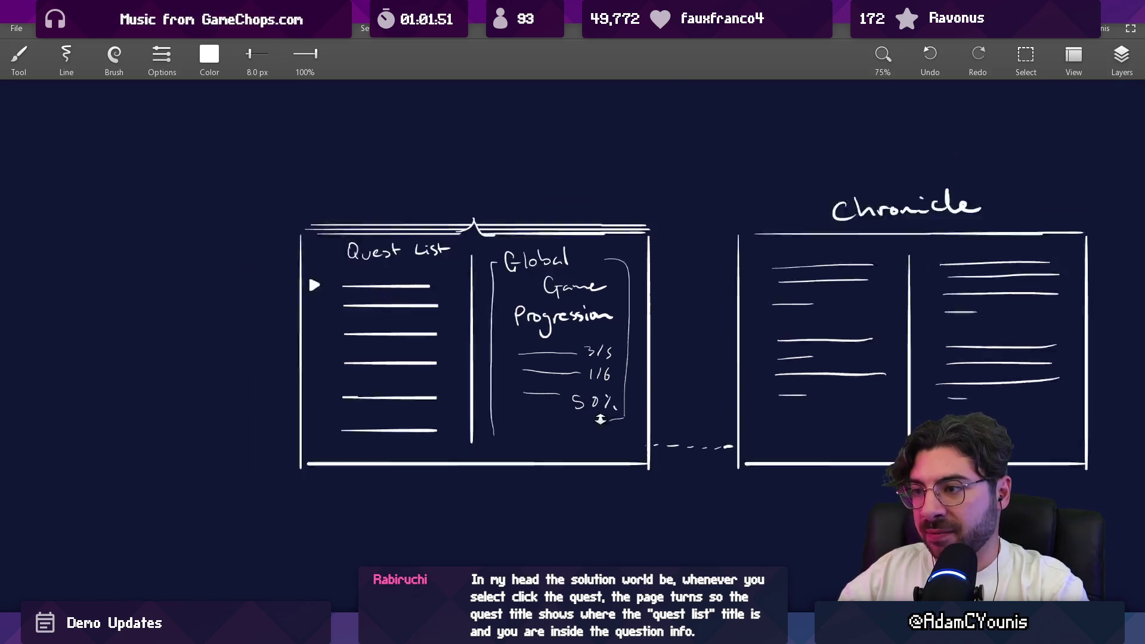
scroll(364, 328, "up", 3)
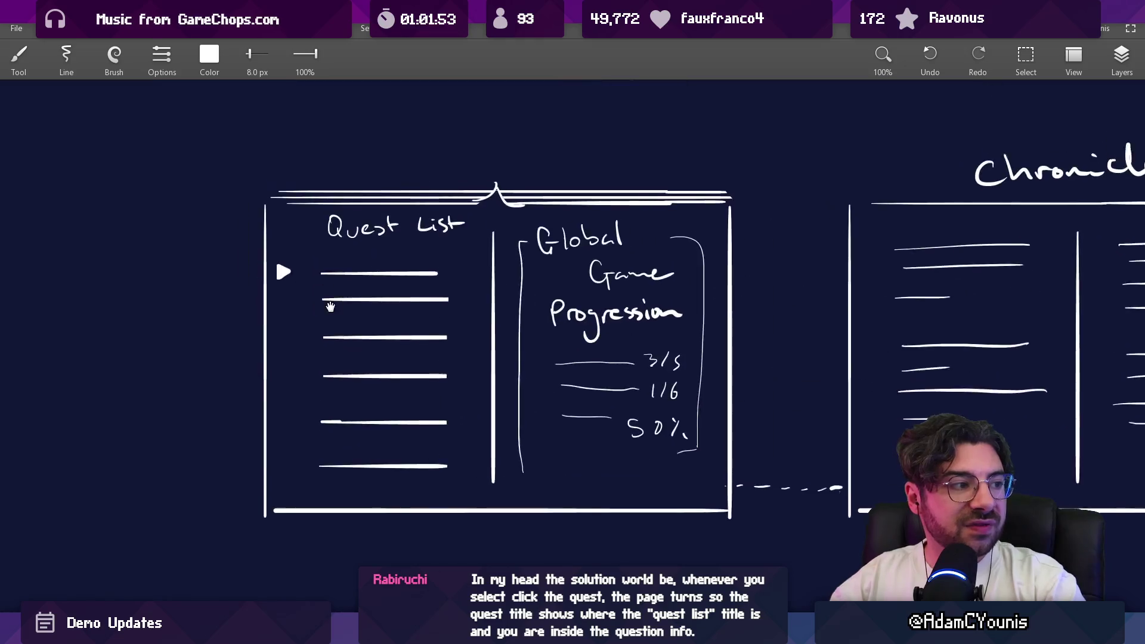
left_click_drag(537, 349, 405, 276)
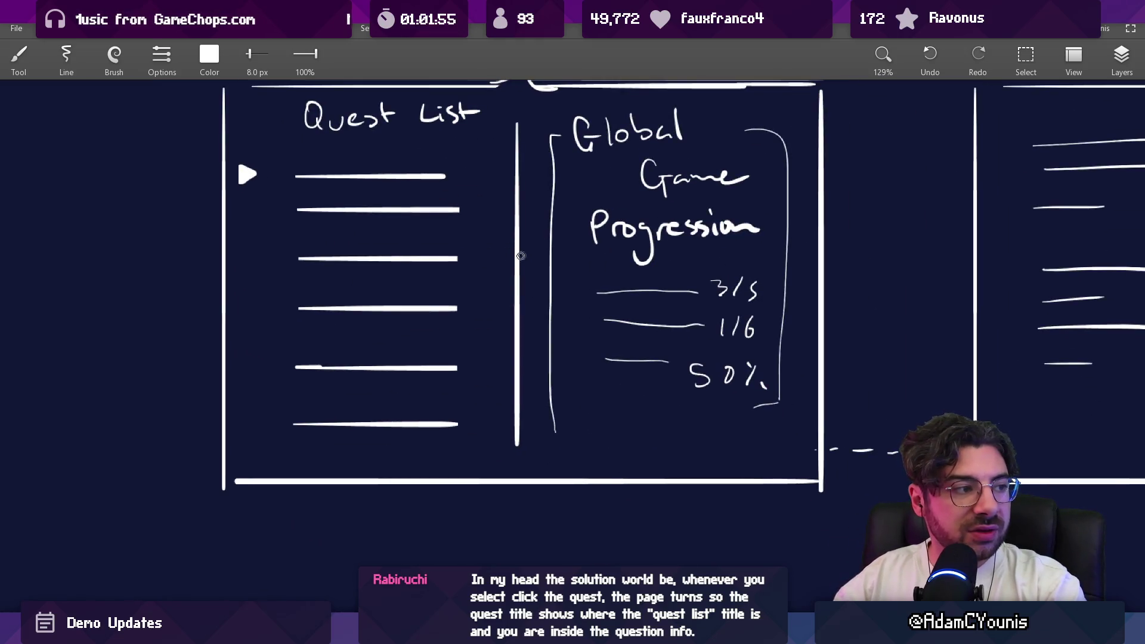
left_click_drag(294, 165, 392, 147)
key("ctrl+z")
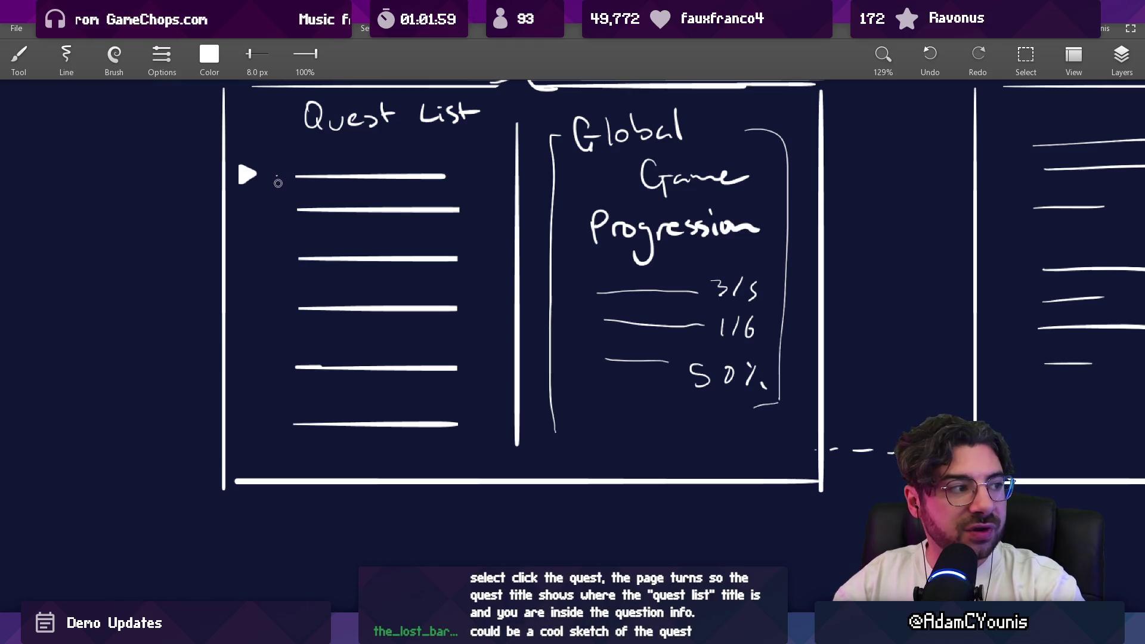
left_click(282, 301)
key("ctrl+z")
key("ctrl+z")
key("ctrl+z")
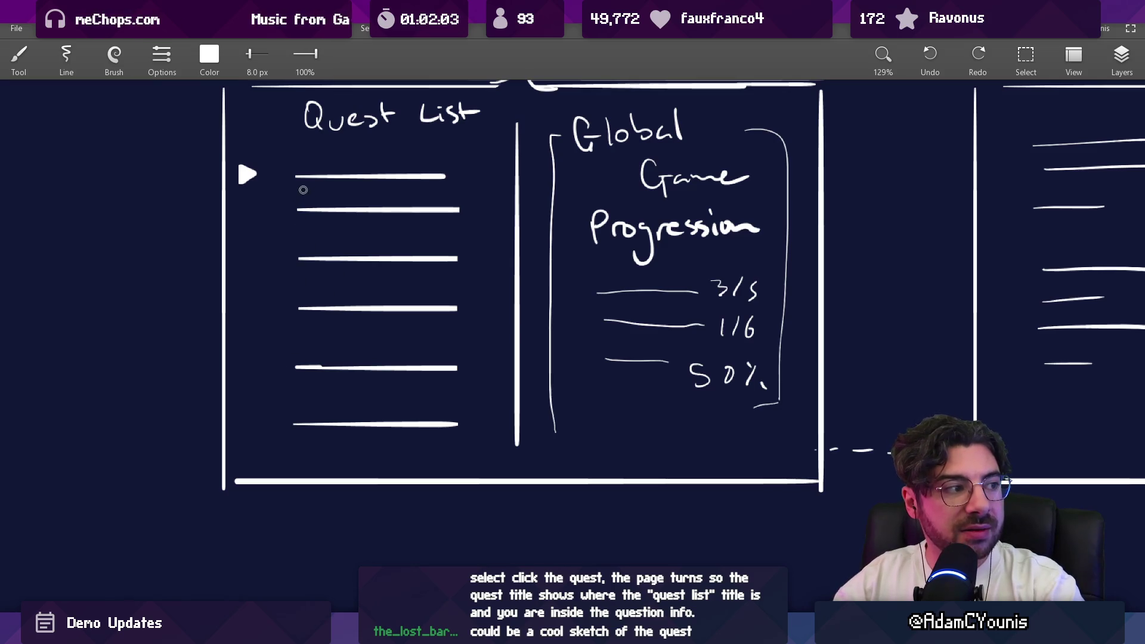
Test circling the progression panel and quest lines, undoing every attempt before moving to the Chronicle sketch
left_click_drag(729, 69, 746, 129)
key("ctrl+z")
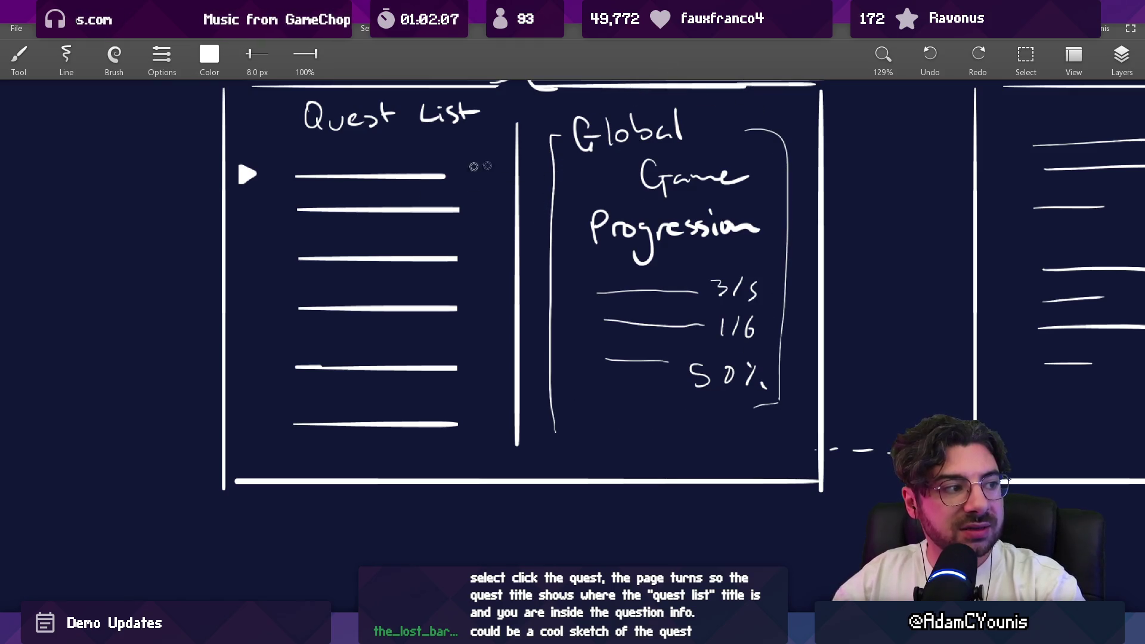
left_click_drag(710, 161, 704, 149)
key("ctrl+z")
key("ctrl+z")
mouse_move(302, 135)
left_mouse_down()
mouse_move(435, 143)
mouse_move(304, 130)
left_mouse_up()
key("ctrl+z")
mouse_move(558, 159)
left_mouse_down()
mouse_move(560, 295)
mouse_move(592, 102)
left_mouse_up()
key("ctrl+z")
left_click_drag(376, 152, 355, 154)
key("ctrl+z")
scroll(428, 306, "down", 5)
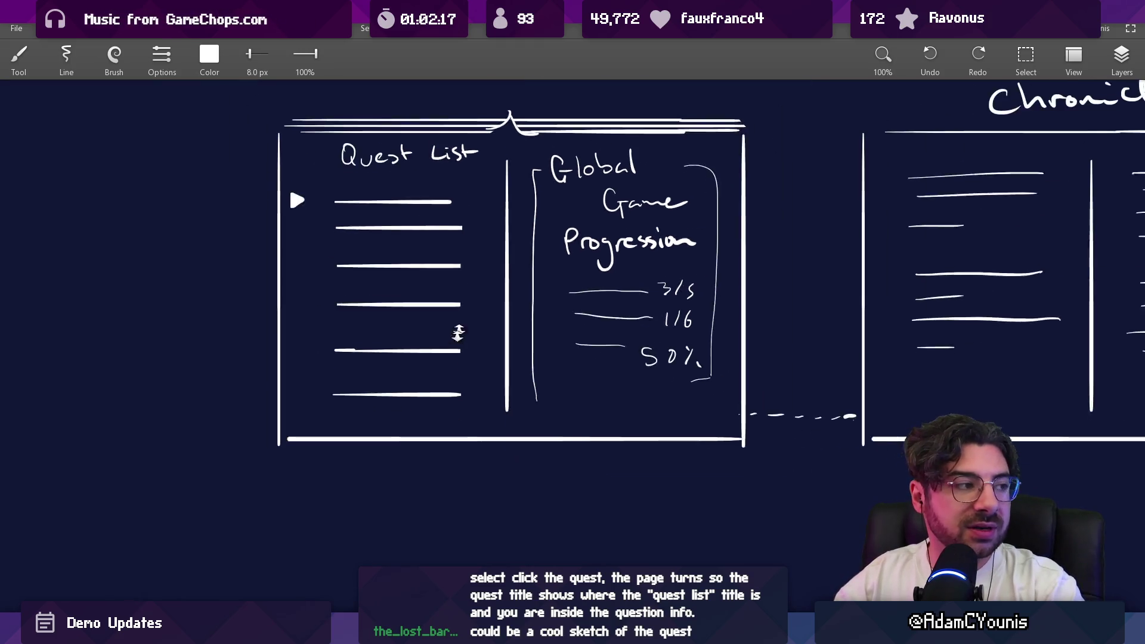
mouse_move(808, 257)
left_mouse_down()
mouse_move(501, 268)
mouse_move(563, 295)
left_mouse_up()
Erase the Chronicle title and the dashed connector between the boxes
scroll(566, 257, "up", 4)
key("e")
left_click_drag(448, 201, 606, 199)
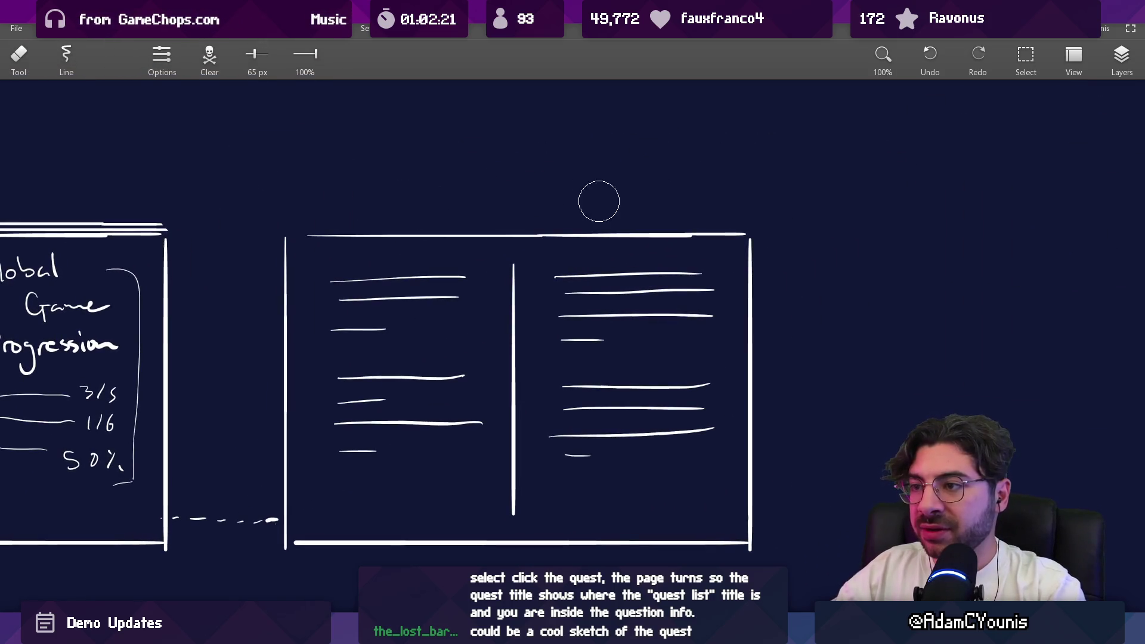
mouse_move(357, 310)
left_mouse_down()
mouse_move(601, 302)
mouse_move(550, 425)
mouse_move(629, 427)
left_mouse_up()
Draw a bracket line from the Quest List over to the page
scroll(629, 427, "down", 4)
scroll(209, 343, "up", 3)
key("b")
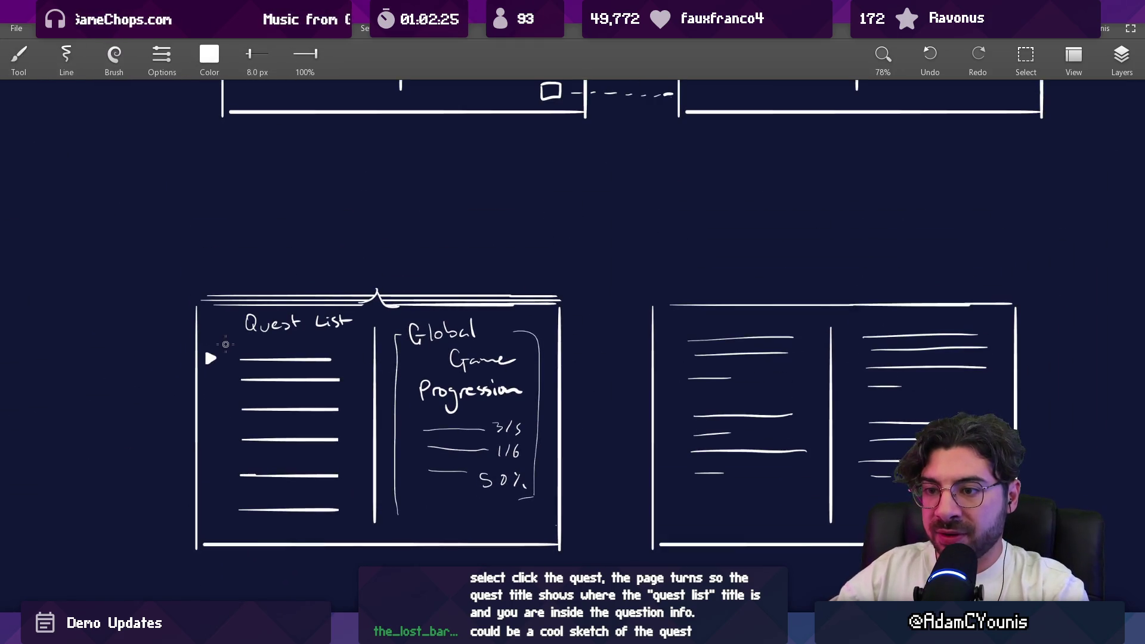
left_click_drag(227, 284, 748, 273)
Handwrite the heading 'Quest Name' on the page, undoing misdrawn letters
scroll(785, 292, "right", 3)
scroll(588, 284, "up", 5)
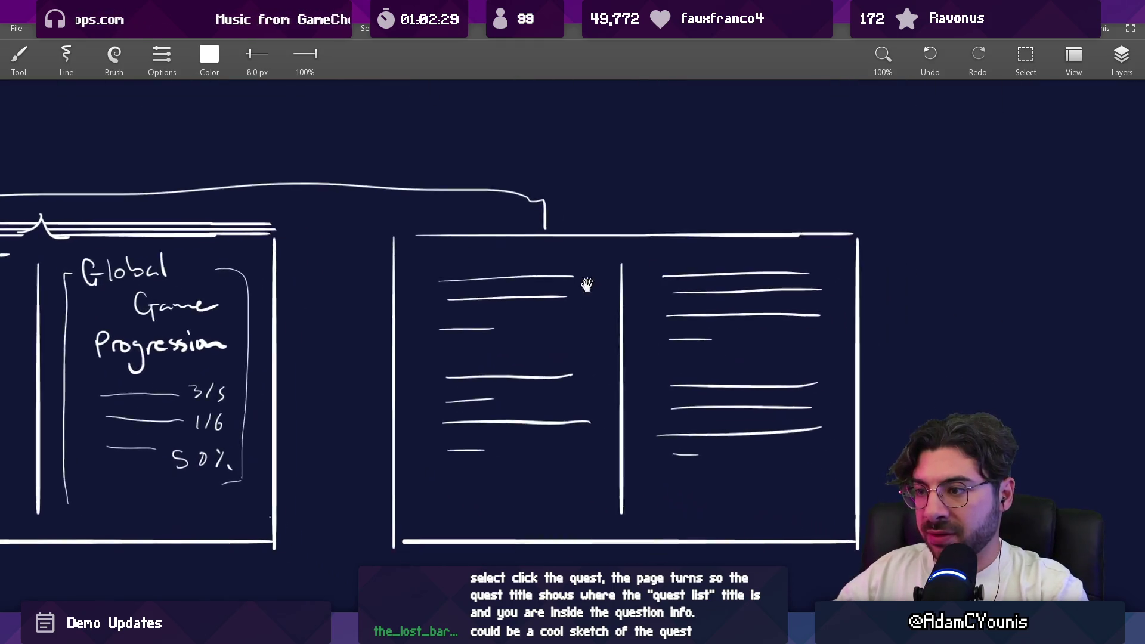
key("e")
key("b")
mouse_move(402, 220)
left_mouse_down()
mouse_move(463, 227)
mouse_move(450, 237)
left_mouse_up()
key("ctrl+z")
mouse_move(461, 226)
left_mouse_down()
mouse_move(457, 240)
mouse_move(538, 213)
mouse_move(526, 212)
mouse_move(539, 234)
left_mouse_up()
key("ctrl+z")
left_click_drag(555, 222, 606, 227)
Erase the old text lines under the heading and write 'summary' below it
key("e")
mouse_move(396, 269)
left_mouse_down()
mouse_move(567, 256)
mouse_move(419, 268)
mouse_move(555, 335)
left_mouse_up()
key("b")
left_click_drag(385, 296, 375, 307)
mouse_move(392, 296)
left_mouse_down()
mouse_move(503, 298)
mouse_move(505, 332)
mouse_move(410, 373)
mouse_move(596, 394)
mouse_move(398, 496)
mouse_move(609, 497)
left_mouse_up()
Close the summary box's right side and fill it with six text lines
key("e")
scroll(493, 365, "down", 2)
key("b")
left_click_drag(610, 280, 610, 465)
left_click_drag(422, 310, 577, 320)
left_click_drag(435, 332, 559, 332)
left_click_drag(424, 355, 568, 355)
left_click_drag(429, 384, 548, 380)
left_click_drag(426, 429, 560, 437)
left_click_drag(418, 476, 521, 479)
Rewrite the Chronicle title letters above the page
mouse_move(624, 426)
left_mouse_down()
mouse_move(595, 404)
mouse_move(551, 297)
left_mouse_up()
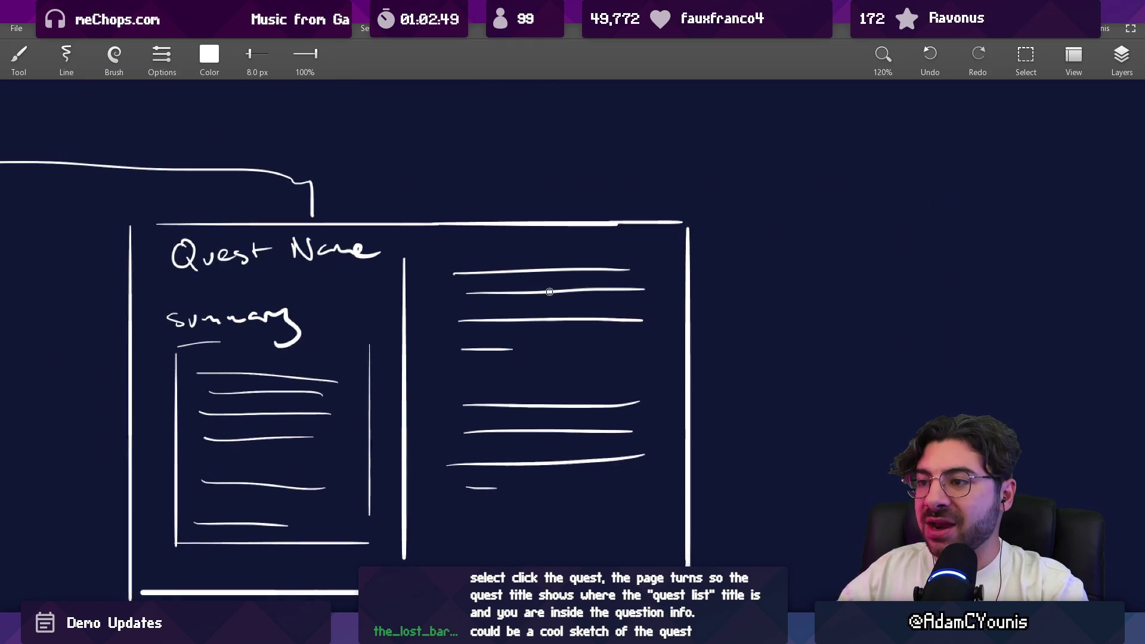
key("ctrl+z")
key("ctrl+z")
mouse_move(509, 180)
left_mouse_down()
mouse_move(533, 207)
mouse_move(548, 193)
left_mouse_up()
left_click_drag(556, 194, 625, 205)
left_click(596, 182)
Finish 'Chronicle', draw a curved arrow onto the page and a small arrow at its right edge
mouse_move(631, 203)
left_mouse_down()
mouse_move(641, 179)
mouse_move(665, 196)
left_mouse_up()
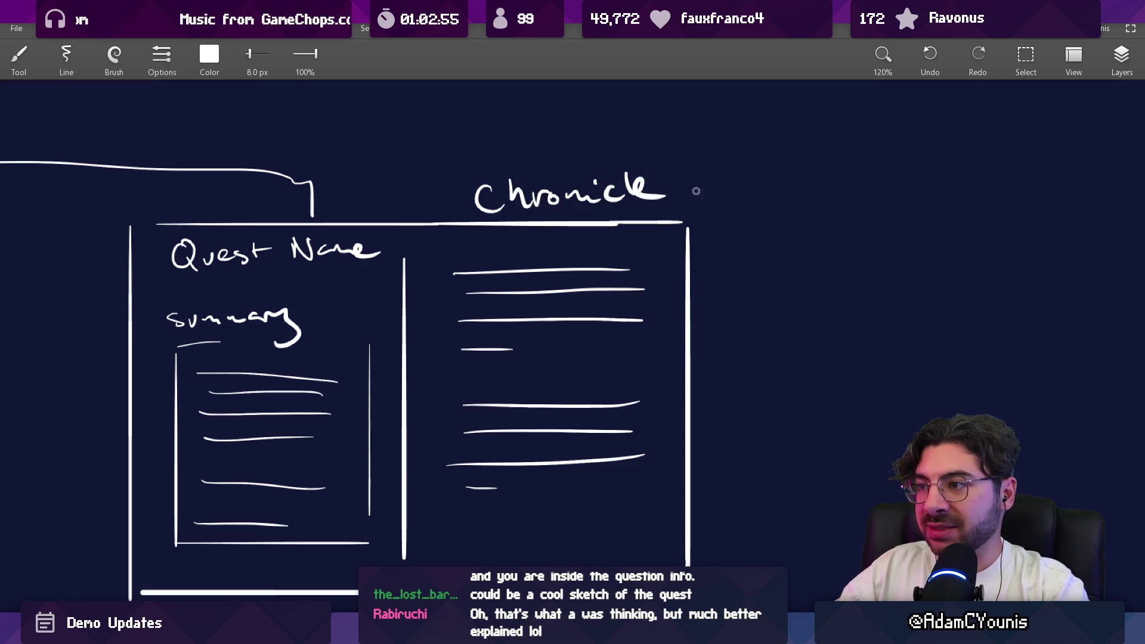
scroll(660, 294, "down", 2)
mouse_move(660, 295)
left_mouse_down()
mouse_move(627, 249)
mouse_move(685, 325)
mouse_move(658, 290)
left_mouse_up()
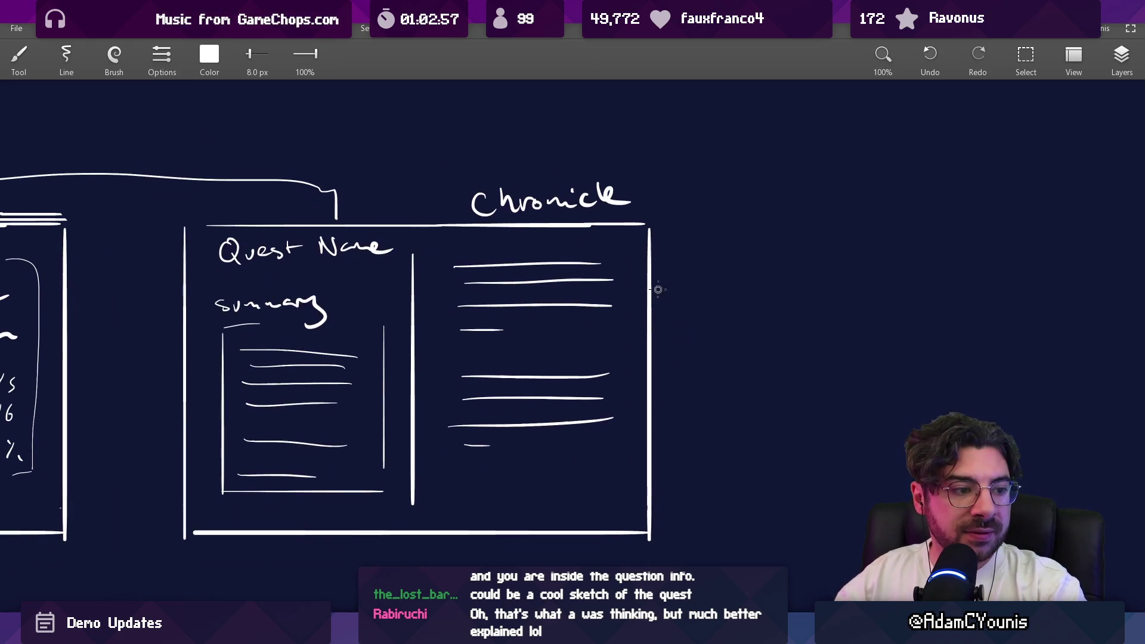
mouse_move(650, 210)
left_mouse_down()
mouse_move(686, 226)
mouse_move(624, 266)
mouse_move(648, 267)
left_mouse_up()
scroll(686, 329, "right", 3)
scroll(687, 329, "down", 1)
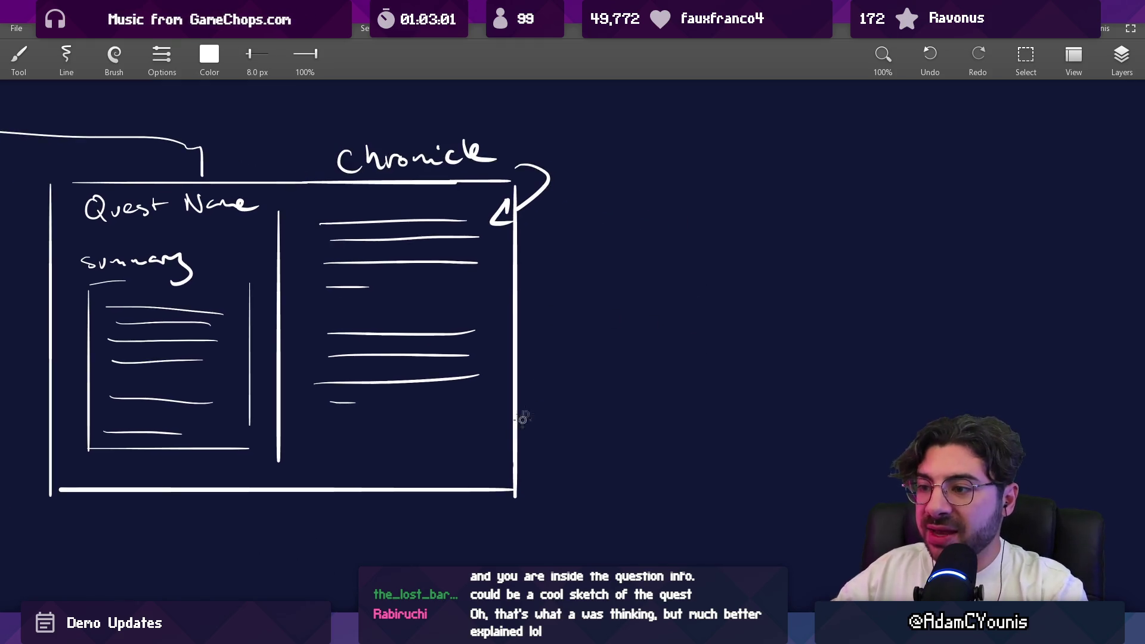
left_click_drag(501, 439, 534, 449)
Copy the upper Chronicle sketch and paste the copy beside the new arrow
scroll(555, 453, "down", 4)
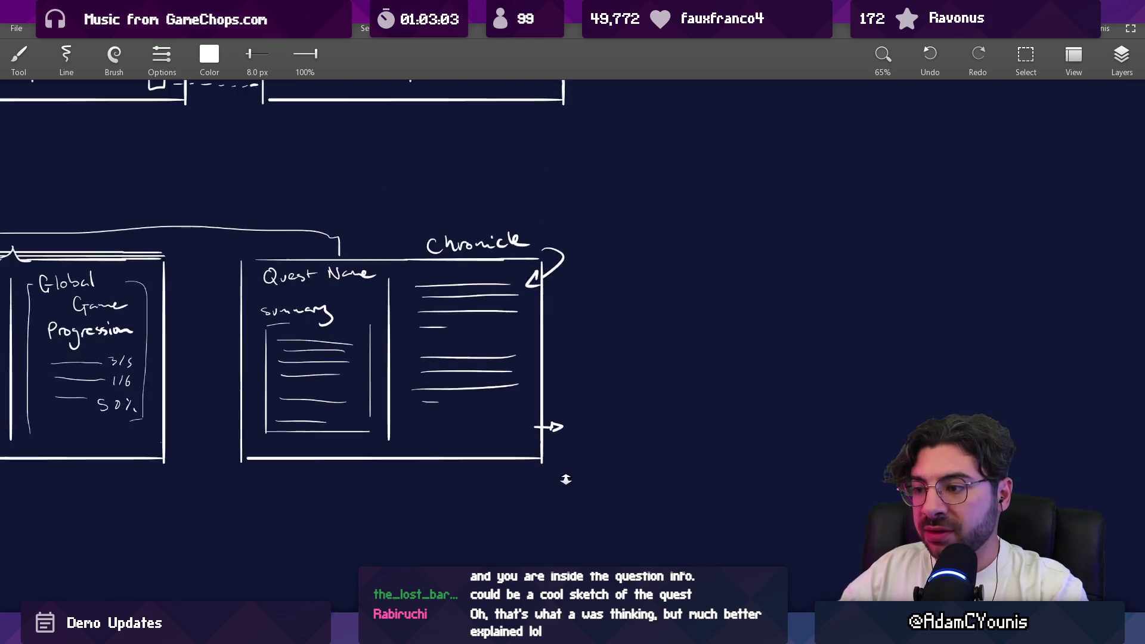
scroll(509, 311, "right", 3)
scroll(492, 297, "down", 3)
key("s")
left_click_drag(306, 99, 484, 300)
key("ctrl+c")
key("ctrl+v")
mouse_move(331, 197)
left_mouse_down()
mouse_move(552, 430)
mouse_move(543, 429)
left_mouse_up()
key("Escape")
Write 'peeking' beside the small arrow, discarding a trial circle on the right column
scroll(543, 429, "up", 1)
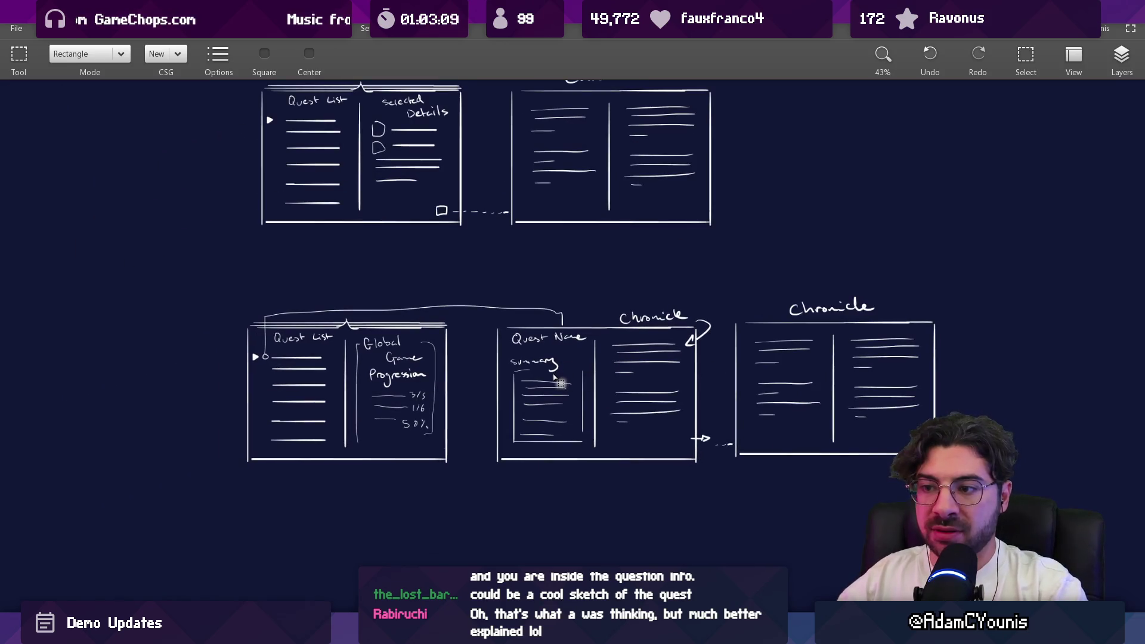
scroll(550, 401, "up", 1)
scroll(552, 347, "up", 4)
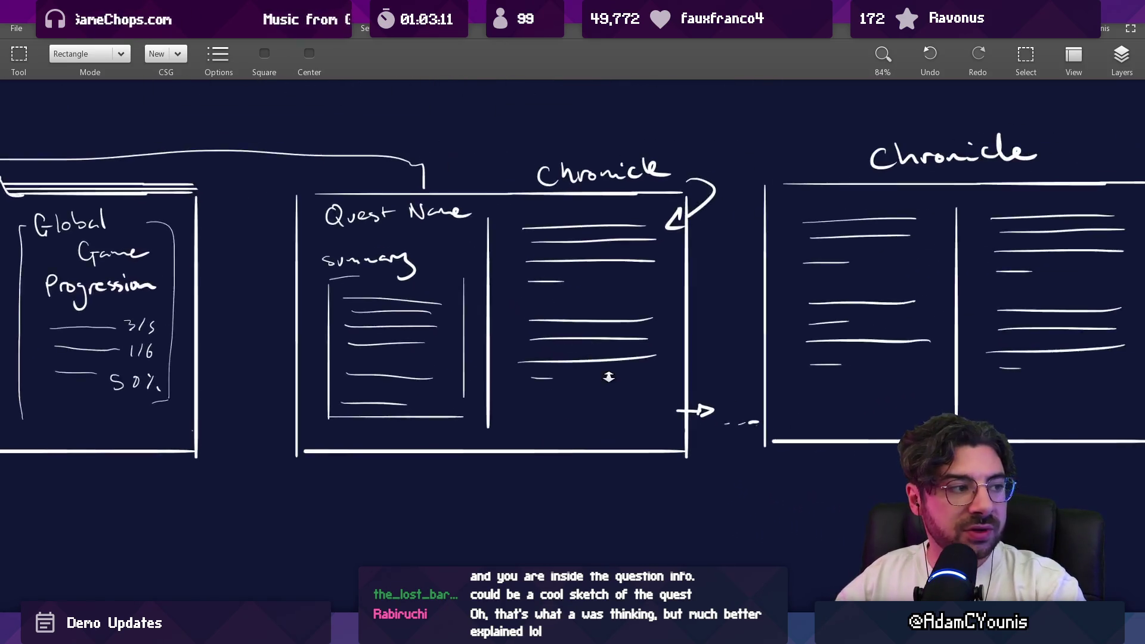
key("b")
left_click_drag(641, 169, 552, 172)
key("ctrl+z")
scroll(618, 355, "up", 3)
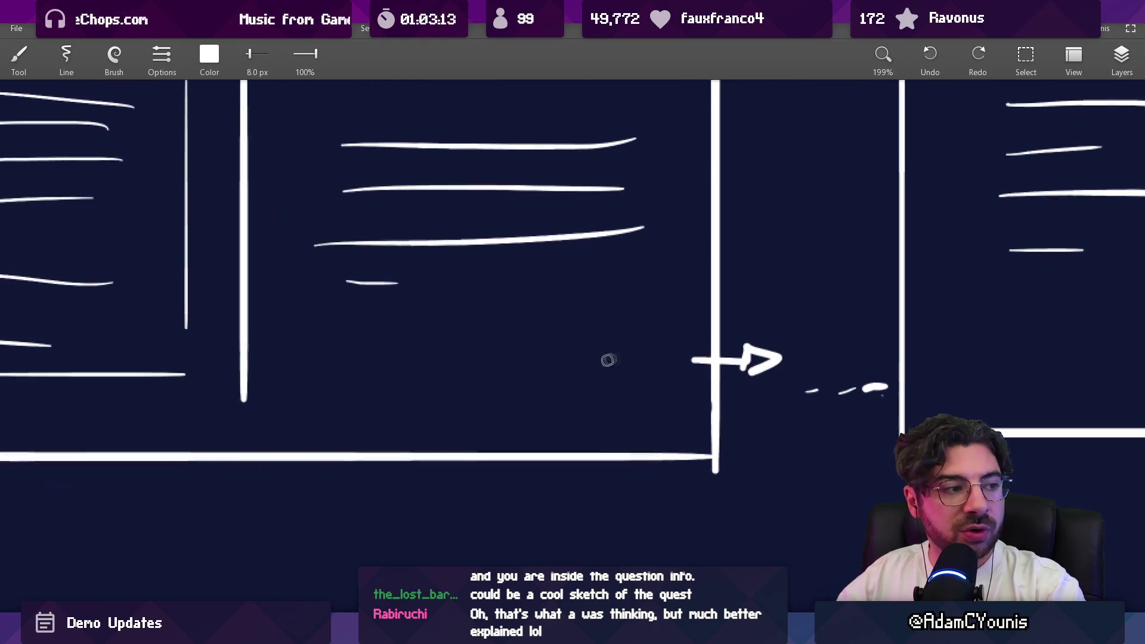
mouse_move(564, 366)
left_mouse_down()
mouse_move(659, 346)
mouse_move(677, 355)
mouse_move(665, 385)
left_mouse_up()
Draw an arrow between the two pages after undoing another trial circle
scroll(665, 382, "down", 5)
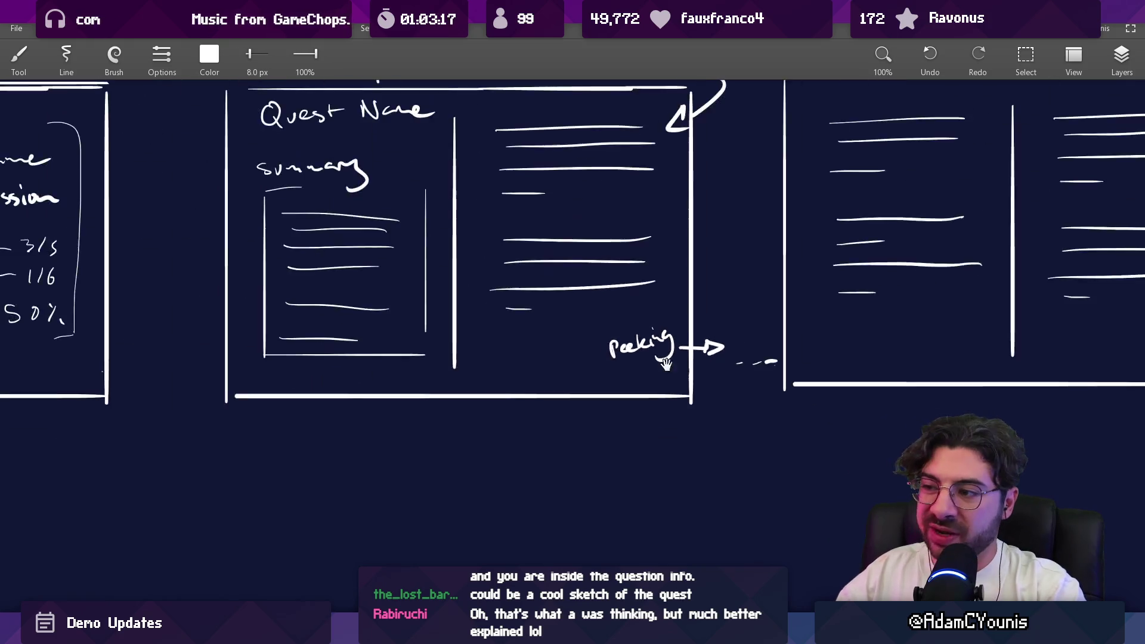
left_click_drag(455, 296, 426, 338)
key("ctrl+z")
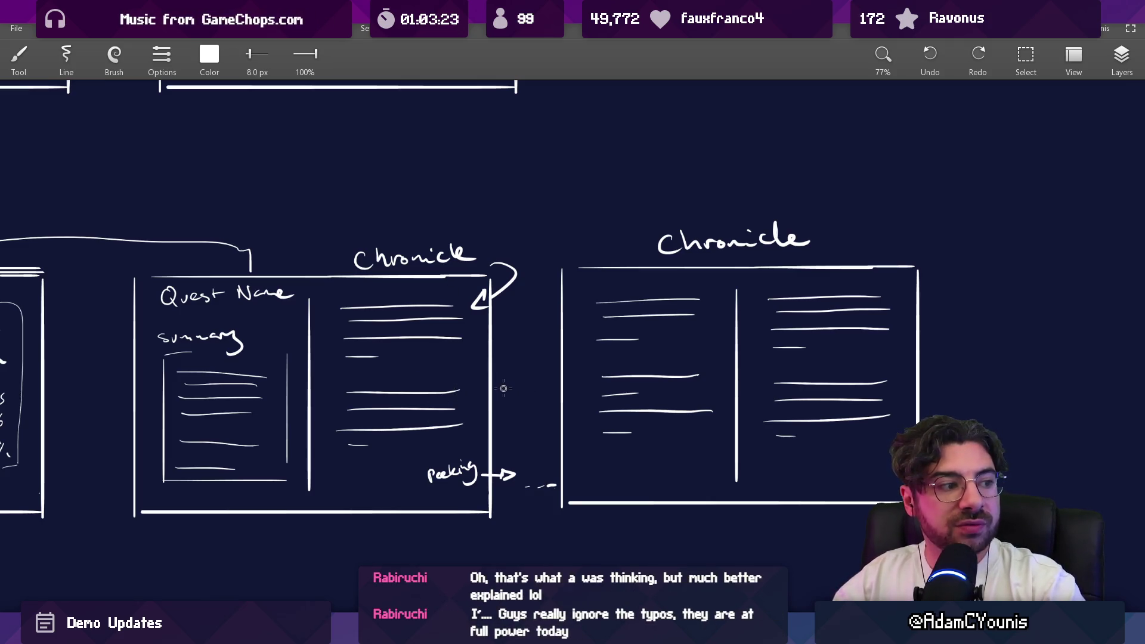
mouse_move(506, 386)
left_mouse_down()
mouse_move(553, 377)
mouse_move(558, 386)
left_mouse_up()
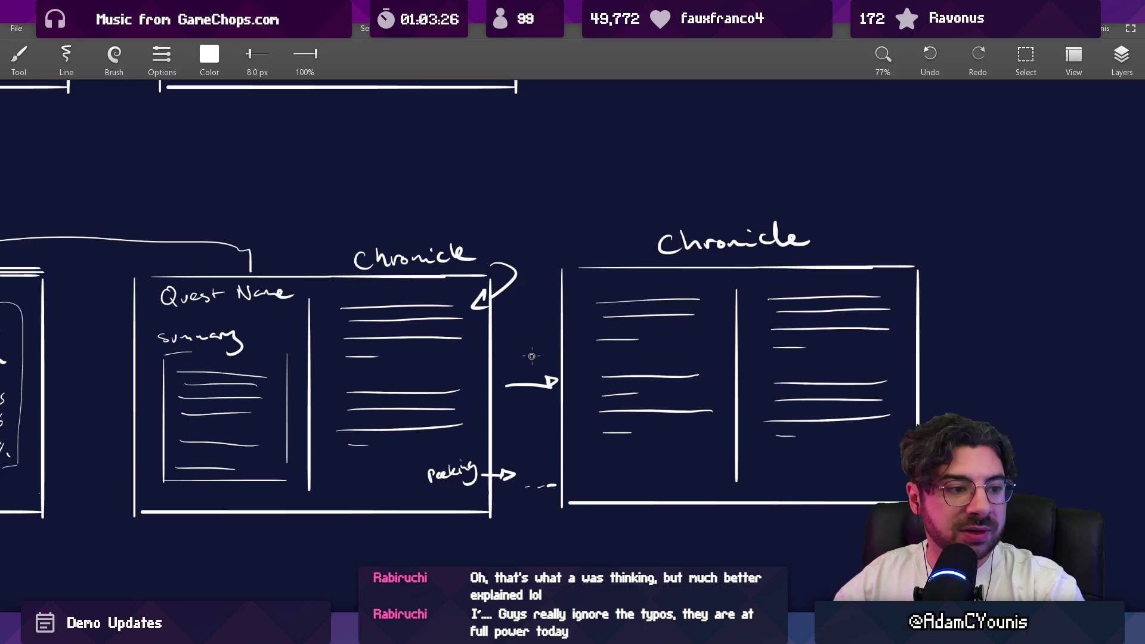
left_click_drag(460, 358, 683, 319)
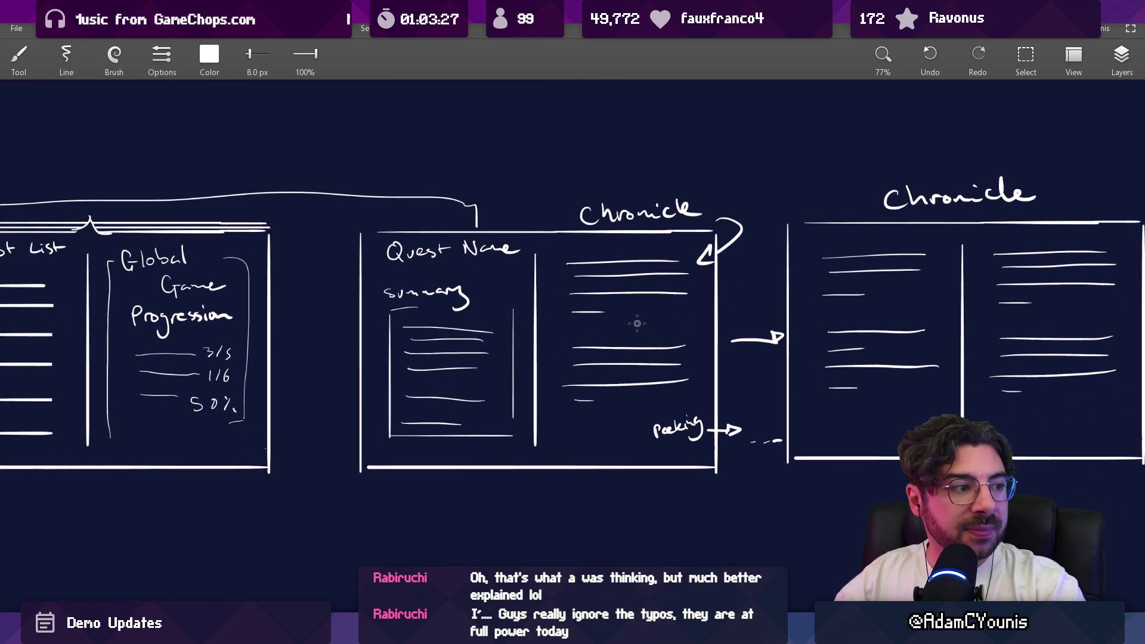
Add a short line and a dotted ellipsis under the right column
left_click_drag(612, 407, 670, 405)
mouse_move(572, 419)
left_mouse_down()
mouse_move(667, 401)
mouse_move(606, 401)
mouse_move(698, 394)
left_mouse_up()
left_click(589, 419)
left_click(598, 419)
left_click(608, 419)
key("ctrl+z")
left_click_drag(567, 401, 626, 402)
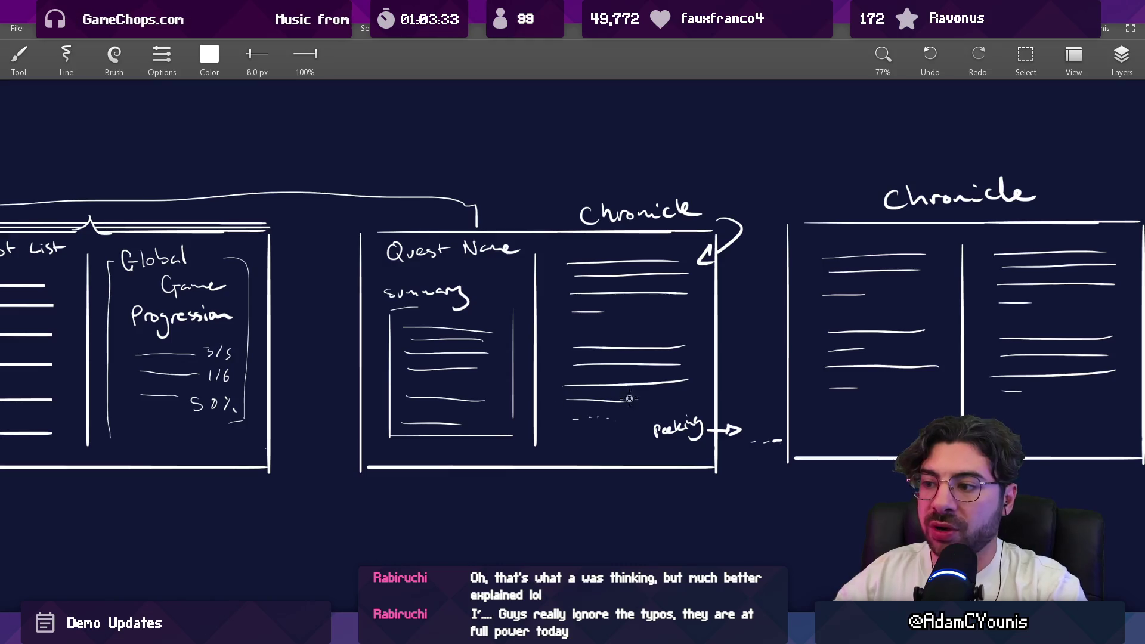
mouse_move(570, 260)
left_mouse_down()
mouse_move(680, 256)
mouse_move(570, 266)
left_mouse_up()
key("ctrl+z")
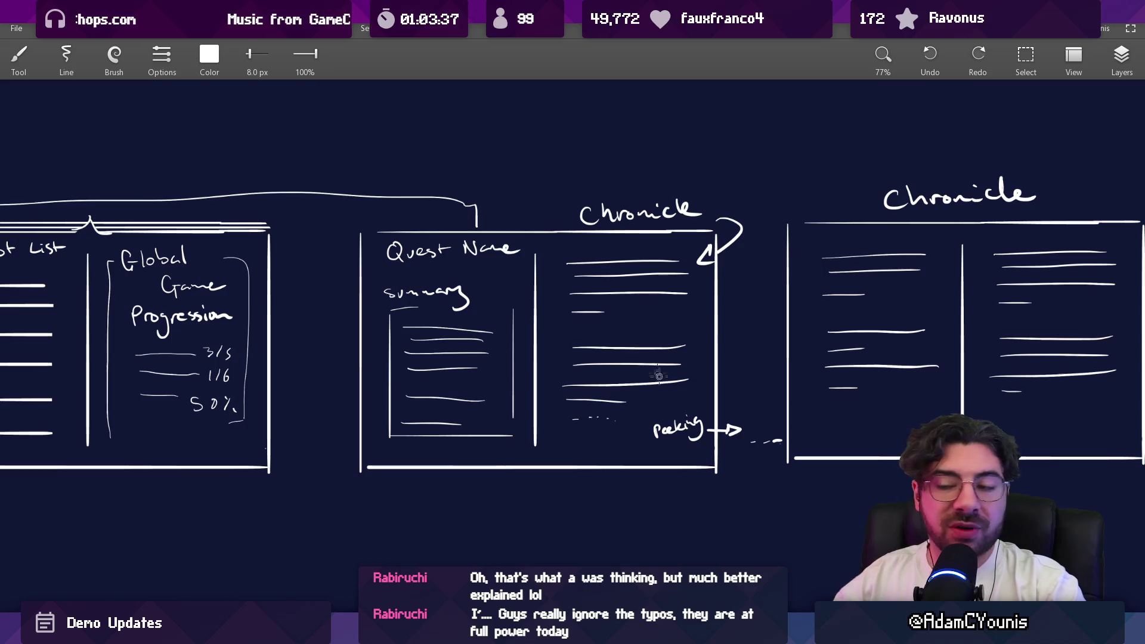
Try circling the right column lines, undo it, and pan to the Quest List and Details sketch
scroll(703, 434, "up", 1)
left_click_drag(718, 393, 670, 381)
left_click_drag(581, 103, 587, 113)
key("ctrl+z")
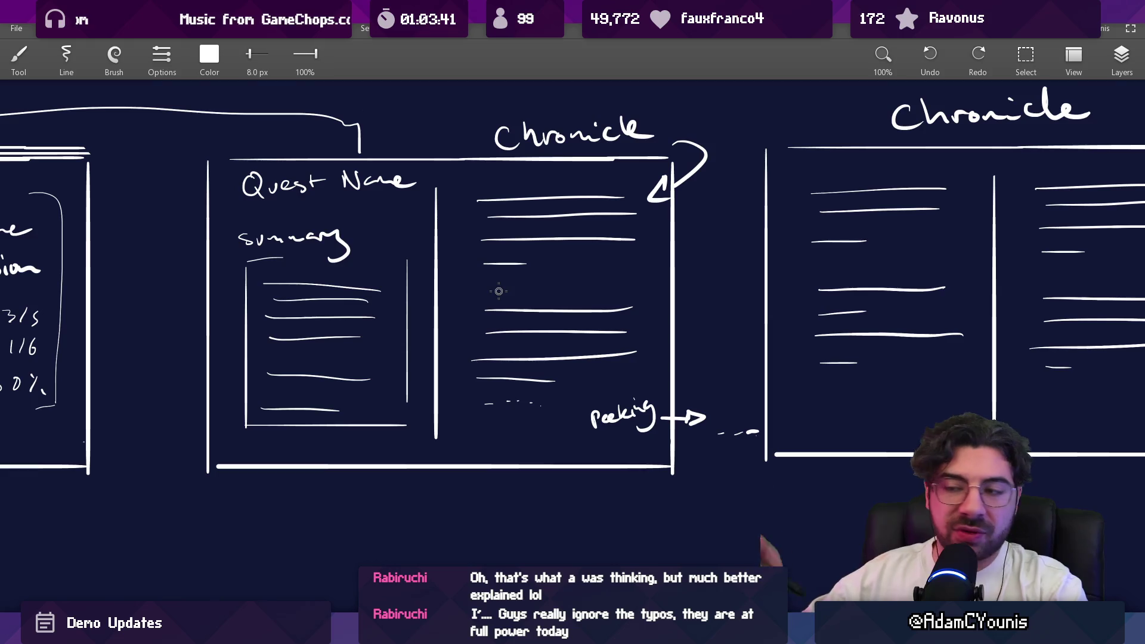
scroll(499, 291, "down", 5)
left_click_drag(727, 416, 788, 396)
scroll(789, 397, "up", 5)
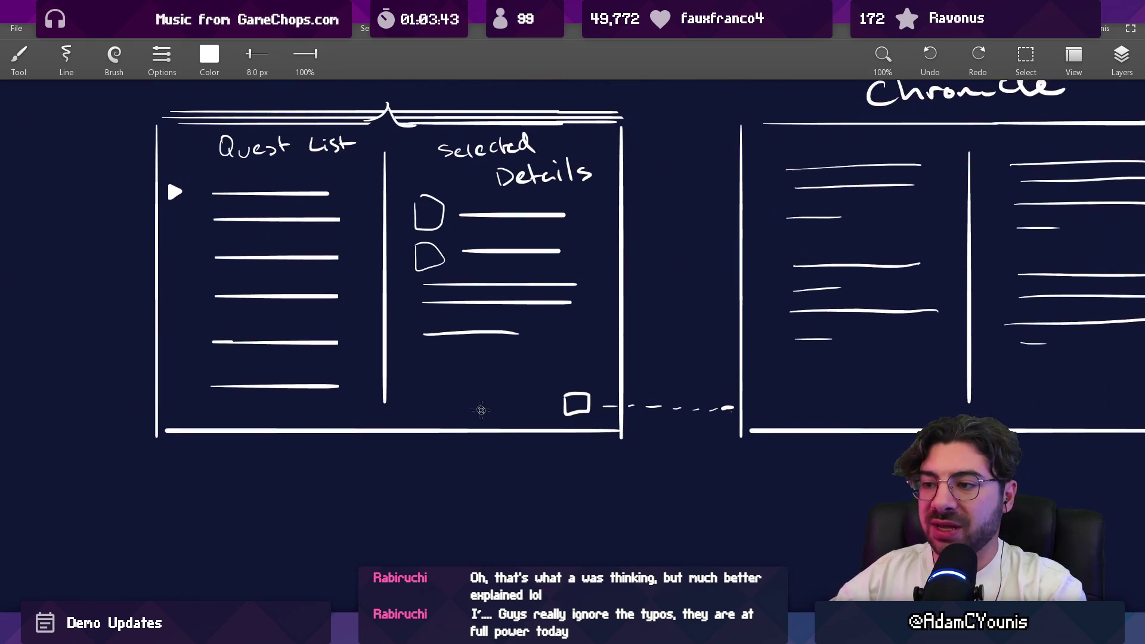
scroll(567, 373, "down", 3)
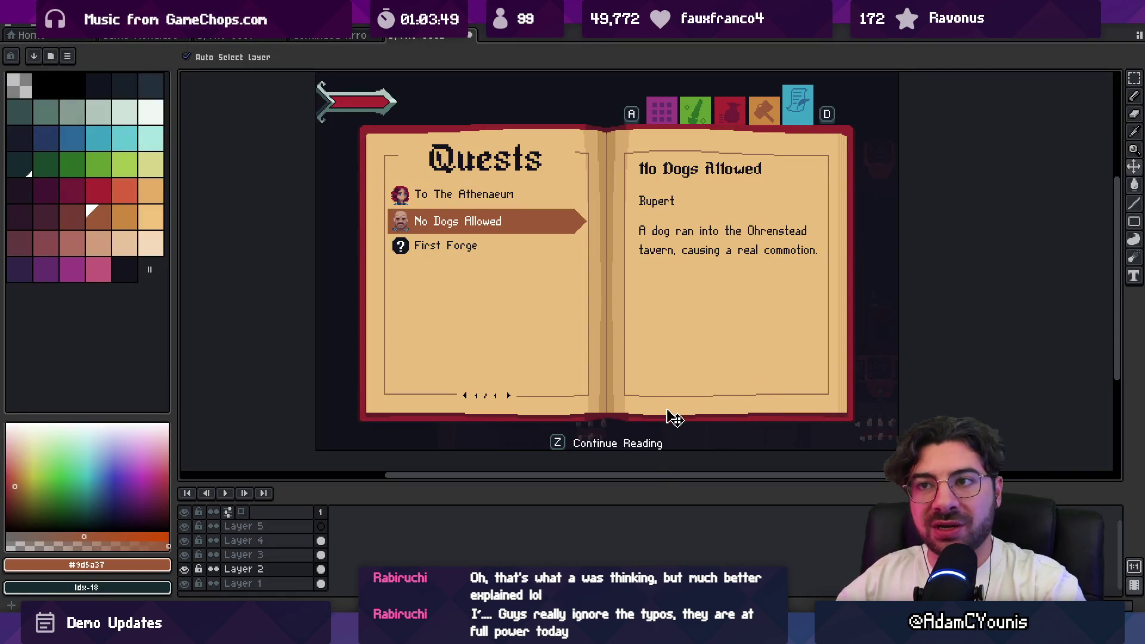
Browse the arrow, Quests book and blank book sprites in Aseprite, then switch to Unity
left_click(365, 37)
left_click(418, 36)
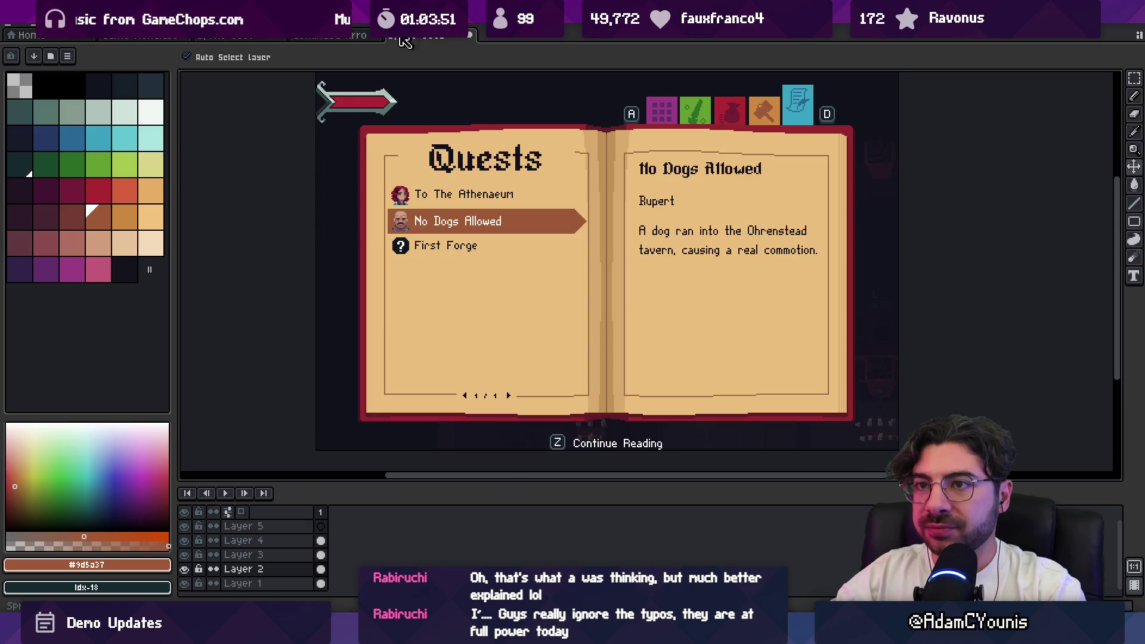
left_click(177, 37)
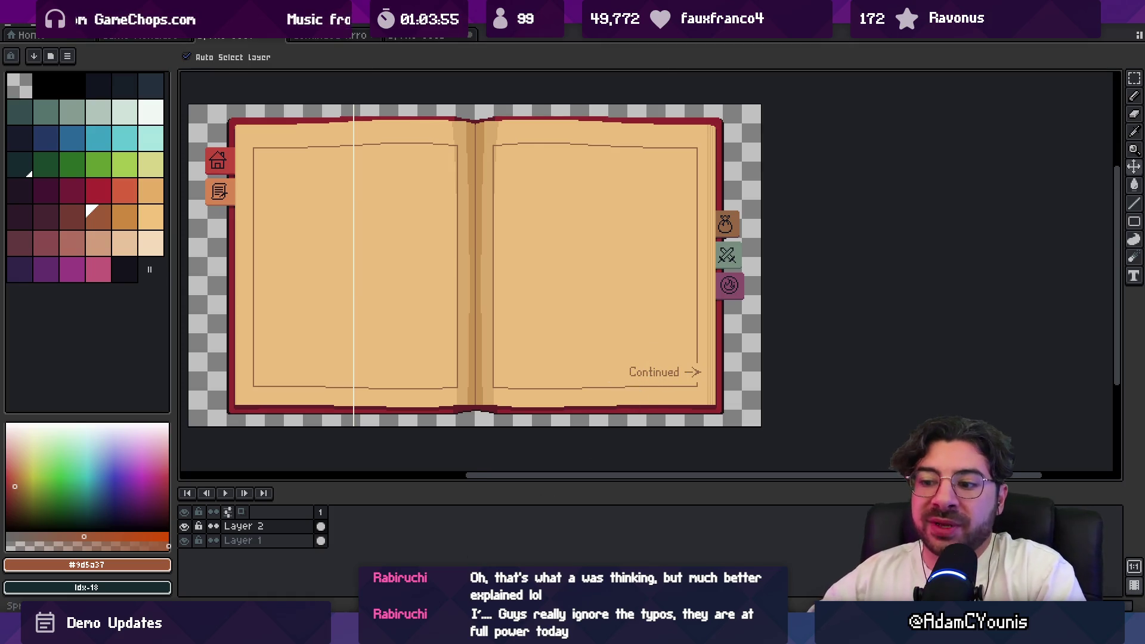
key("alt+Tab")
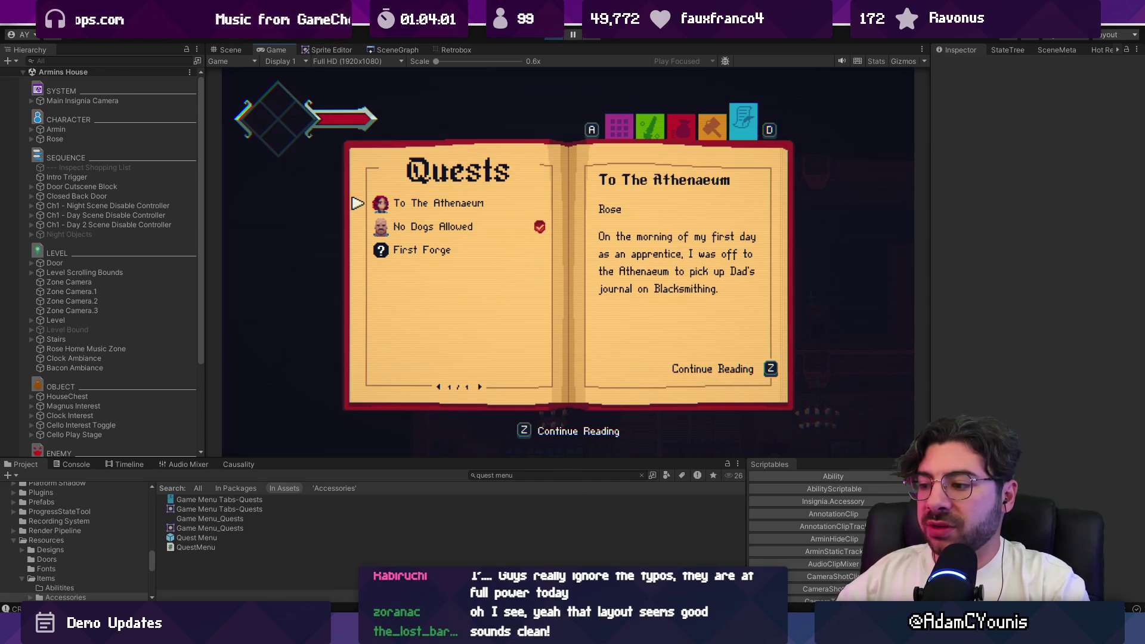
Return from Unity's Quests menu to Sketchable and recenter the sketches, undoing a trial circle on the right column
key("alt+Tab")
mouse_move(667, 285)
left_mouse_down()
mouse_move(525, 239)
mouse_move(487, 214)
left_mouse_up()
scroll(487, 214, "up", 3)
mouse_move(298, 167)
left_mouse_down()
mouse_move(486, 205)
mouse_move(314, 161)
left_mouse_up()
key("ctrl+z")
mouse_move(303, 210)
left_mouse_down()
mouse_move(304, 173)
mouse_move(495, 250)
mouse_move(497, 221)
left_mouse_up()
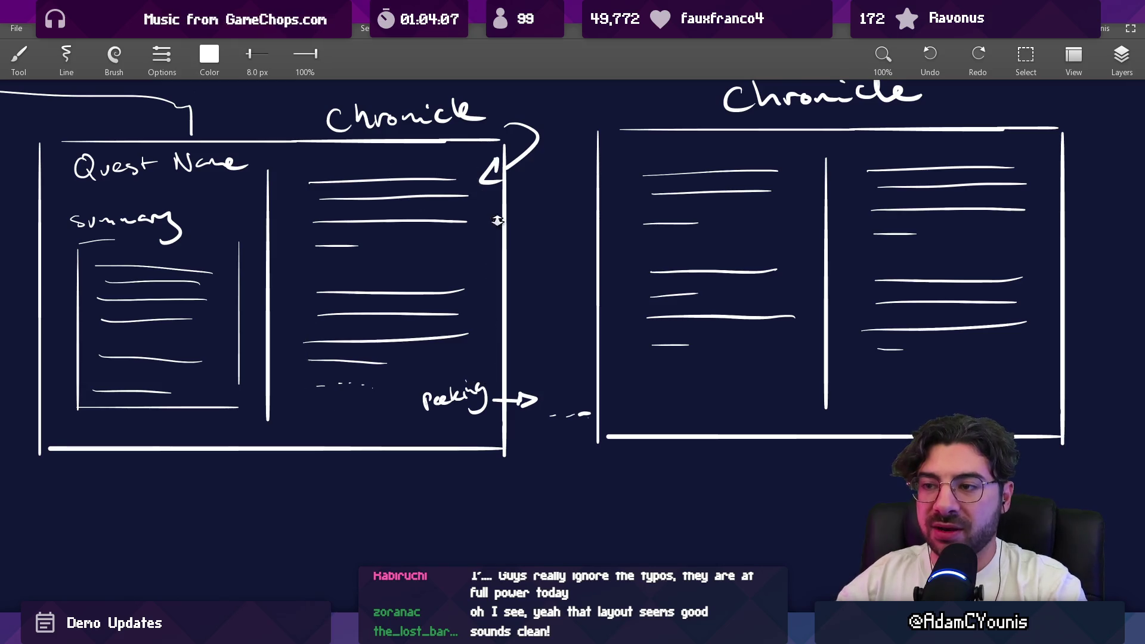
scroll(497, 221, "down", 3)
mouse_move(329, 310)
left_mouse_down()
mouse_move(496, 339)
mouse_move(538, 376)
mouse_move(550, 417)
mouse_move(547, 406)
mouse_move(460, 450)
mouse_move(445, 341)
left_mouse_up()
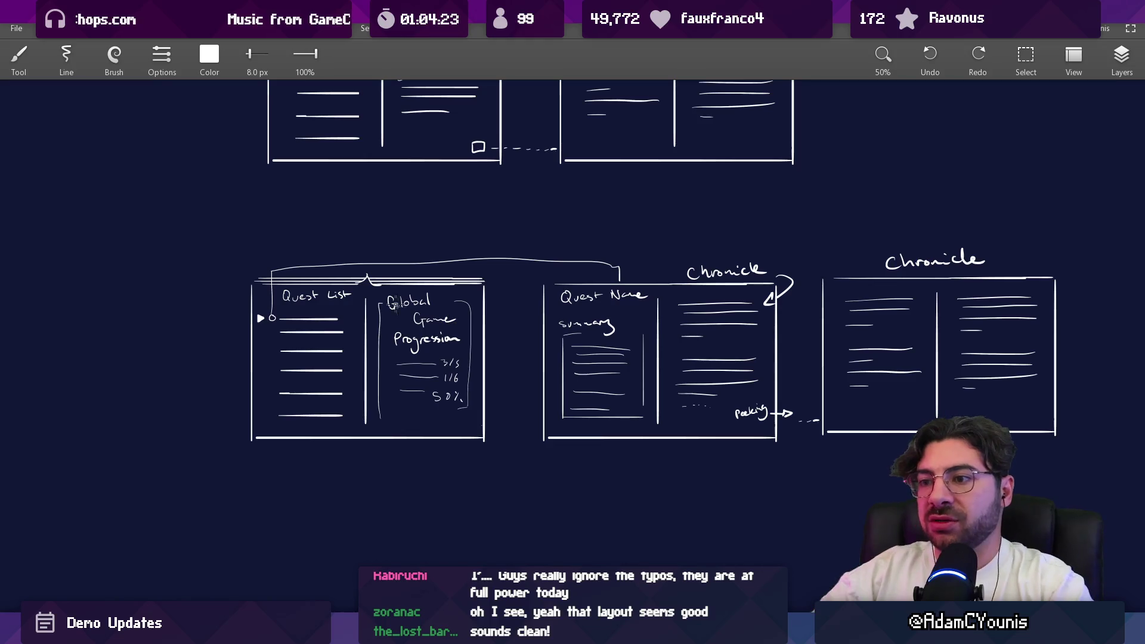
mouse_move(387, 334)
left_mouse_down()
mouse_move(423, 355)
mouse_move(393, 363)
left_mouse_up()
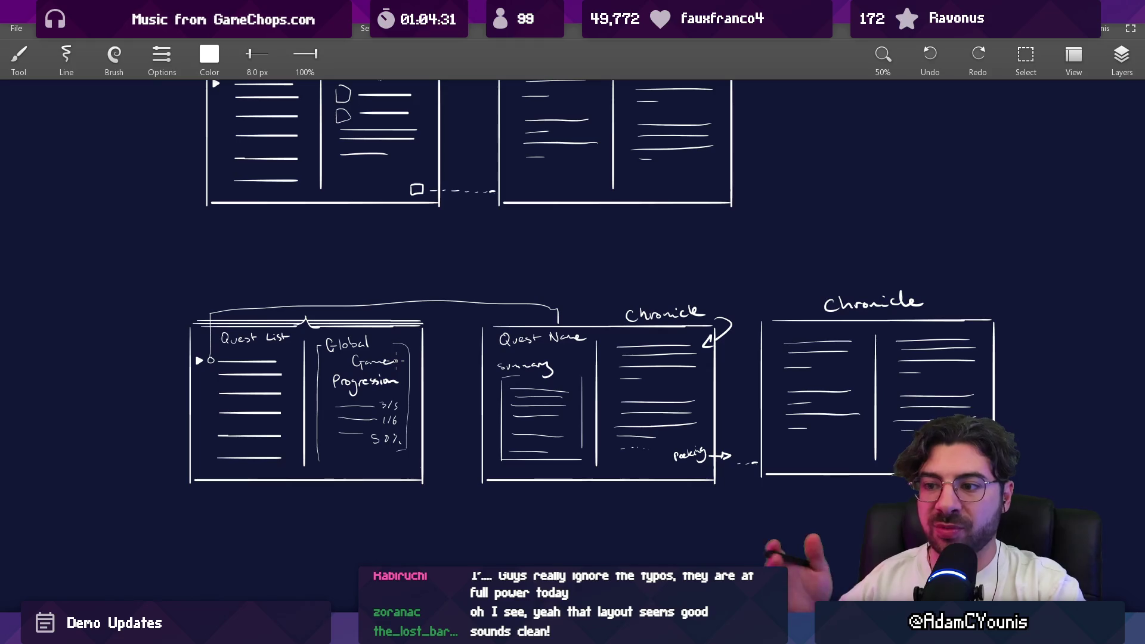
scroll(396, 362, "up", 5)
left_click_drag(280, 172, 240, 209)
key("ctrl+z")
left_click_drag(856, 227, 283, 277)
left_click_drag(533, 188, 453, 242)
key("ctrl+z")
scroll(597, 266, "right", 5)
scroll(626, 281, "down", 3)
scroll(503, 328, "down", 5)
scroll(572, 384, "left", 3)
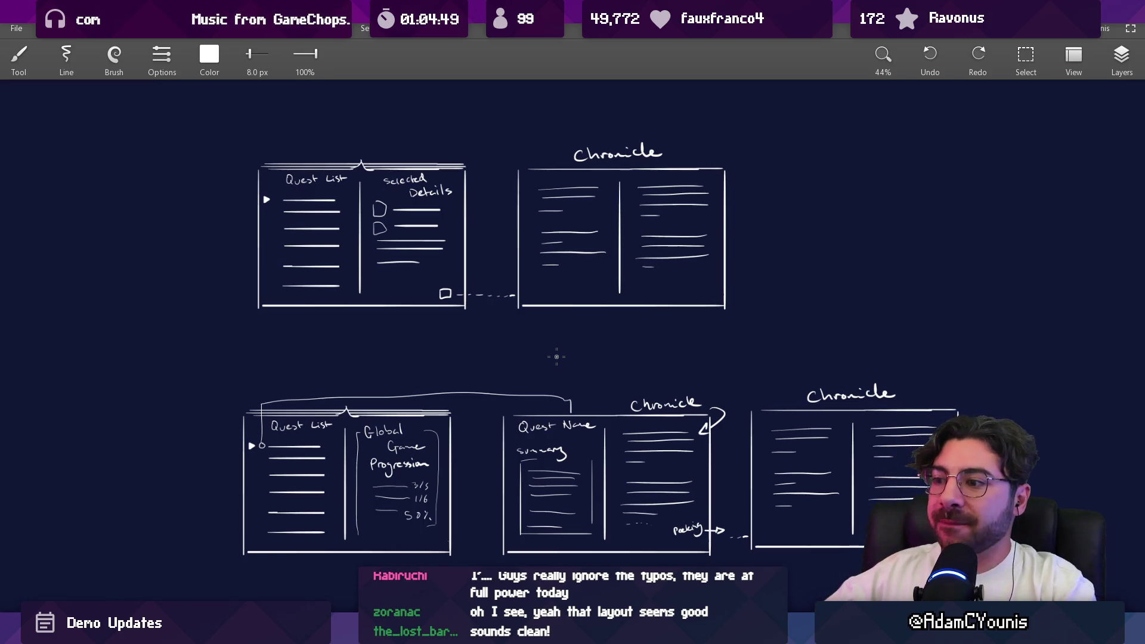
scroll(448, 313, "down", 2)
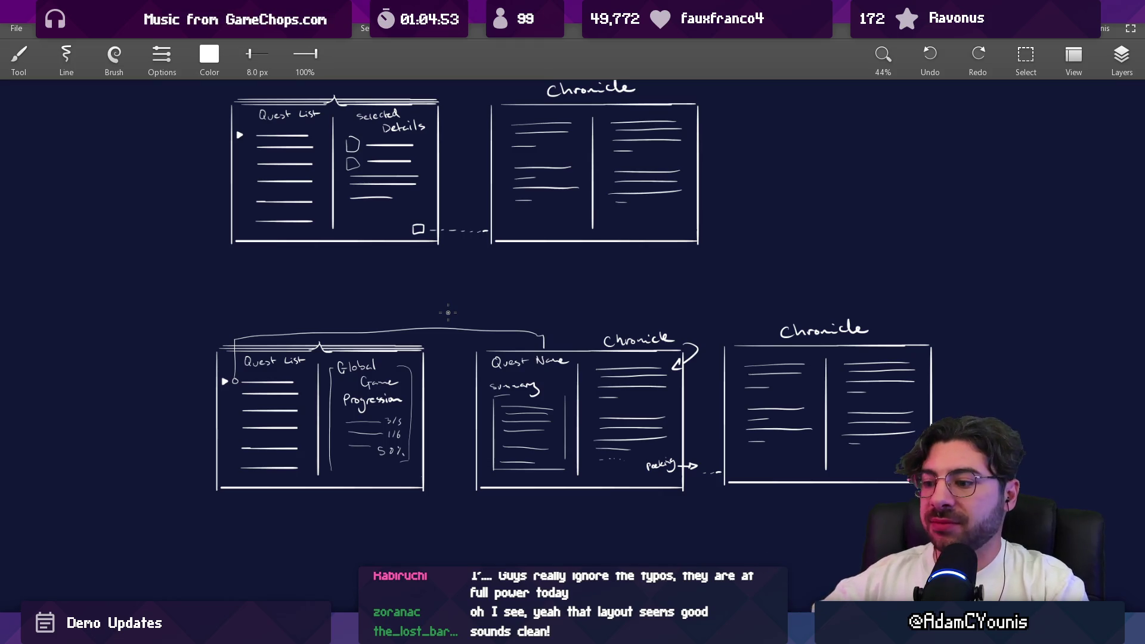
key("alt+Tab")
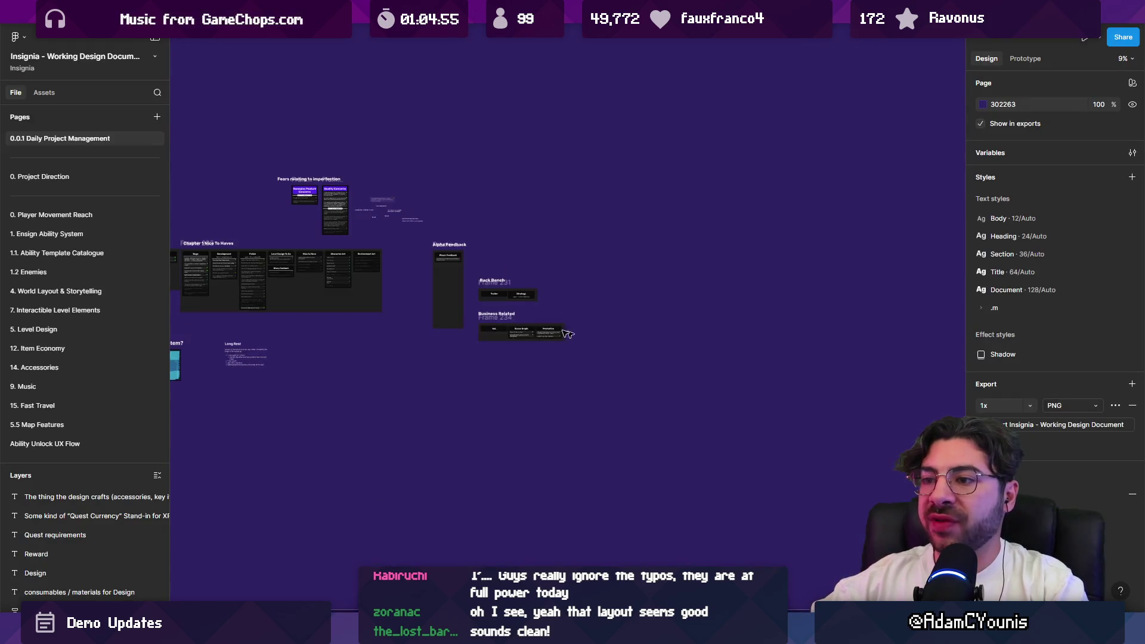
key("alt+Tab")
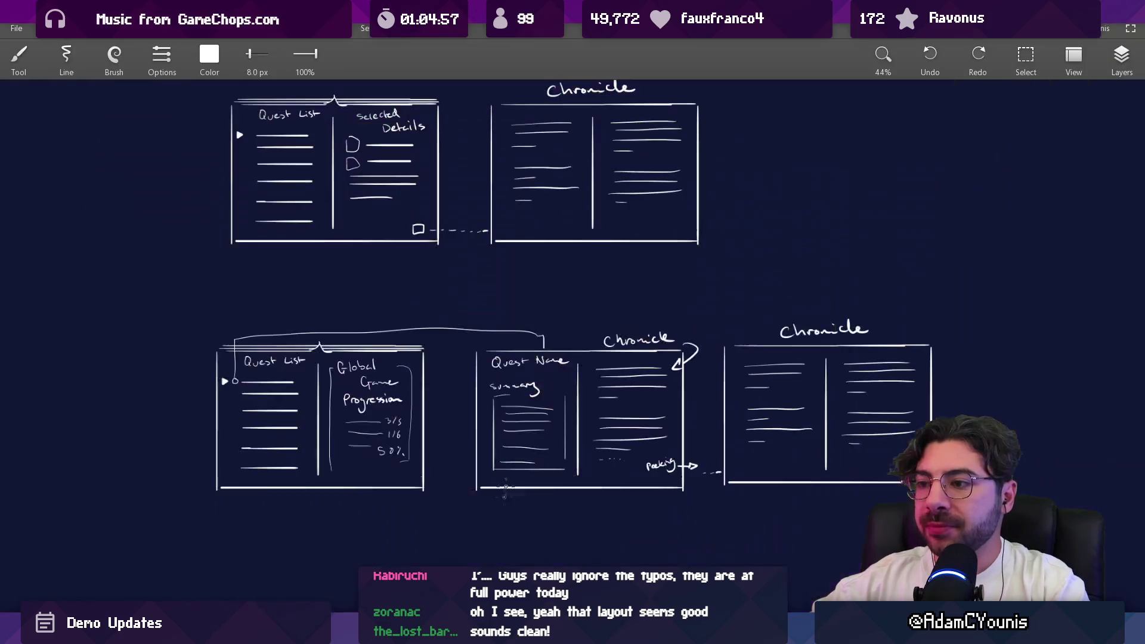
scroll(478, 409, "up", 2)
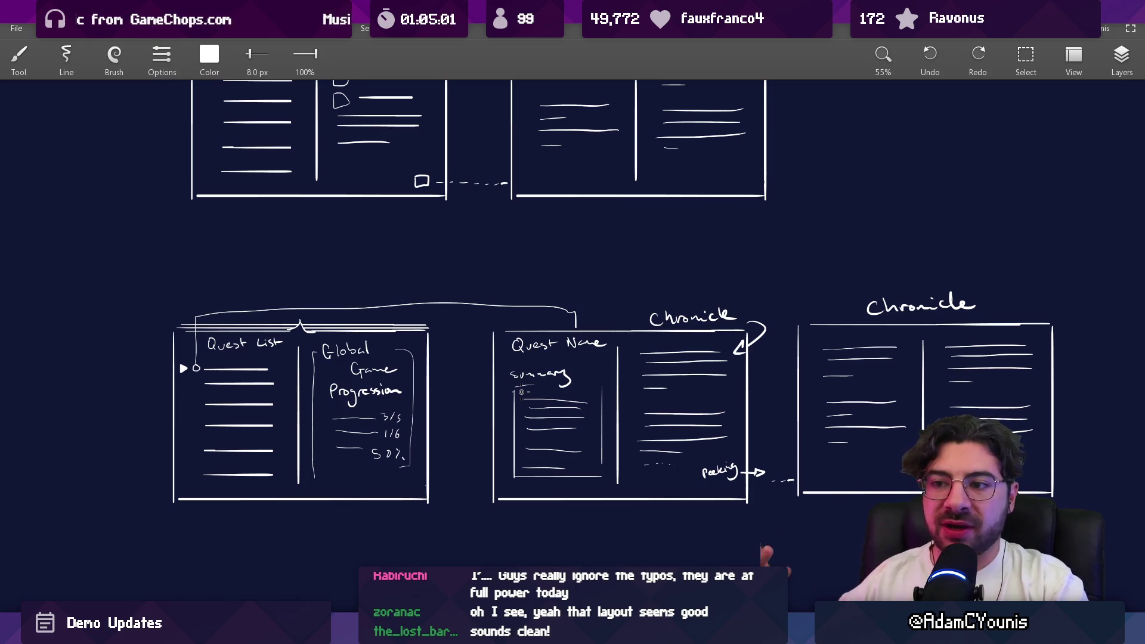
mouse_move(454, 315)
left_mouse_down()
mouse_move(486, 440)
mouse_move(490, 302)
left_mouse_up()
scroll(394, 436, "up", 5)
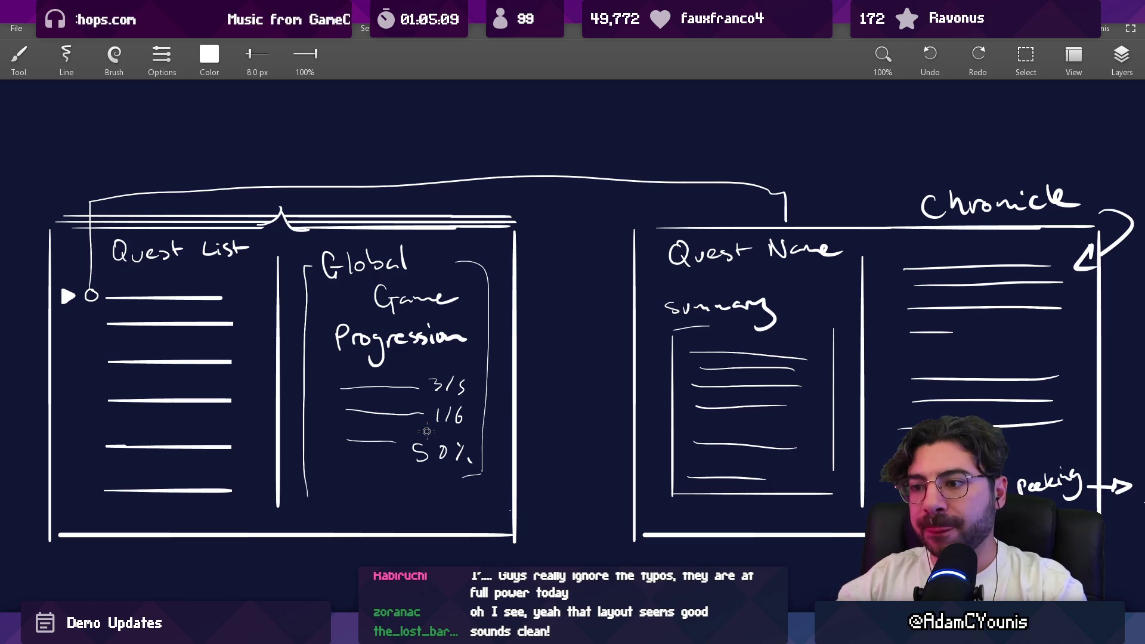
scroll(427, 432, "up", 1)
left_click_drag(525, 218, 522, 358)
key("ctrl+z")
left_click_drag(526, 218, 531, 376)
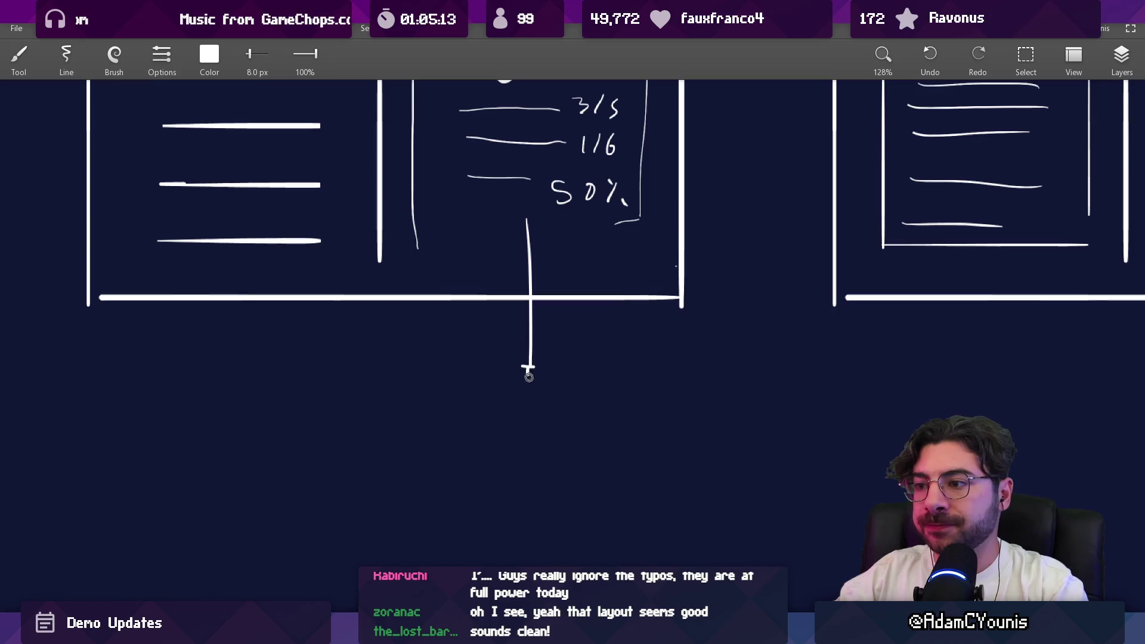
key("ctrl+z")
scroll(555, 302, "up", 3)
scroll(504, 384, "up", 2)
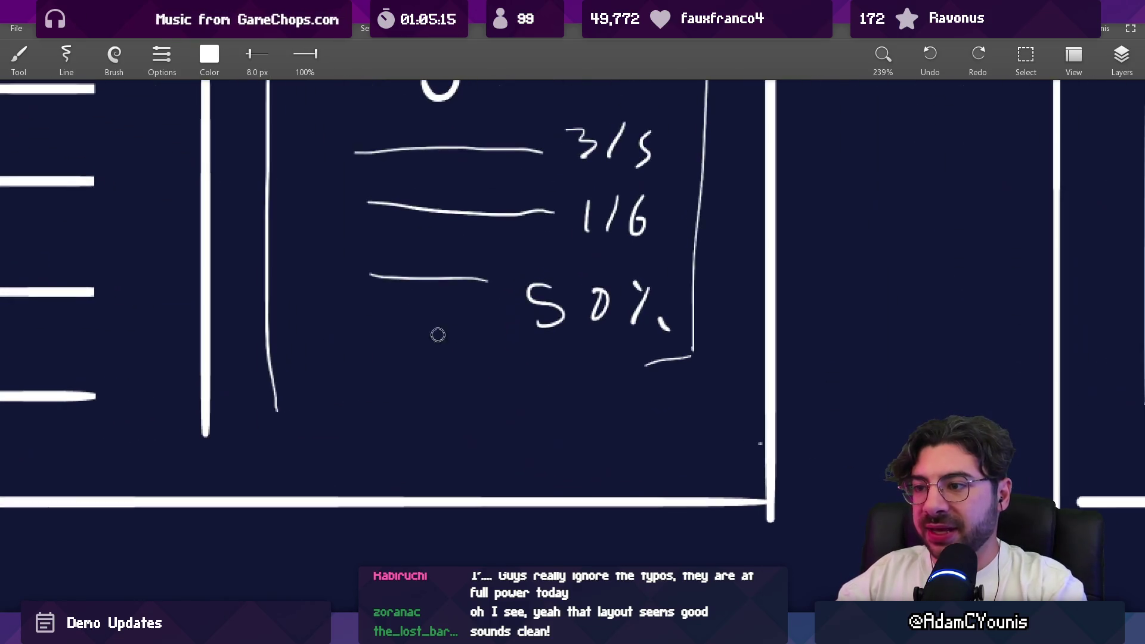
key("bracketleft")
left_click_drag(329, 361, 330, 386)
mouse_move(345, 364)
left_mouse_down()
mouse_move(345, 385)
mouse_move(365, 388)
left_mouse_up()
left_click_drag(382, 368, 364, 414)
key("ctrl+z")
key("ctrl+z")
key("ctrl+0")
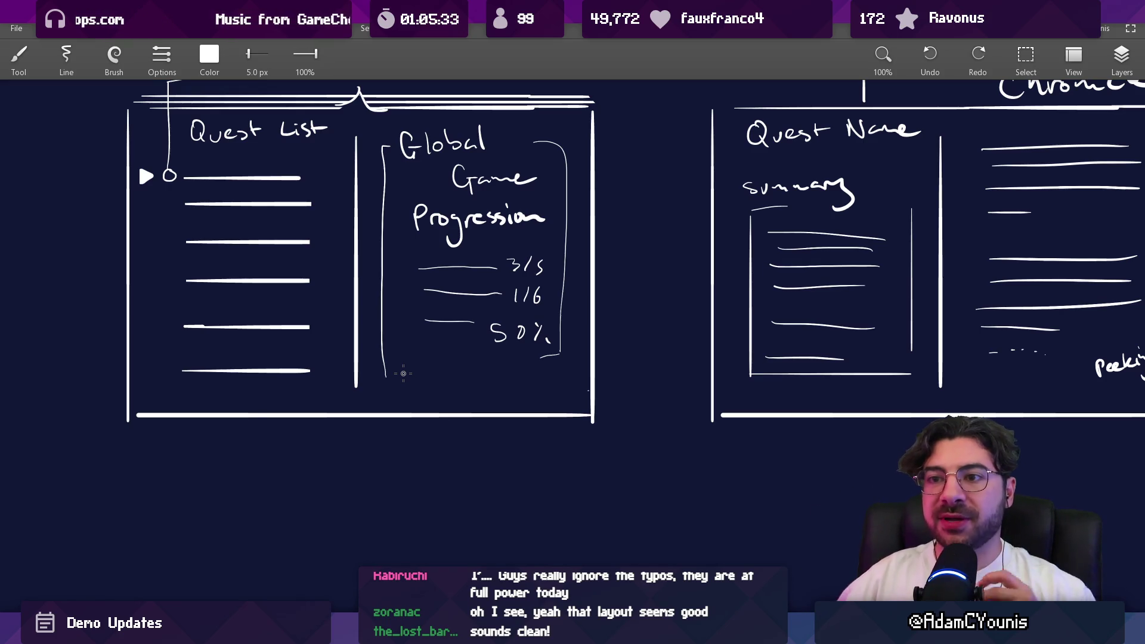
mouse_move(169, 196)
left_mouse_down()
mouse_move(164, 239)
mouse_move(176, 237)
left_mouse_up()
mouse_move(167, 271)
left_mouse_down()
mouse_move(163, 285)
mouse_move(170, 270)
left_mouse_up()
mouse_move(174, 308)
left_mouse_down()
mouse_move(166, 325)
mouse_move(174, 310)
left_mouse_up()
mouse_move(170, 363)
left_mouse_down()
mouse_move(164, 371)
mouse_move(174, 364)
left_mouse_up()
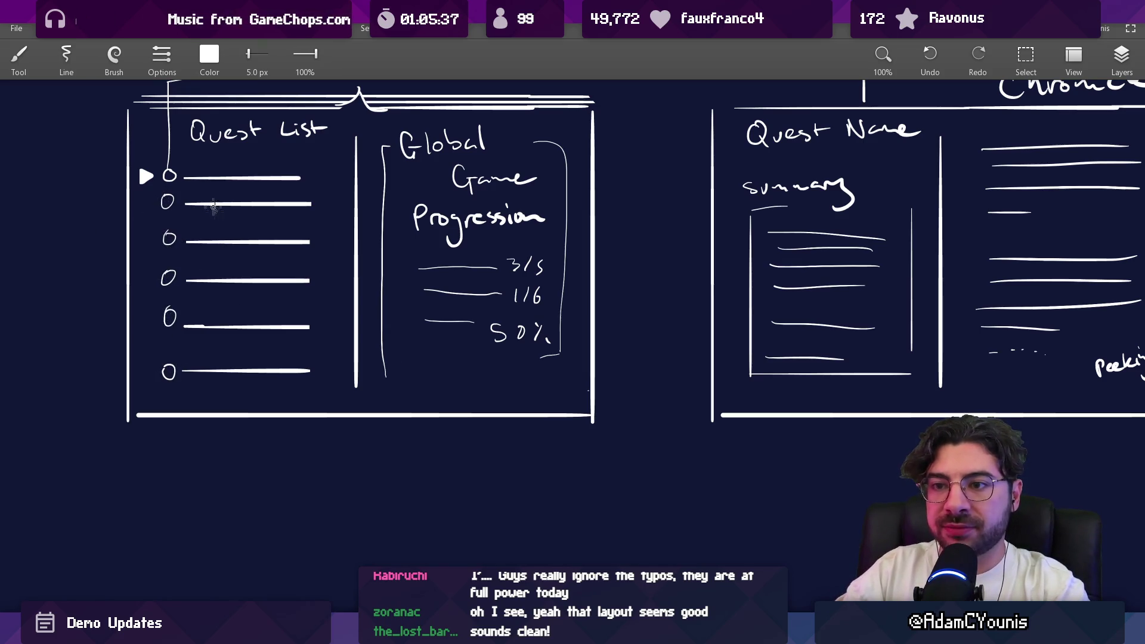
left_click_drag(488, 357, 542, 354)
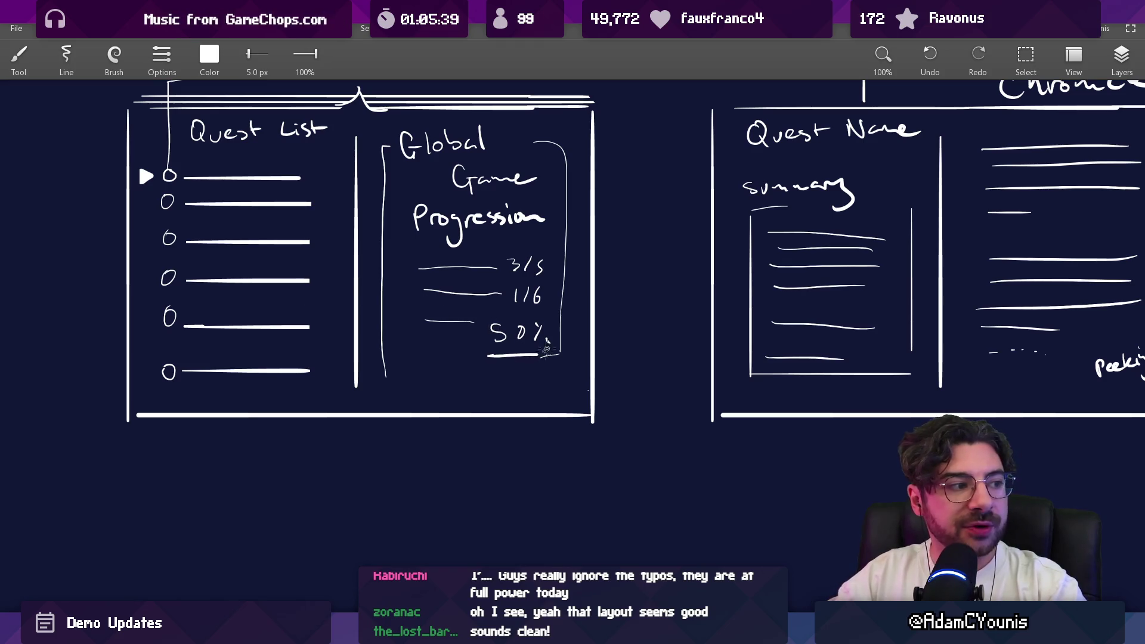
key("ctrl+z")
key("ctrl+z")
key("ctrl+z")
key("ctrl+z")
key("ctrl+z")
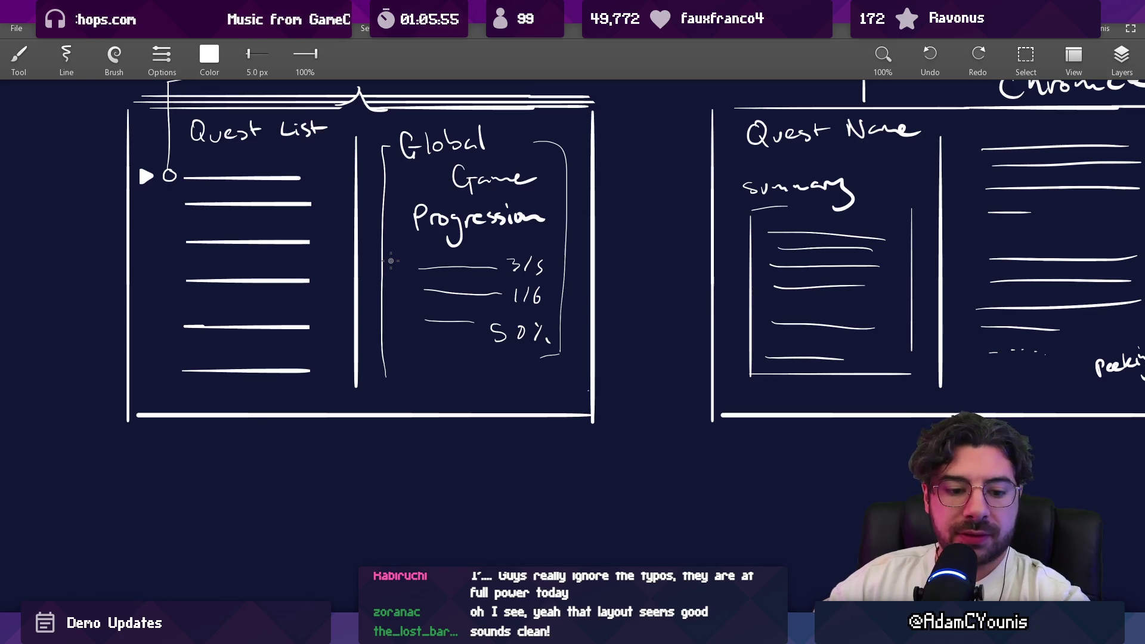
scroll(391, 261, "down", 6)
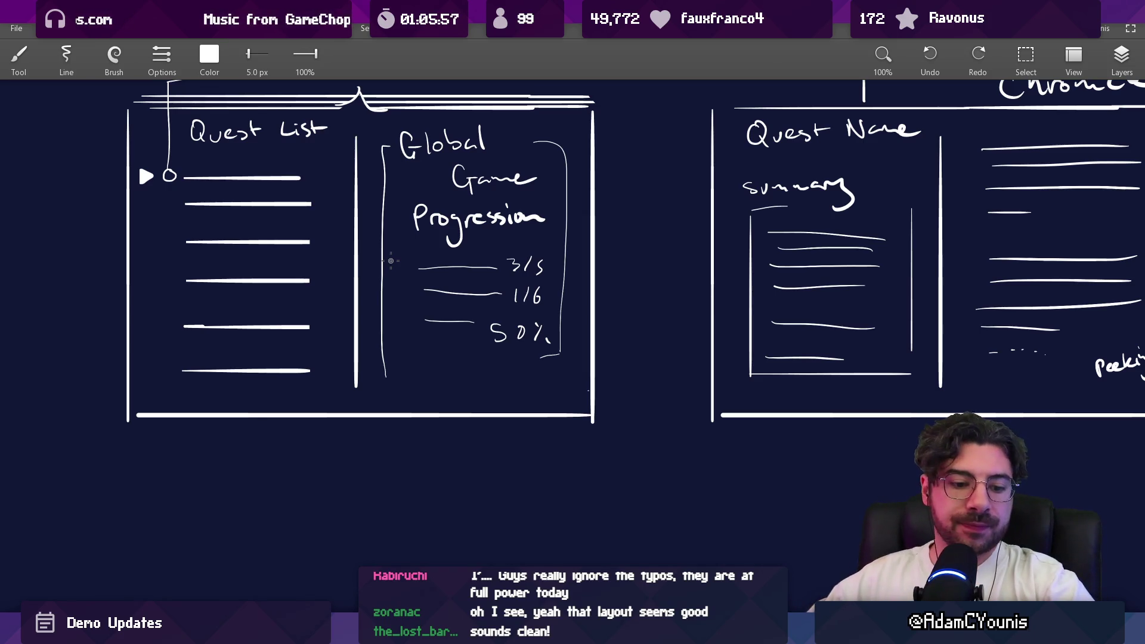
scroll(420, 226, "up", 4)
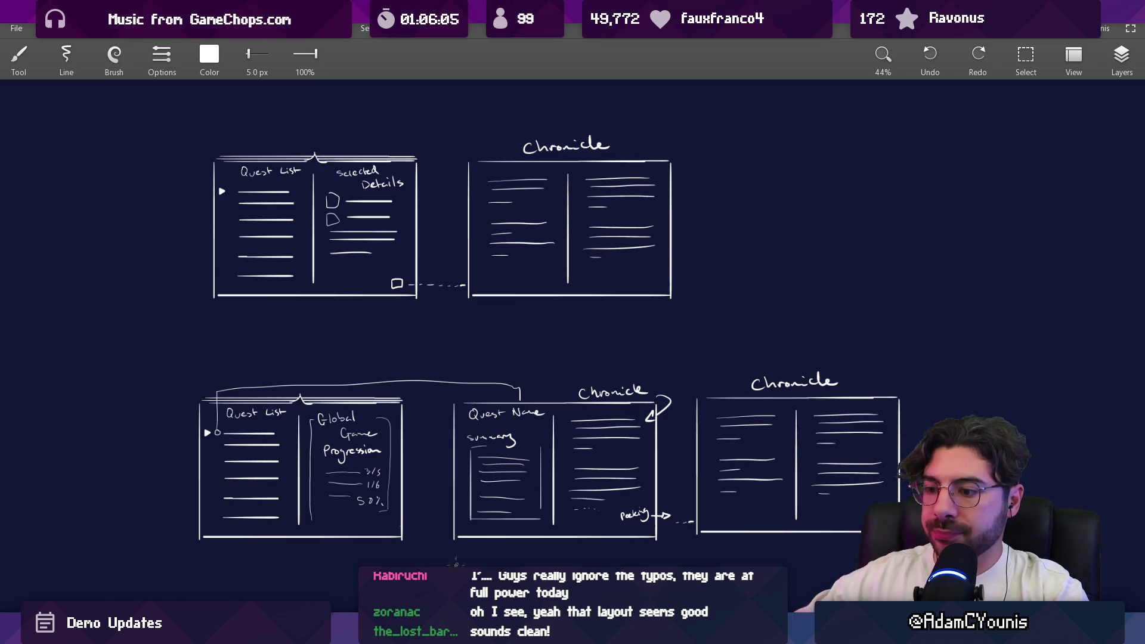
key("alt+Tab")
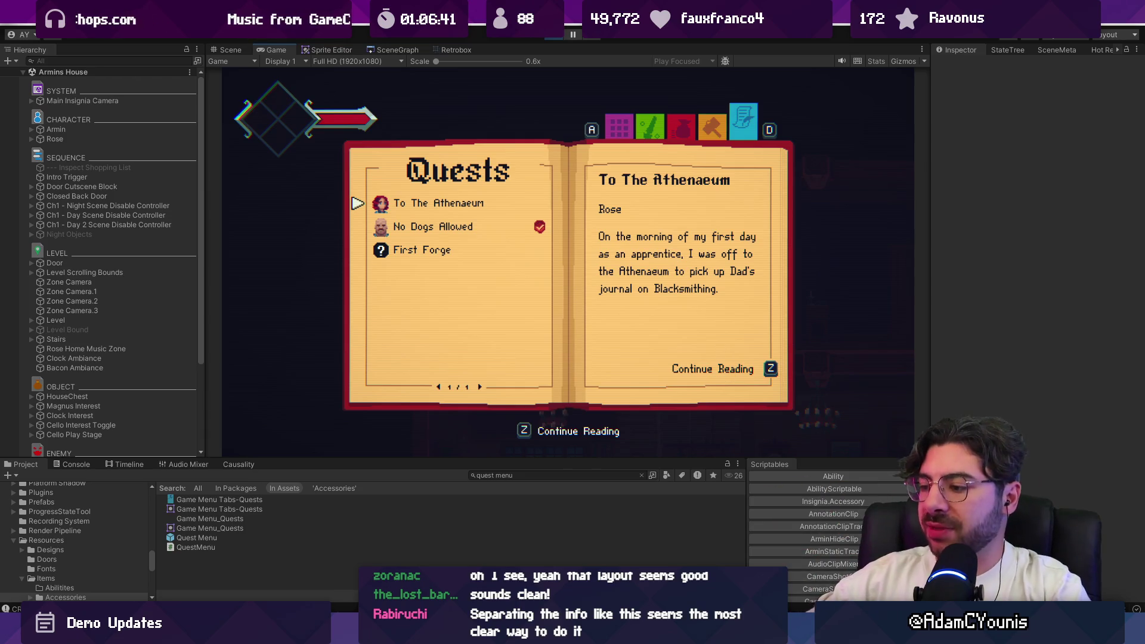
key("alt+Tab")
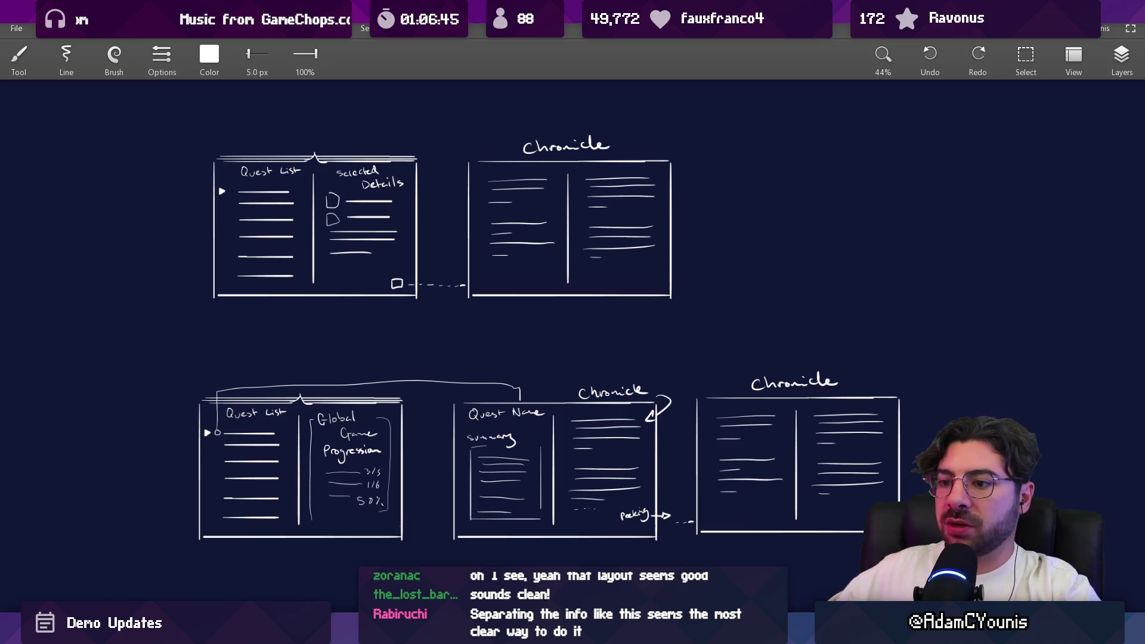
Rectangle-select the Quest List panel and place a duplicate below it
scroll(417, 449, "up", 5)
left_click_drag(241, 138, 312, 250)
key("s")
left_click_drag(308, 108, 737, 456)
scroll(603, 161, "down", 5)
left_click_drag(604, 161, 578, 465)
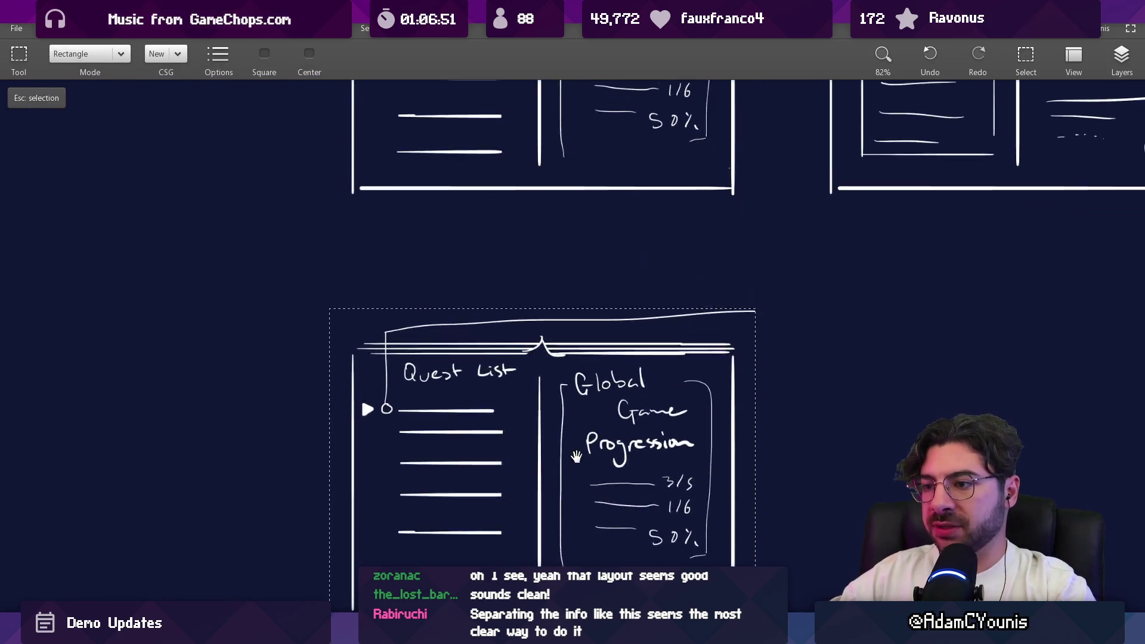
scroll(577, 465, "down", 3)
Erase 'List' from the copied title so it reads Quests, and shrink the eraser
key("e")
scroll(363, 219, "up", 1)
left_click_drag(520, 200, 481, 197)
scroll(509, 219, "up", 3)
key("b")
key("e")
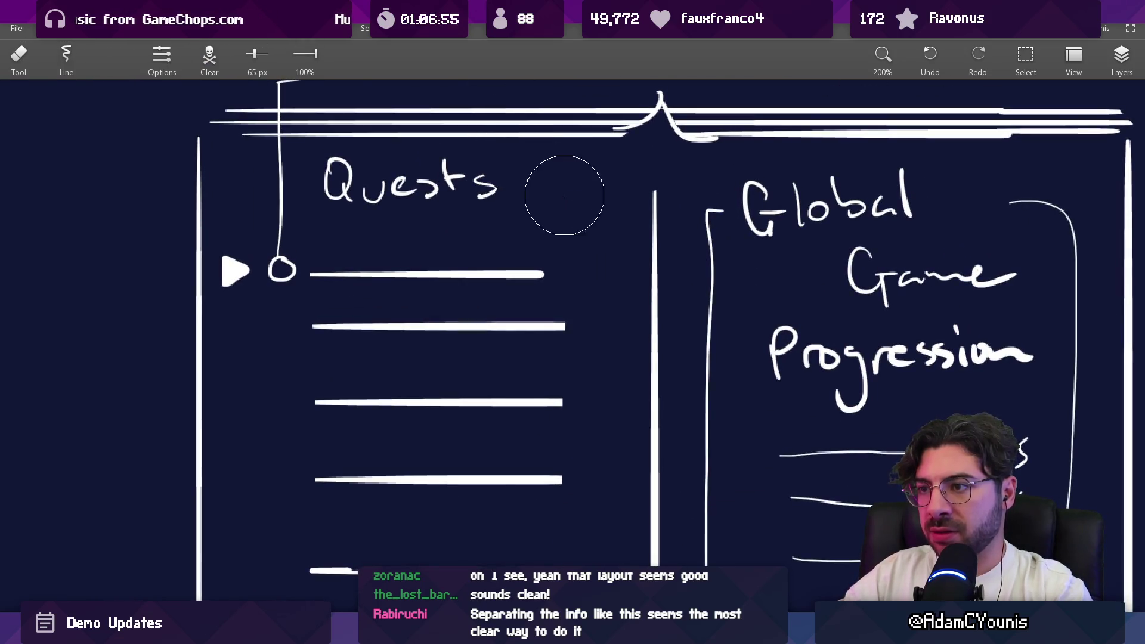
key("bracketleft")
Erase the connector line, circle, play marker and first quest line from the copy
scroll(524, 169, "down", 1)
mouse_move(393, 262)
left_mouse_down()
mouse_move(396, 123)
mouse_move(430, 118)
left_mouse_up()
mouse_move(429, 118)
left_mouse_down()
mouse_move(399, 272)
mouse_move(373, 258)
mouse_move(1064, 235)
left_mouse_up()
scroll(408, 269, "up", 2)
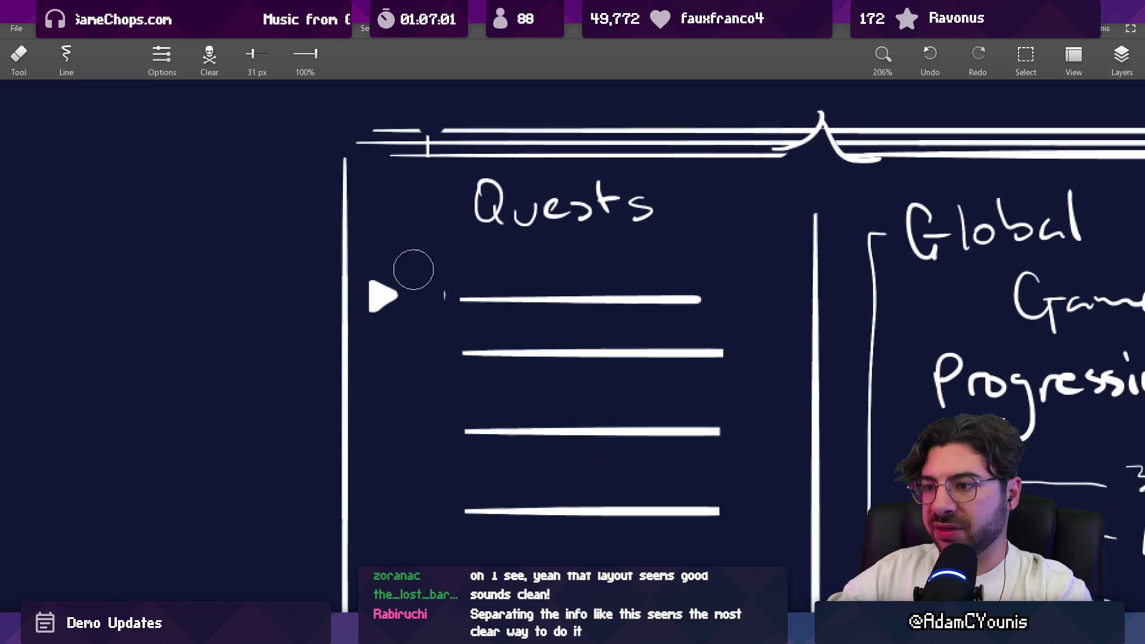
mouse_move(439, 297)
left_mouse_down()
mouse_move(389, 312)
mouse_move(410, 286)
left_mouse_up()
scroll(412, 299, "down", 2)
key("b")
key("ctrl+z")
scroll(447, 263, "up", 3)
key("e")
left_click_drag(456, 222, 853, 236)
Start brush-writing OHRENSTEAD where the first quest line was
key("b")
mouse_move(513, 204)
left_mouse_down()
mouse_move(557, 219)
mouse_move(548, 236)
left_mouse_up()
key("ctrl+z")
left_click_drag(548, 221, 574, 217)
mouse_move(573, 201)
left_mouse_down()
mouse_move(574, 233)
mouse_move(591, 239)
left_mouse_up()
mouse_move(590, 207)
left_mouse_down()
mouse_move(613, 238)
mouse_move(637, 204)
left_mouse_up()
mouse_move(647, 202)
left_mouse_down()
mouse_move(651, 233)
mouse_move(676, 200)
left_mouse_up()
scroll(677, 215, "right", 5)
mouse_move(605, 203)
left_mouse_down()
mouse_move(585, 234)
mouse_move(634, 233)
mouse_move(646, 200)
left_mouse_up()
left_click(631, 200)
Finish handwriting the letters of OHRENSTEAD
mouse_move(656, 206)
left_mouse_down()
mouse_move(679, 239)
mouse_move(681, 196)
left_mouse_up()
mouse_move(691, 230)
left_mouse_down()
mouse_move(716, 229)
mouse_move(714, 215)
left_mouse_up()
mouse_move(727, 199)
left_mouse_down()
mouse_move(731, 234)
mouse_move(739, 232)
left_mouse_up()
scroll(749, 221, "down", 3)
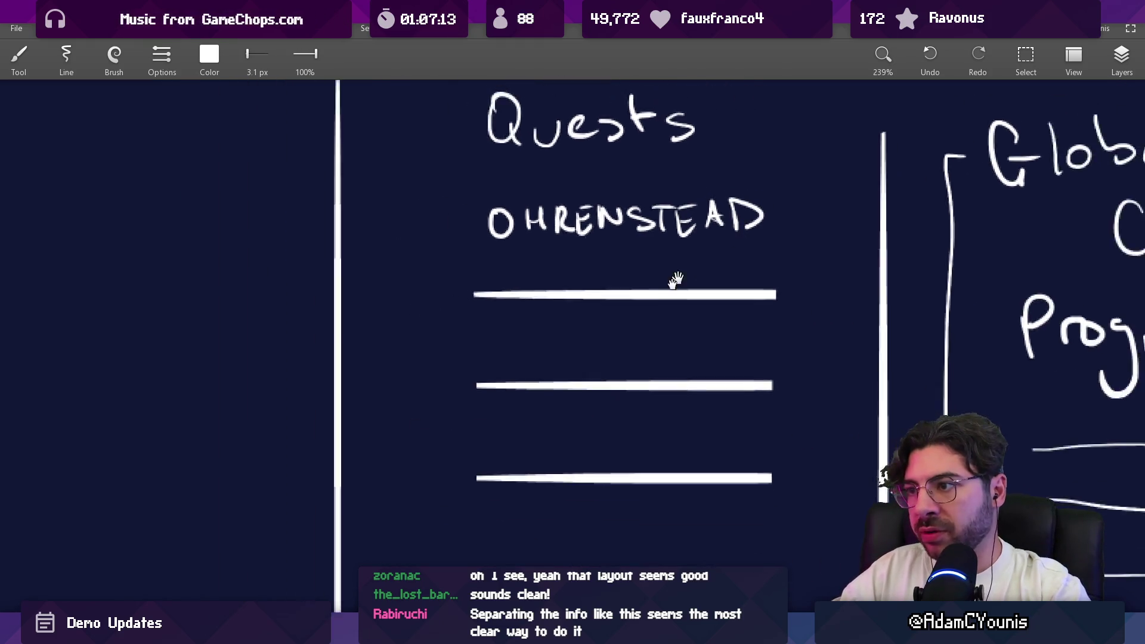
scroll(430, 293, "up", 2)
Draw left- and right-pointing markers around OHRENSTEAD, tidying and filling the right one
mouse_move(321, 301)
left_mouse_down()
mouse_move(325, 335)
mouse_move(305, 320)
mouse_move(311, 328)
mouse_move(313, 313)
mouse_move(326, 341)
left_mouse_up()
mouse_move(717, 298)
left_mouse_down()
mouse_move(718, 336)
mouse_move(737, 313)
mouse_move(749, 316)
mouse_move(723, 328)
mouse_move(743, 321)
left_mouse_up()
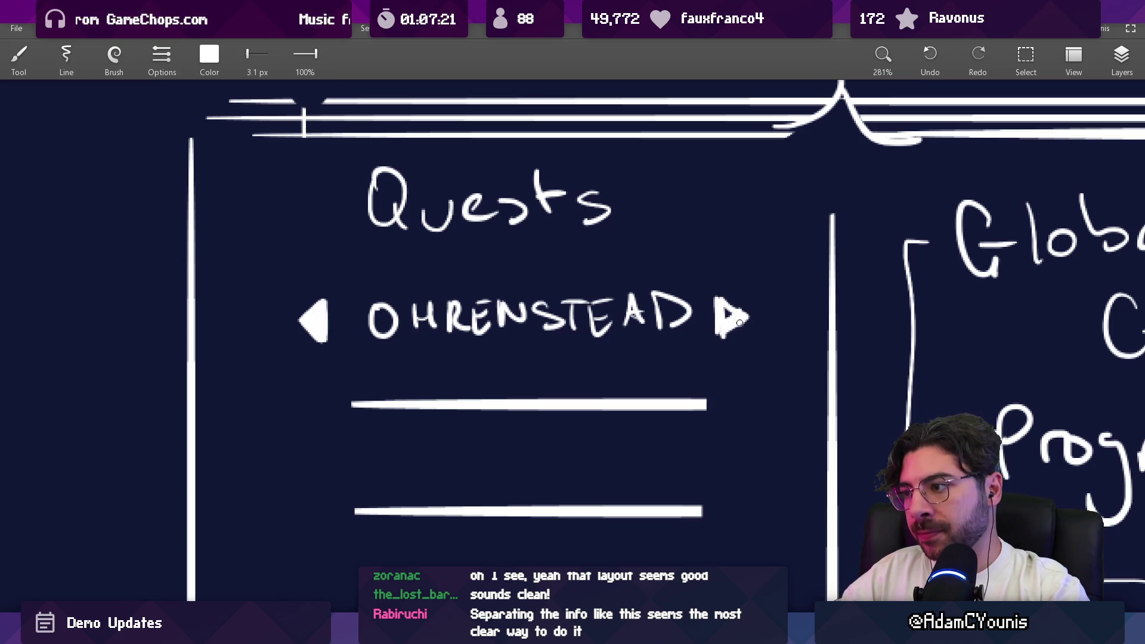
key("e")
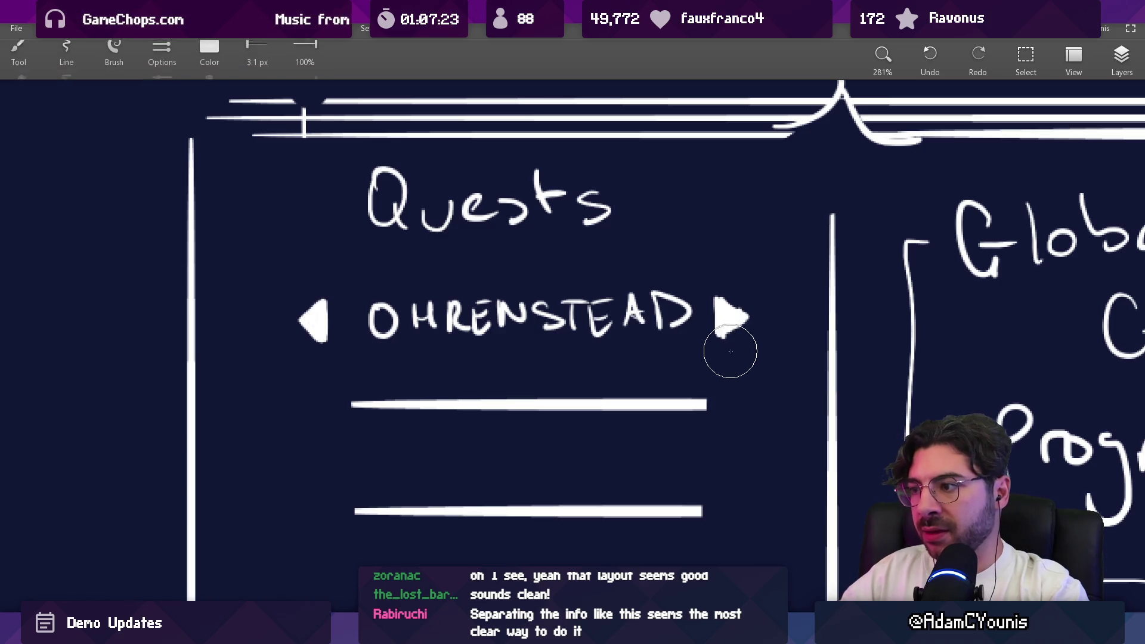
left_click_drag(728, 342, 721, 340)
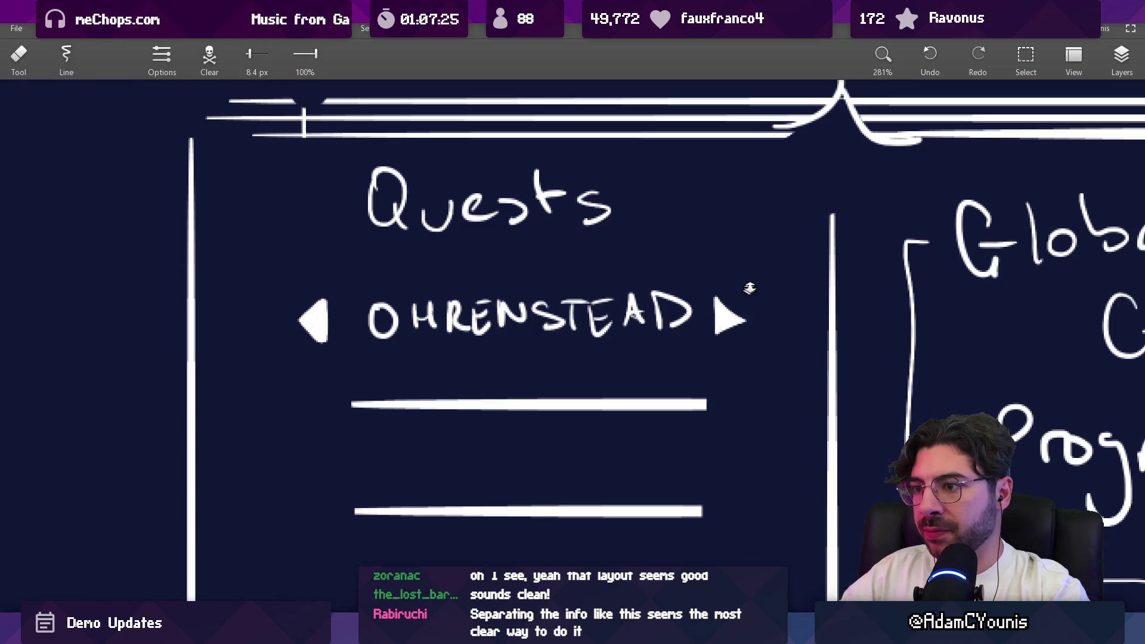
scroll(742, 294, "down", 4)
scroll(645, 317, "up", 3)
key("b")
left_click_drag(644, 271, 650, 278)
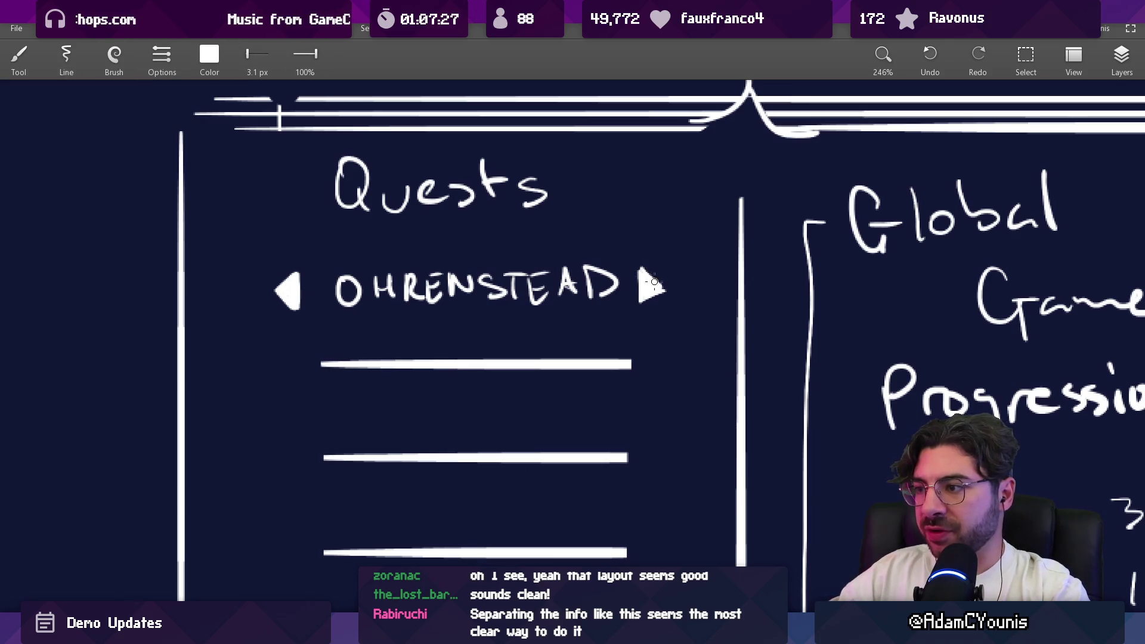
Add bracket corners on both sides of OHRENSTEAD
scroll(322, 272, "down", 2)
scroll(330, 272, "left", 3)
scroll(327, 263, "up", 2)
mouse_move(345, 241)
left_mouse_down()
mouse_move(339, 263)
mouse_move(360, 309)
left_mouse_up()
mouse_move(756, 235)
left_mouse_down()
mouse_move(770, 256)
mouse_move(759, 307)
left_mouse_up()
Draw small bullets beside each of the quest lines below the heading
scroll(746, 286, "down", 5)
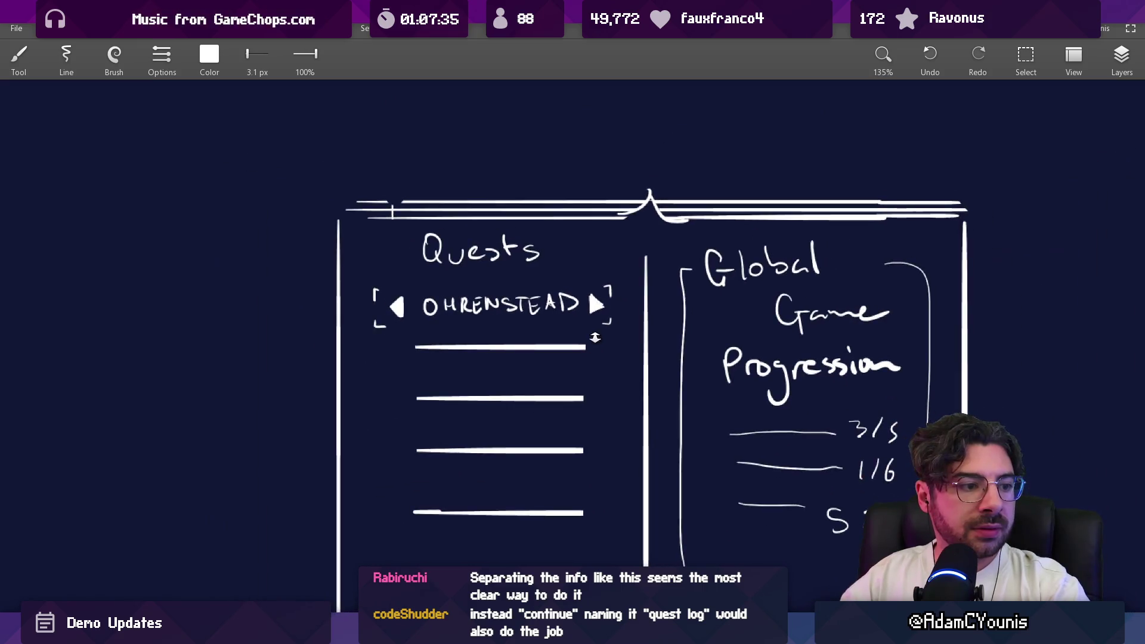
scroll(601, 337, "down", 2)
scroll(593, 366, "up", 6)
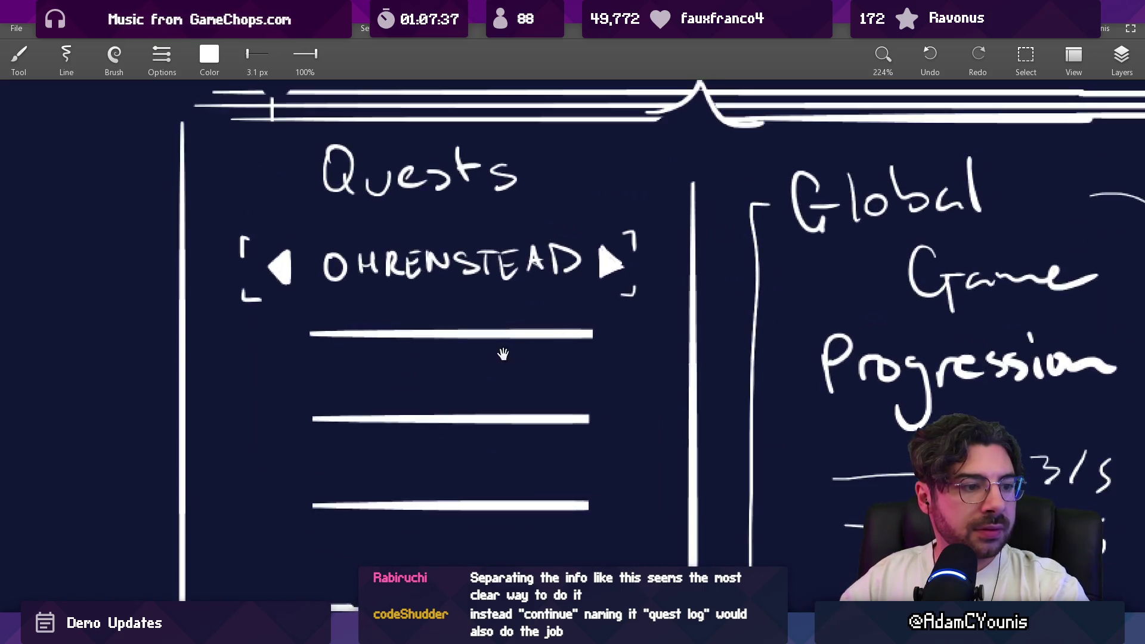
scroll(520, 347, "up", 2)
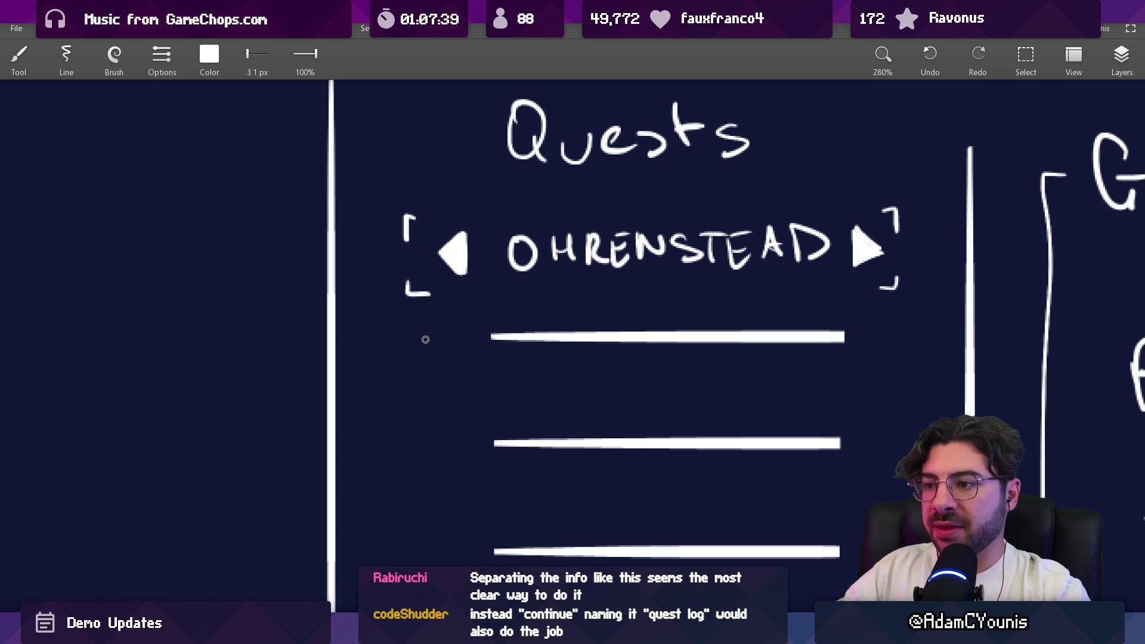
left_click_drag(430, 336, 432, 346)
mouse_move(438, 421)
left_mouse_down()
mouse_move(440, 438)
mouse_move(467, 415)
left_mouse_up()
scroll(453, 418, "down", 3)
left_click_drag(460, 515, 470, 537)
scroll(459, 518, "down", 5)
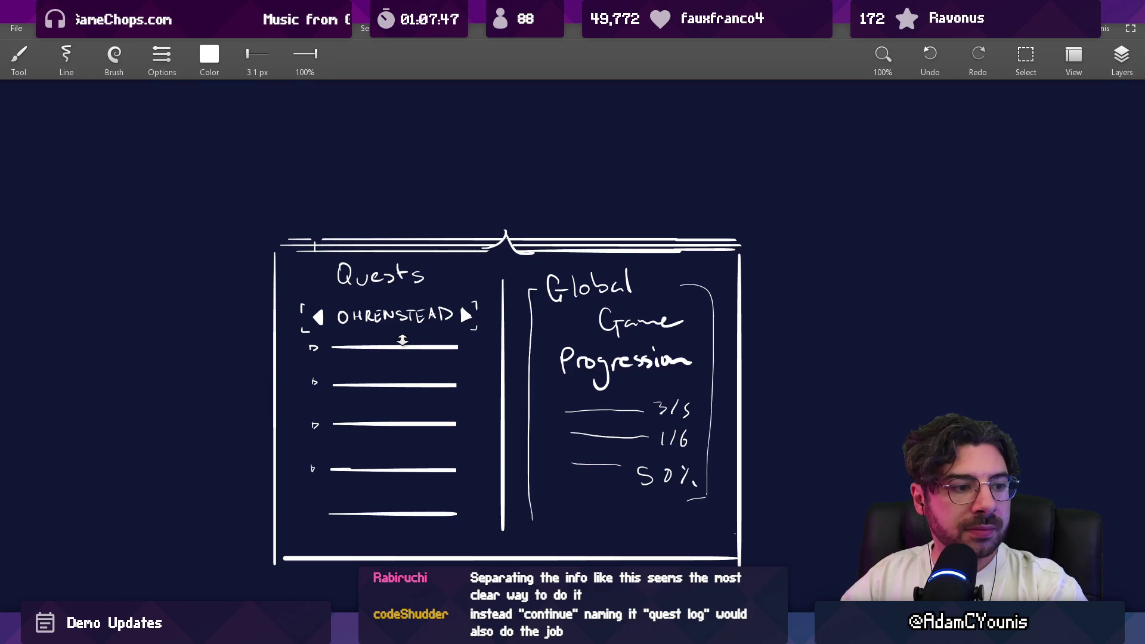
scroll(398, 342, "up", 3)
Erase the brackets, arrows and the OHRENSTEAD name
key("e")
mouse_move(220, 266)
left_mouse_down()
mouse_move(231, 286)
mouse_move(266, 287)
left_mouse_up()
mouse_move(549, 289)
left_mouse_down()
mouse_move(557, 251)
mouse_move(570, 316)
mouse_move(554, 285)
left_mouse_up()
key("b")
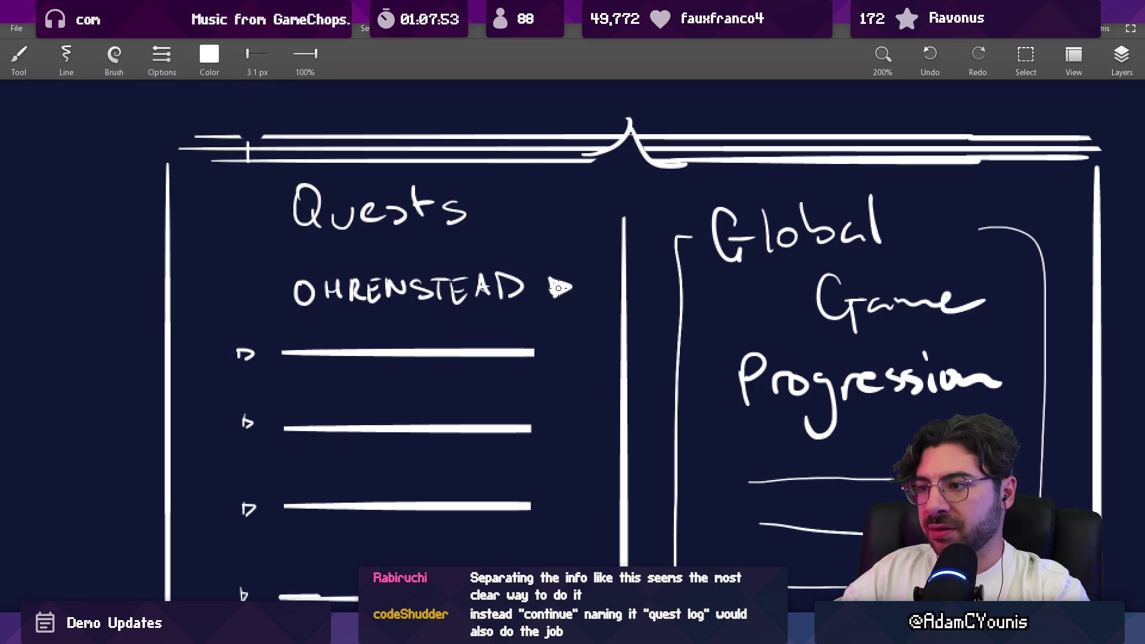
key("e")
left_click_drag(547, 280, 567, 281)
left_click_drag(299, 289, 525, 286)
key("b")
Try drawing a dash in place of the name, then undo back to OHRENSTEAD and pan down
left_click_drag(244, 279, 289, 285)
key("ctrl+z")
left_click_drag(212, 285, 601, 277)
key("ctrl+z")
scroll(601, 277, "down", 5)
scroll(404, 310, "up", 6)
key("ctrl+z")
key("ctrl+z")
key("ctrl+z")
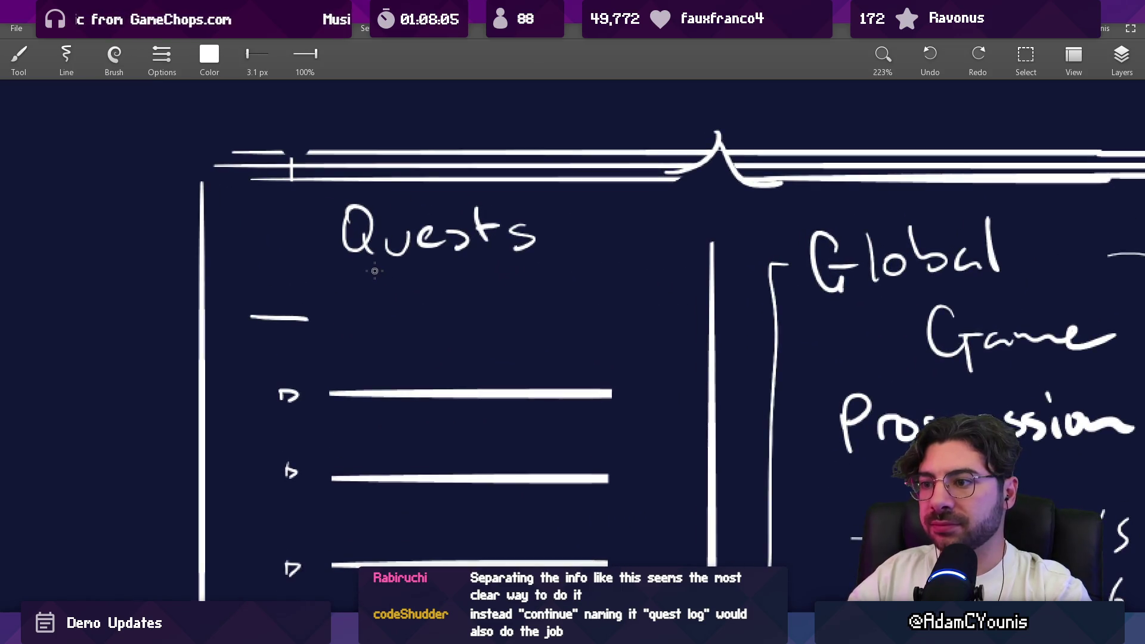
left_click_drag(408, 330, 412, 306)
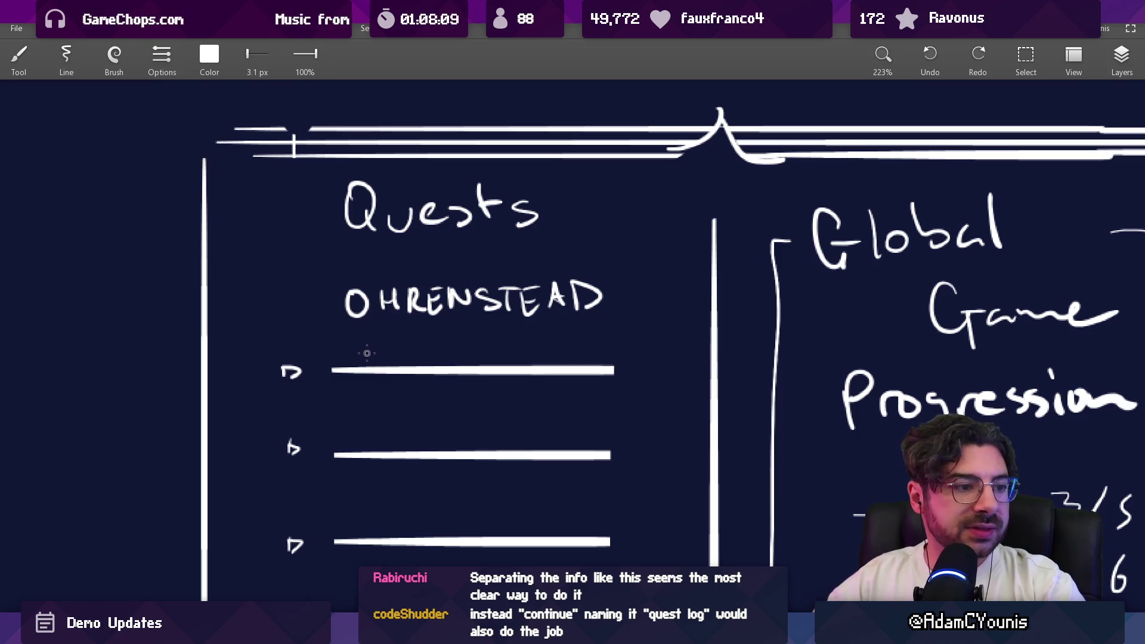
scroll(486, 319, "down", 5)
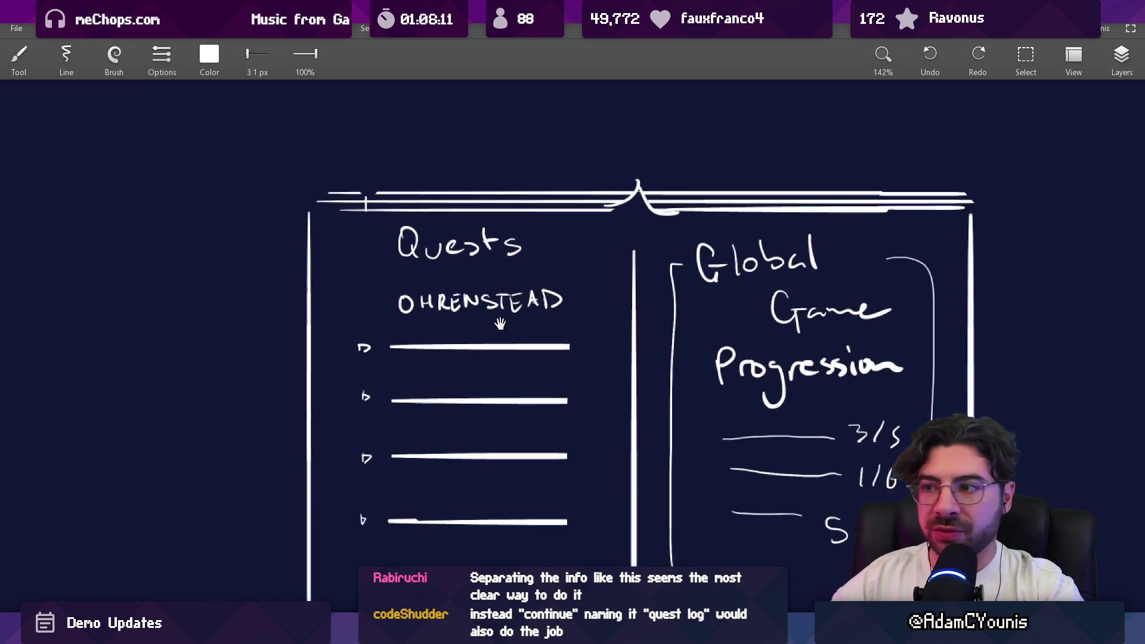
Reveal the Quest List, Quest Name and Chronicle sketches, glancing at Unity and QuestMenu.cs
scroll(454, 375, "down", 3)
mouse_move(481, 340)
left_mouse_down()
mouse_move(438, 461)
mouse_move(440, 449)
left_mouse_up()
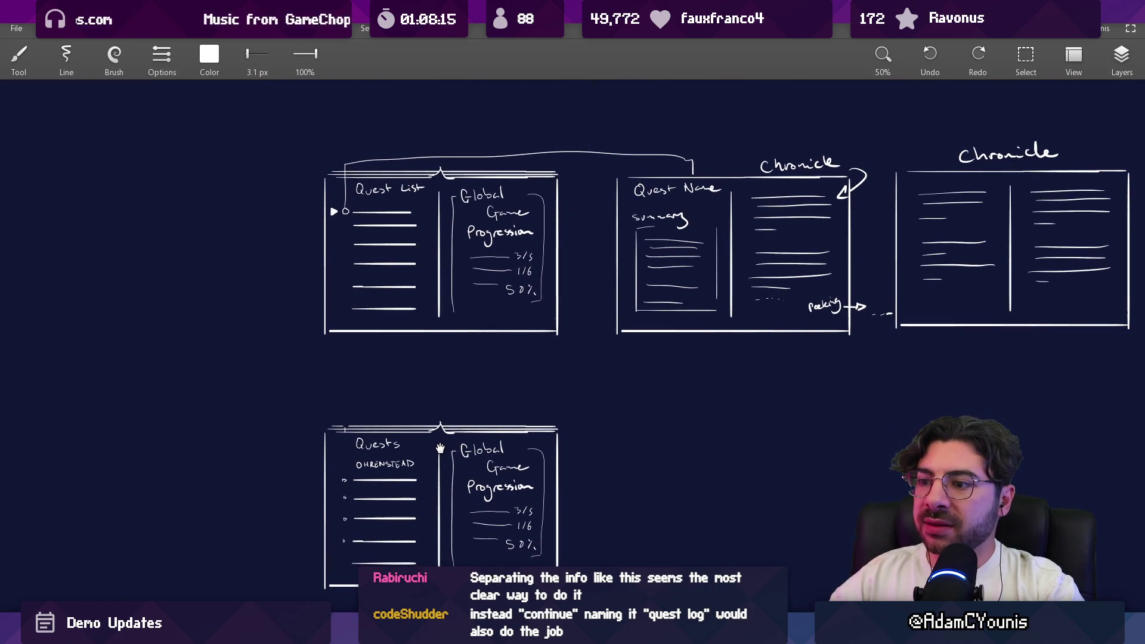
key("alt+Tab")
key("alt+Tab")
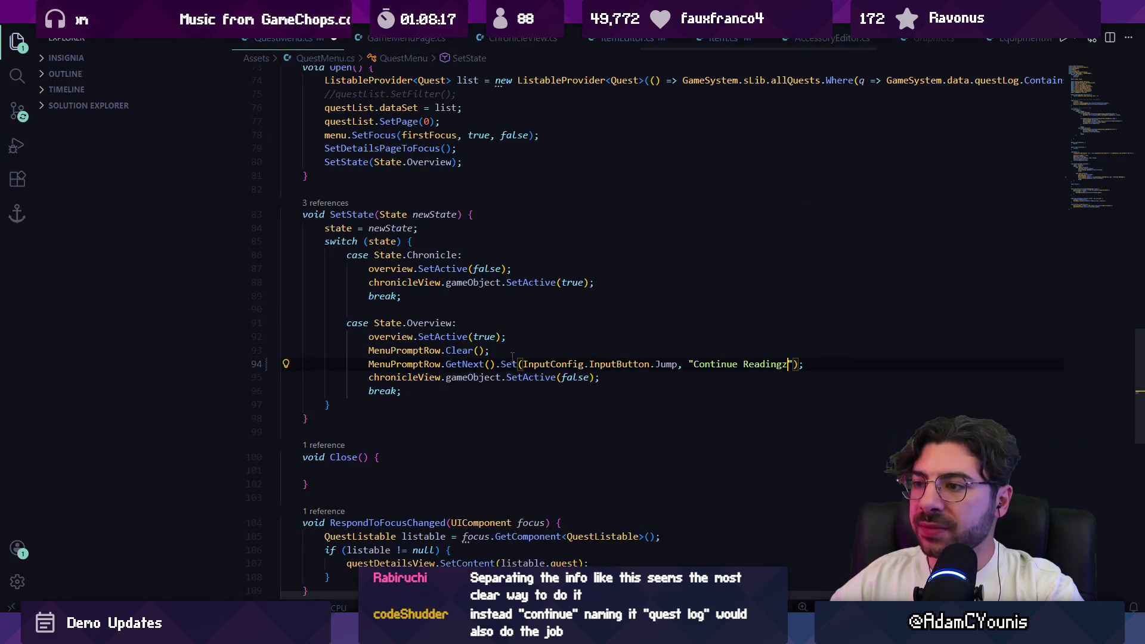
key("alt+Tab")
key("alt+Tab")
scroll(503, 425, "down", 5)
Box-select all the quest-menu sketches with the rectangle tool and copy them
left_click_drag(503, 425, 488, 356)
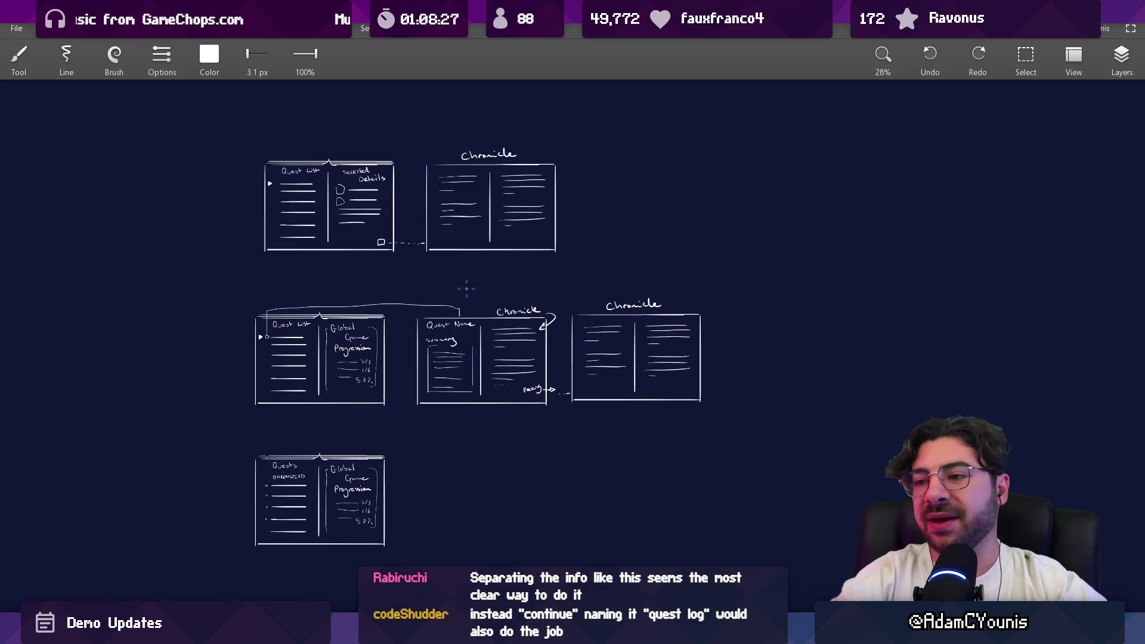
key("ctrl+r")
left_click_drag(241, 129, 735, 567)
scroll(400, 385, "up", 1)
key("ctrl+c")
key("alt+Tab")
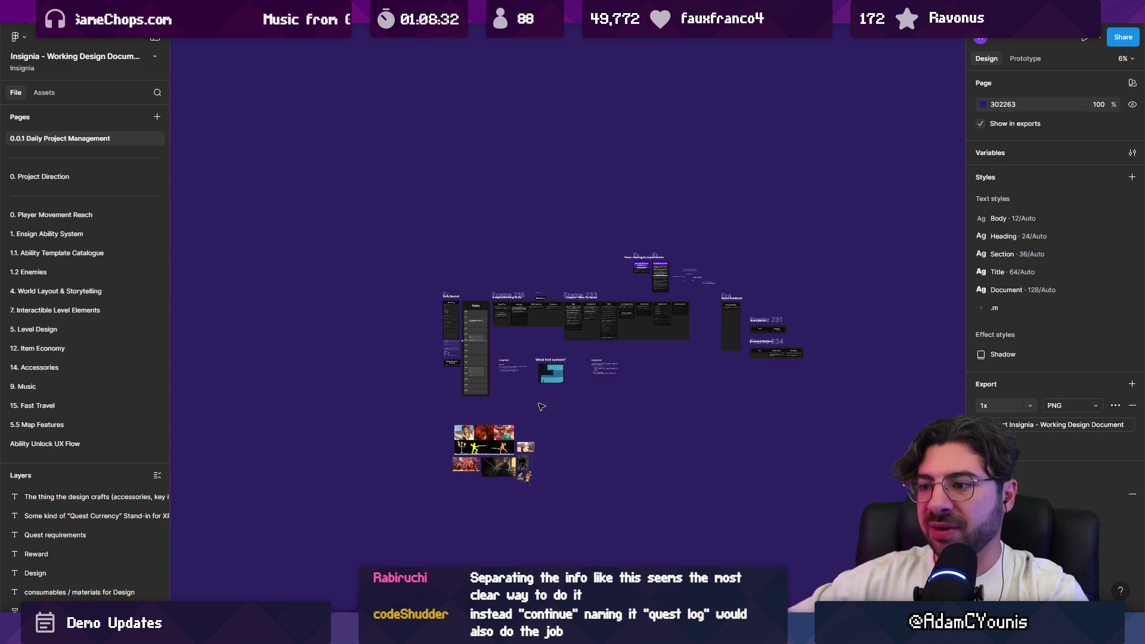
Go to the 11. Quest System & Causality page and show the Quest Menu area
scroll(92, 321, "down", 5)
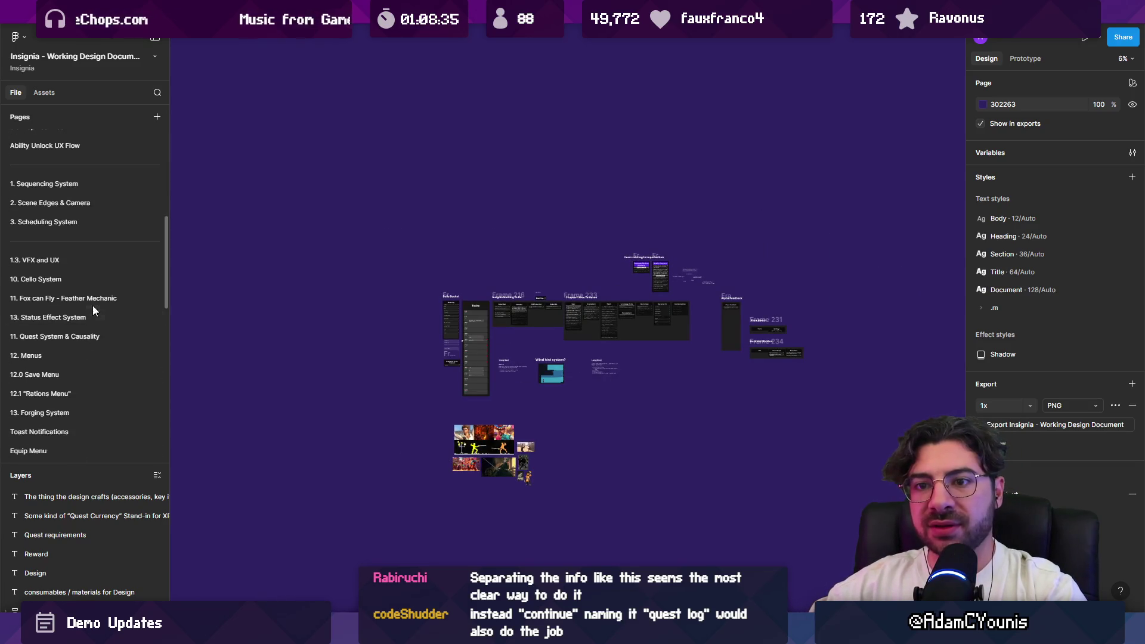
scroll(95, 316, "up", 1)
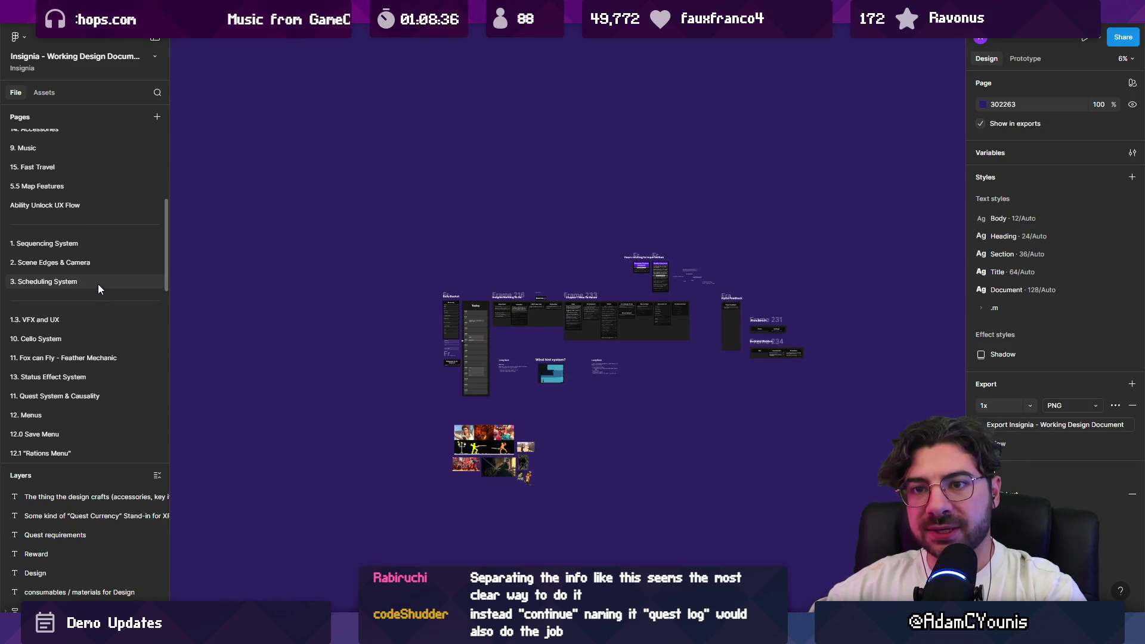
scroll(94, 334, "down", 1)
left_click(100, 337)
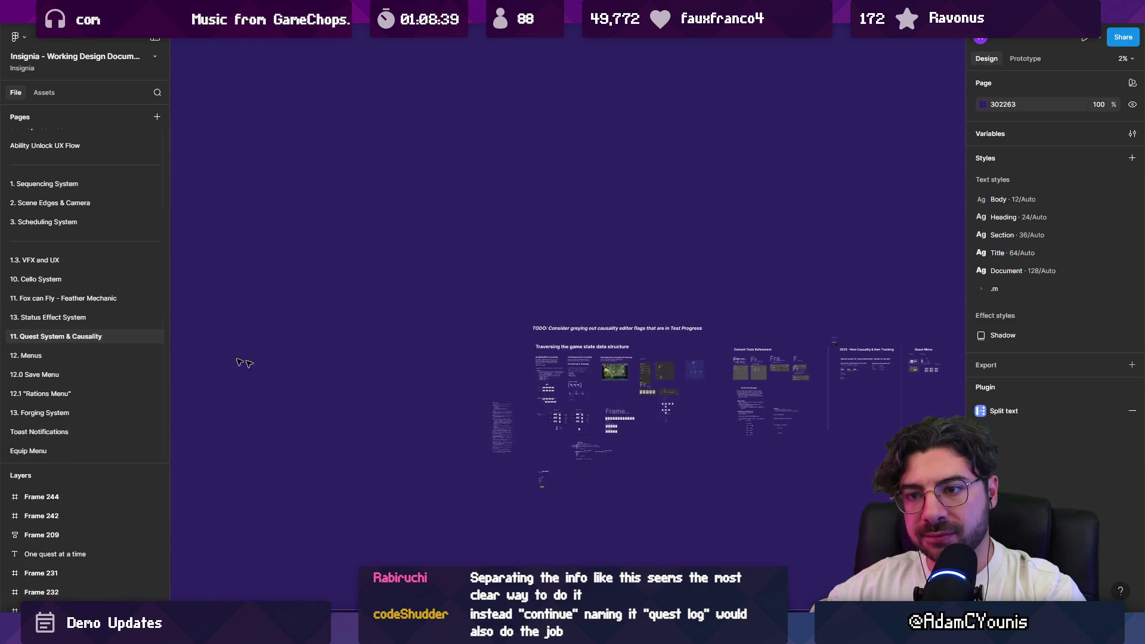
scroll(561, 255, "up", 5)
left_click_drag(561, 255, 561, 372)
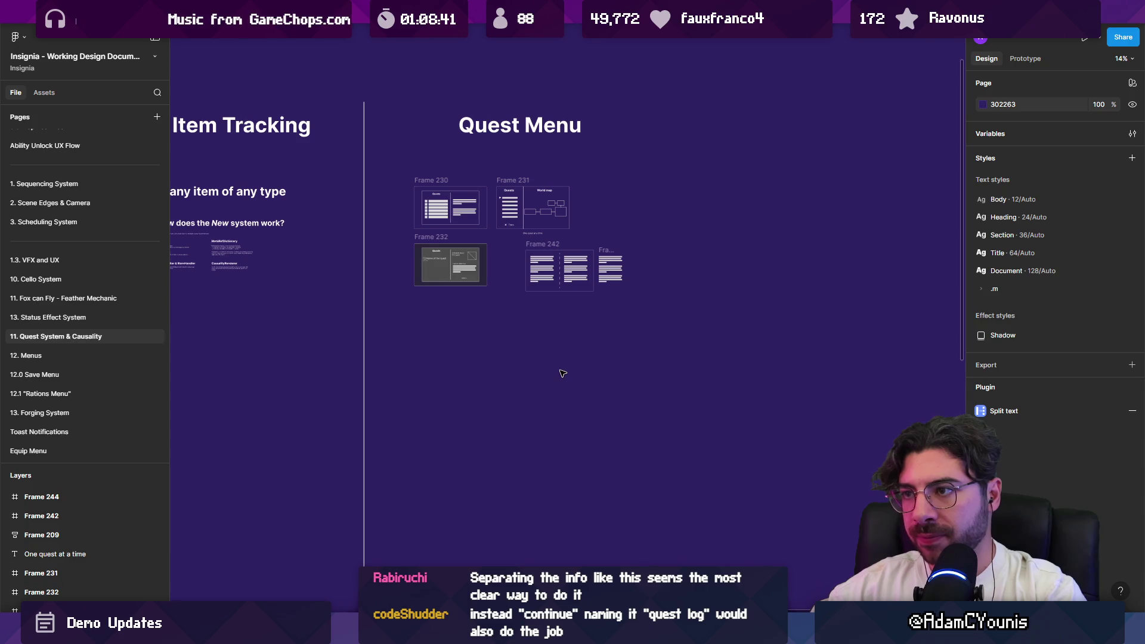
Paste the sketches as an image below the Quest Menu frames and remove its background
key("ctrl+v")
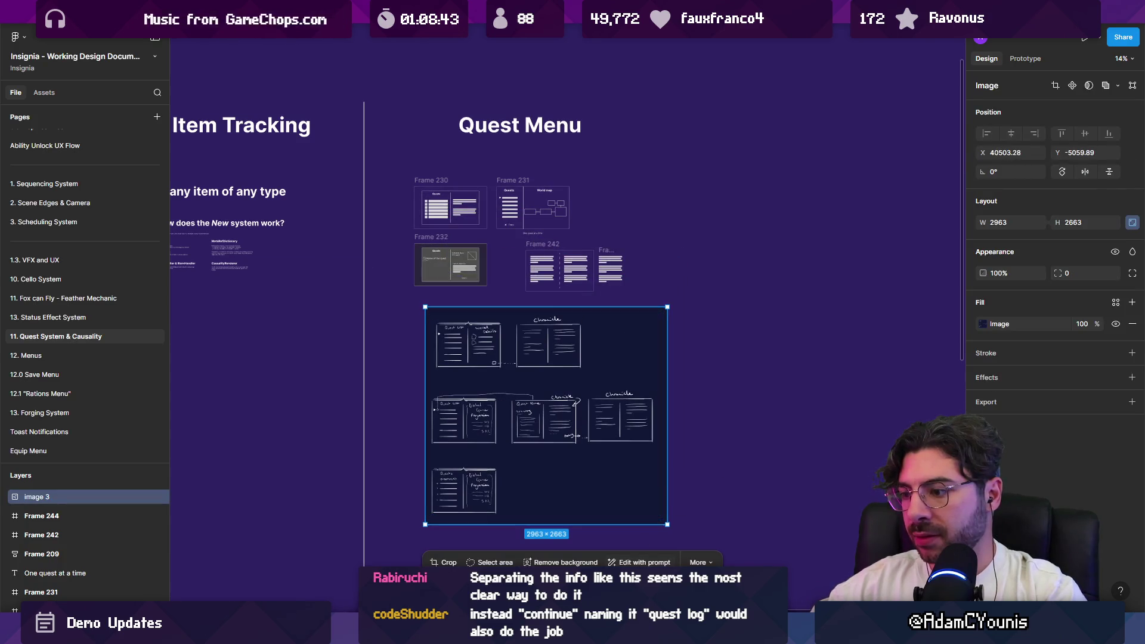
left_click(561, 563)
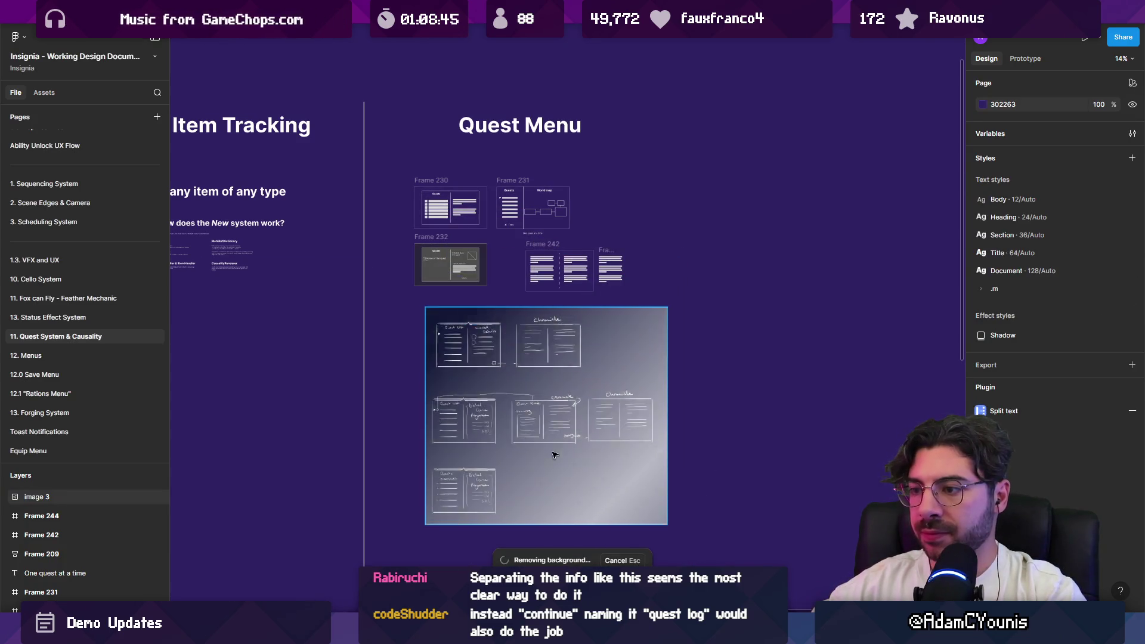
scroll(552, 452, "up", 5)
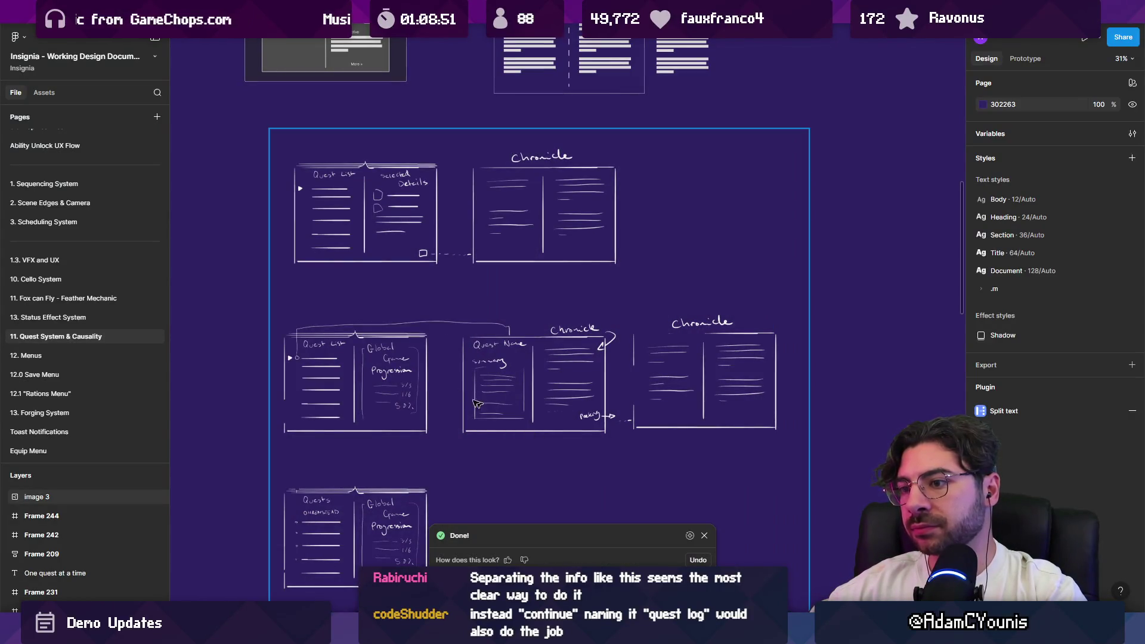
scroll(370, 172, "up", 5)
scroll(471, 210, "down", 3)
scroll(476, 210, "down", 3)
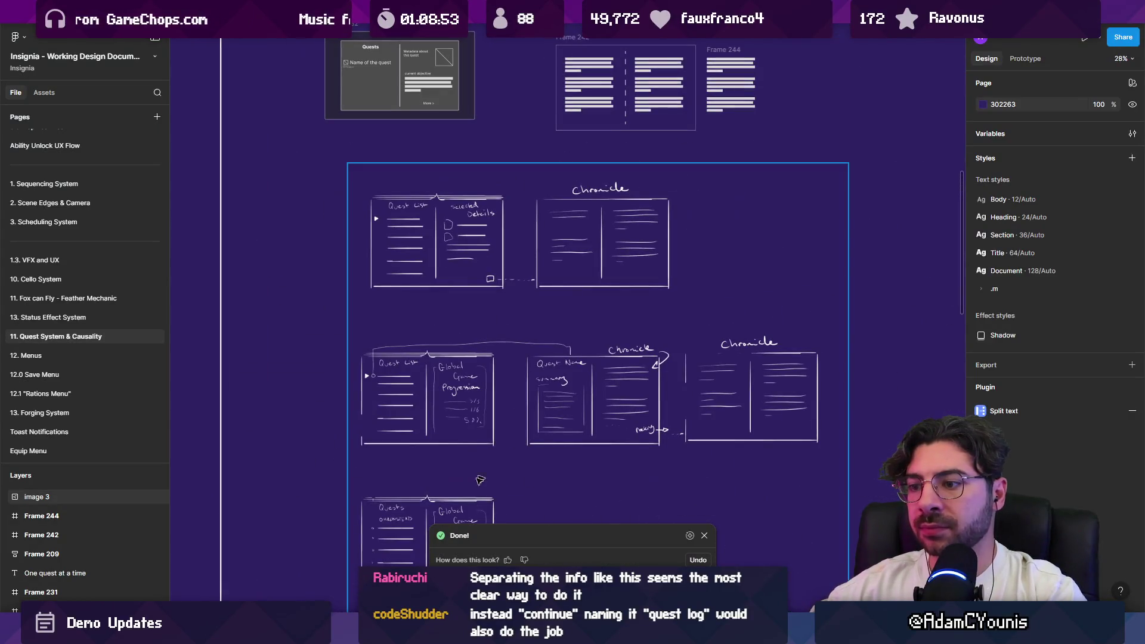
key("alt+Tab")
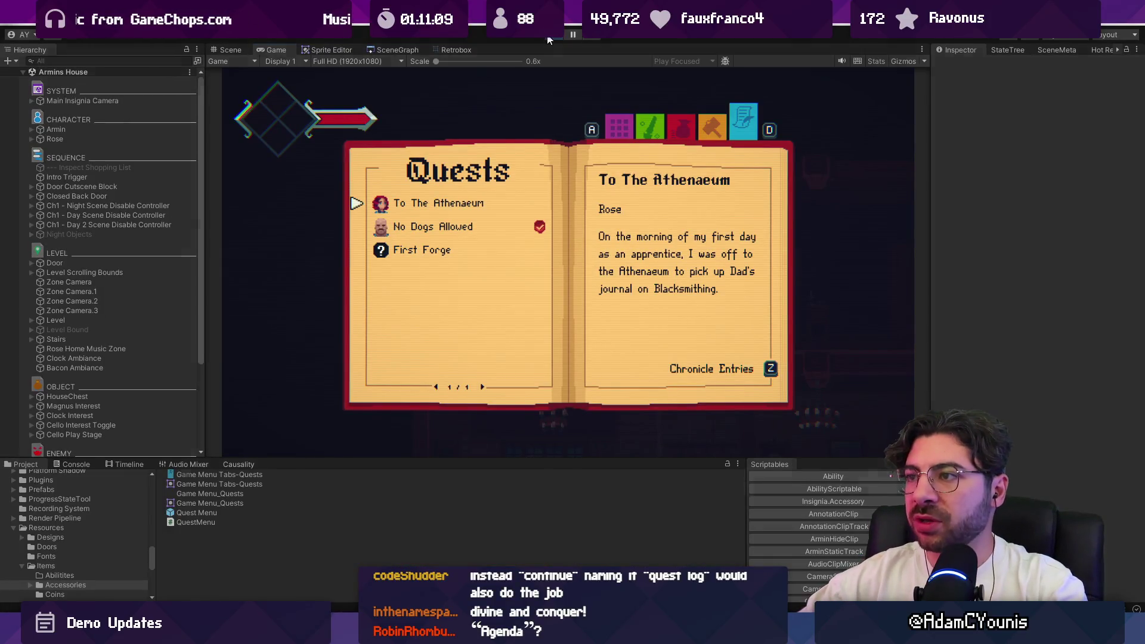
Stop the game, open the Quest Menu prefab, and relabel the Chronicle Entries text as Progress
left_click(549, 39)
double_click(187, 539)
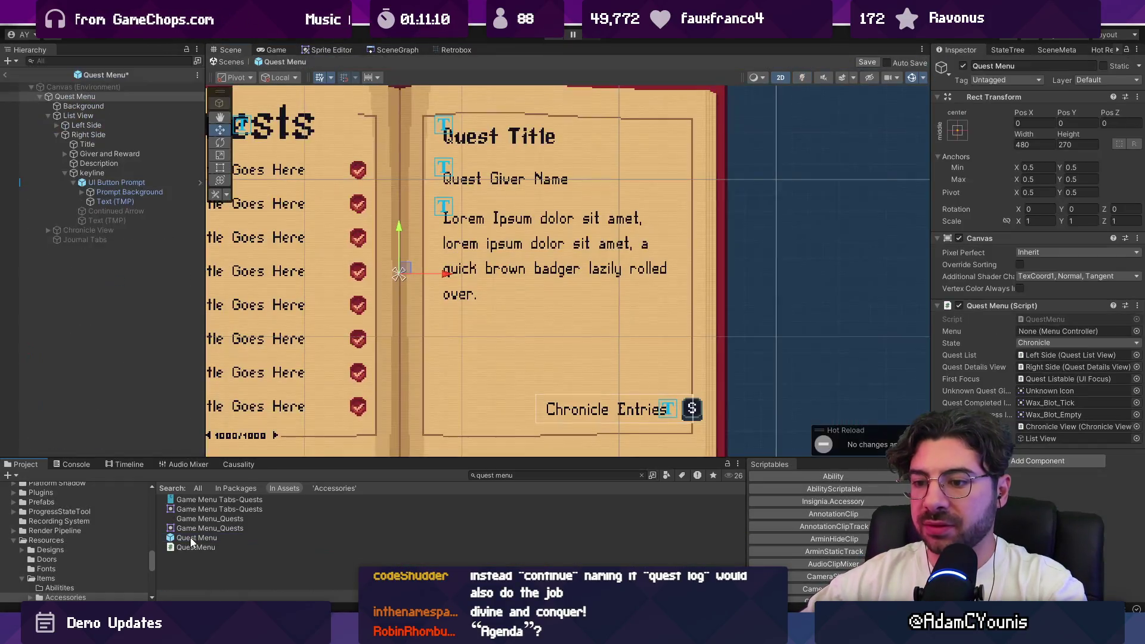
left_click(562, 411)
left_click(1006, 312)
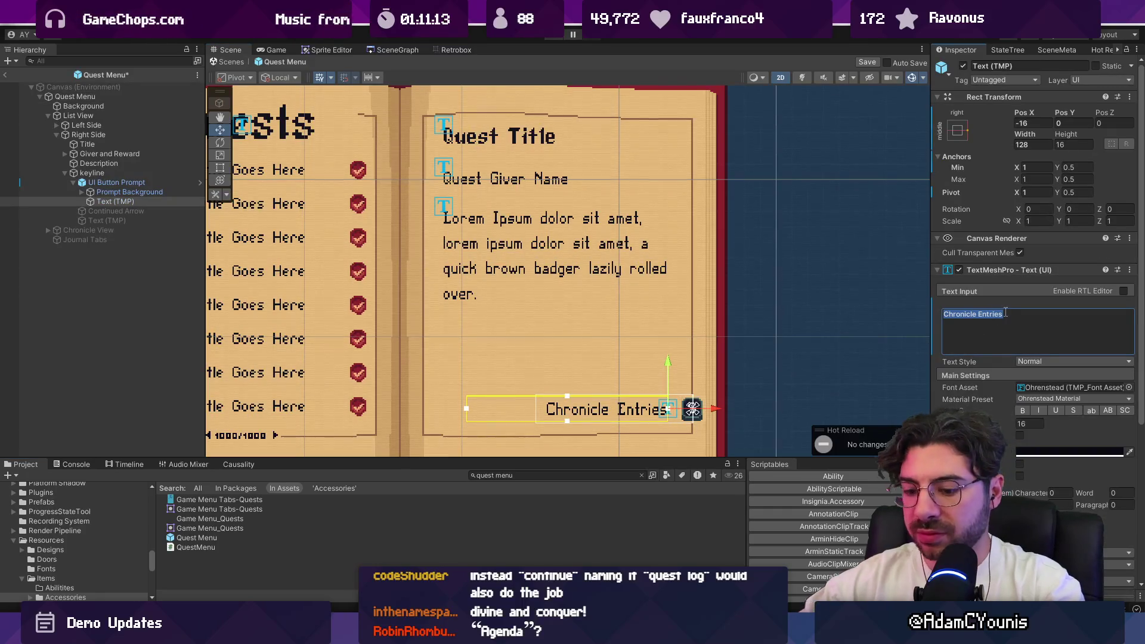
type("Diary P")
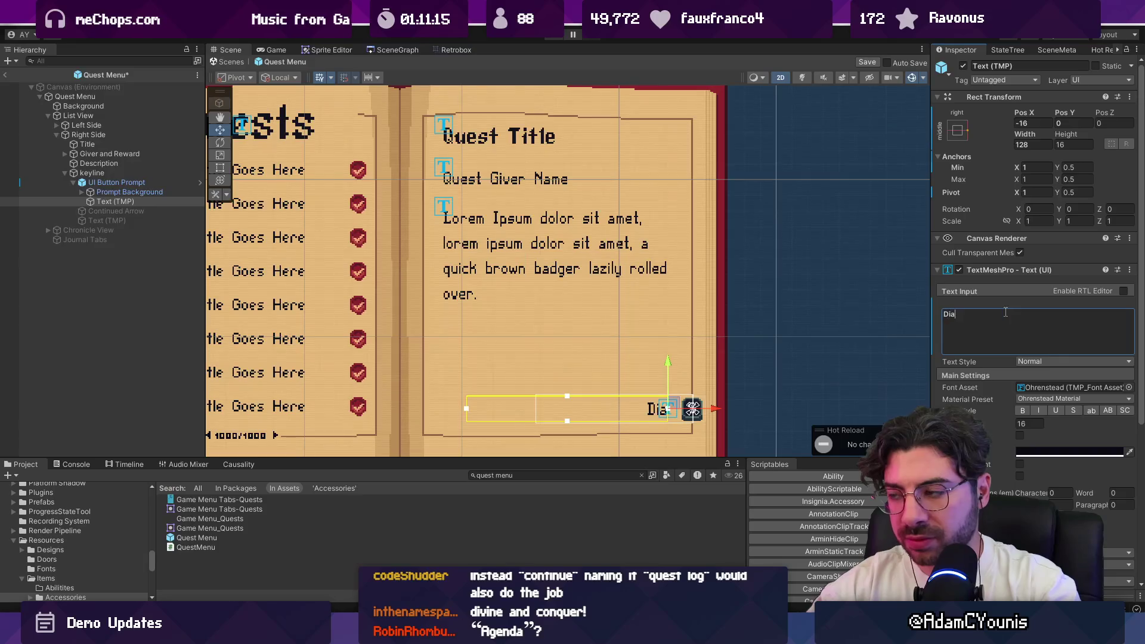
key("BackSpace")
key("BackSpace")
key("BackSpace")
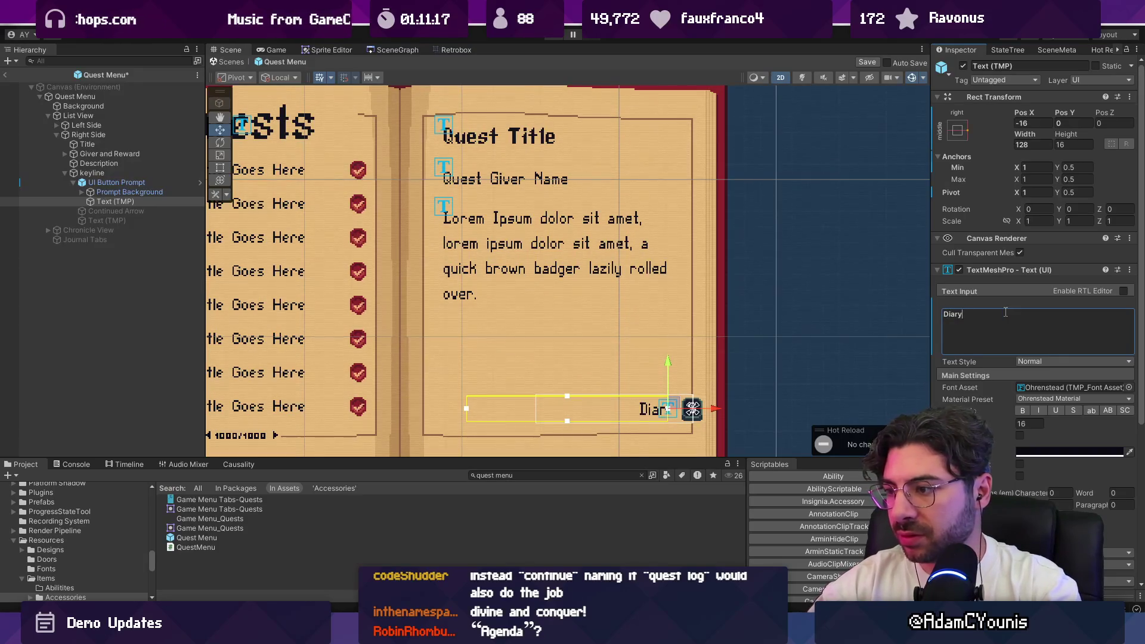
type("Progress")
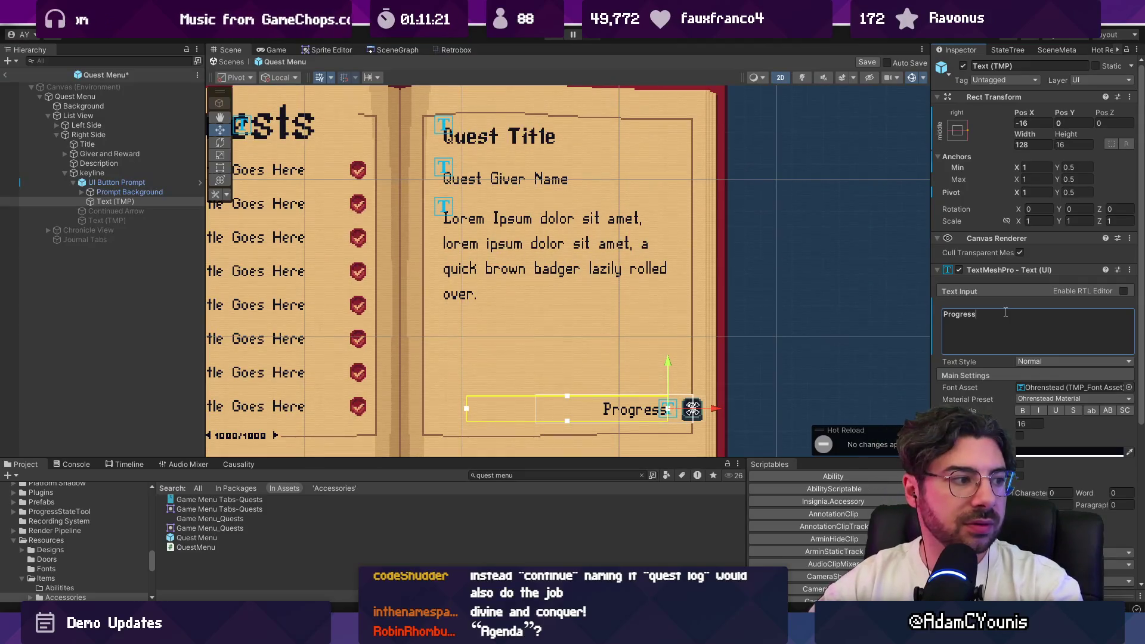
Change the label to Diary Entries, then to Memos, and save the prefab
double_click(1005, 312)
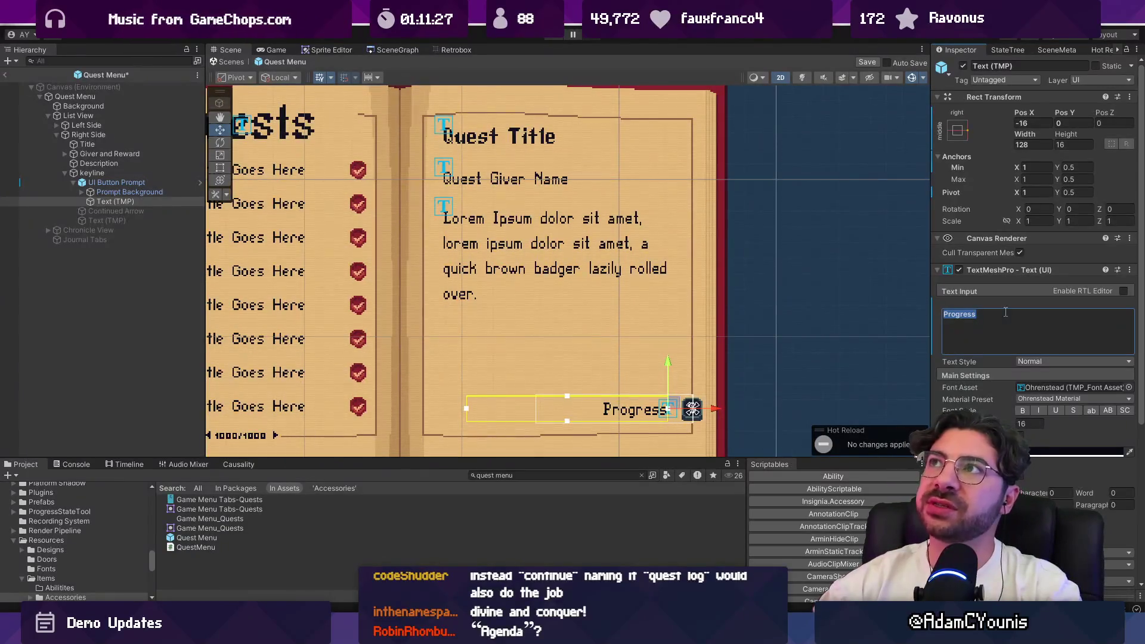
type("Dia")
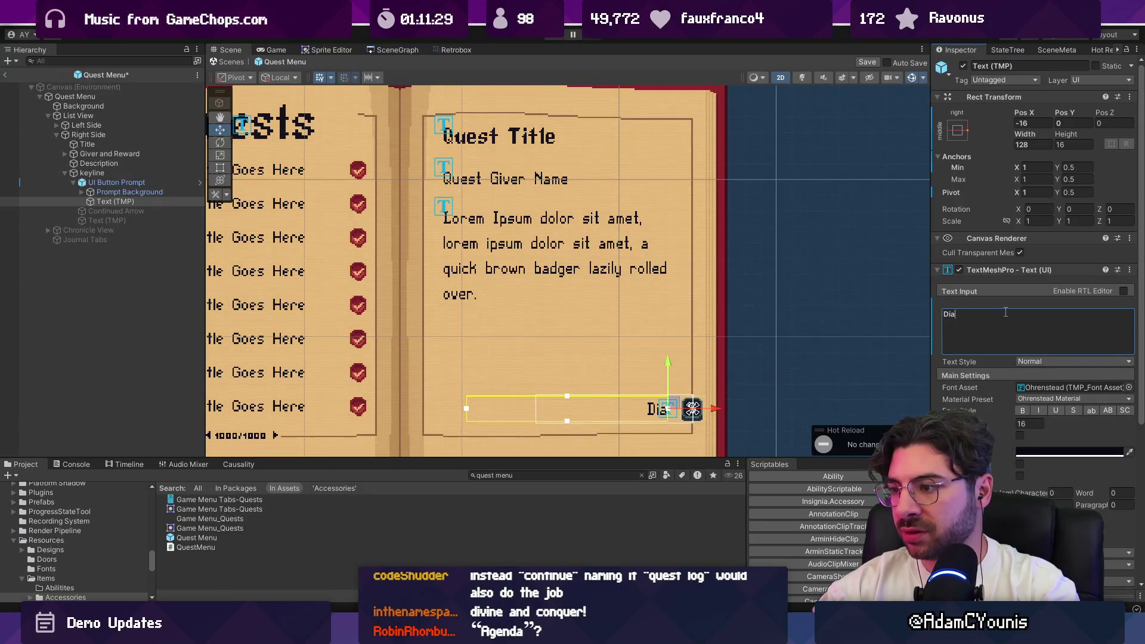
type("ry Entries")
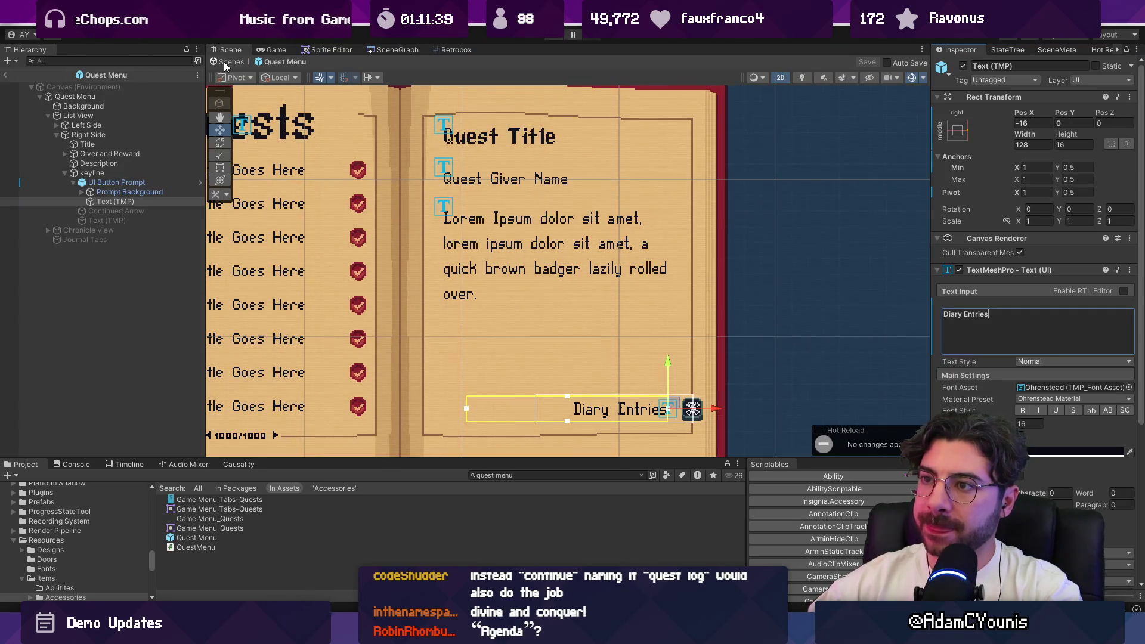
left_click(962, 317)
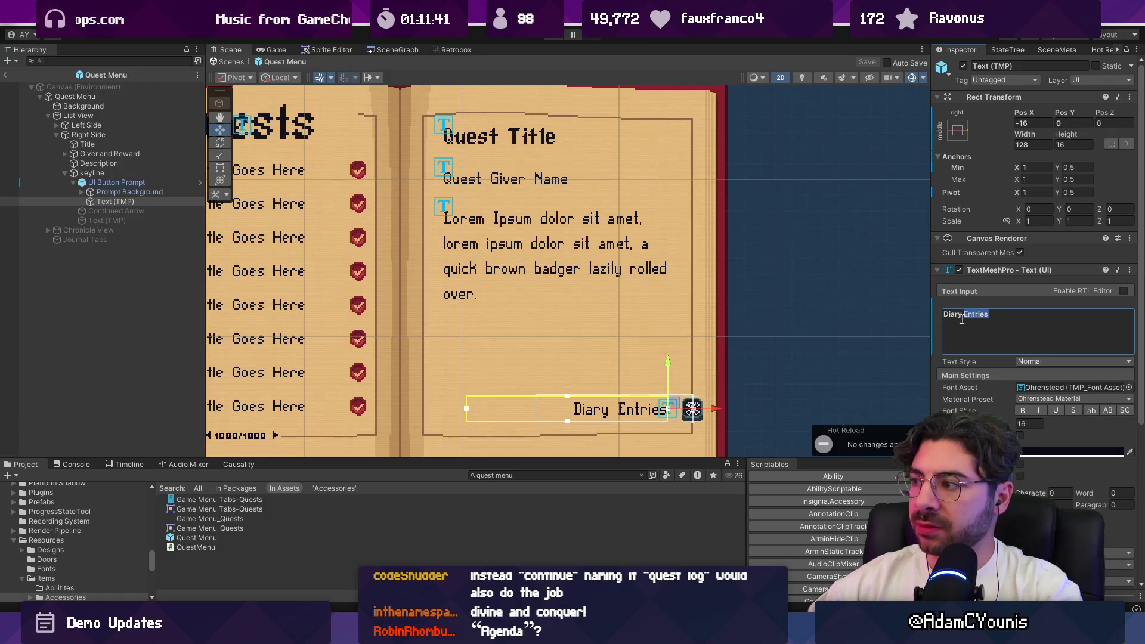
left_click_drag(991, 314, 868, 311)
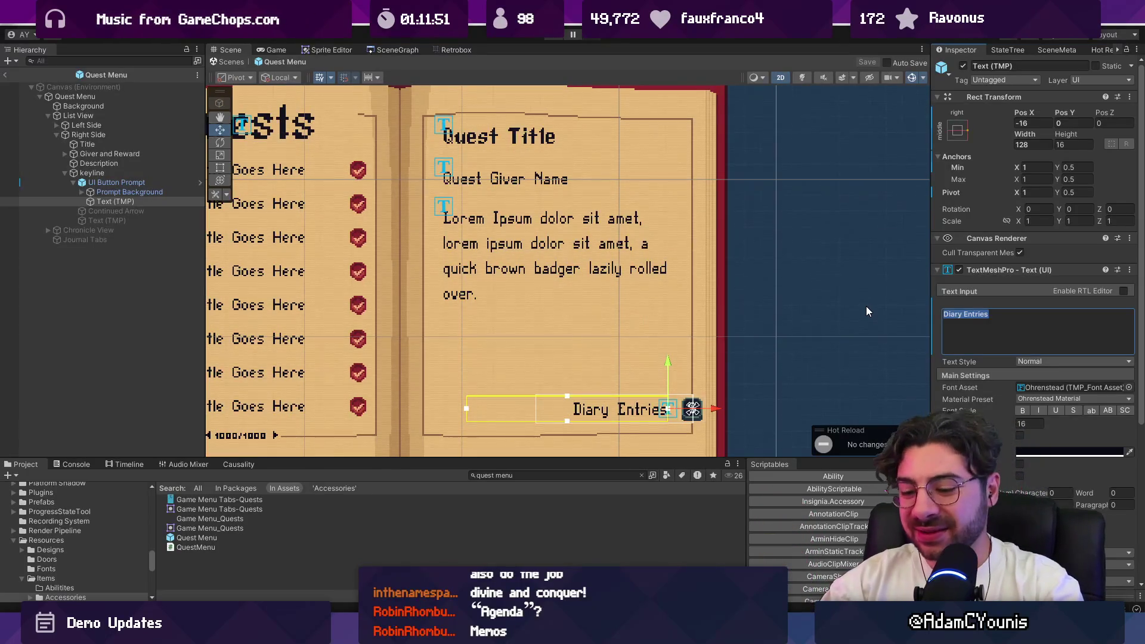
type("Memos")
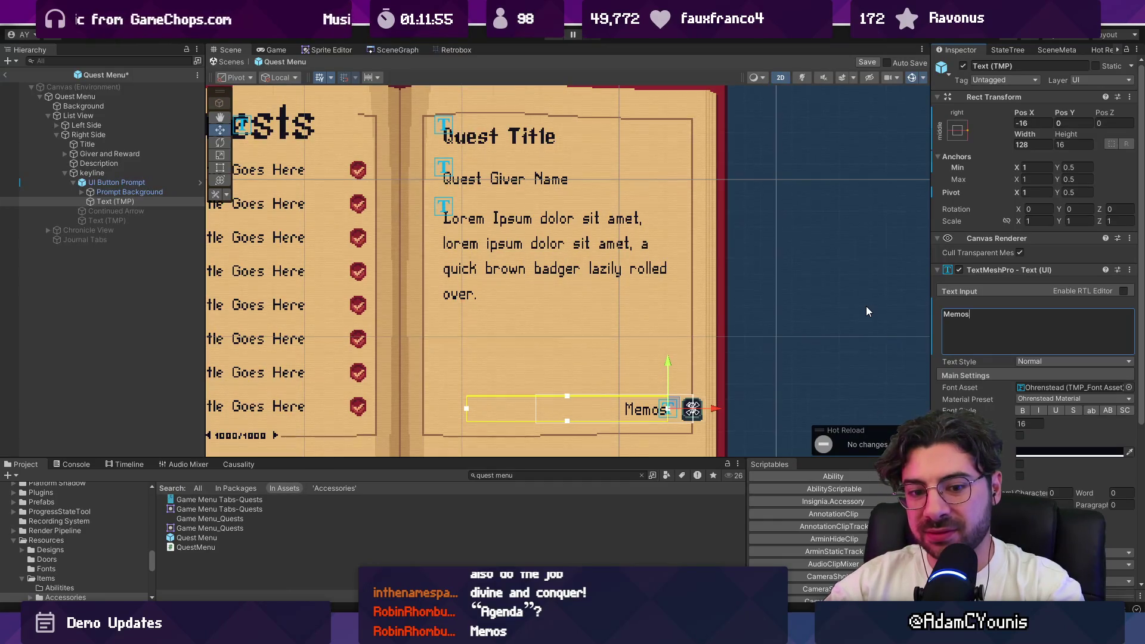
key("ctrl+s")
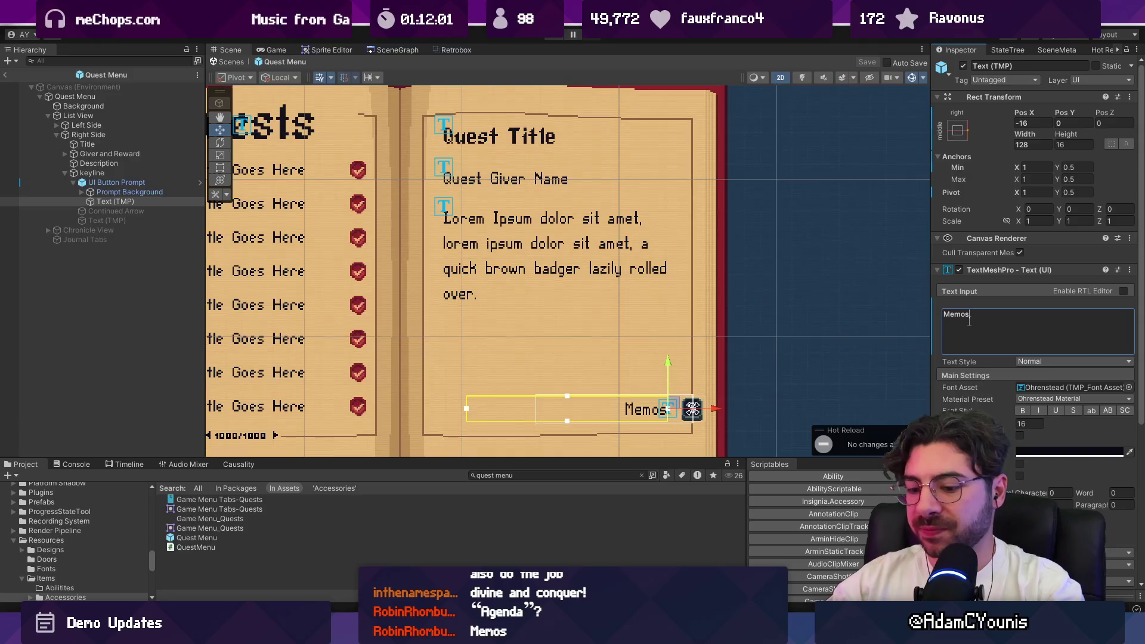
Try 'Read Memos', then set the label to Entries and save the prefab
key("Home")
type("Read")
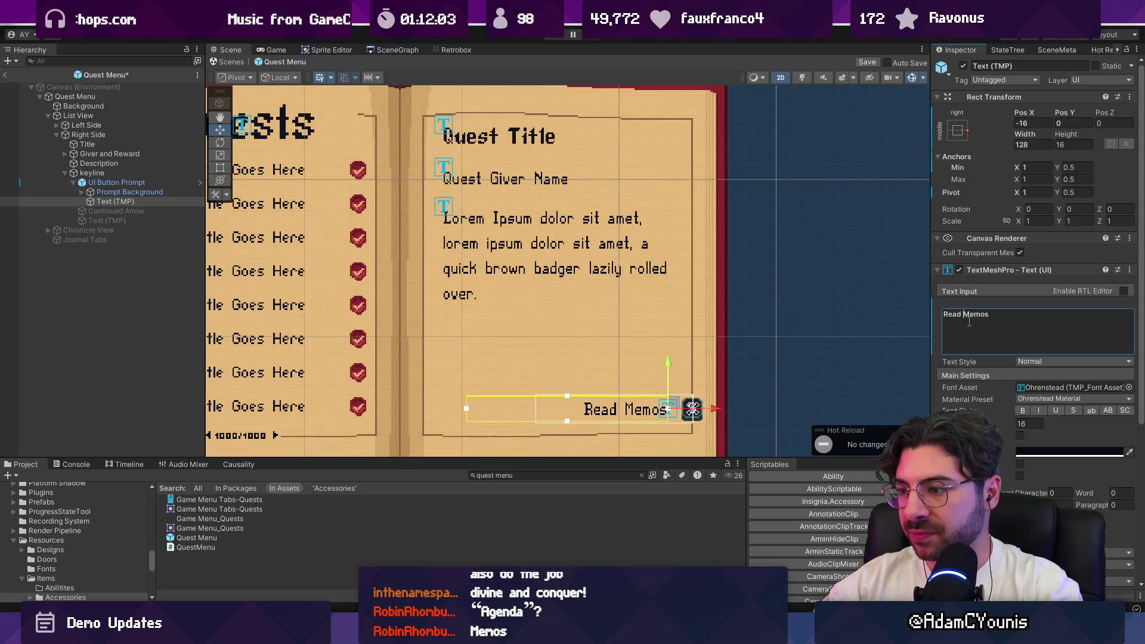
key("ctrl+a")
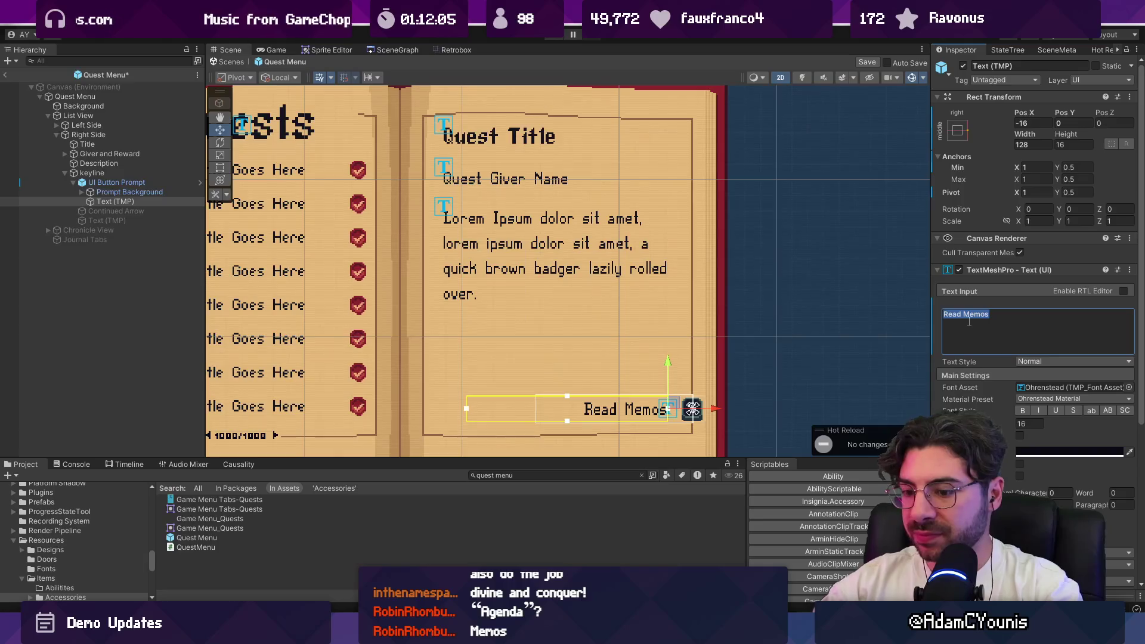
type("Memos")
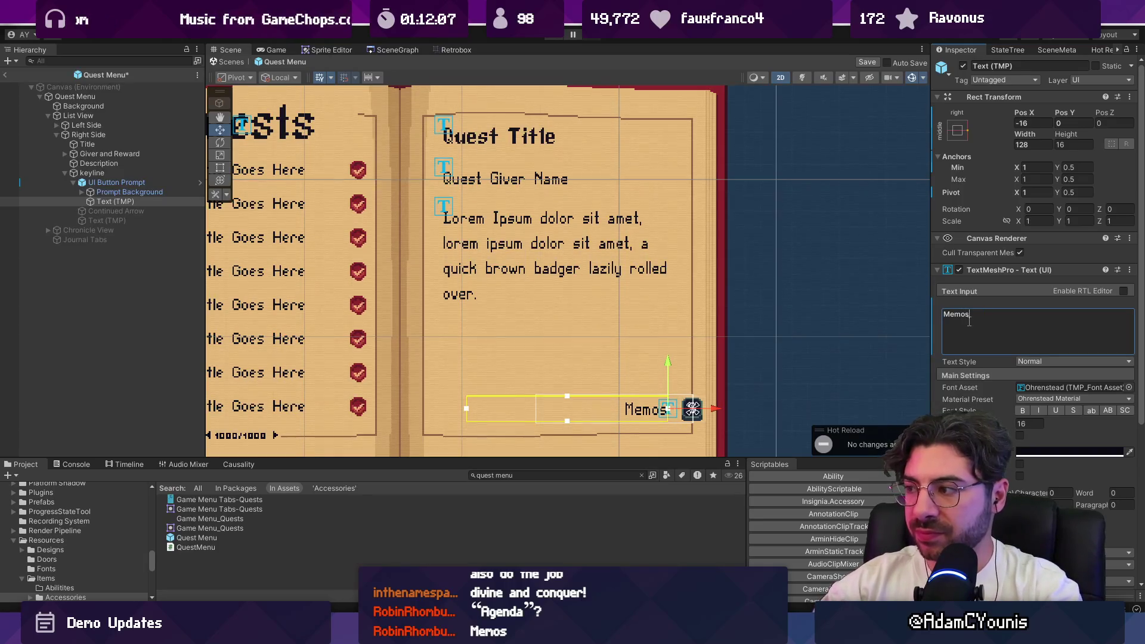
key("ctrl+a")
type("Entries")
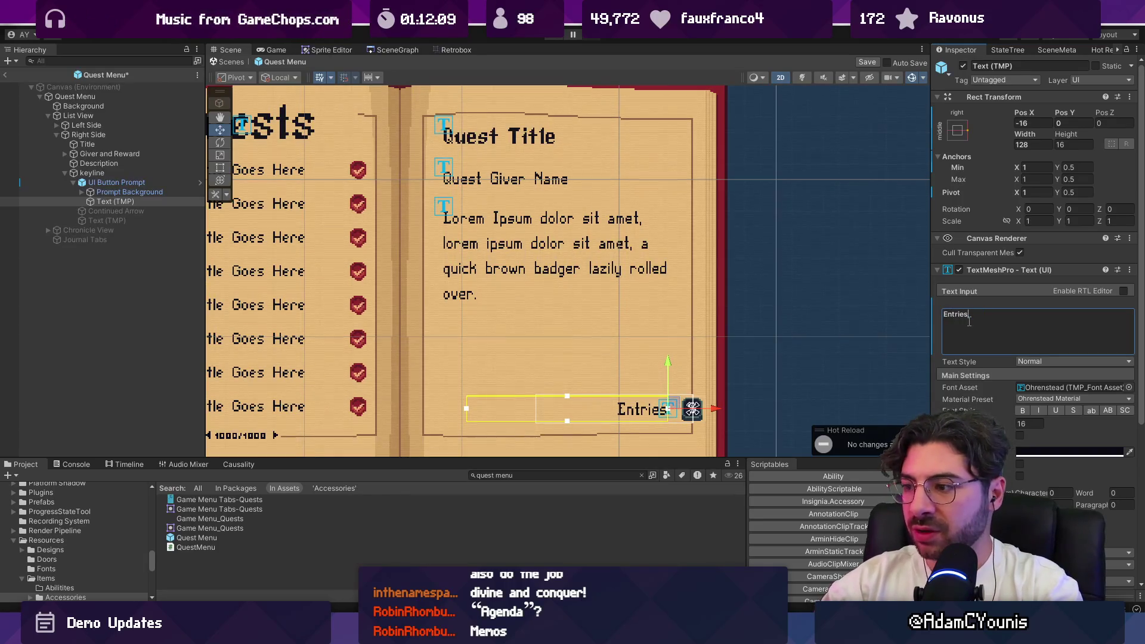
key("ctrl+s")
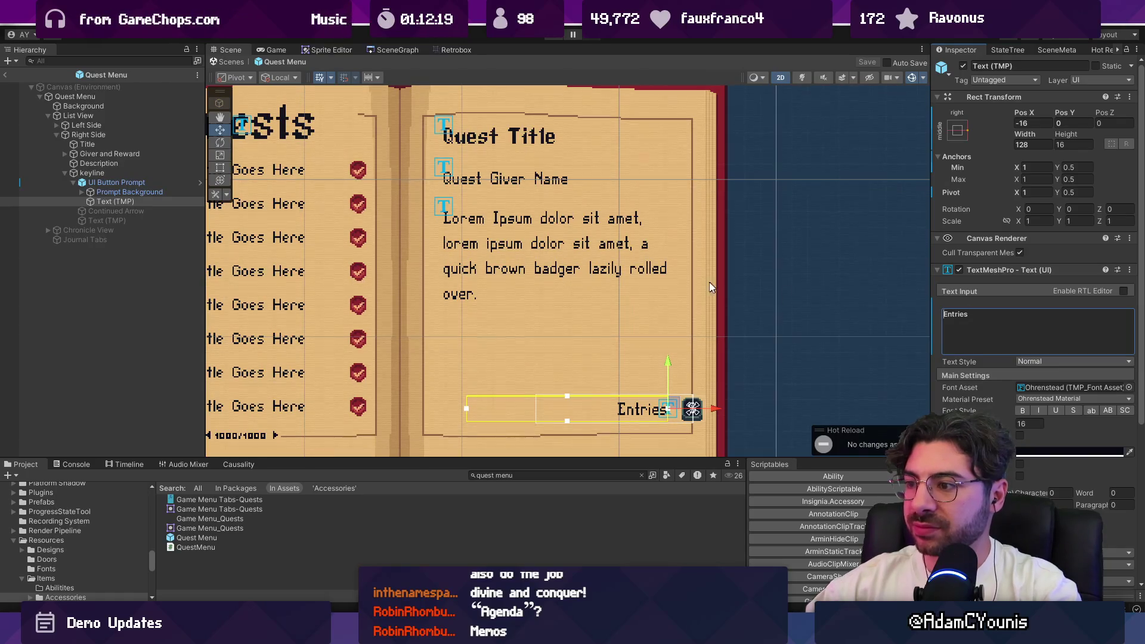
Exit prefab mode and reopen the Quest Menu prefab
left_click(230, 62)
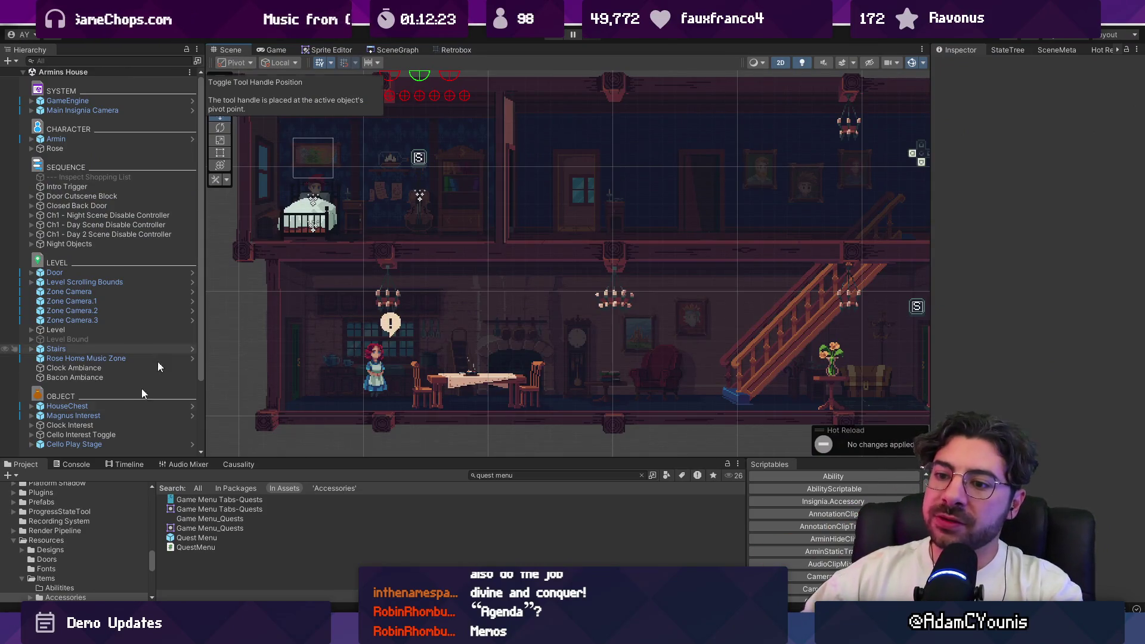
double_click(196, 538)
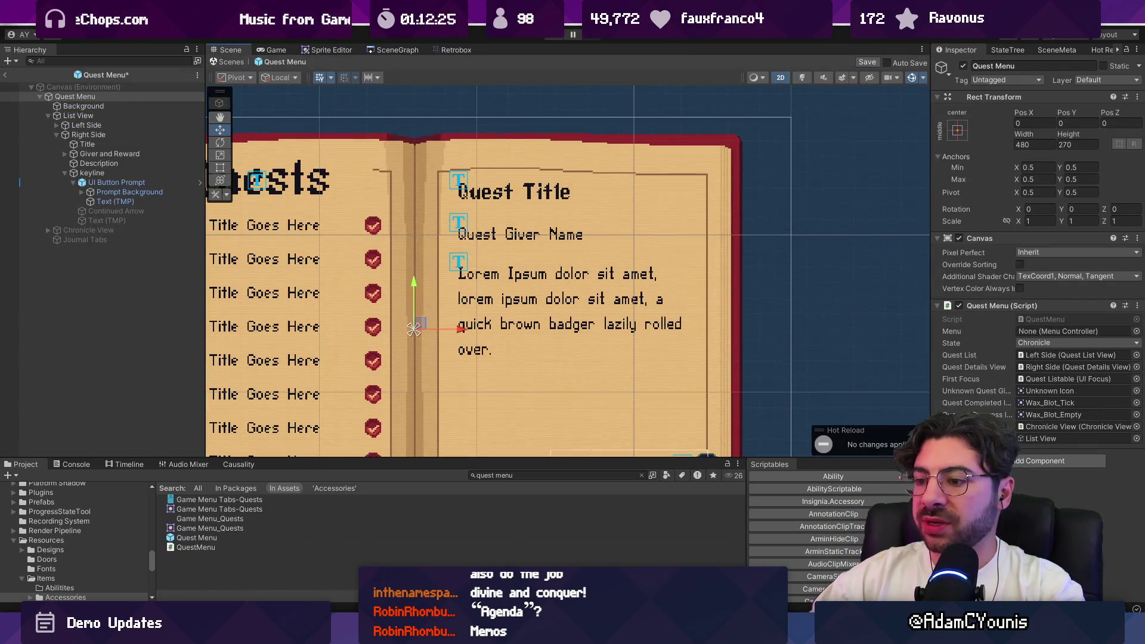
key("alt+Tab")
Move the 'current objective' text out of Frame 232 to the top level and zoom to it
scroll(553, 312, "down", 3)
scroll(553, 312, "up", 3)
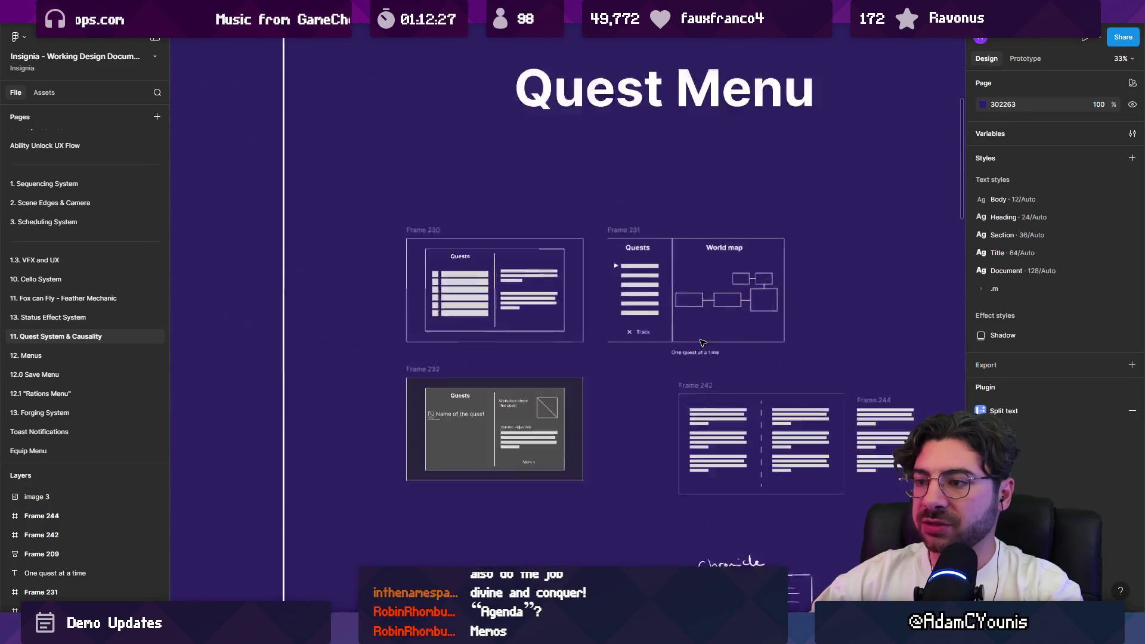
scroll(692, 334, "up", 5)
scroll(481, 404, "down", 2)
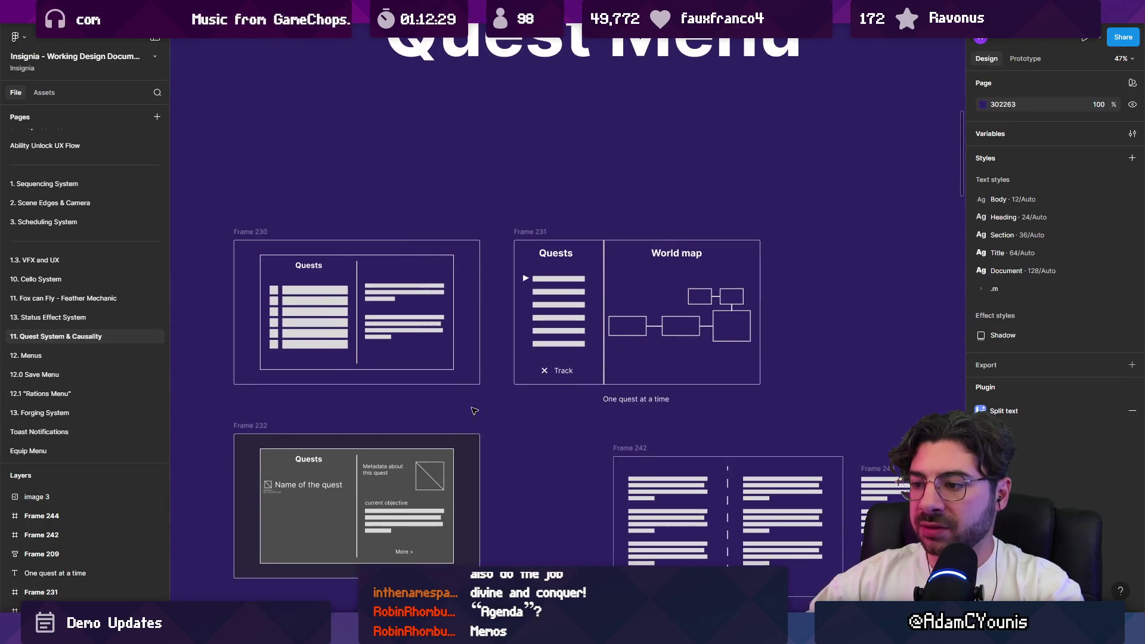
left_click(386, 503)
key("ctrl+x")
key("ctrl+v")
key("shift+2")
key("Return")
Retype the text as 'Who gave me this quest?' on one line and make it a bulleted list
type("Who gav")
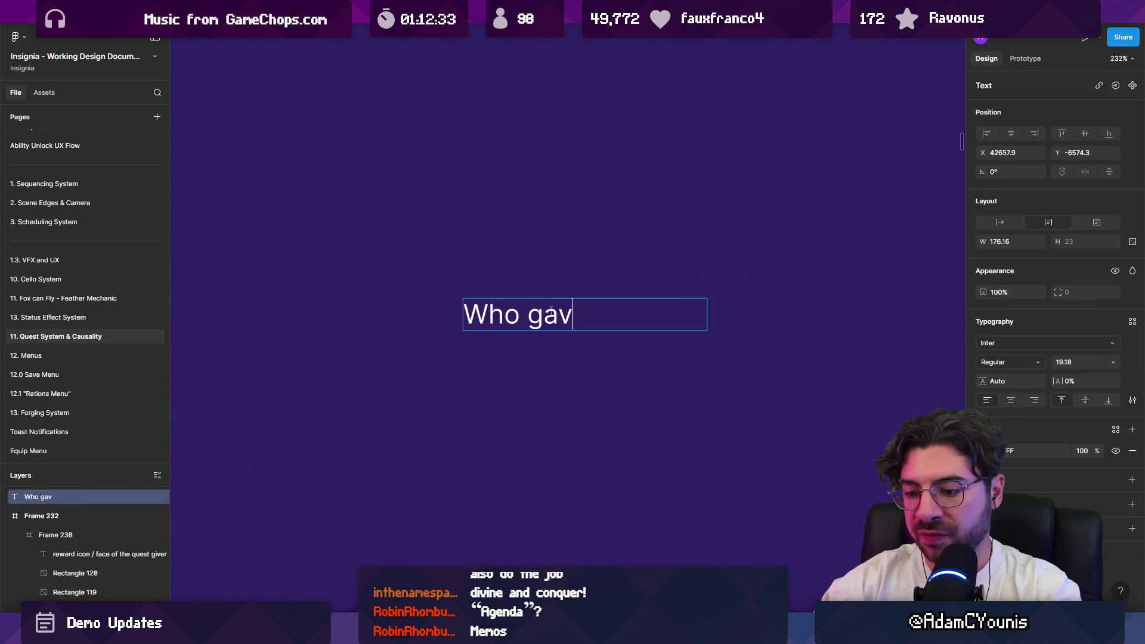
type("e me this quest?")
key("Escape")
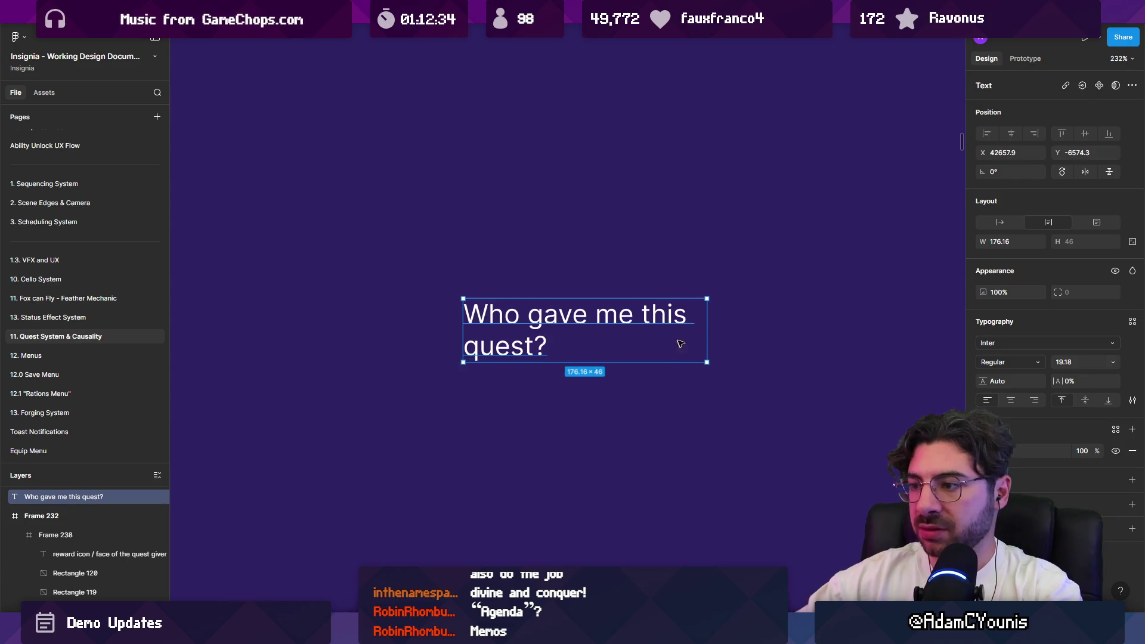
double_click(707, 330)
key("Return")
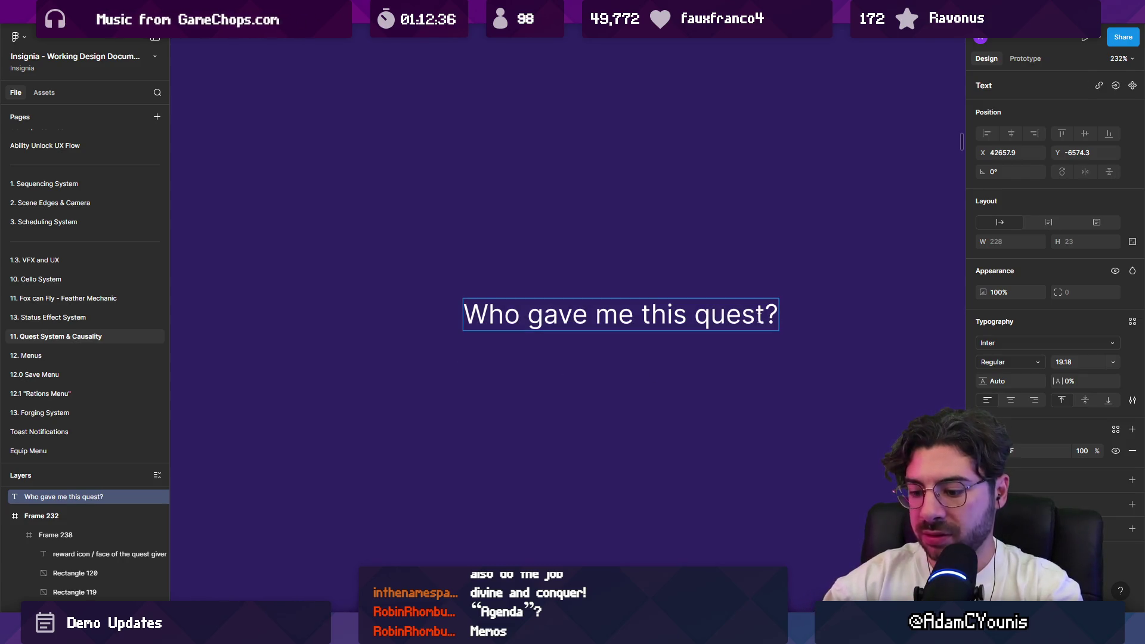
key("ctrl+shift+8")
Add a second bullet reading 'What is the reward (if known)'
key("Return")
type("What is the rea")
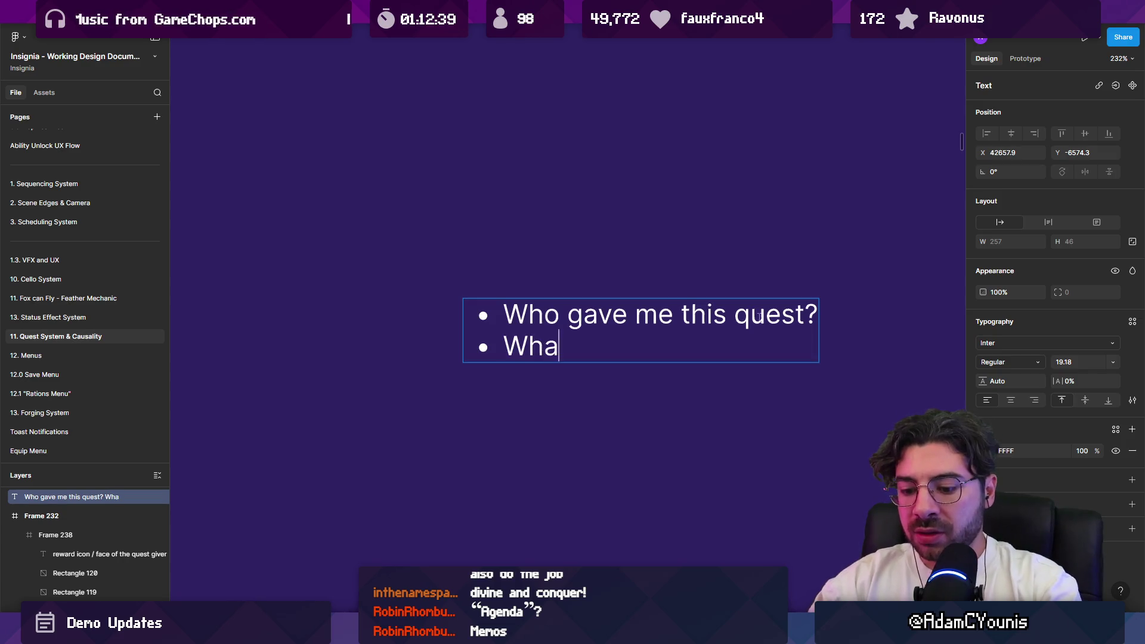
key("BackSpace")
type("ward,")
key("BackSpace")
type("0")
key("BackSpace")
type("(if known)")
Add a third bullet: 'Where did I get it / where can I find the NPC'
key("Return")
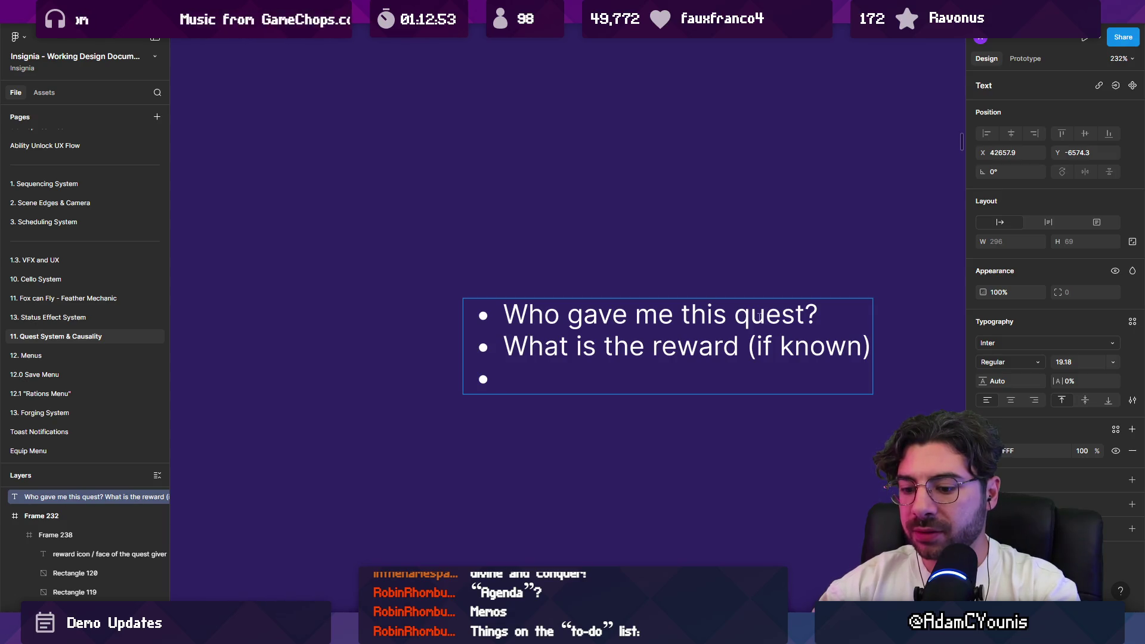
type("wh")
key("BackSpace")
key("BackSpace")
type("Where ")
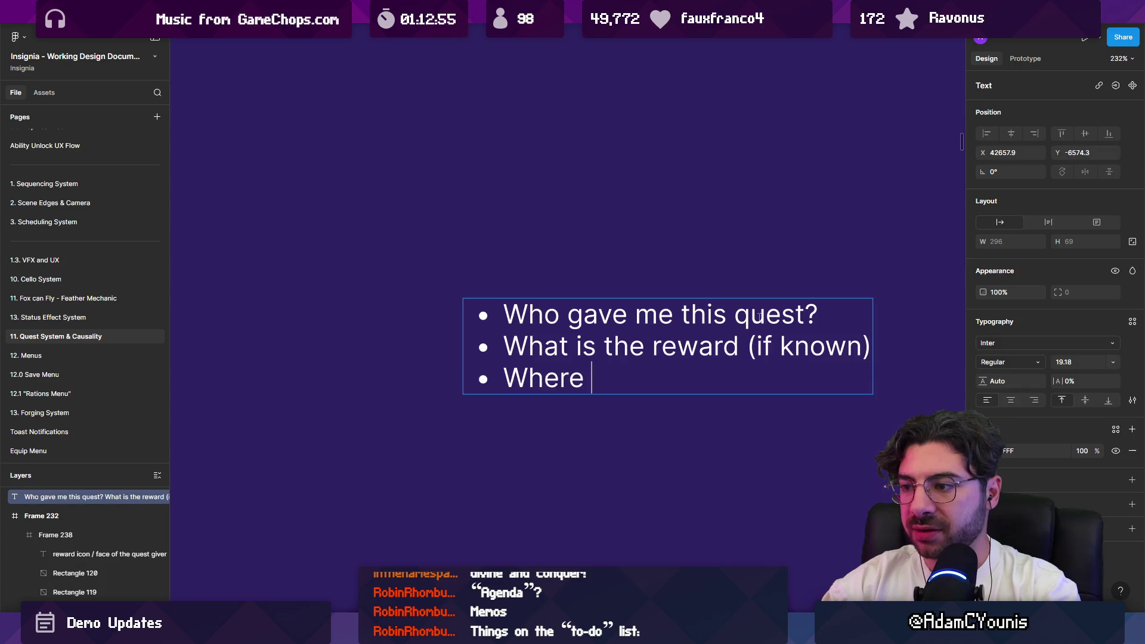
type("did I ghe")
key("BackSpace")
key("BackSpace")
type("et ")
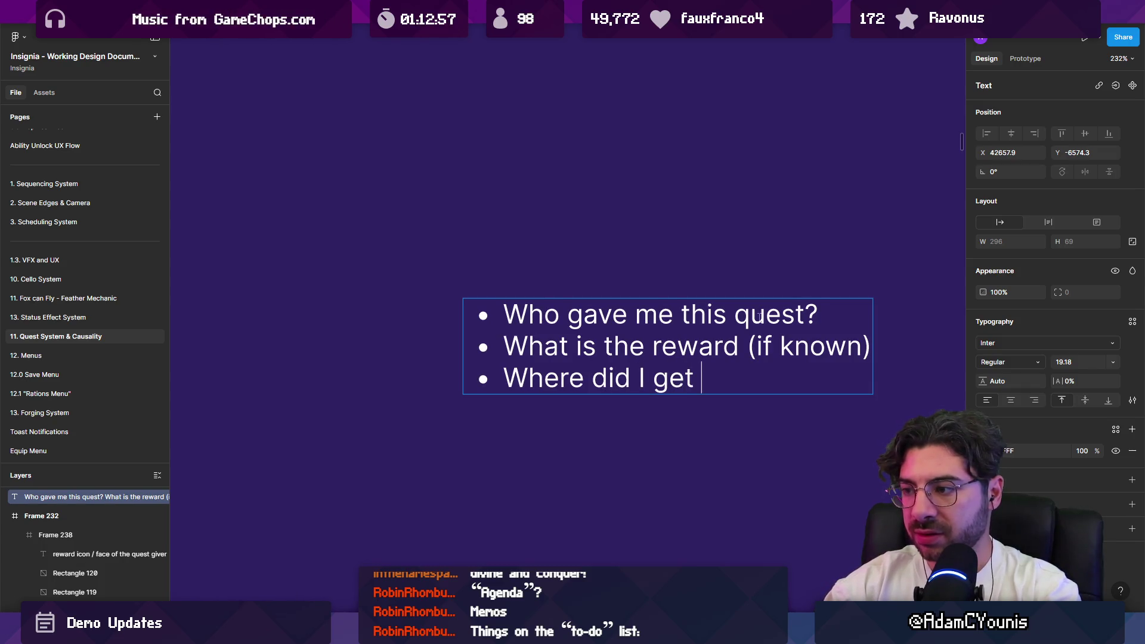
type("it (")
key("BackSpace")
type("/ ")
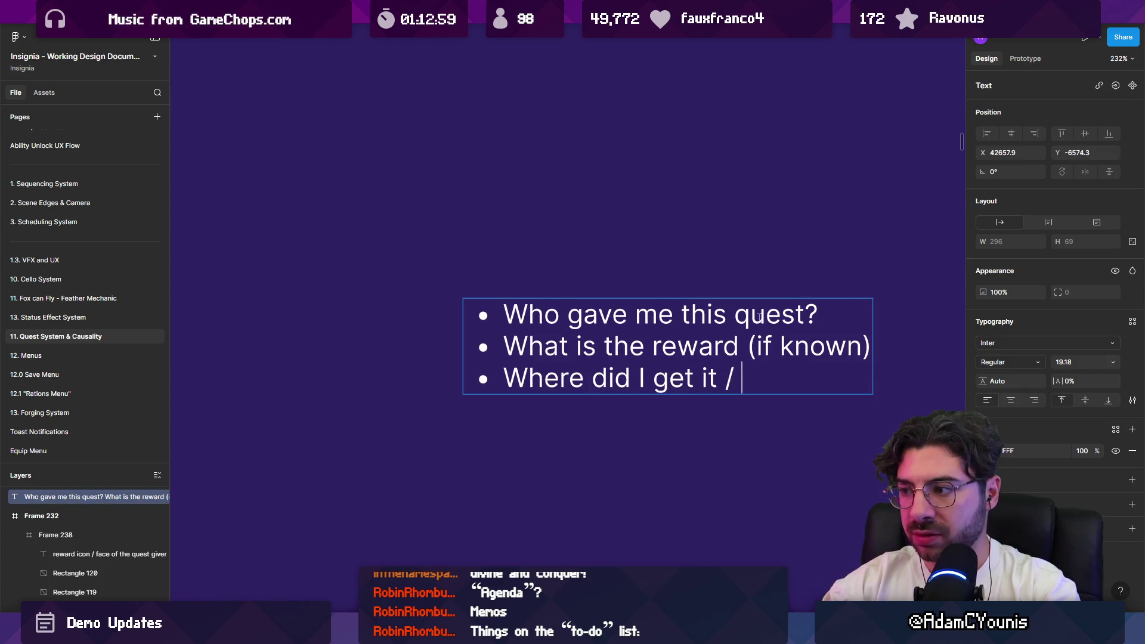
type("where can I find t")
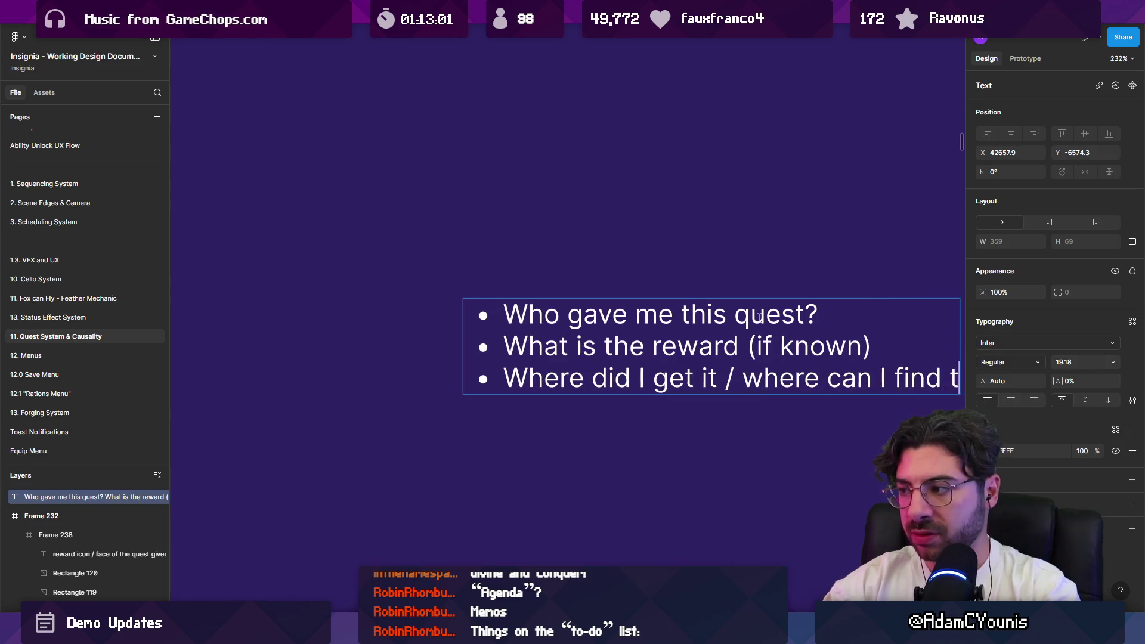
type("he NPC")
Move the reward bullet below the NPC line
left_click(619, 267)
key("shift+Home")
key("BackSpace")
key("BackSpace")
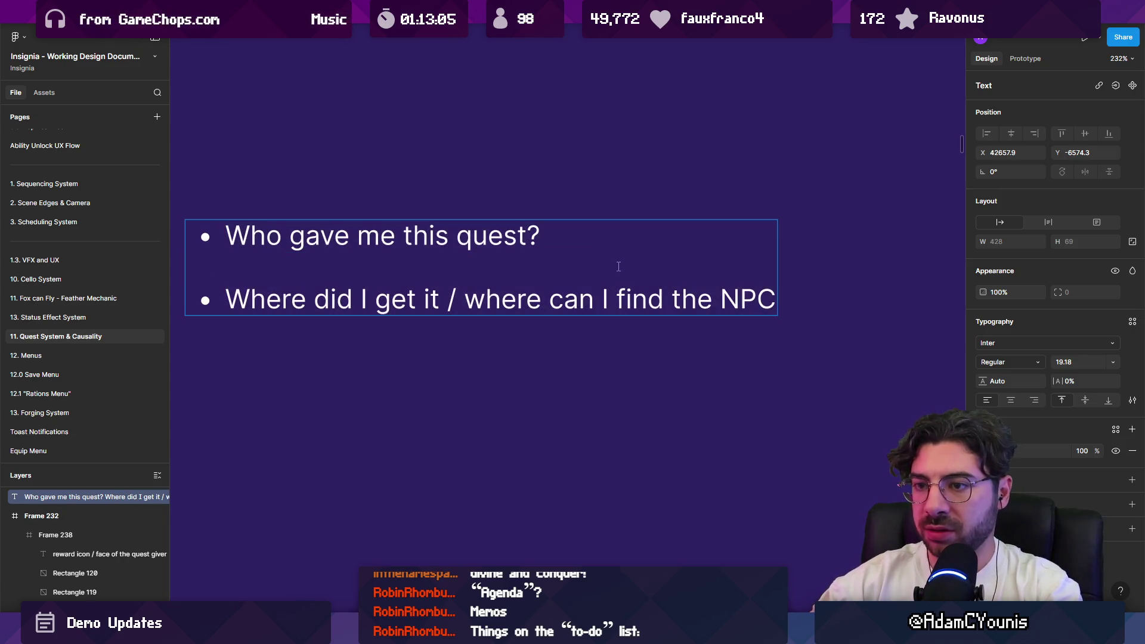
key("BackSpace")
key("Down")
key("End")
key("Return")
key("ctrl+v")
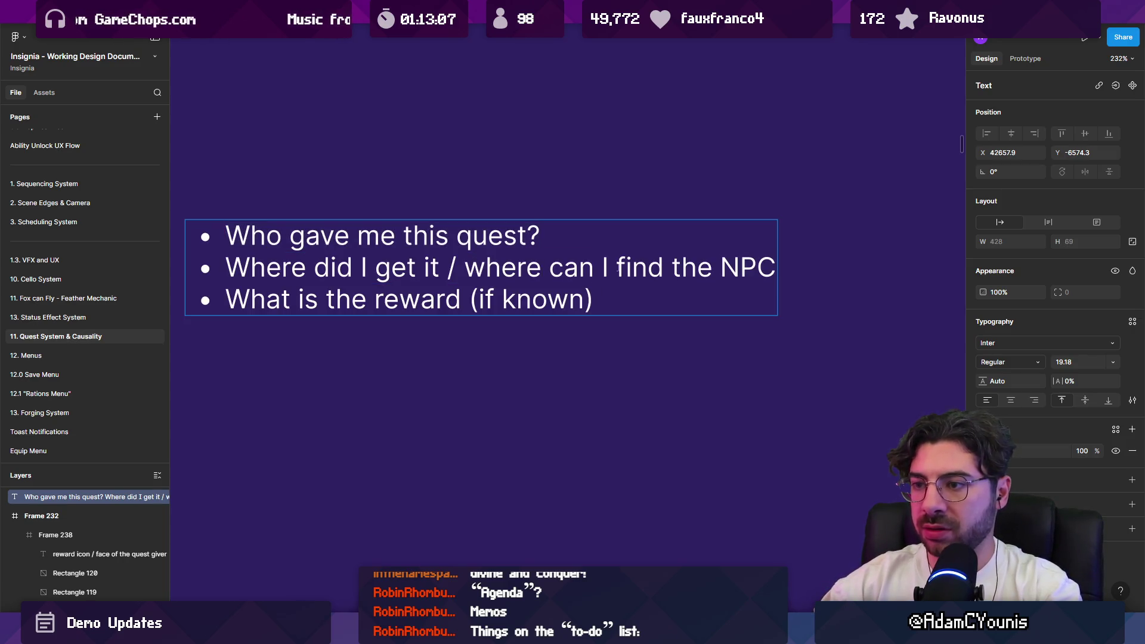
Add a new bullet reading 'Which region is this a part of?'
key("Return")
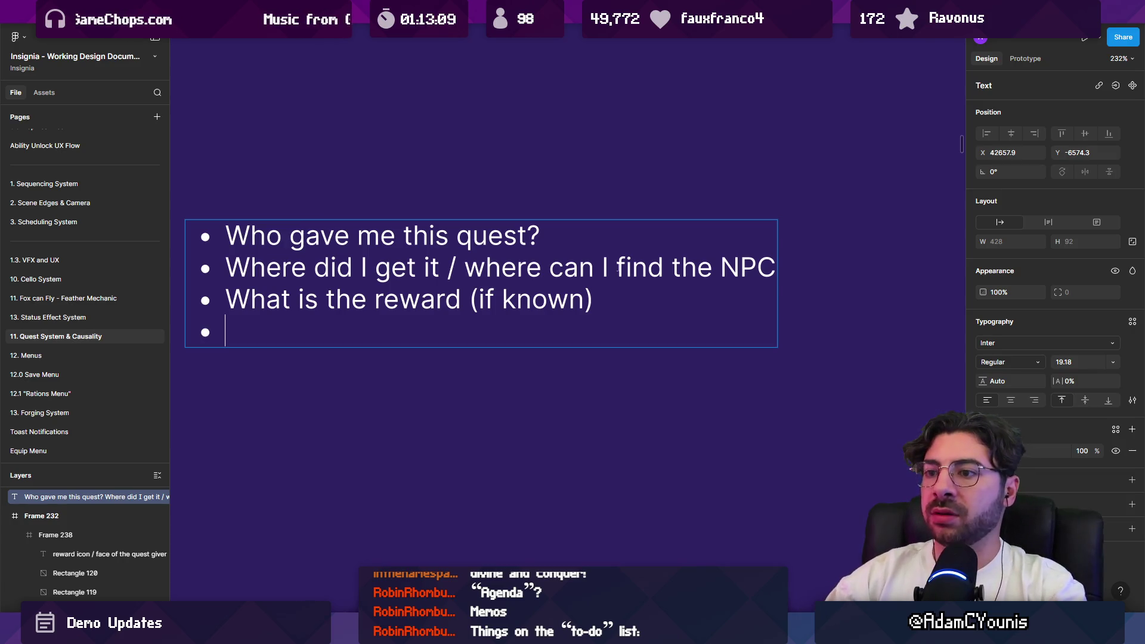
key("Up")
key("Up")
key("Tab")
key("Down")
key("Down")
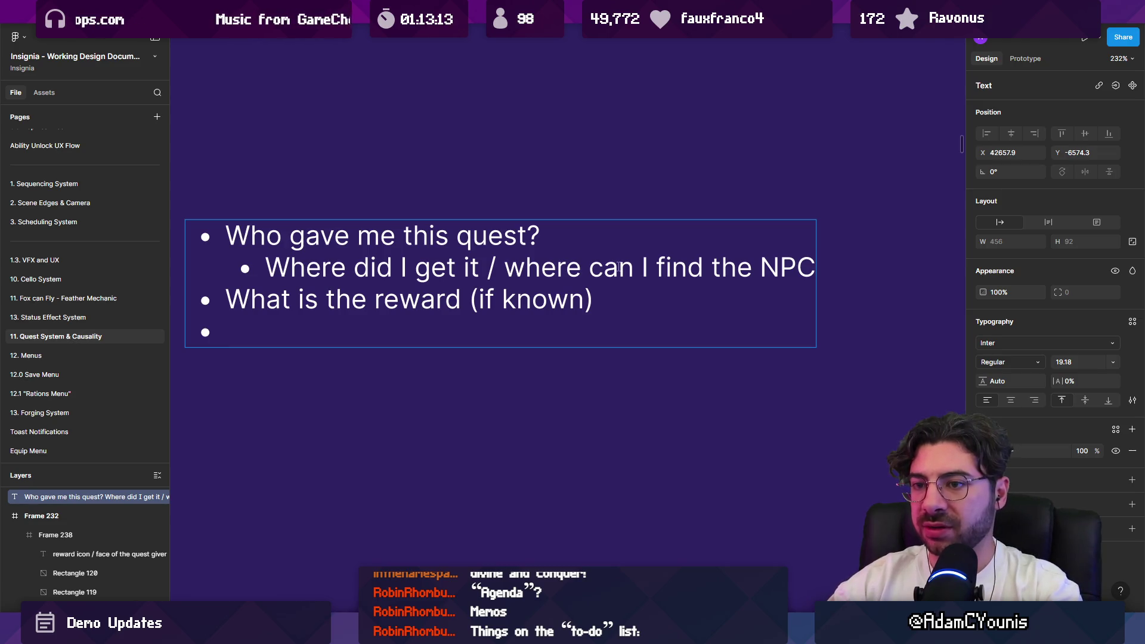
key("Up")
key("Up")
key("shift+Tab")
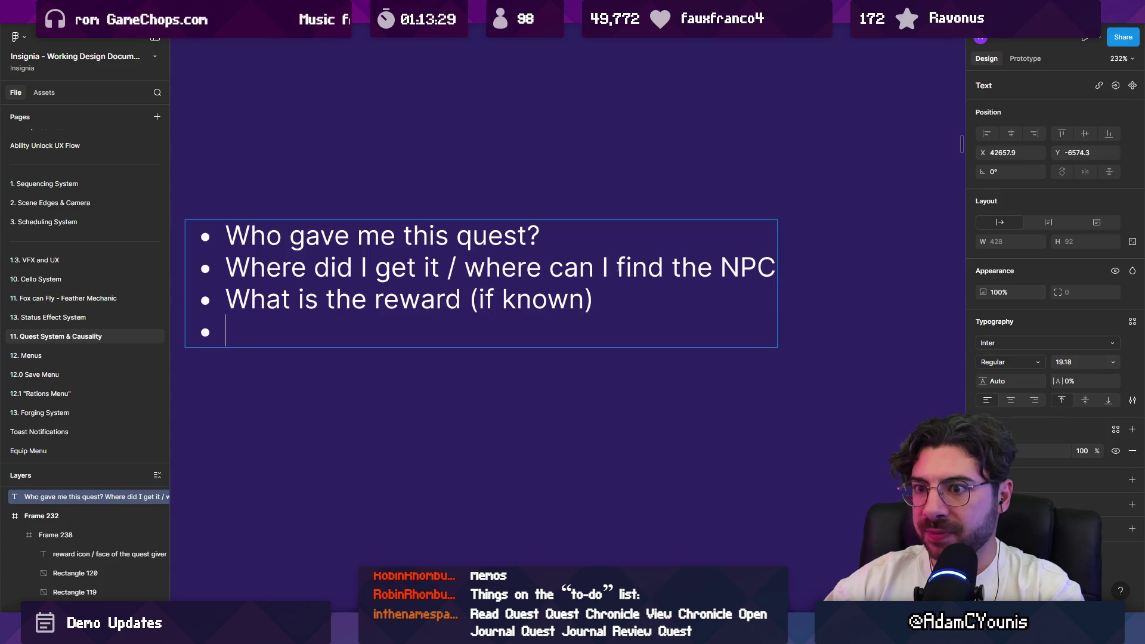
type("Which regeion")
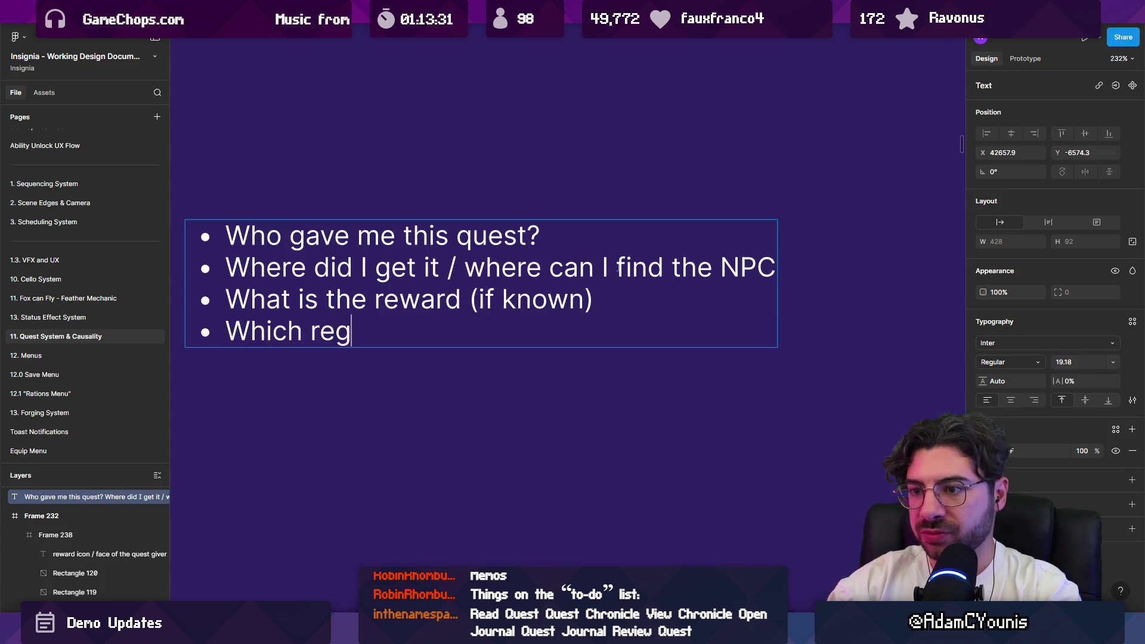
key("BackSpace")
key("BackSpace")
key("BackSpace")
type("on is ")
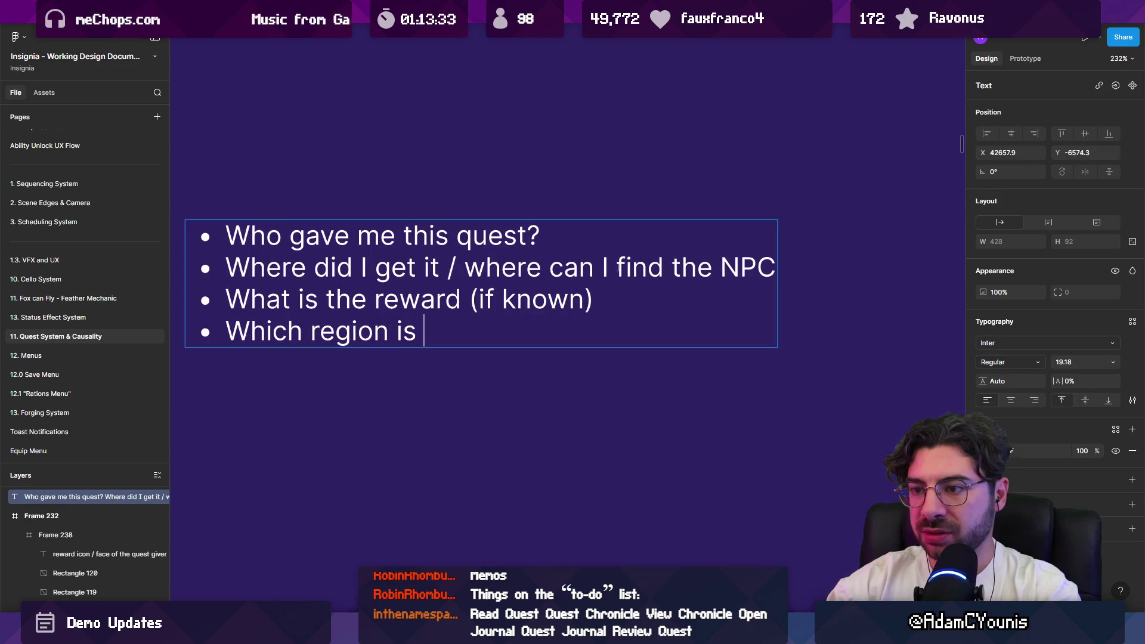
type("this a part of?")
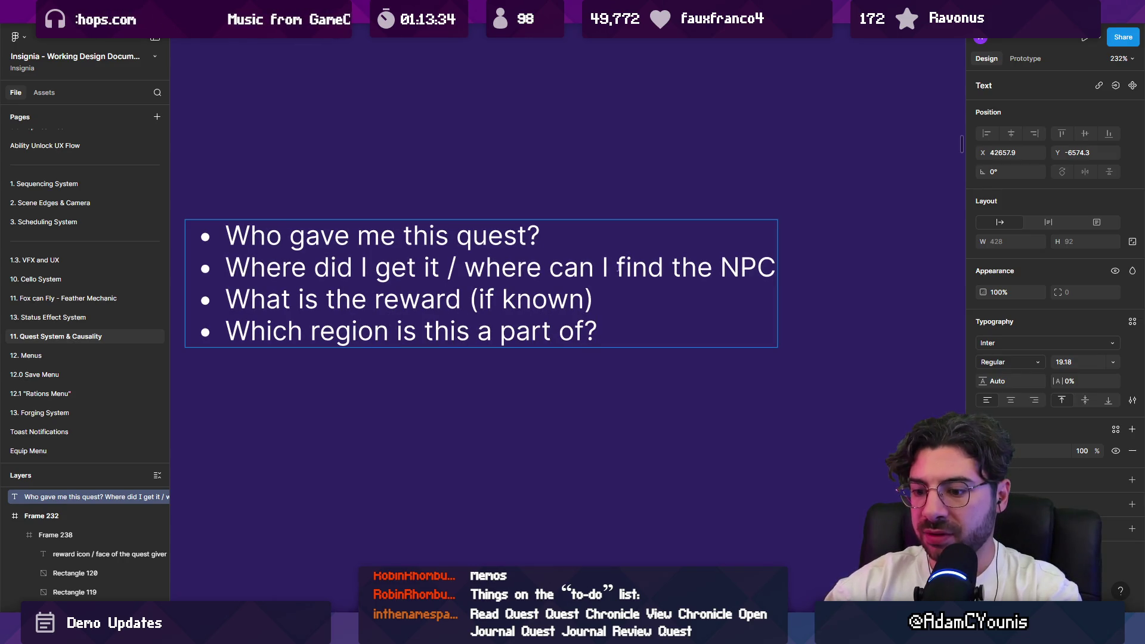
Move the region question above the reward line as an indented sub-bullet under the NPC line
key("shift+Home")
key("ctrl+c")
key("BackSpace")
key("Up")
key("Return")
key("Tab")
key("ctrl+v")
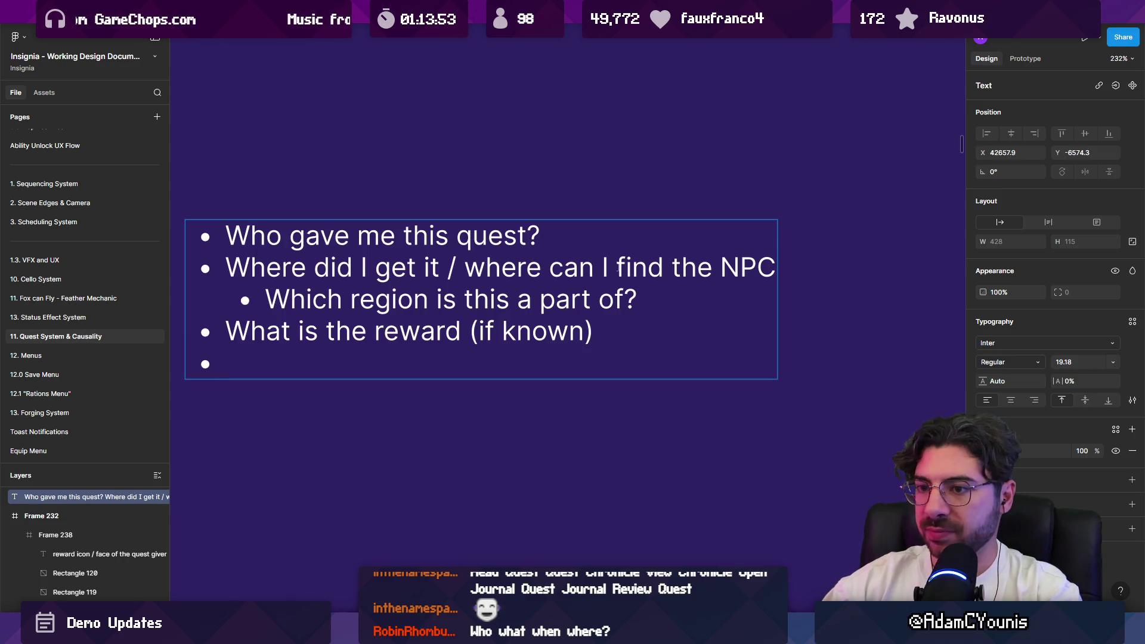
Add a final bullet reading 'Status (complete, incomplete)'
type("Statru")
key("BackSpace")
key("BackSpace")
type("us ")
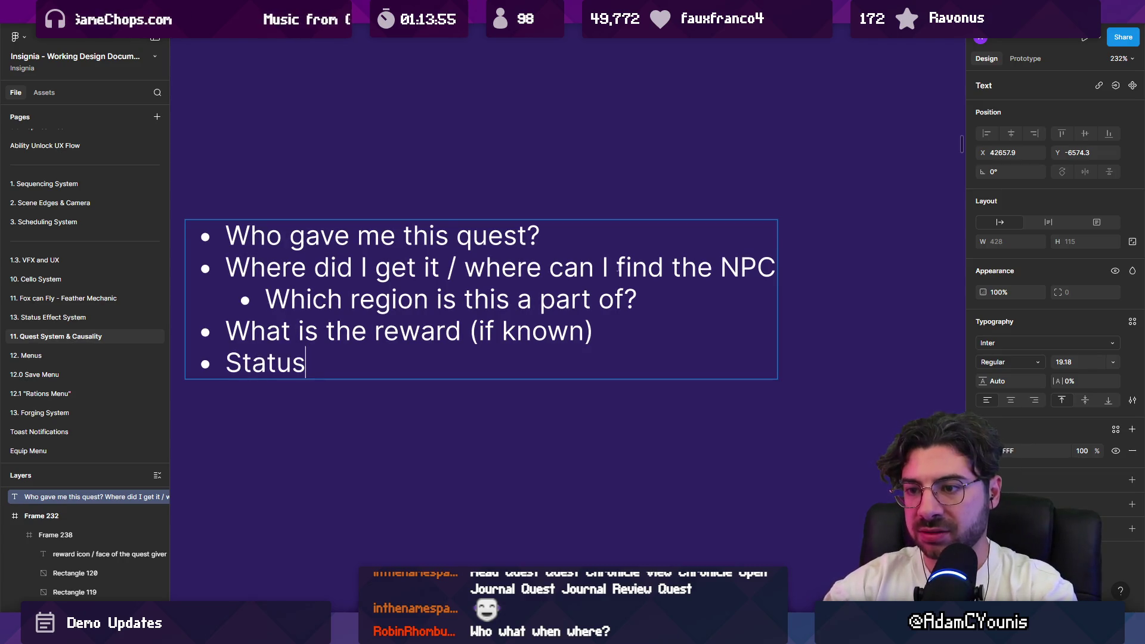
type("(complete, inc")
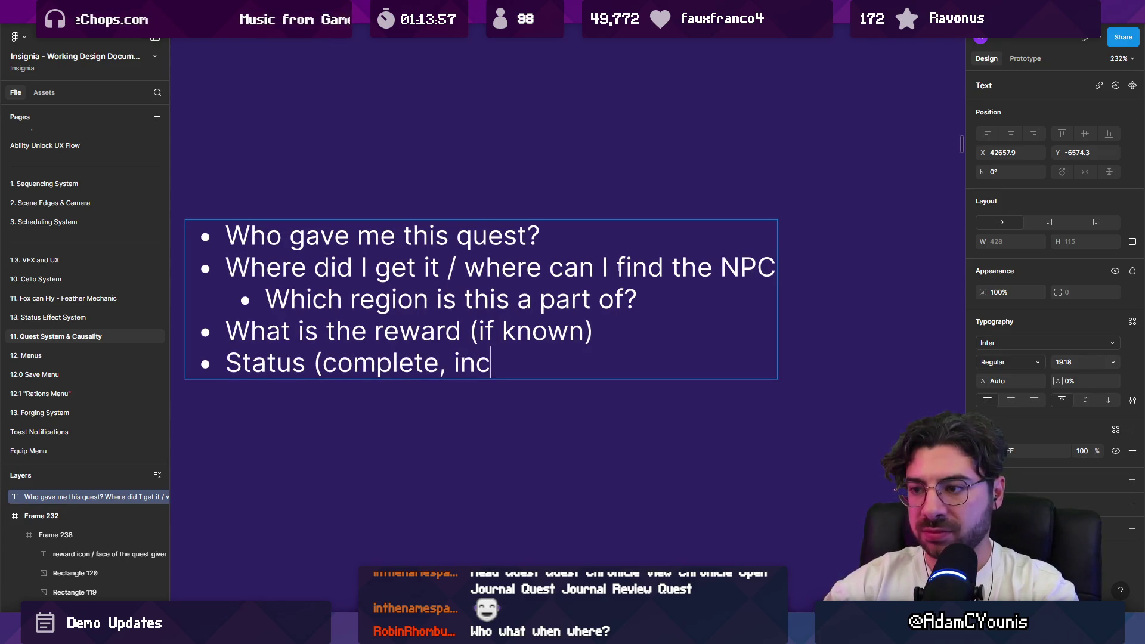
type("omplete)")
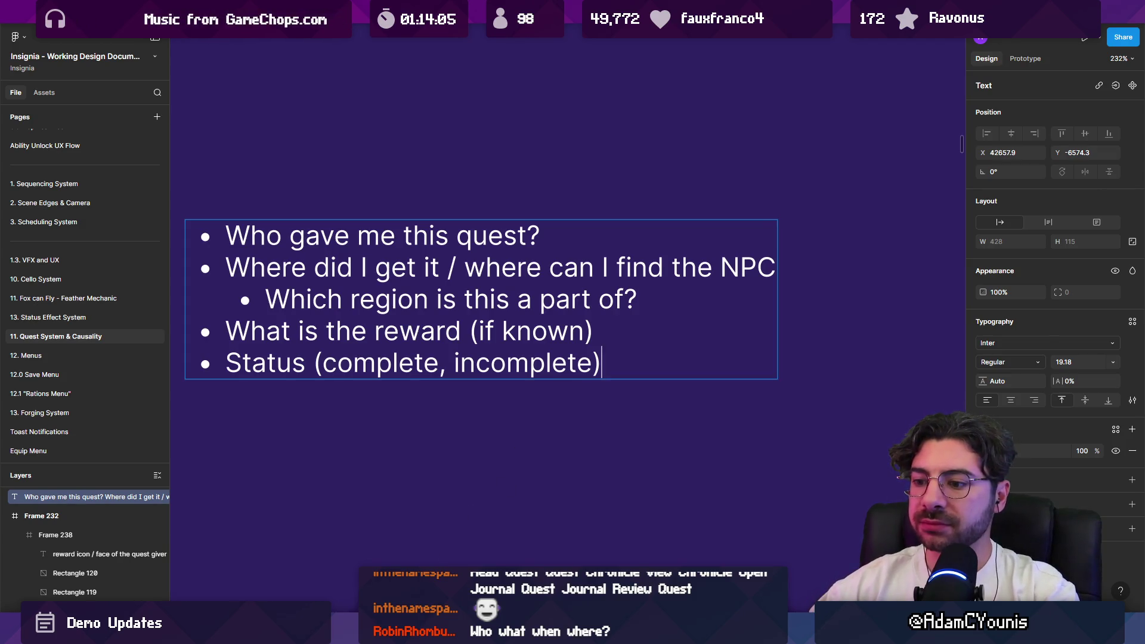
Check the quest book in Unity, then return to Figma
key("alt+Tab")
scroll(598, 209, "up", 4)
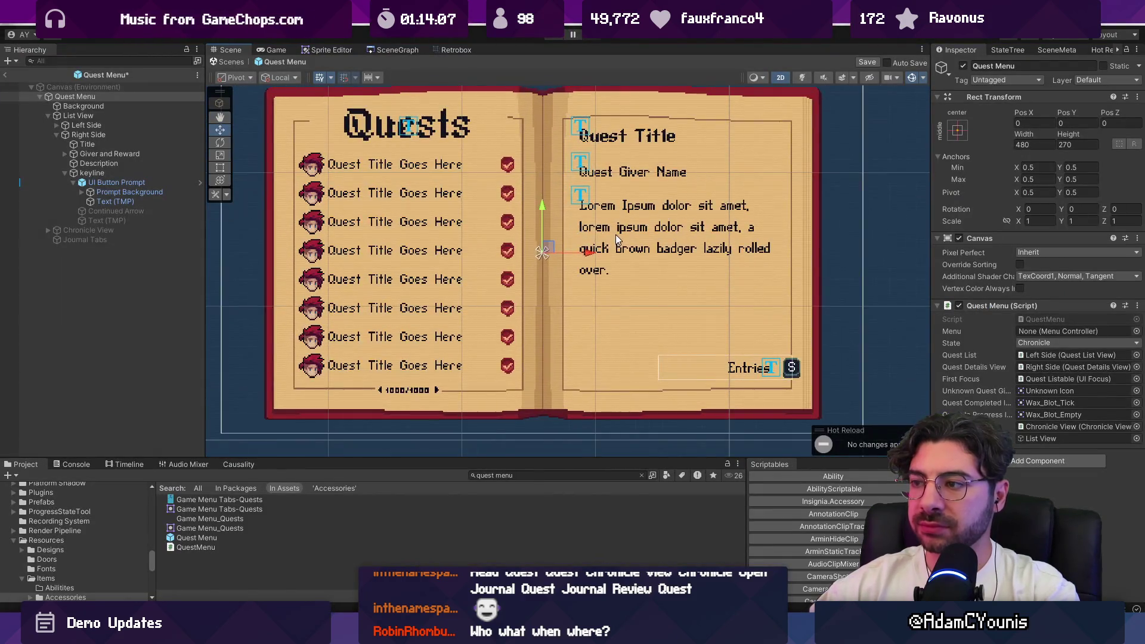
scroll(593, 242, "up", 1)
scroll(590, 205, "up", 1)
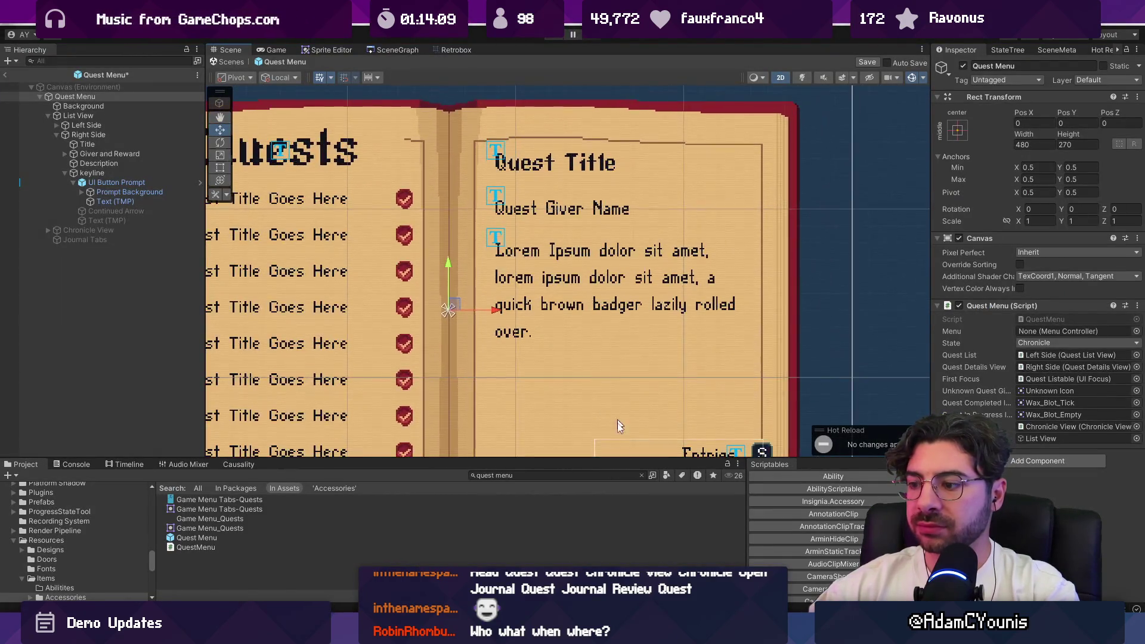
key("alt+Tab")
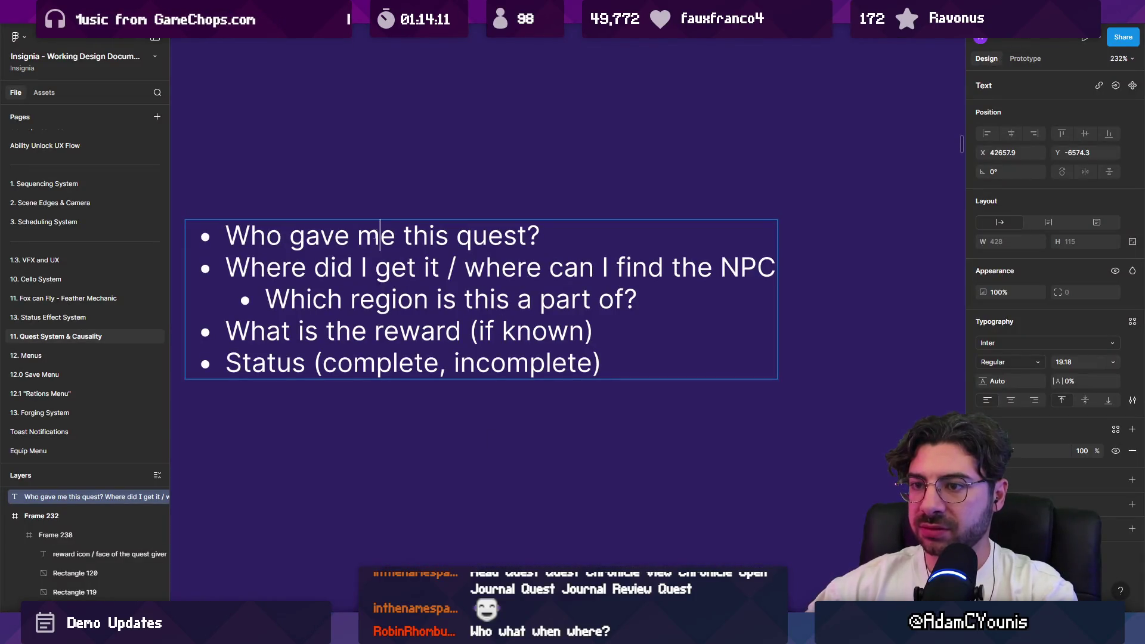
Add a struck-through 'Title of the Quest' line at the top of the list
key("Return")
type("Titl")
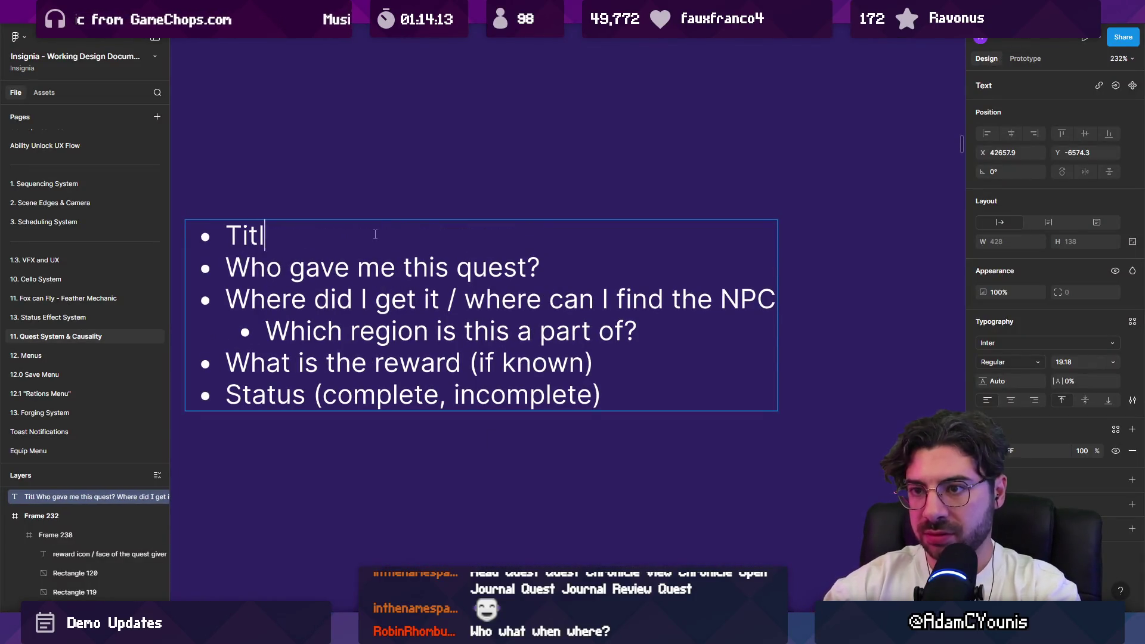
type("e of the Quest")
key("shift+Home")
key("ctrl+shift+x")
key("Escape")
key("Return")
Add an indented 'What do they look like?' sub-bullet under 'Who gave me this quest?'
key("Up")
key("Right")
key("shift+End")
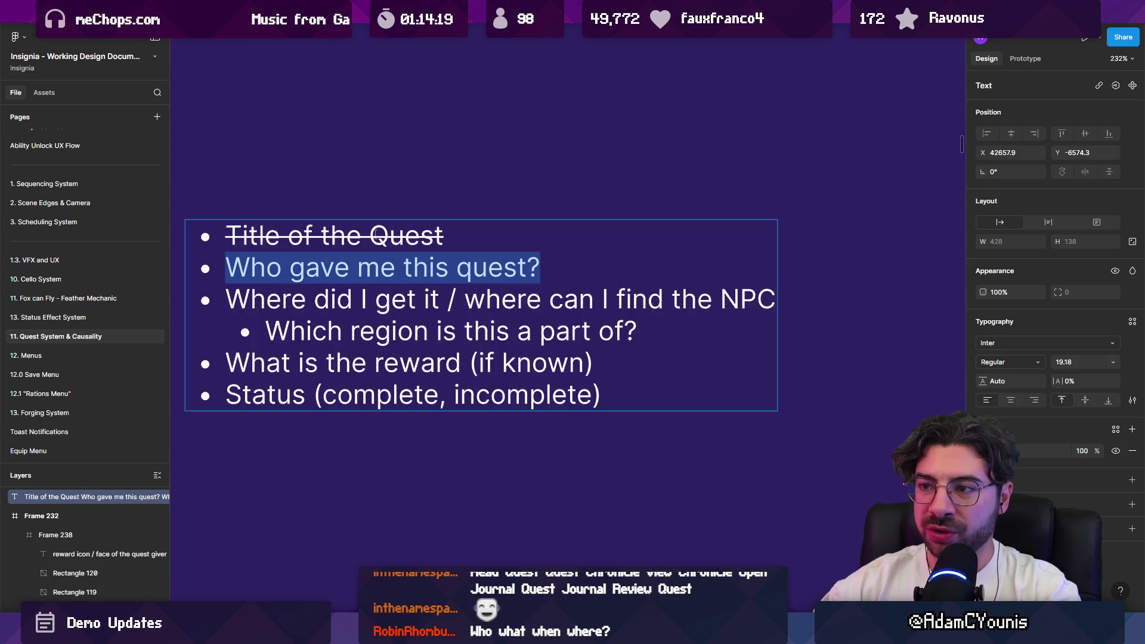
key("Right")
key("Return")
key("Tab")
type("WQ")
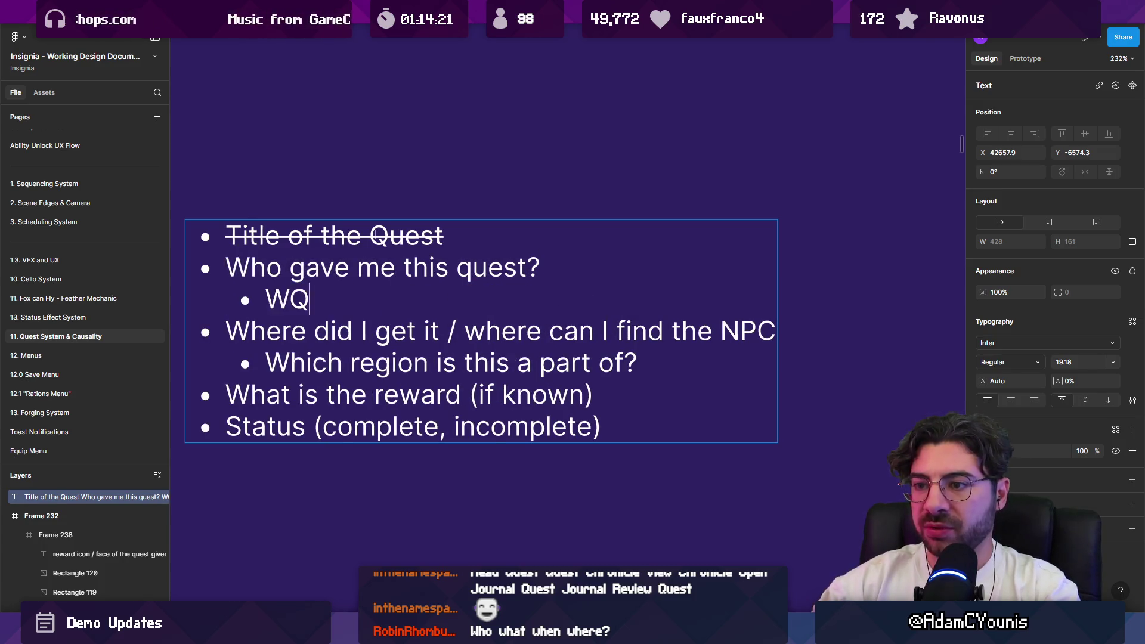
type("hg")
key("BackSpace")
key("BackSpace")
key("BackSpace")
type("hat do they look like?")
Nest the NPC and region lines under the quest giver and shorten the NPC line to 'Where can I find the NPC'
key("Right")
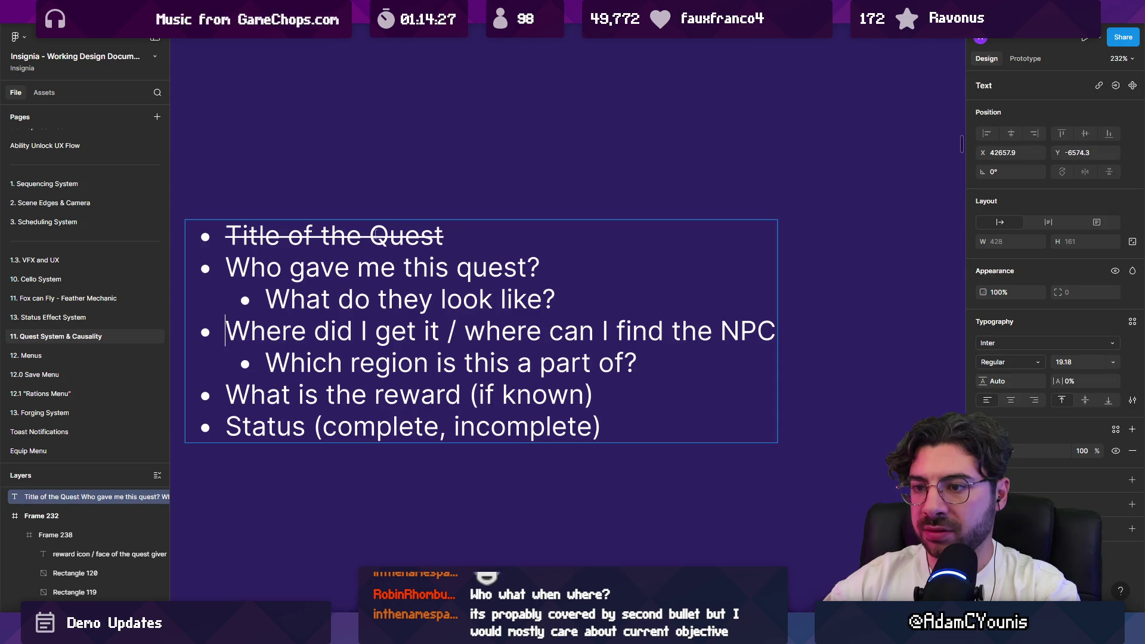
key("Tab")
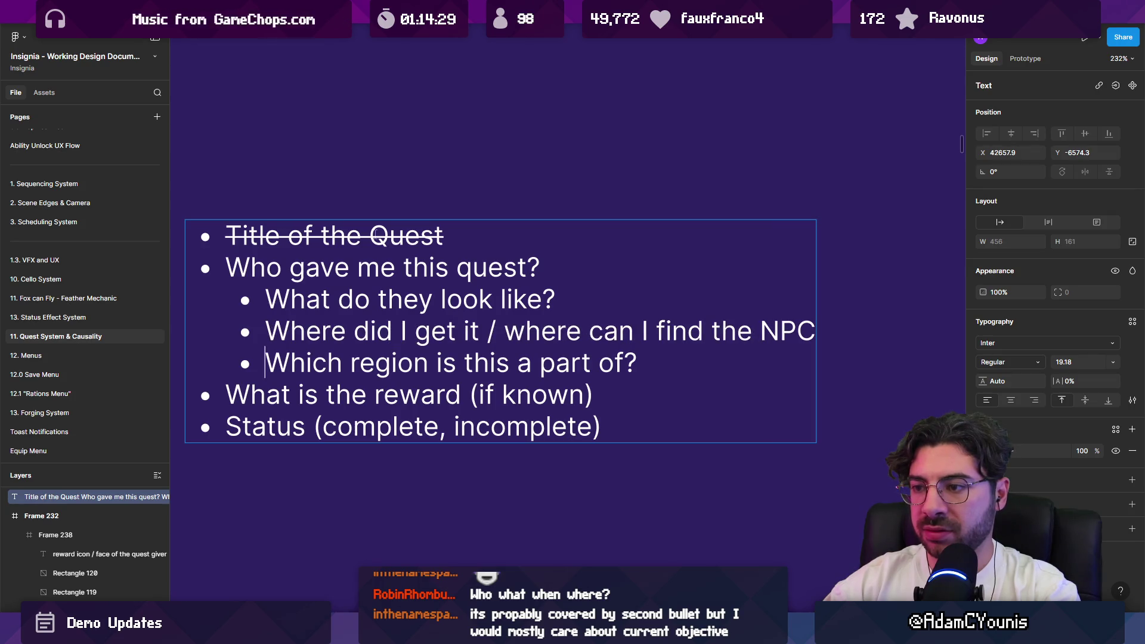
key("Tab")
left_click_drag(266, 331, 525, 331)
type("W")
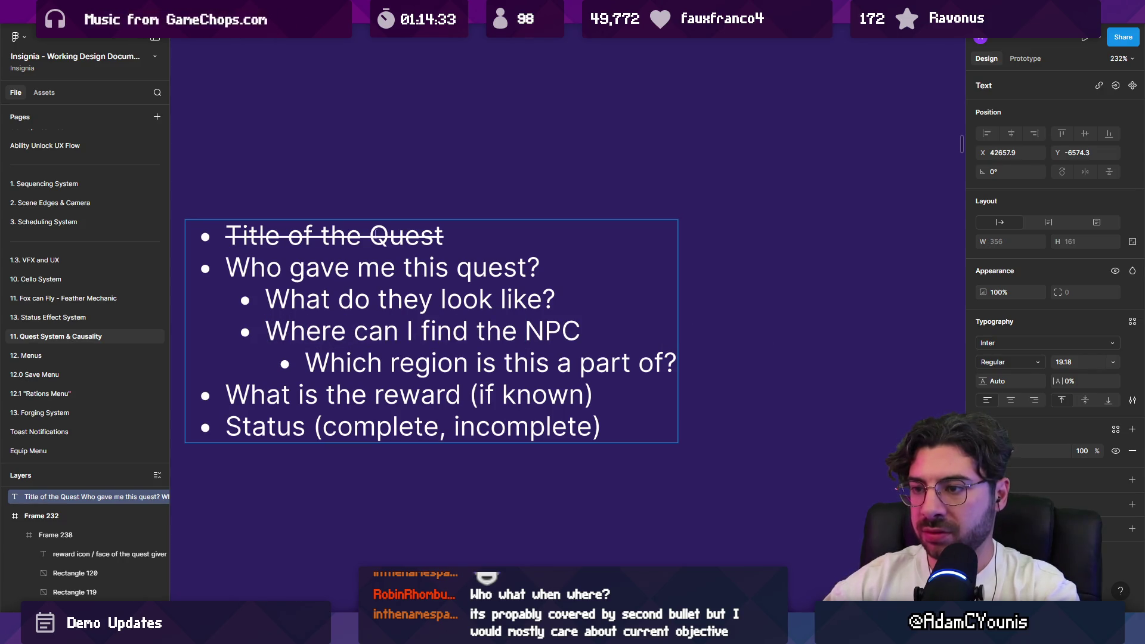
key("Escape")
Add a blank line after the region question
scroll(352, 221, "down", 3)
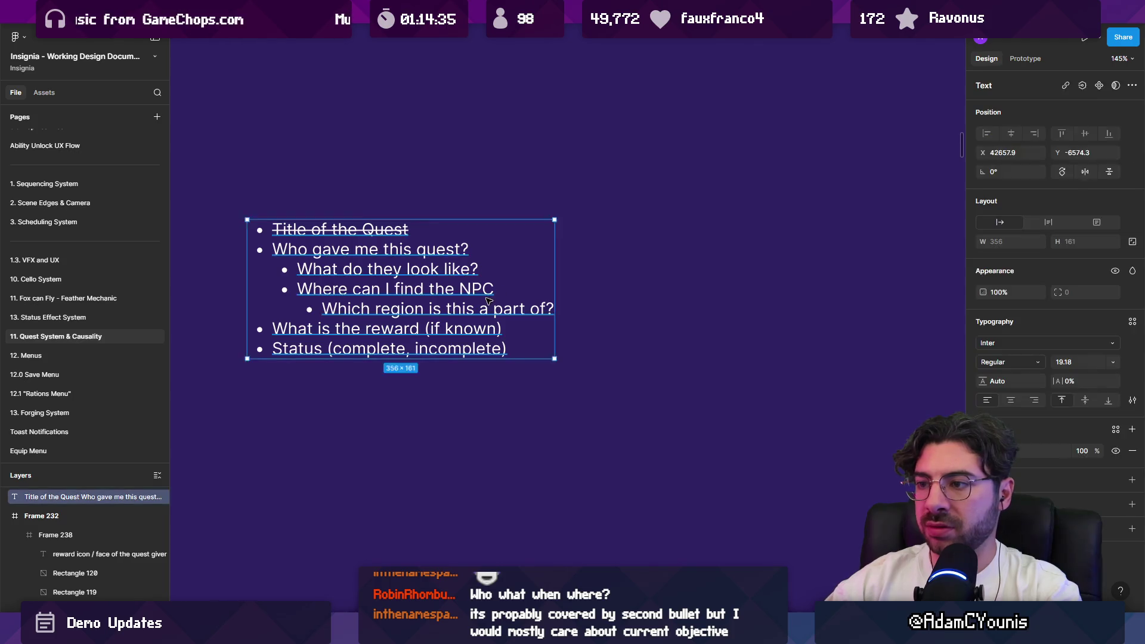
double_click(555, 310)
left_click(555, 310)
key("Return")
key("Up")
key("Up")
key("Up")
key("End")
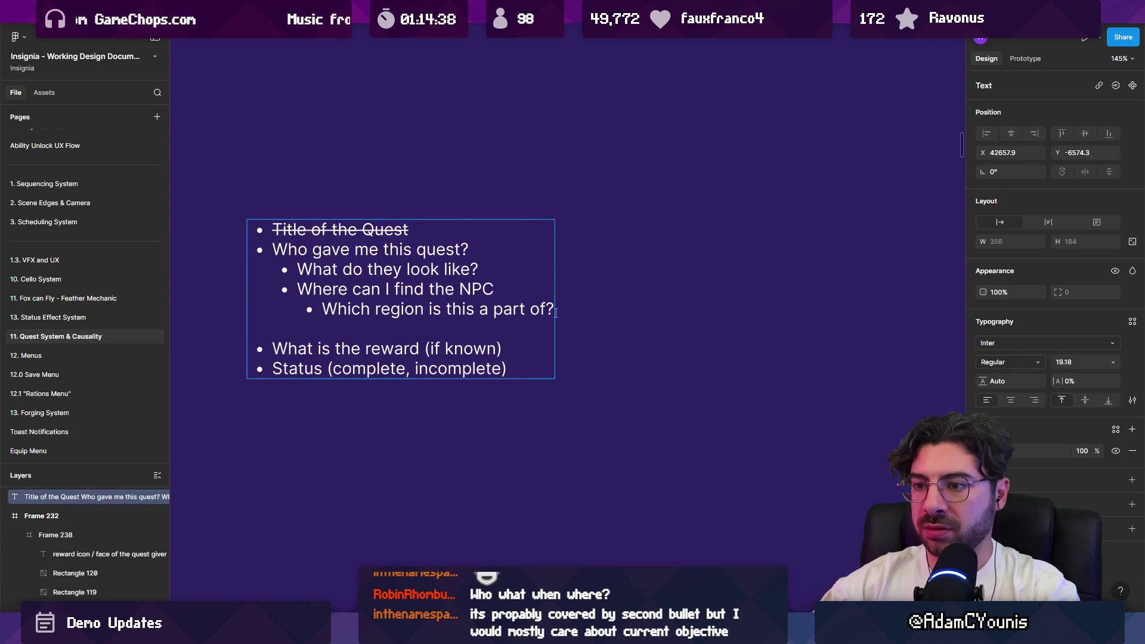
key("Down")
key("Down")
key("Down")
Add blank lines after the reward line and under the title
key("Up")
key("Return")
key("Up")
key("Up")
key("Up")
key("shift+Left")
key("Left")
key("Left")
key("Left")
key("Return")
key("Escape")
key("Escape")
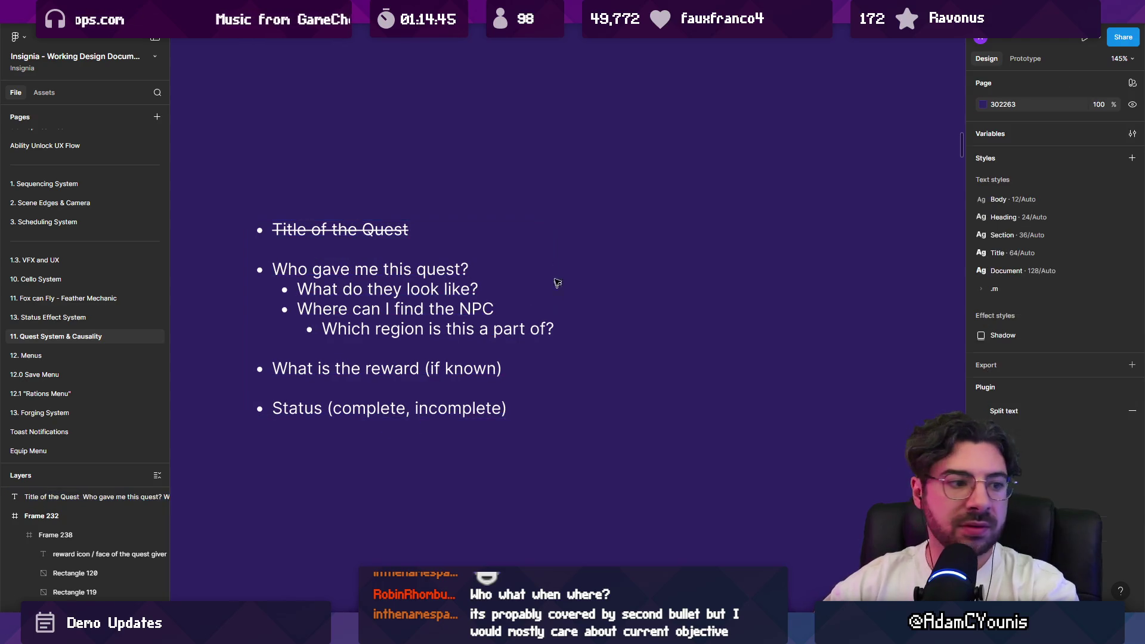
scroll(639, 277, "up", 5)
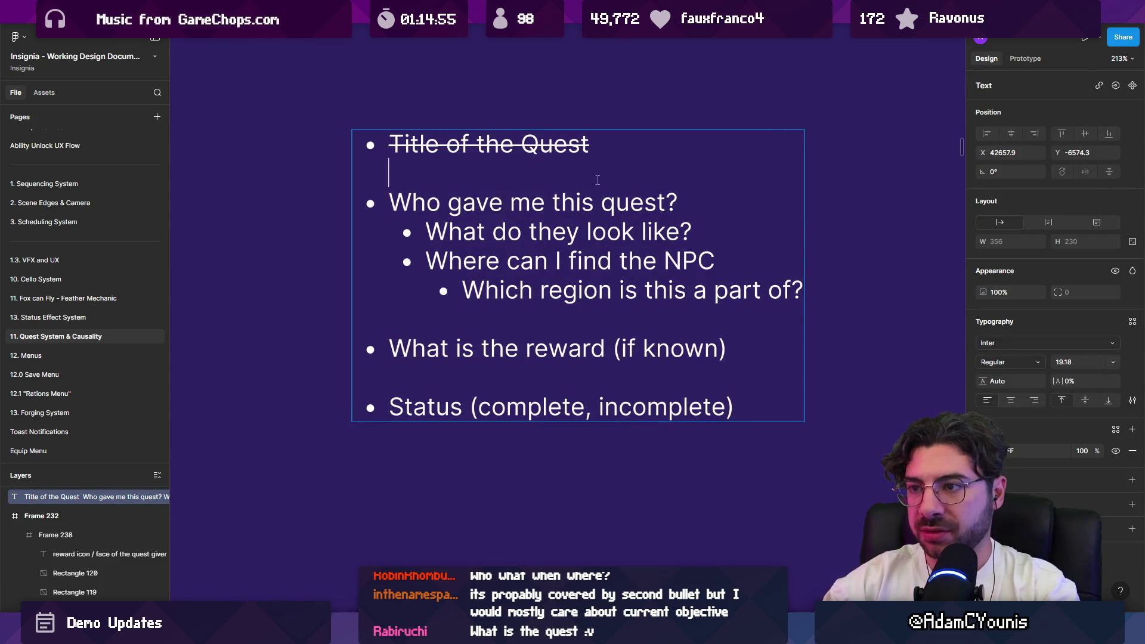
Add a new 'What is it about?' bullet to the list without strikethrough
key("Return")
type("What is the")
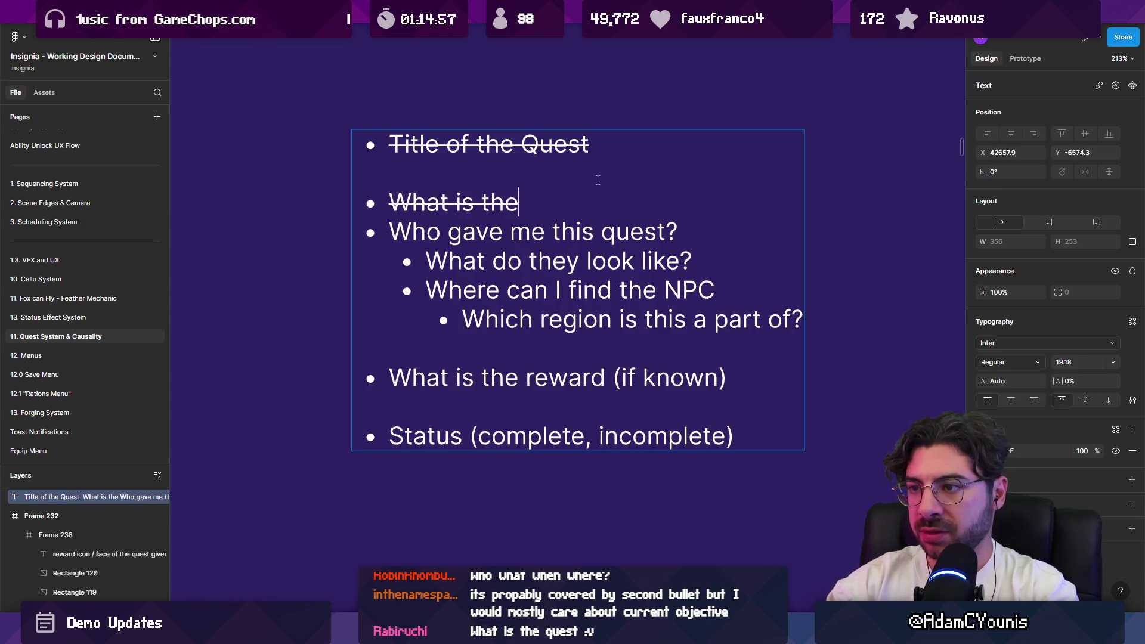
type(" Description")
key("Return")
key("Up")
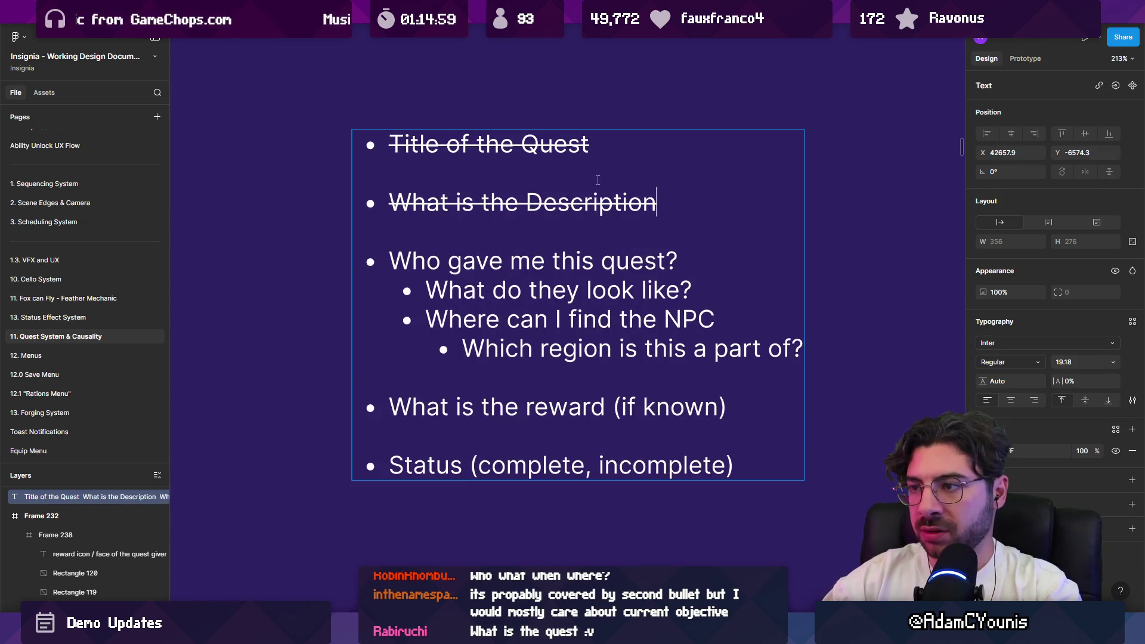
key("ctrl+shift+Left")
key("ctrl+shift+Left")
key("ctrl+shift+Left")
key("ctrl+shift+x")
key("ctrl+shift+Right")
key("ctrl+shift+Right")
key("ctrl+shift+Right")
key("ctrl+shift+Left")
type("it aboiut")
key("BackSpace")
key("BackSpace")
key("BackSpace")
type("ut")
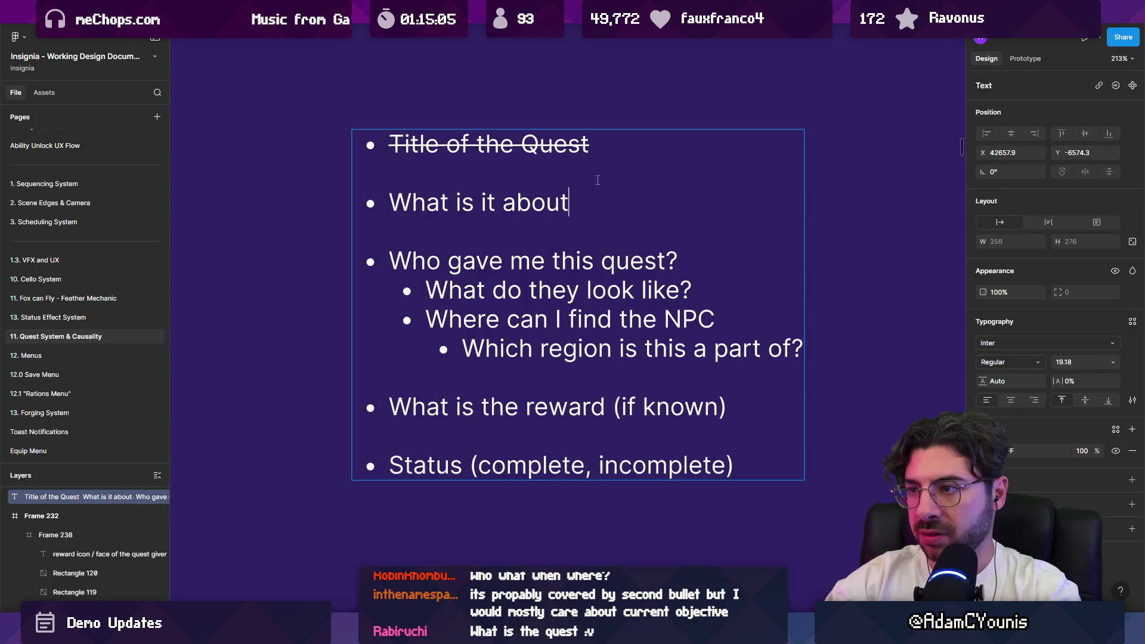
type("?")
key("Escape")
Move the 'What is it about?' line below the Status line as a dash bullet
key("Return")
triple_click(604, 205)
key("ctrl+shift+x")
left_click(605, 211)
left_click_drag(604, 211, 456, 174)
key("BackSpace")
key("BackSpace")
key("BackSpace")
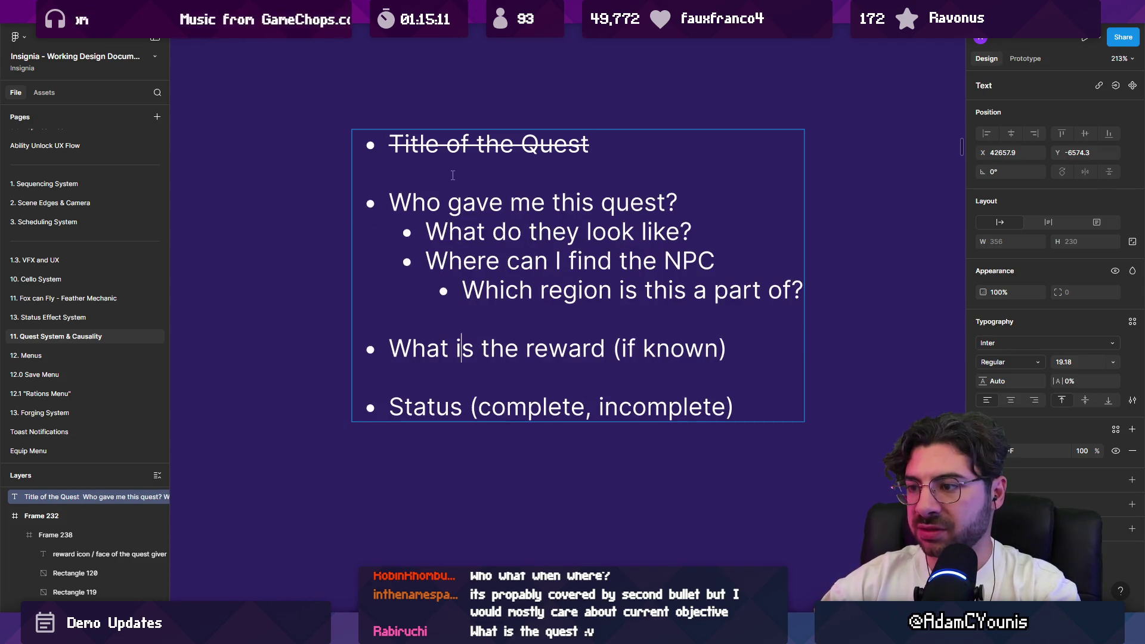
key("Return")
key("ctrl+v")
key("BackSpace")
type("-")
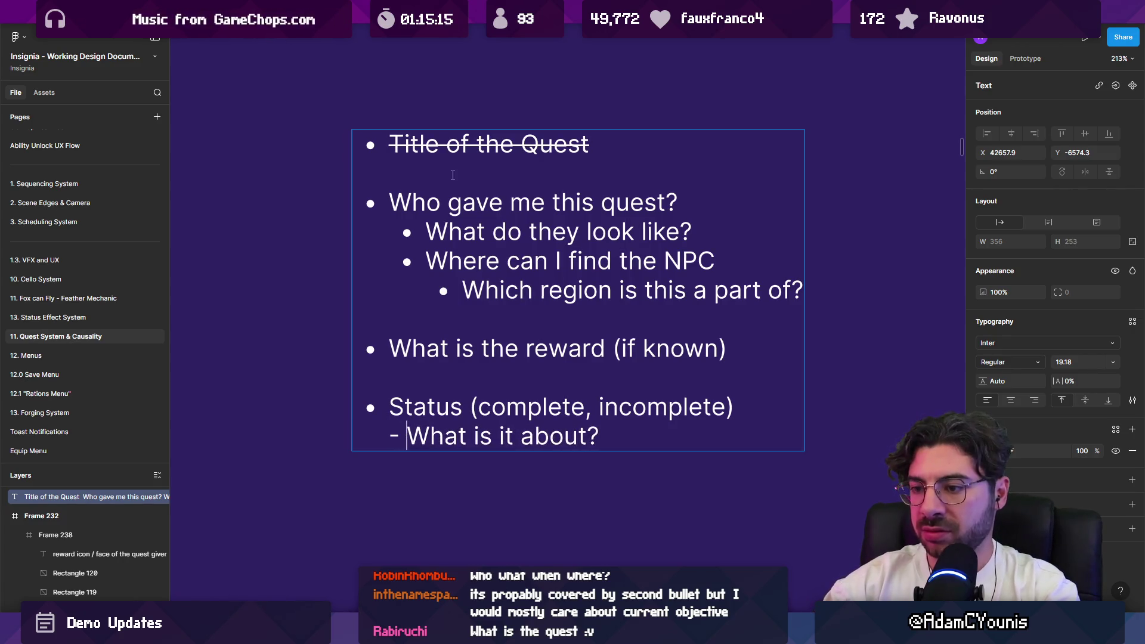
key("ctrl+shift+Left")
key("Left")
key("ctrl+shift+Right")
key("ctrl+Right")
key("ctrl+Right")
key("ctrl+shift+Left")
key("Left")
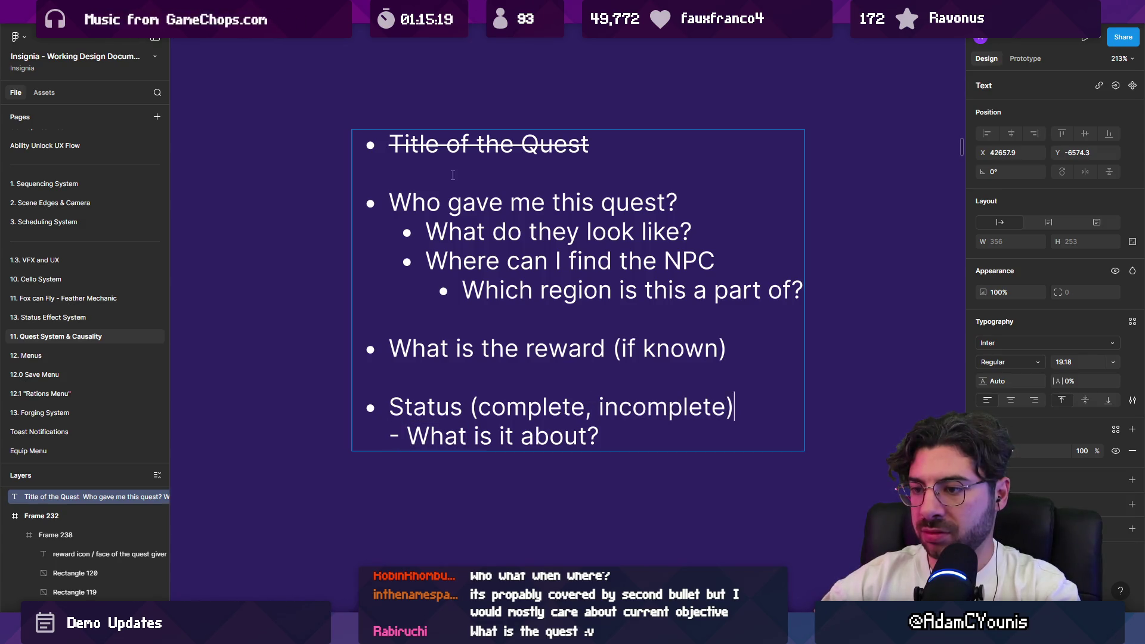
Tidy the line breaks so the question sits in its own bullet after Status
key("Return")
key("BackSpace")
key("BackSpace")
key("BackSpace")
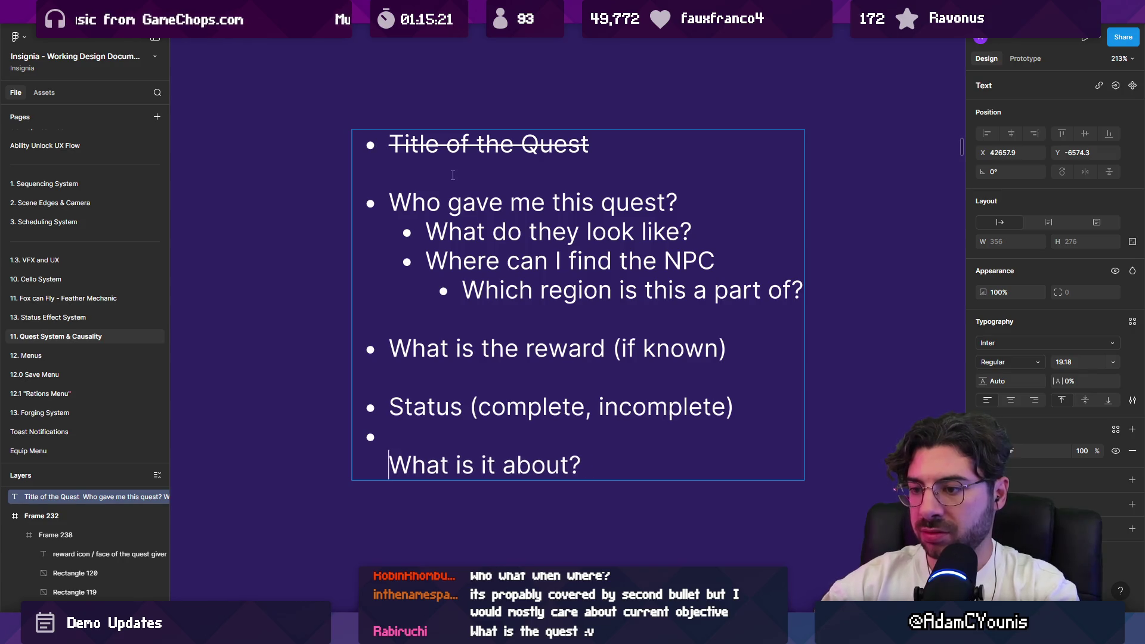
key("Left")
key("ctrl+shift+Left")
key("Left")
key("ctrl+shift+Right")
key("ctrl+shift+Right")
key("ctrl+shift+Right")
key("Right")
Replace the last question line with a 'Story Details' bullet
key("Return")
key("shift+End")
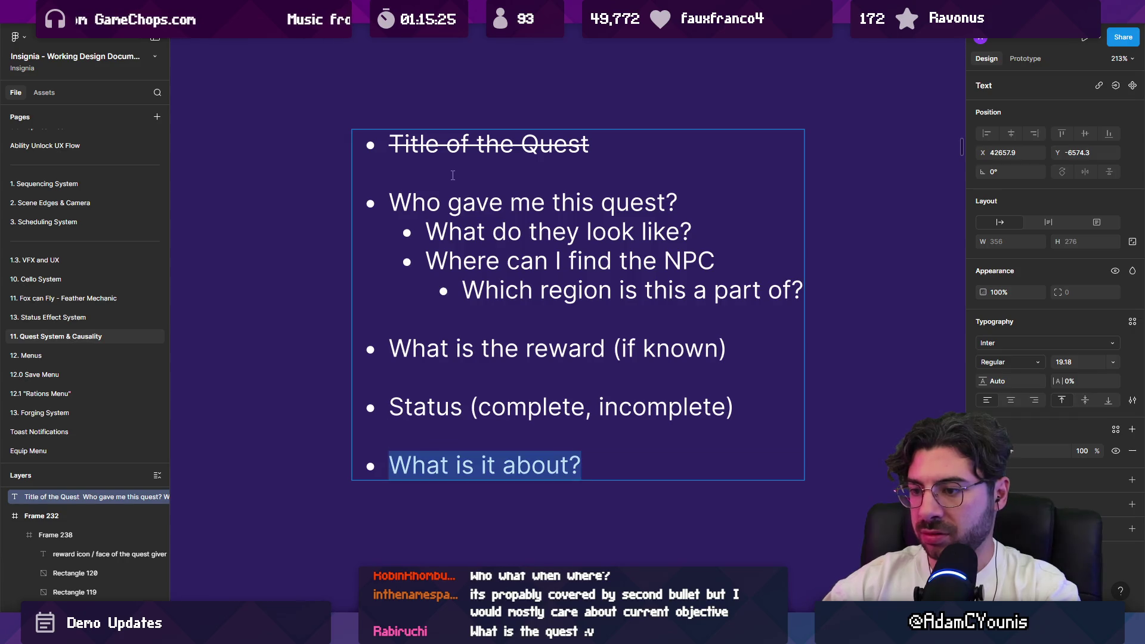
type("Details")
key("shift+Home")
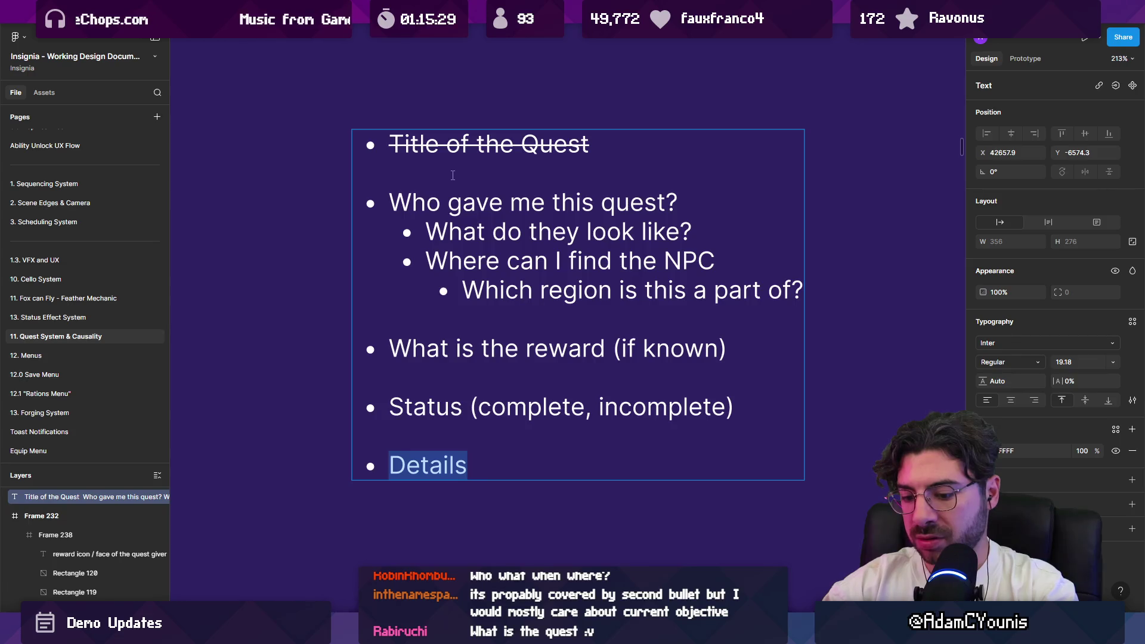
key("Left")
type("Story")
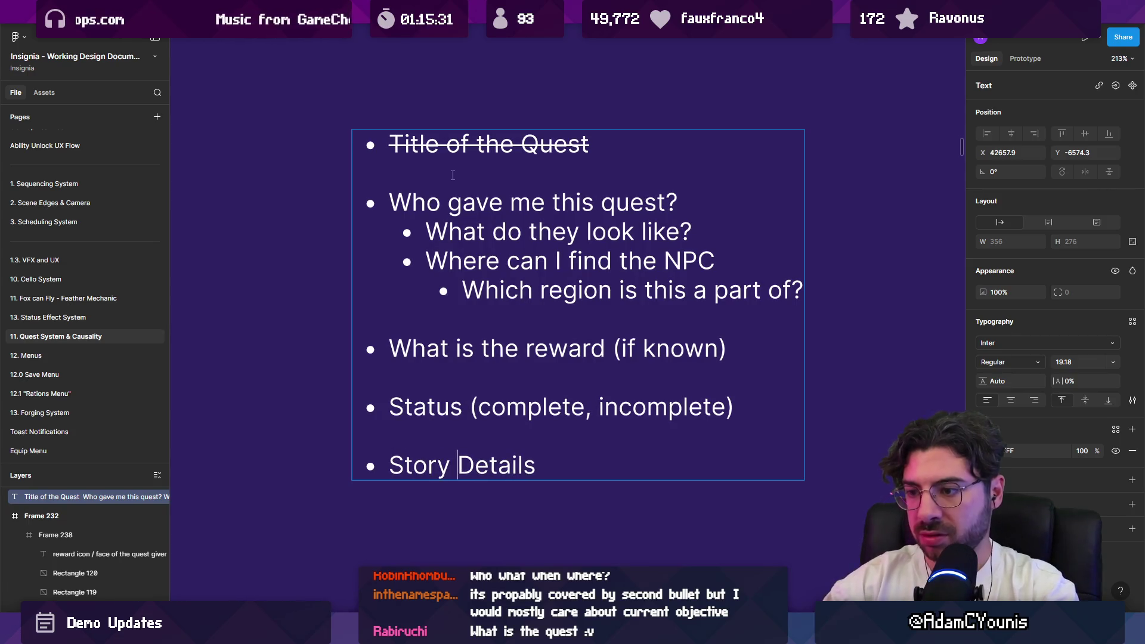
scroll(629, 223, "down", 2)
scroll(626, 218, "up", 4)
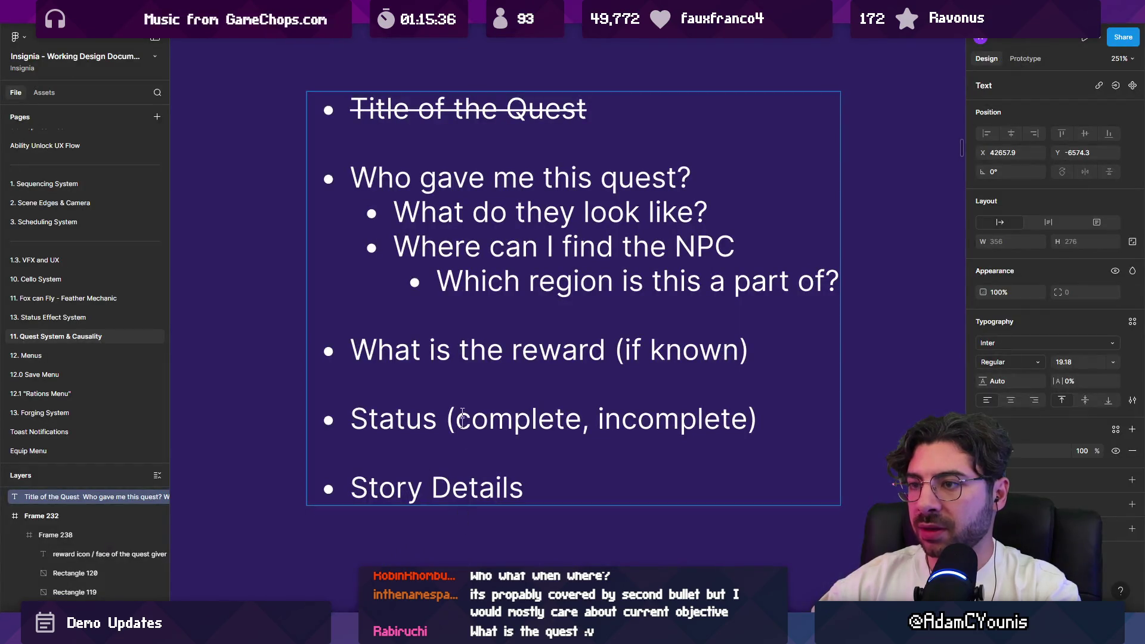
Add an indented, struck-through 'Name' sub-bullet under 'Who gave me this quest?'
double_click(541, 210)
triple_click(542, 176)
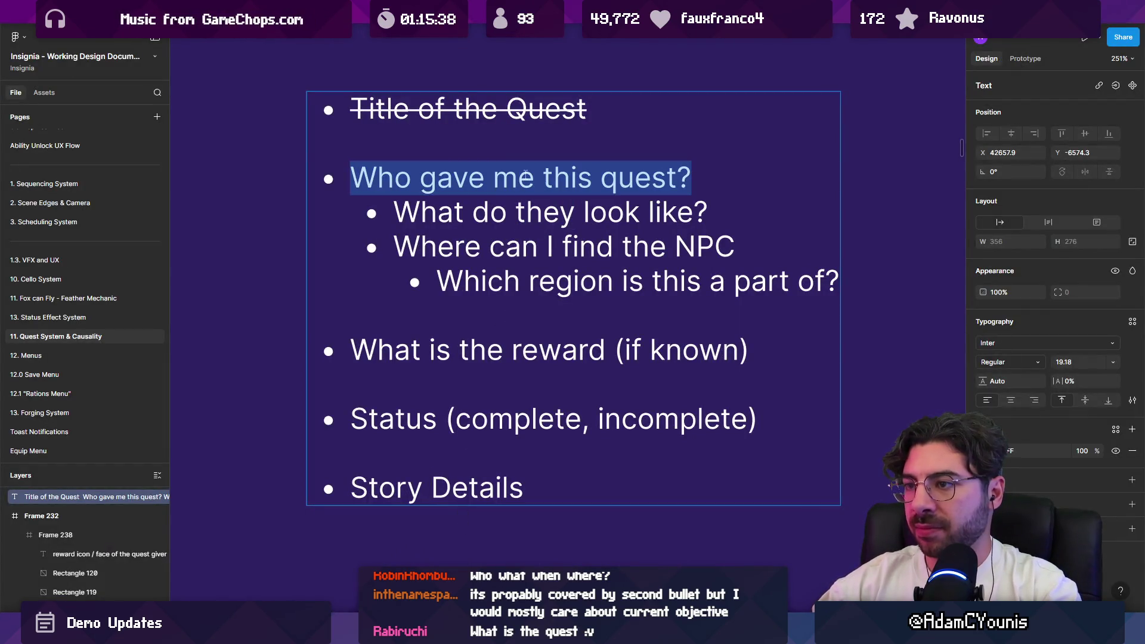
left_click(691, 174)
key("Return")
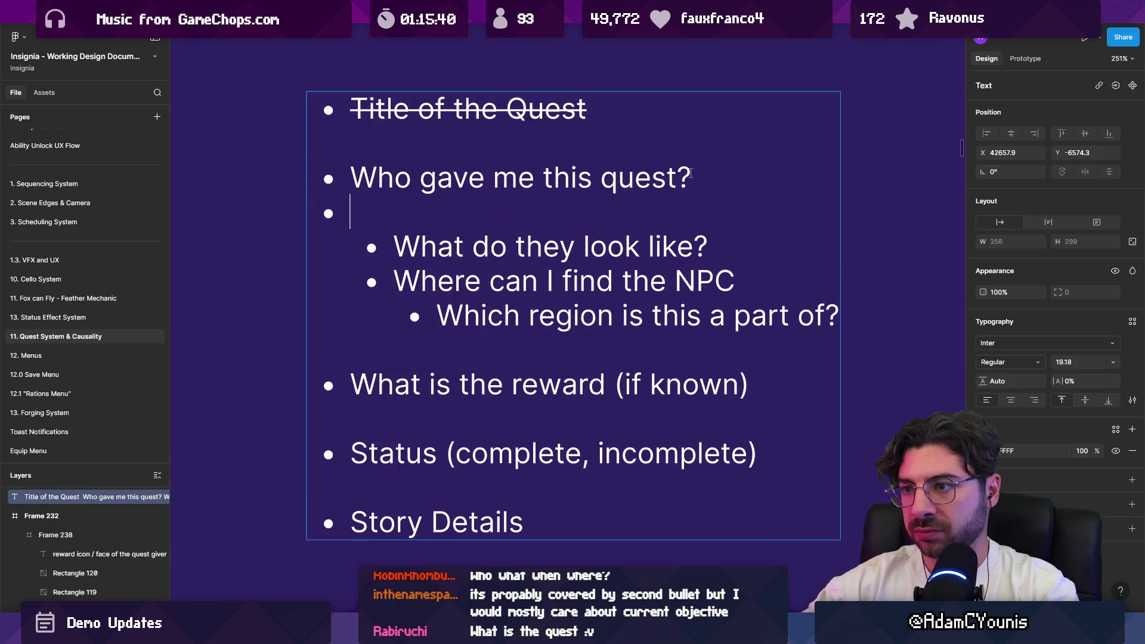
key("Tab")
type("Name")
key("shift+Home")
key("ctrl+shift+x")
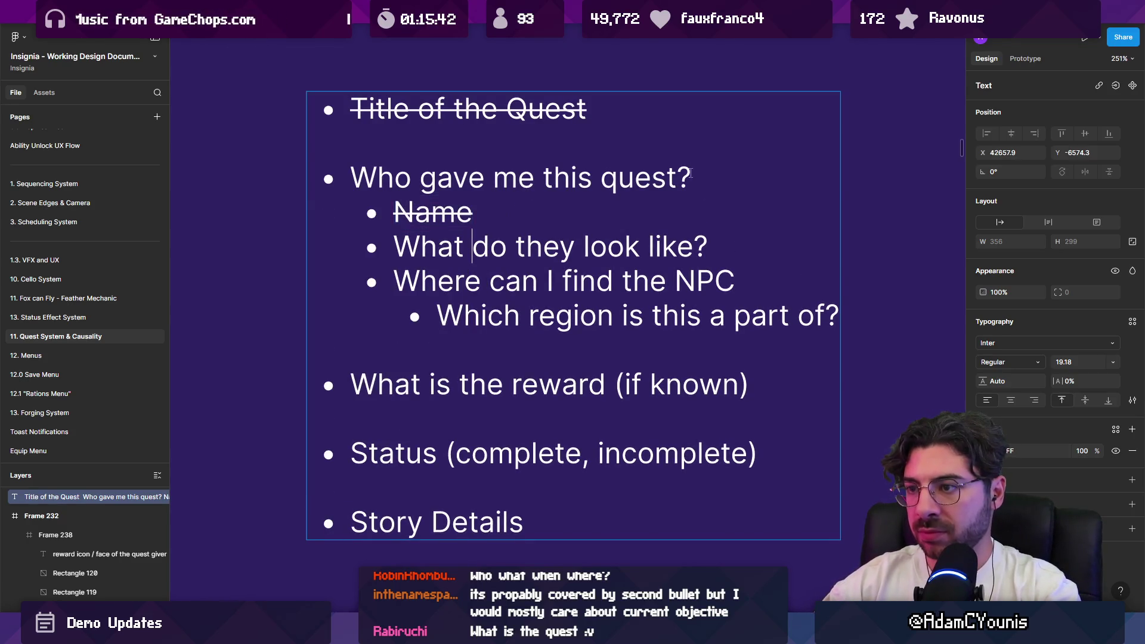
Select the 'What do they look like?' line, then switch to the Unity editor
key("Down")
key("shift+Home")
key("Home")
key("shift+End")
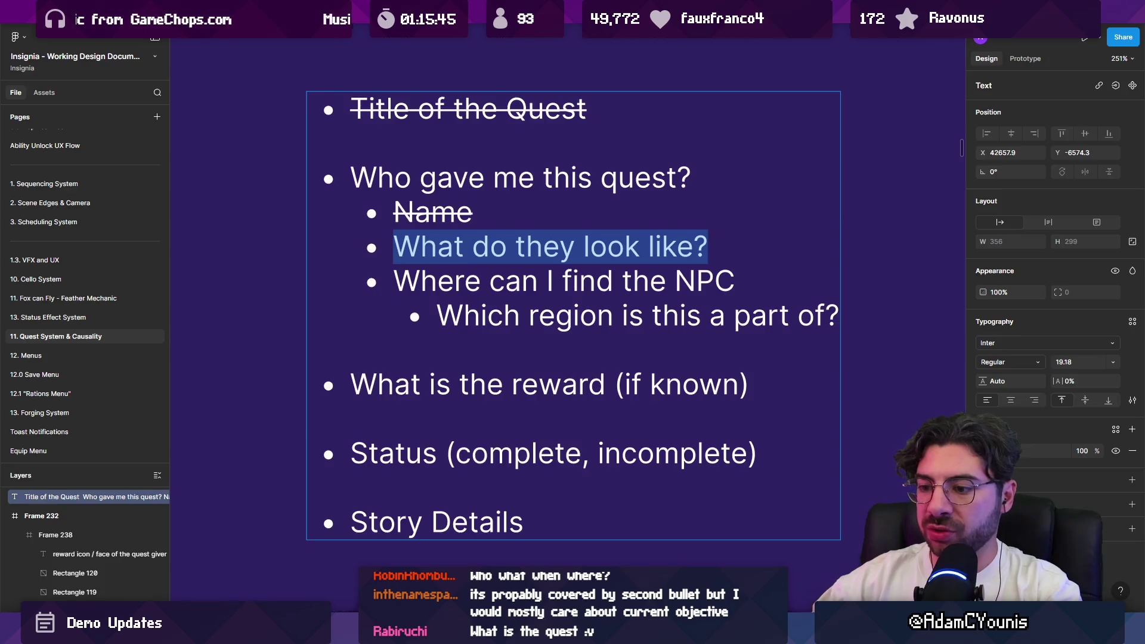
key("alt+Tab")
scroll(453, 371, "down", 3)
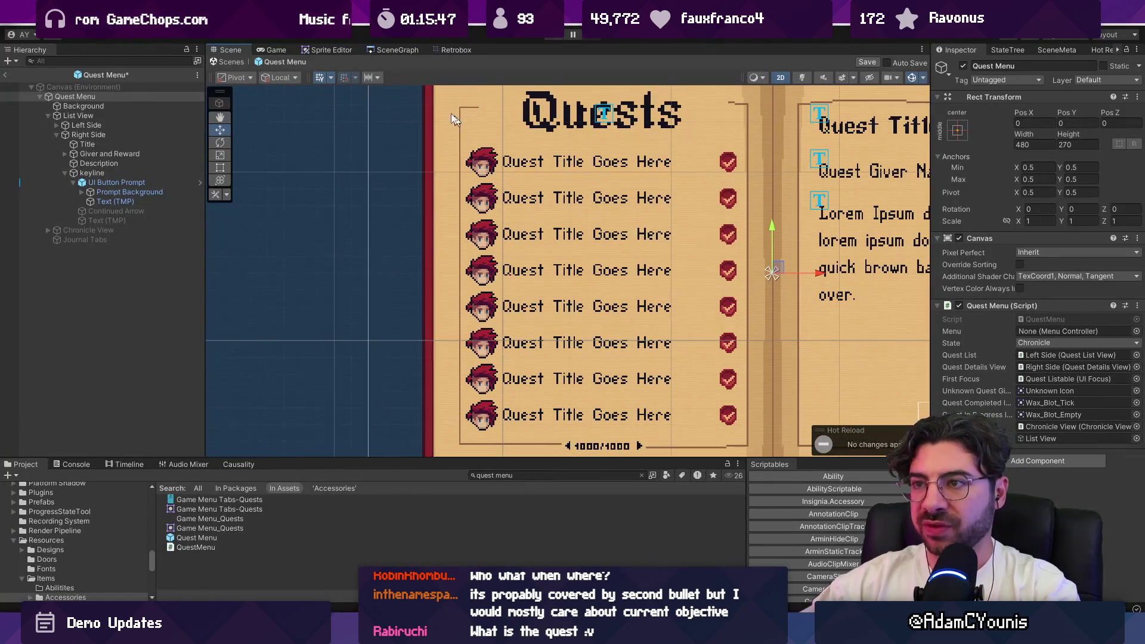
Save the Quest Menu prefab and close it to return to the scene
scroll(491, 170, "up", 3)
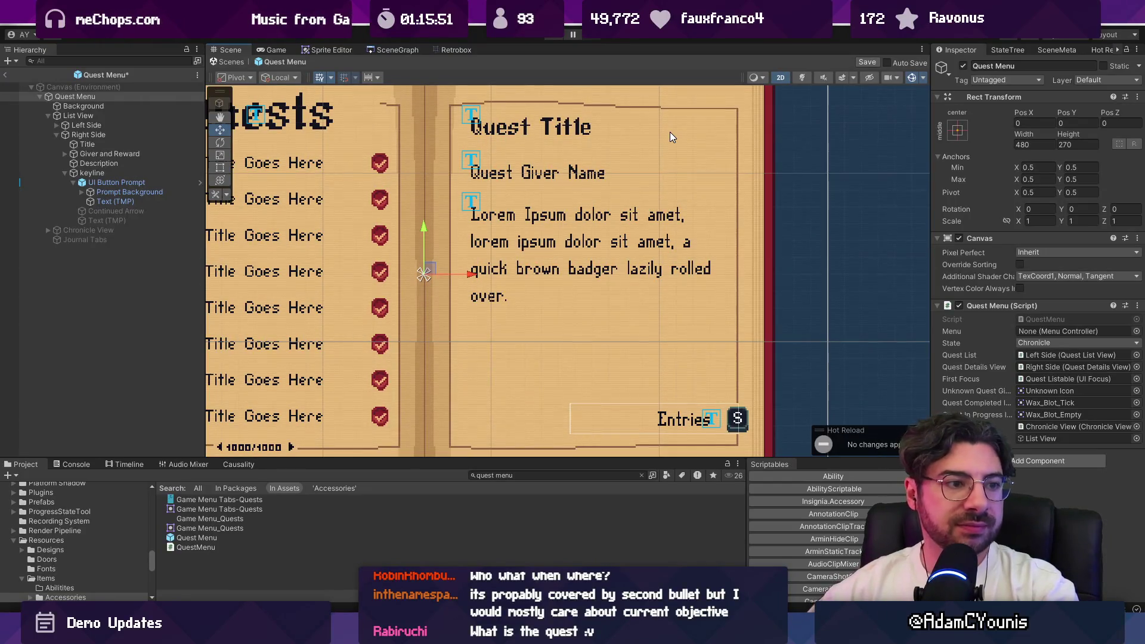
key("ctrl+s")
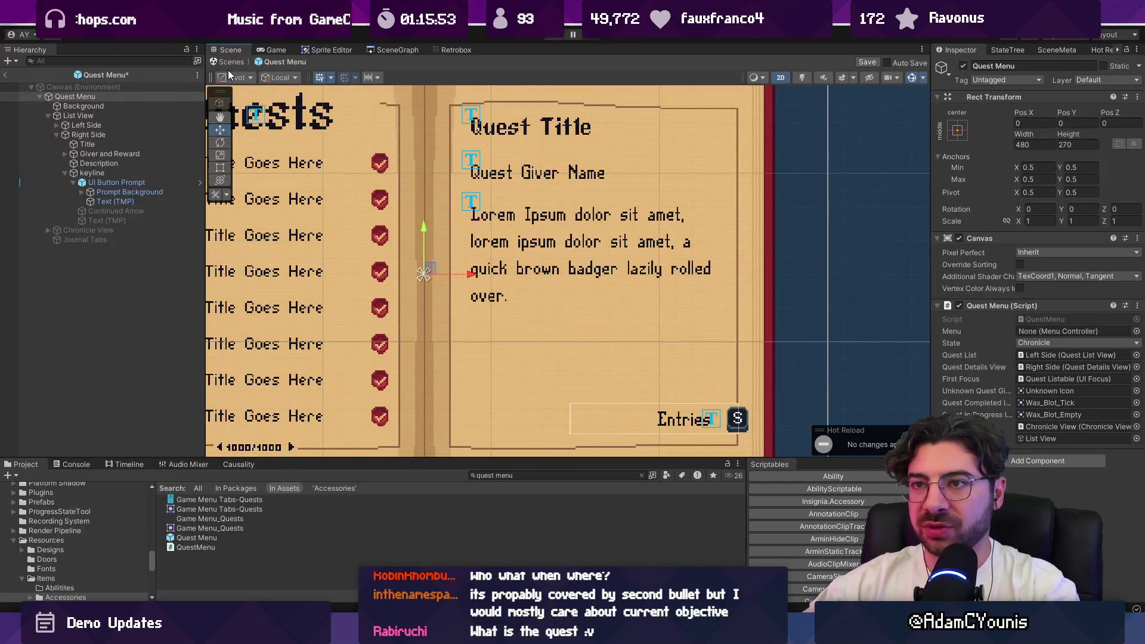
left_click(229, 62)
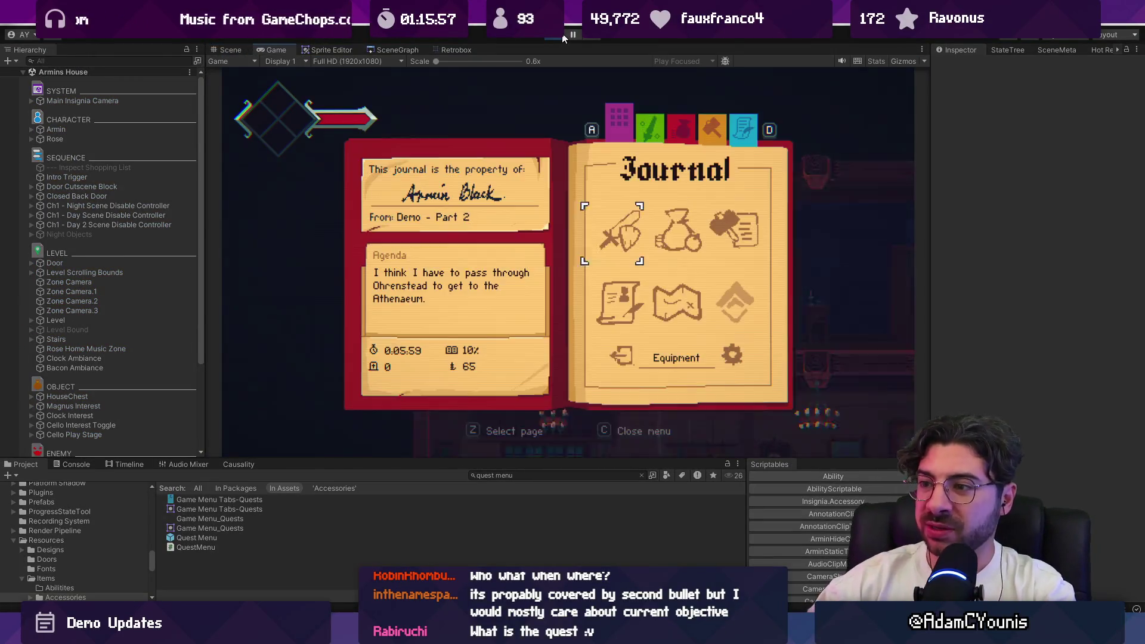
Cycle through the quest entries back to No Dogs Allowed, then switch to Sketchable
key("s")
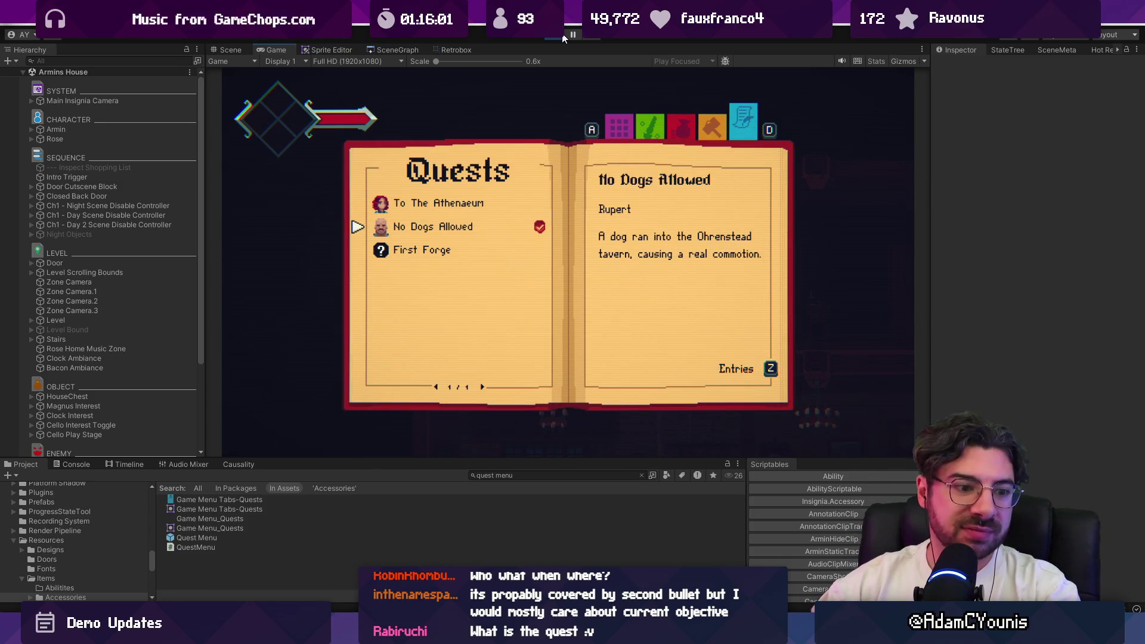
key("s")
key("s")
key("s")
key("s")
key("w")
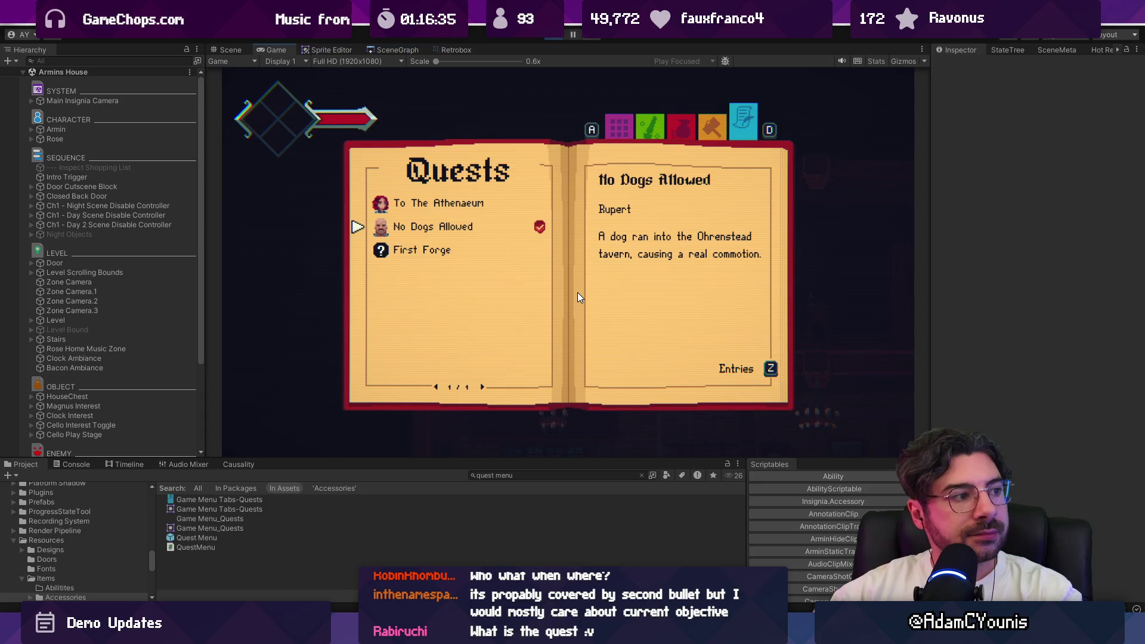
key("w")
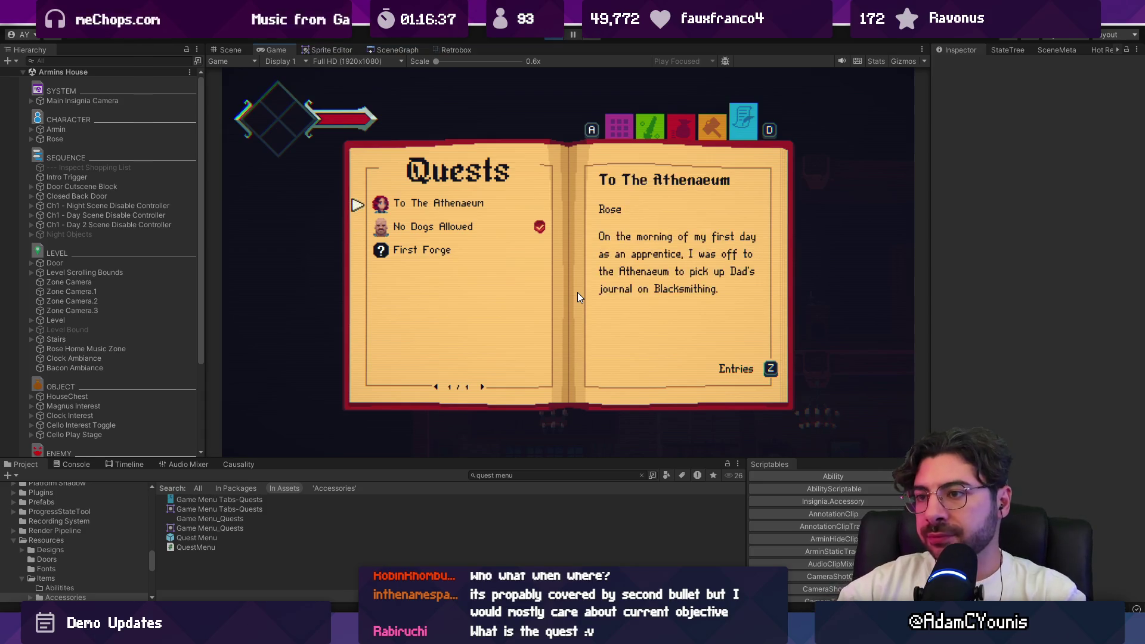
key("w")
key("s")
key("s")
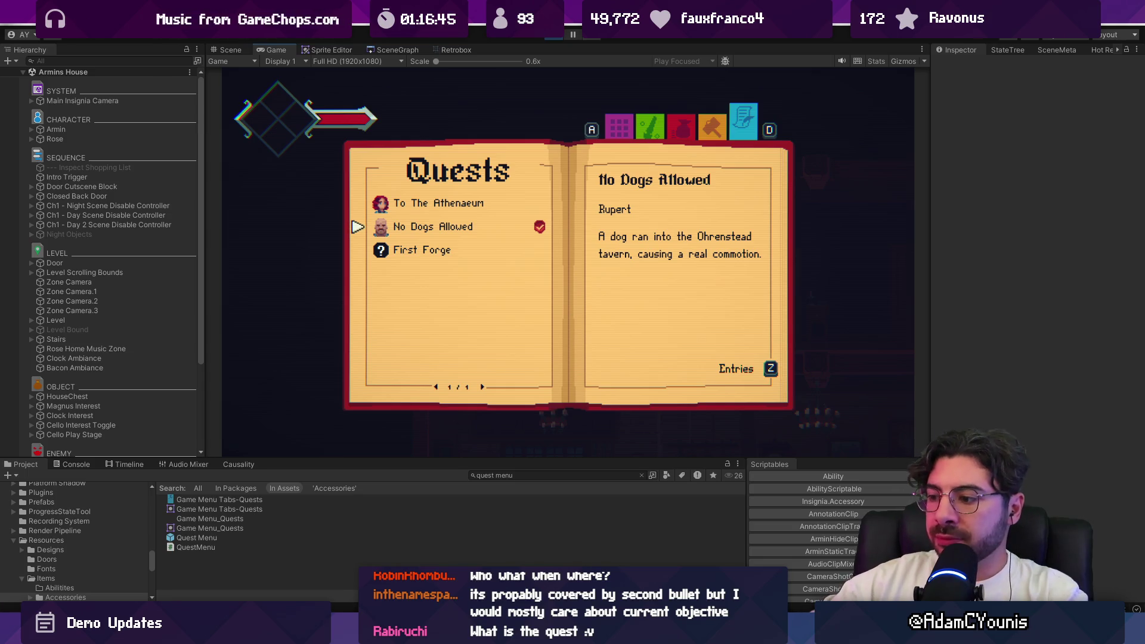
key("alt+Tab")
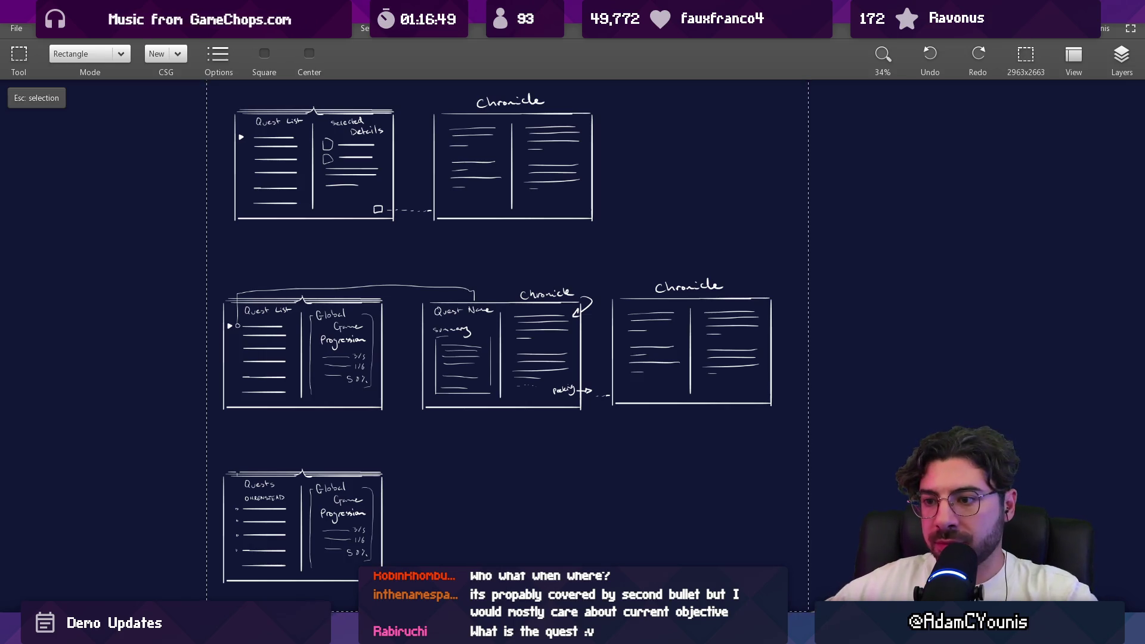
Draw the outline of a new page frame with the brush
scroll(499, 396, "right", 15)
key("Escape")
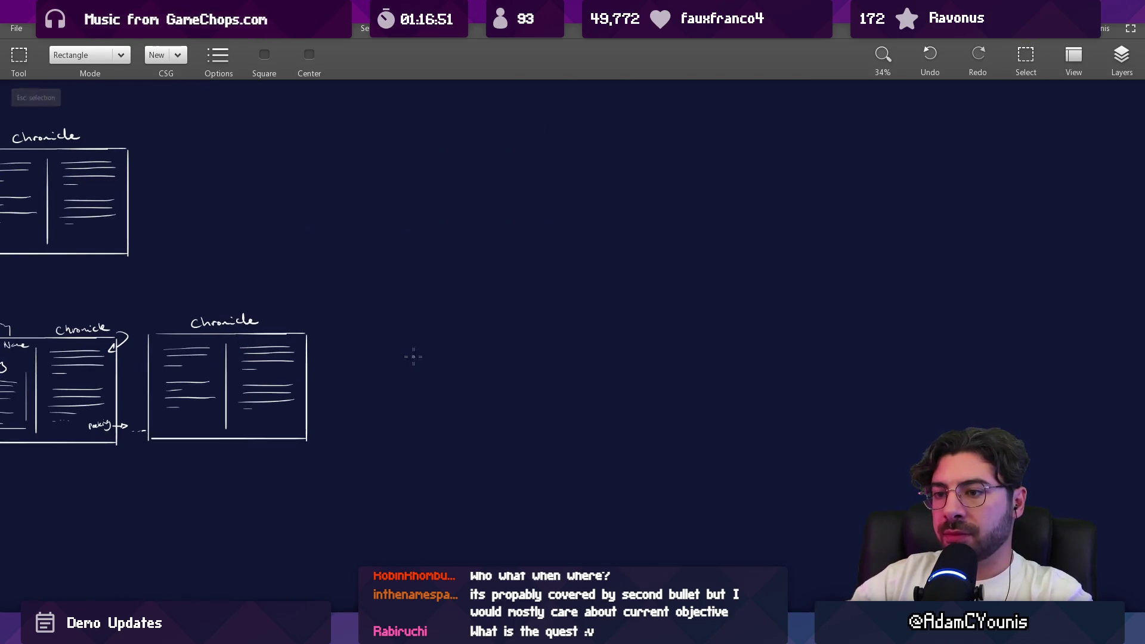
scroll(454, 334, "up", 5)
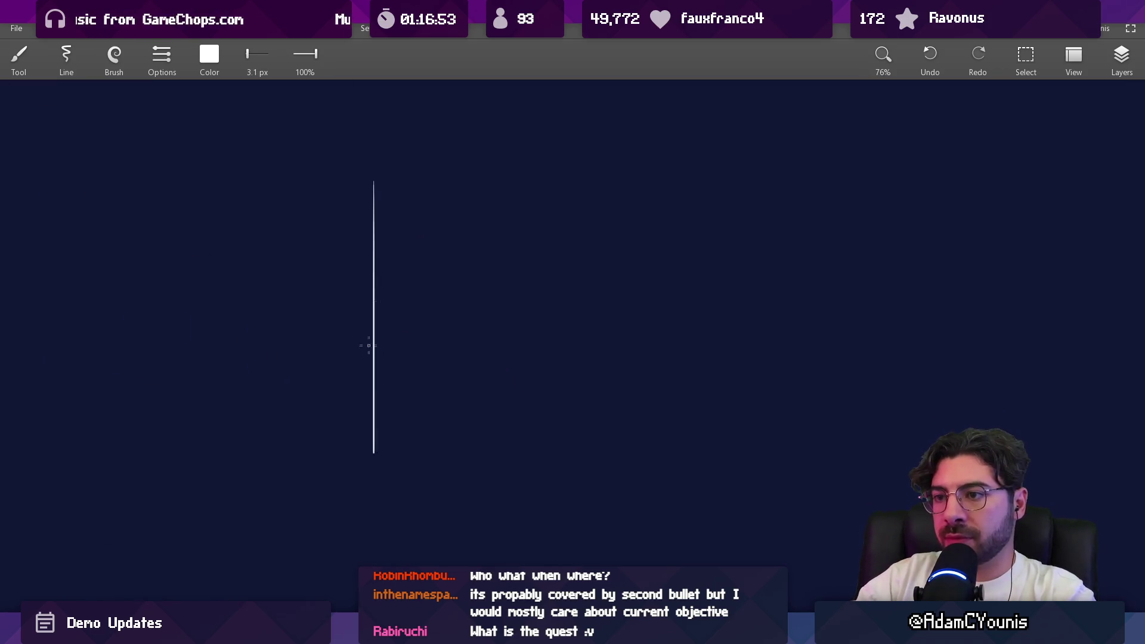
left_click_drag(387, 165, 388, 498)
mouse_move(389, 158)
left_mouse_down()
mouse_move(645, 158)
mouse_move(665, 312)
mouse_move(664, 498)
left_mouse_up()
left_click_drag(388, 531, 665, 531)
scroll(546, 267, "up", 1)
left_click_drag(537, 210, 516, 229)
Draw the title bar across the top of the page
mouse_move(382, 218)
left_mouse_down()
mouse_move(382, 191)
mouse_move(632, 188)
mouse_move(629, 212)
mouse_move(377, 212)
left_mouse_up()
scroll(447, 251, "up", 1)
key("e")
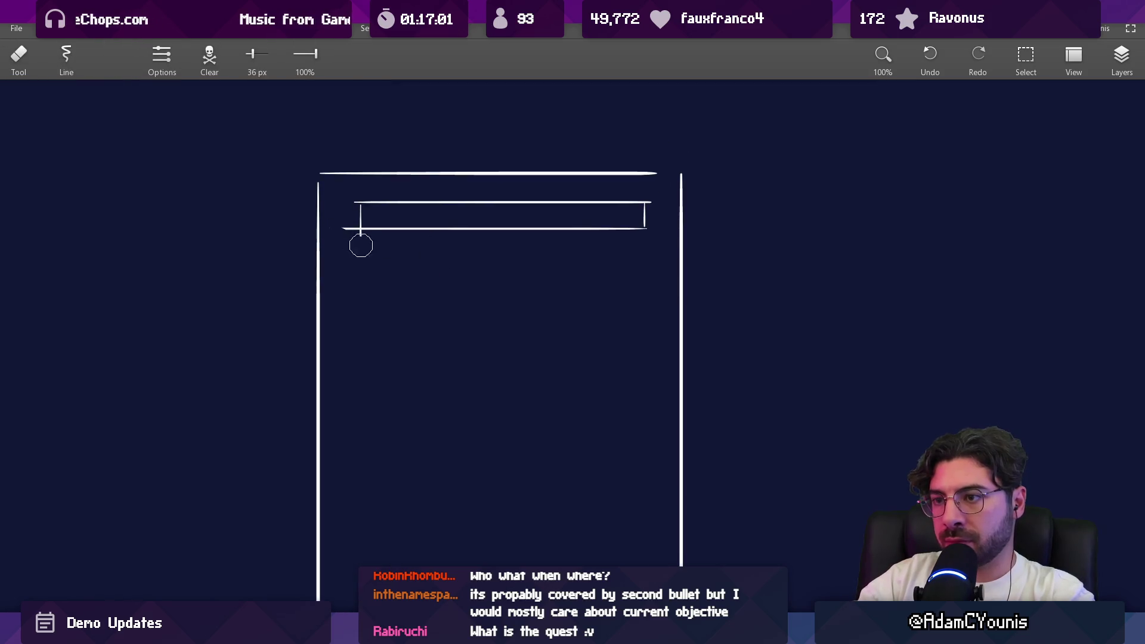
key("b")
Draw an image box crossed with an X and a caption bar beneath it
left_click_drag(528, 274, 529, 389)
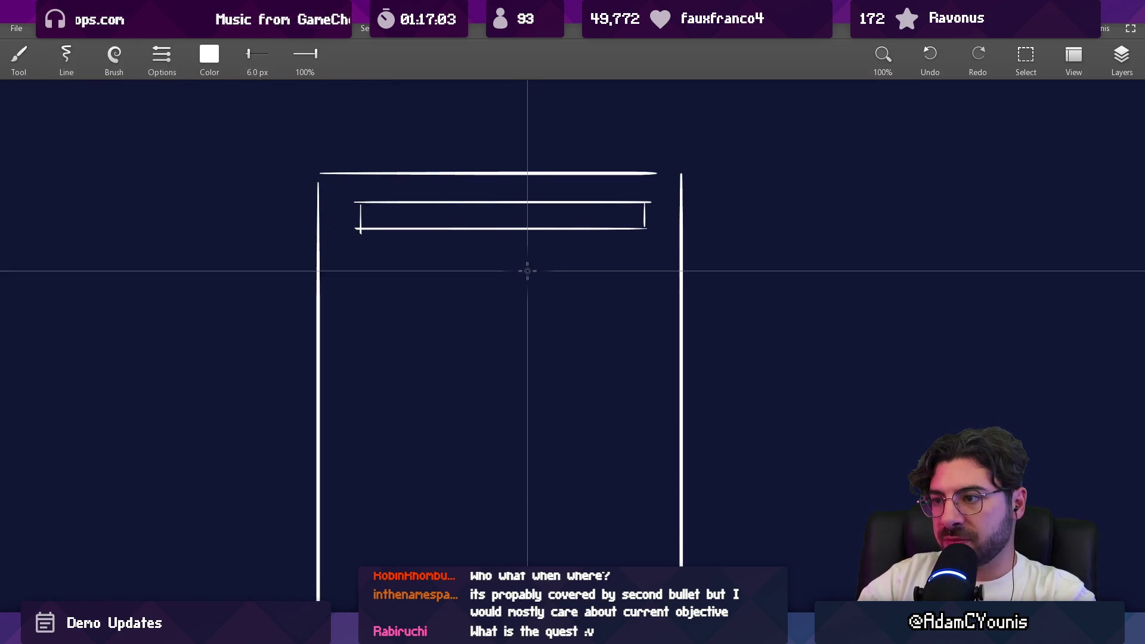
mouse_move(533, 266)
left_mouse_down()
mouse_move(659, 265)
mouse_move(663, 401)
left_mouse_up()
mouse_move(538, 382)
left_mouse_down()
mouse_move(650, 381)
mouse_move(639, 274)
left_mouse_up()
left_click_drag(552, 270, 650, 362)
scroll(599, 350, "down", 2)
mouse_move(559, 357)
left_mouse_down()
mouse_move(634, 358)
mouse_move(642, 339)
left_mouse_up()
Draw the reward box below the reward label with a caption bar under it
scroll(434, 316, "left", 2)
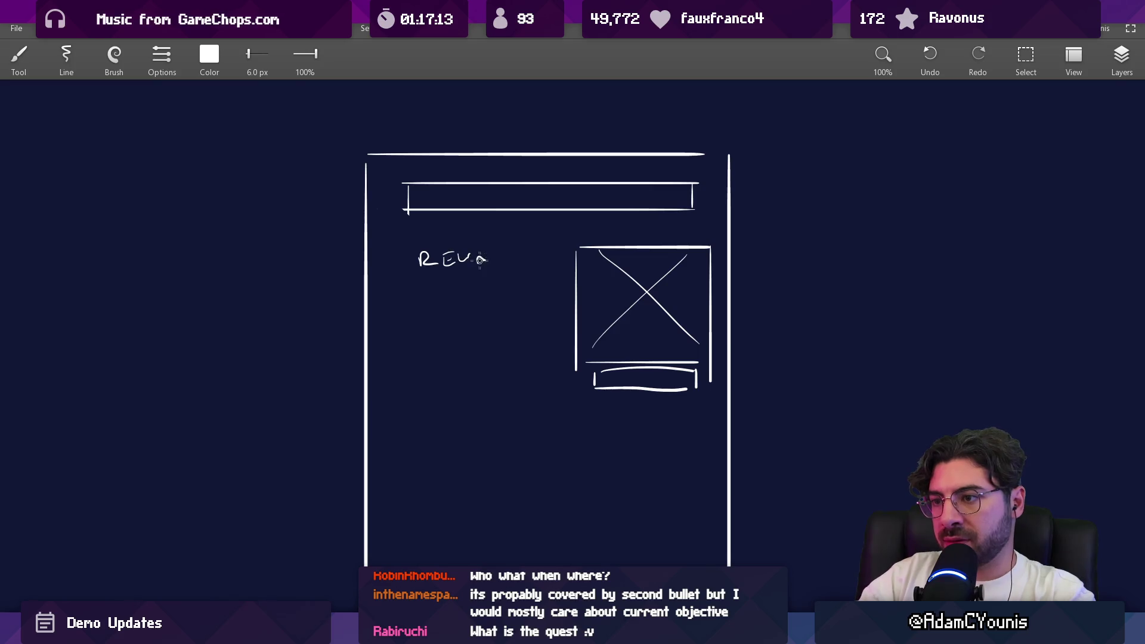
scroll(504, 261, "up", 2)
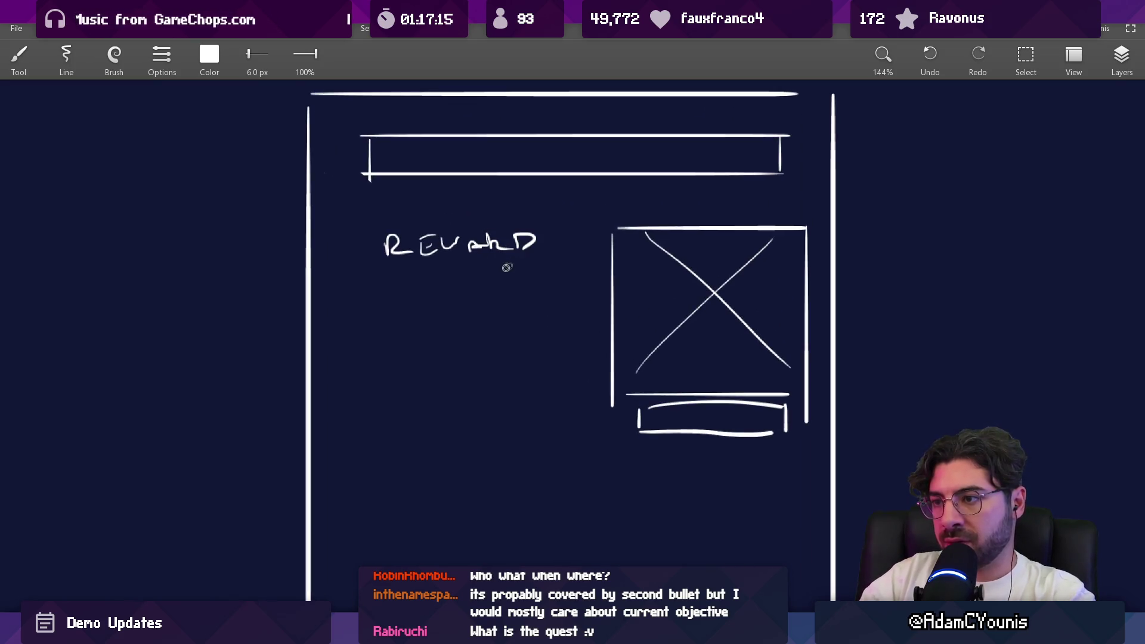
mouse_move(371, 285)
left_mouse_down()
mouse_move(536, 285)
mouse_move(545, 382)
mouse_move(358, 376)
mouse_move(531, 380)
left_mouse_up()
left_click_drag(376, 405, 523, 425)
left_click_drag(380, 428, 492, 429)
Draw four description lines below the boxes, then select the reward group
scroll(529, 377, "down", 2)
left_click_drag(439, 382, 423, 381)
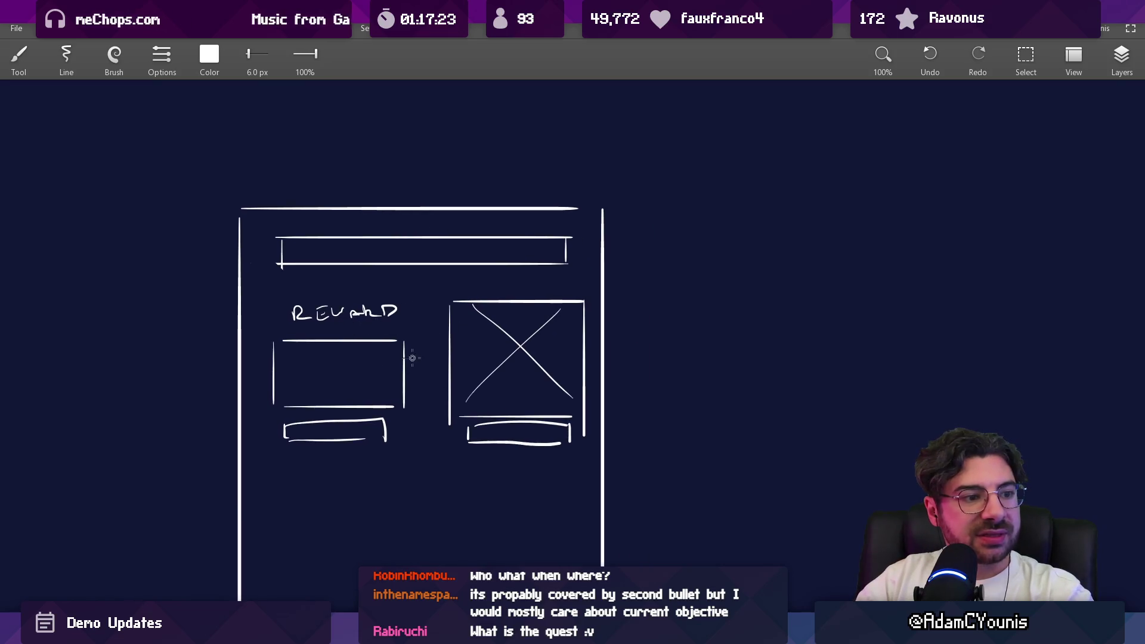
scroll(412, 372, "down", 1)
scroll(560, 370, "down", 4)
left_click_drag(561, 371, 463, 384)
scroll(463, 384, "up", 4)
left_click_drag(343, 366, 585, 366)
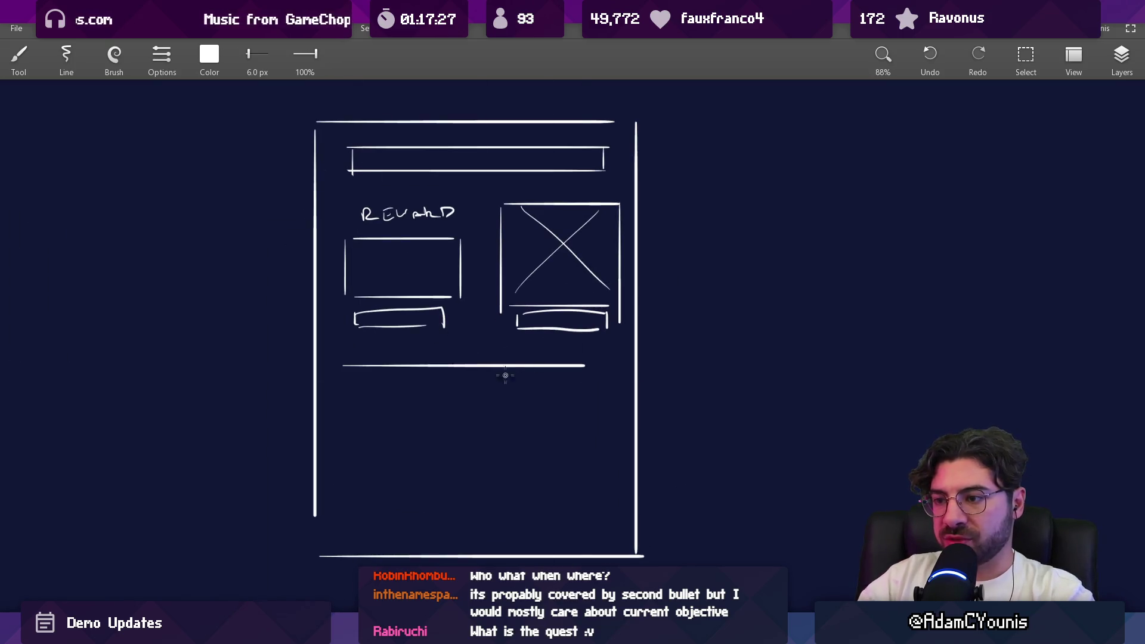
left_click_drag(348, 388, 569, 388)
left_click_drag(351, 410, 559, 410)
left_click_drag(340, 438, 477, 439)
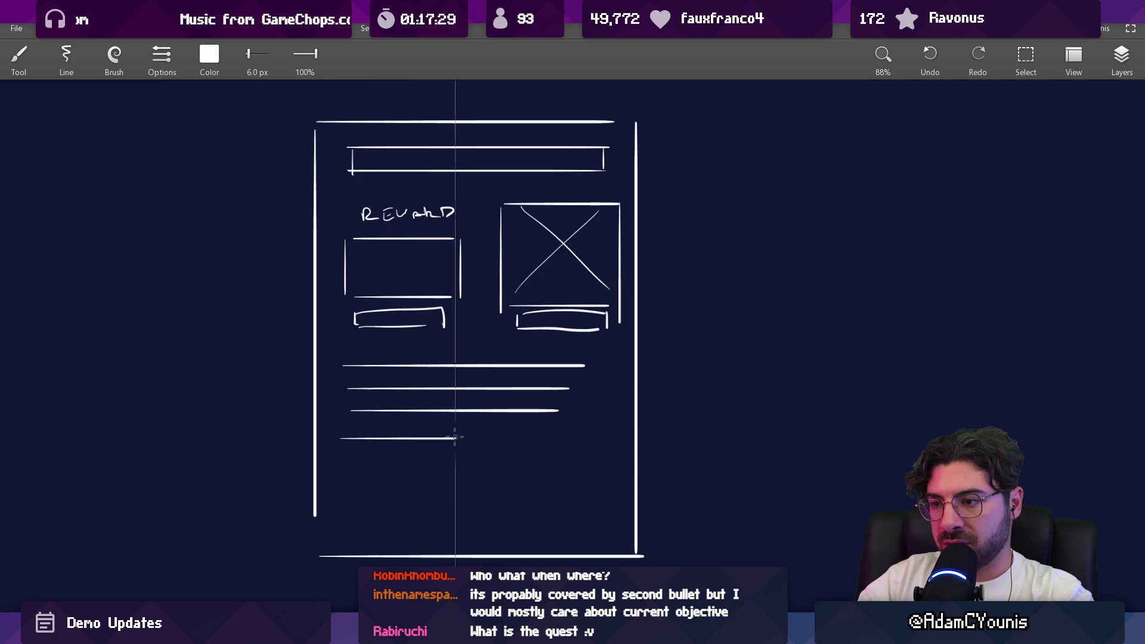
key("s")
left_click_drag(338, 332, 468, 194)
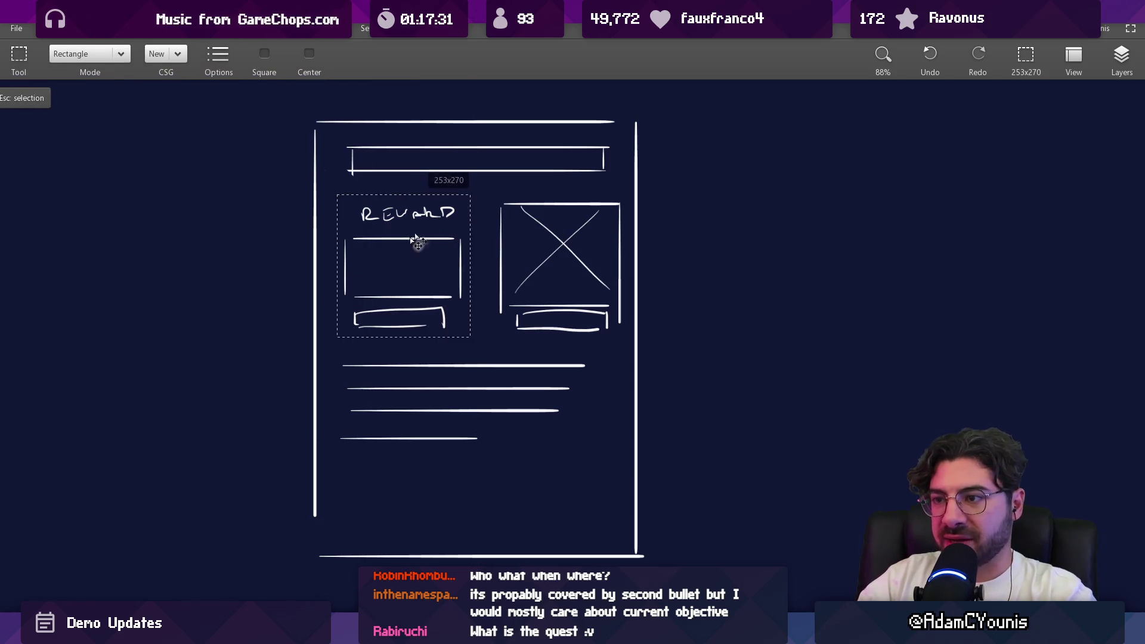
Move the reward group to the right and the crossed image box to the left
left_click_drag(427, 235, 813, 235)
left_click_drag(463, 185, 610, 334)
left_click_drag(581, 294, 421, 289)
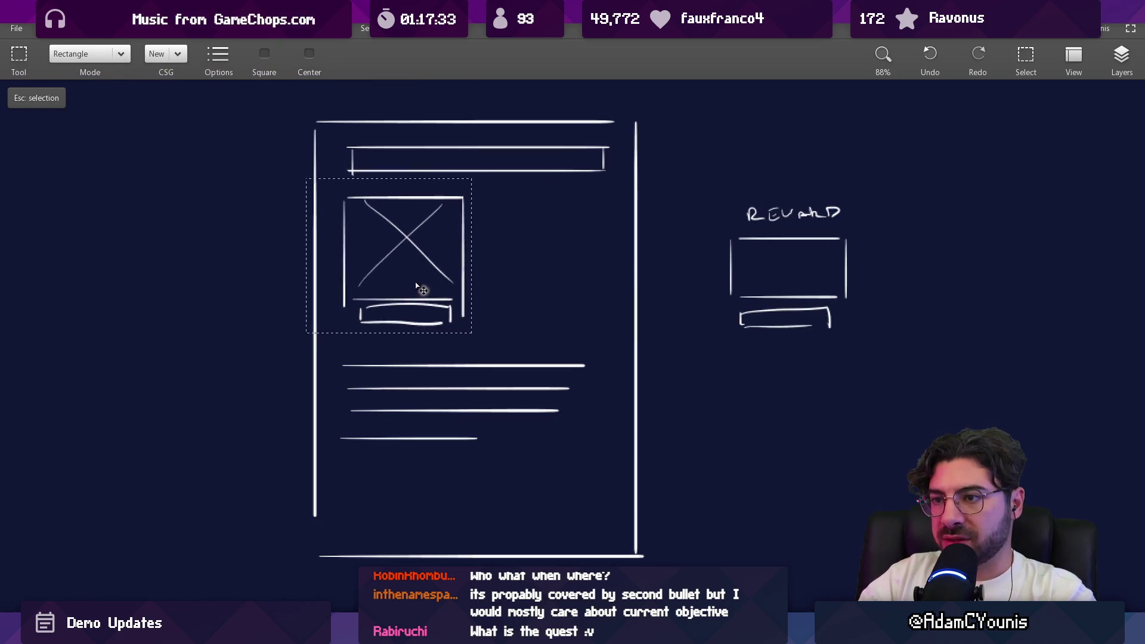
key("b")
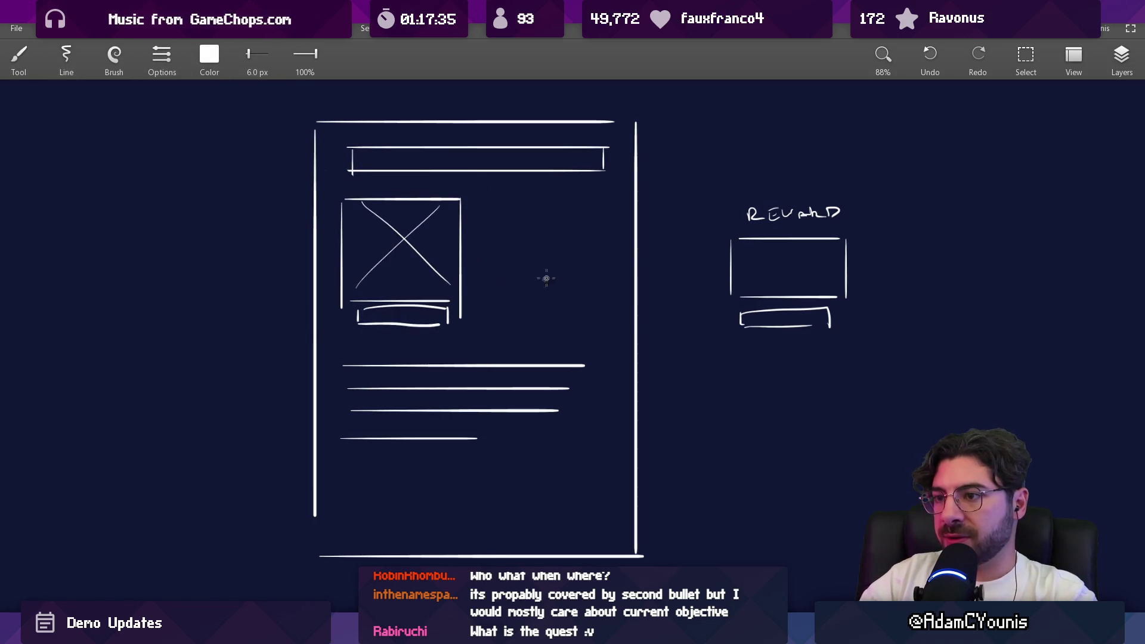
Sketch a connecting stroke toward the reward box and reposition the reward group beside the image box
left_click_drag(701, 195, 863, 353)
key("s")
key("ctrl+z")
left_click_drag(702, 172, 877, 366)
mouse_move(822, 263)
left_mouse_down()
mouse_move(561, 263)
mouse_move(578, 264)
left_mouse_up()
key("Escape")
Undo the last stroke, switch to the eraser, and pan to frame the arrow and boxes
scroll(549, 257, "up", 3)
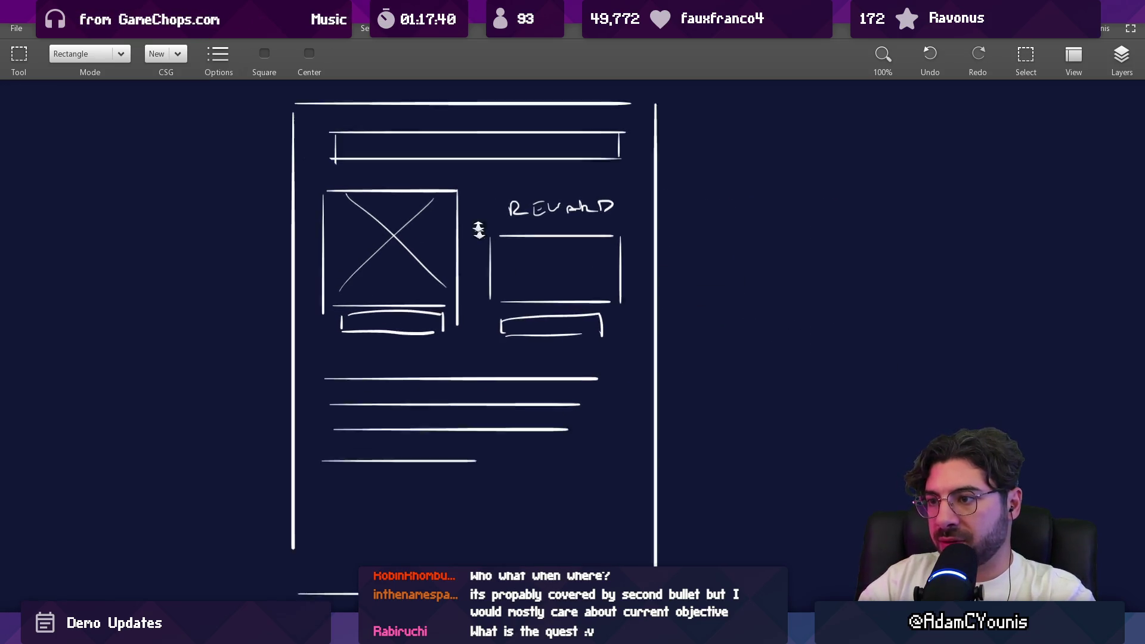
scroll(430, 364, "up", 1)
key("b")
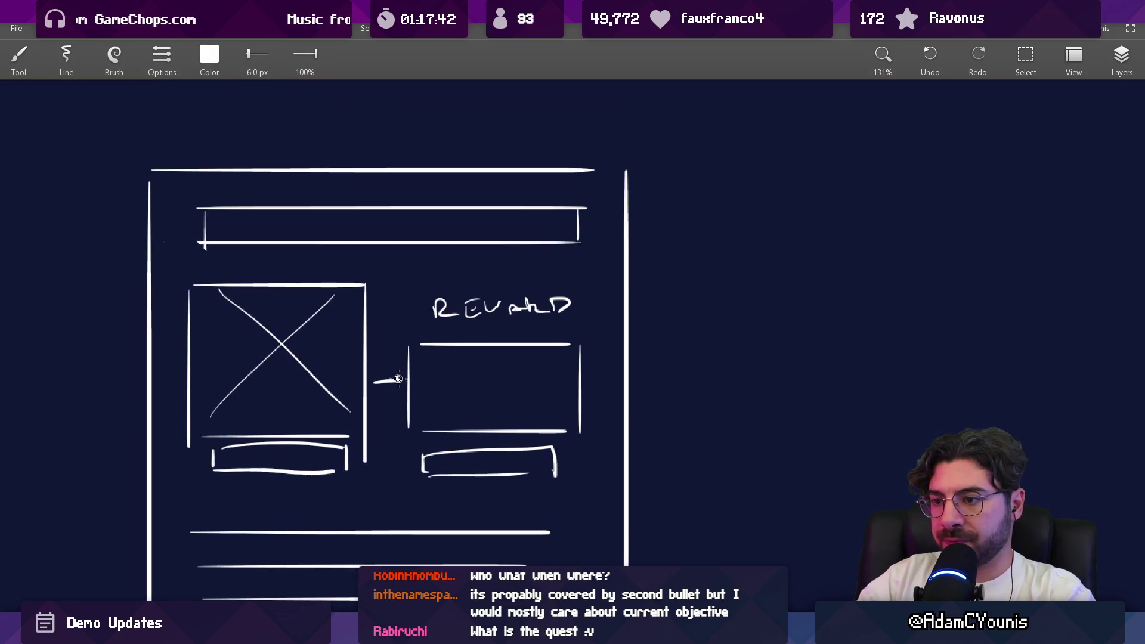
key("ctrl+z")
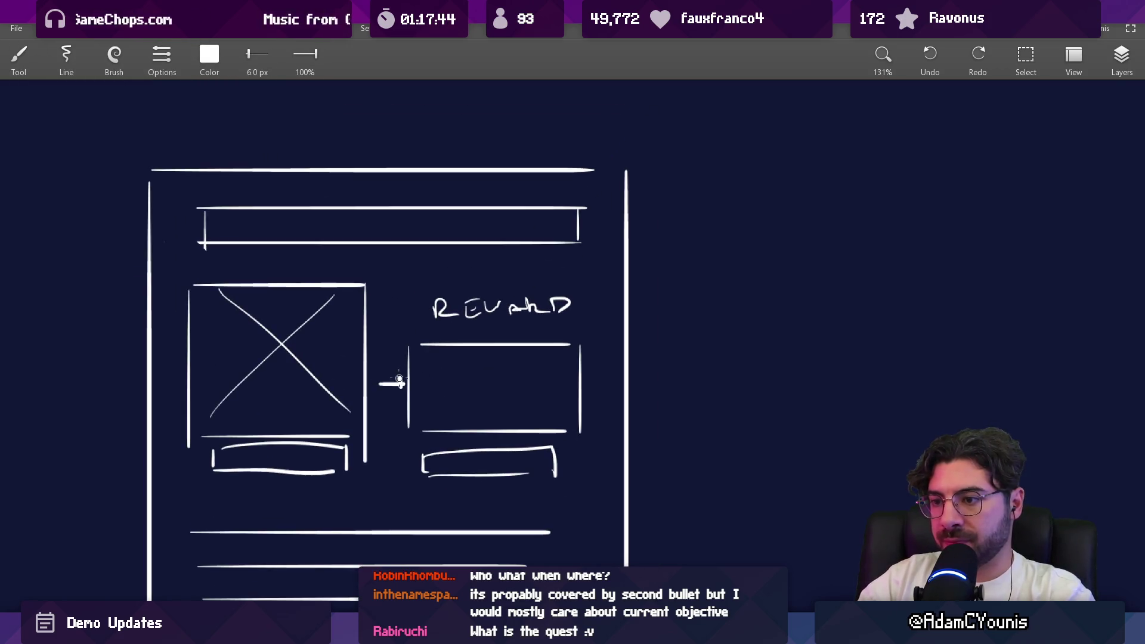
key("e")
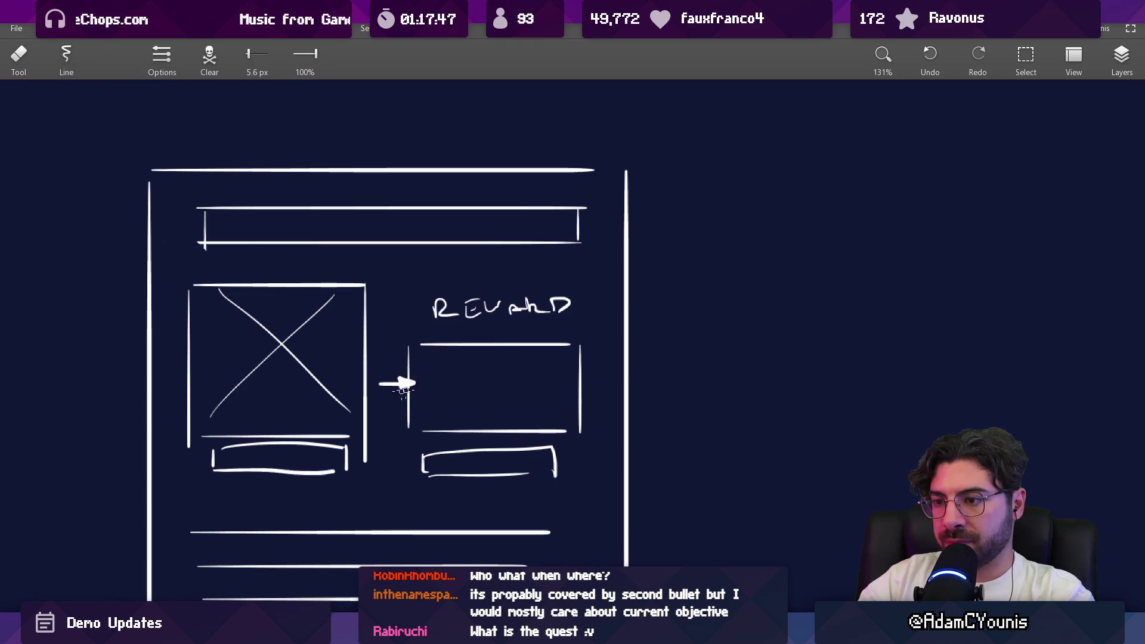
scroll(408, 379, "down", 1)
scroll(472, 352, "up", 2)
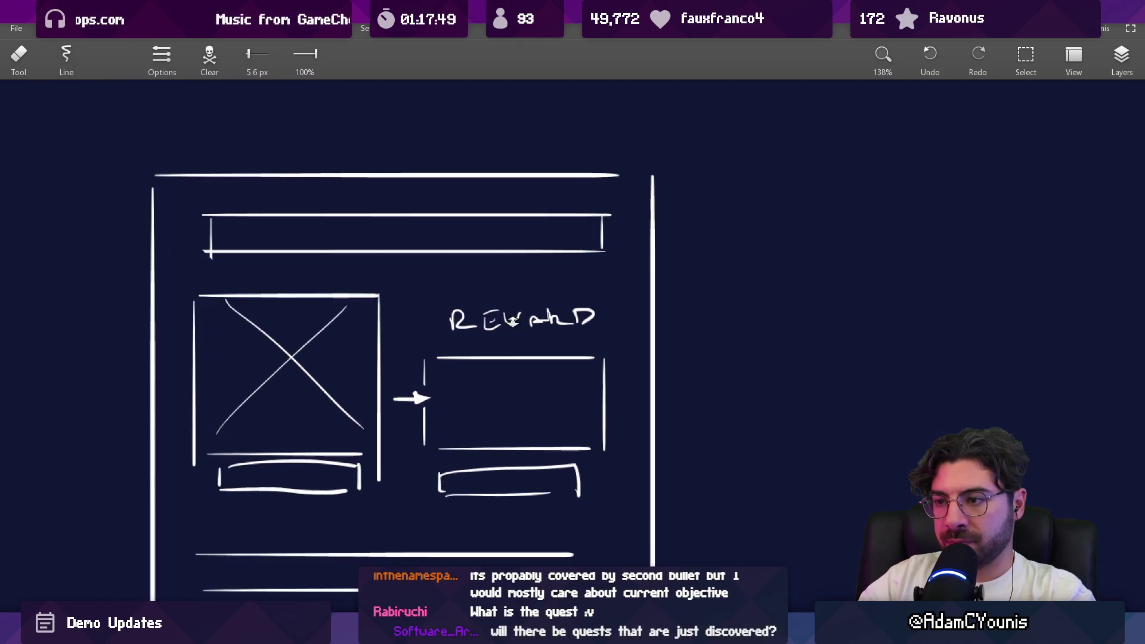
left_click_drag(439, 308, 518, 253)
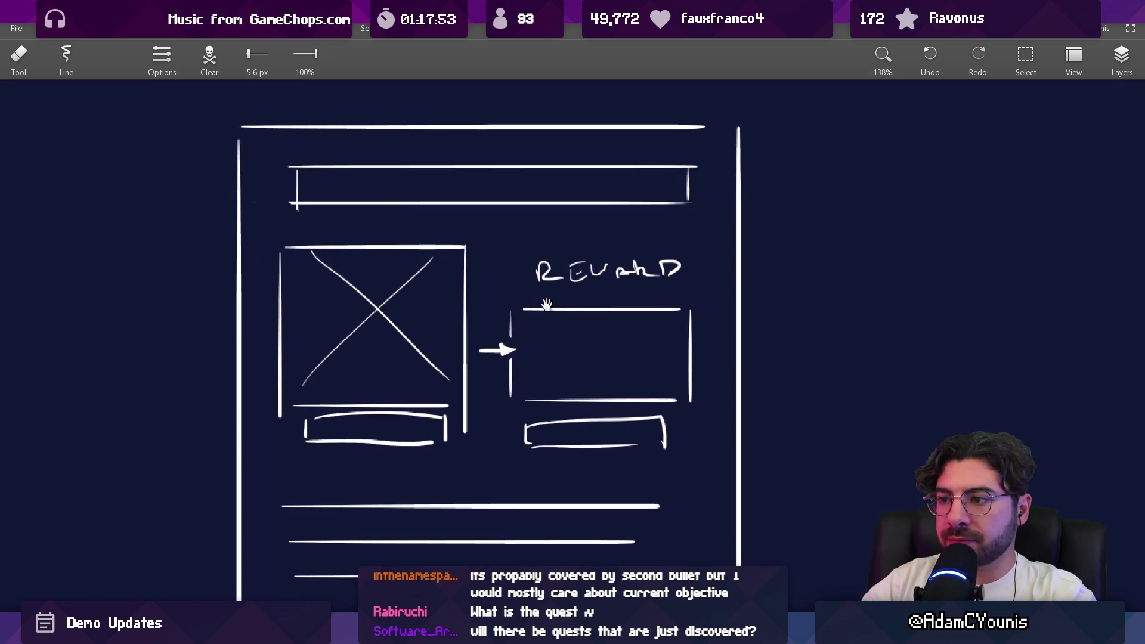
left_click_drag(534, 325, 502, 321)
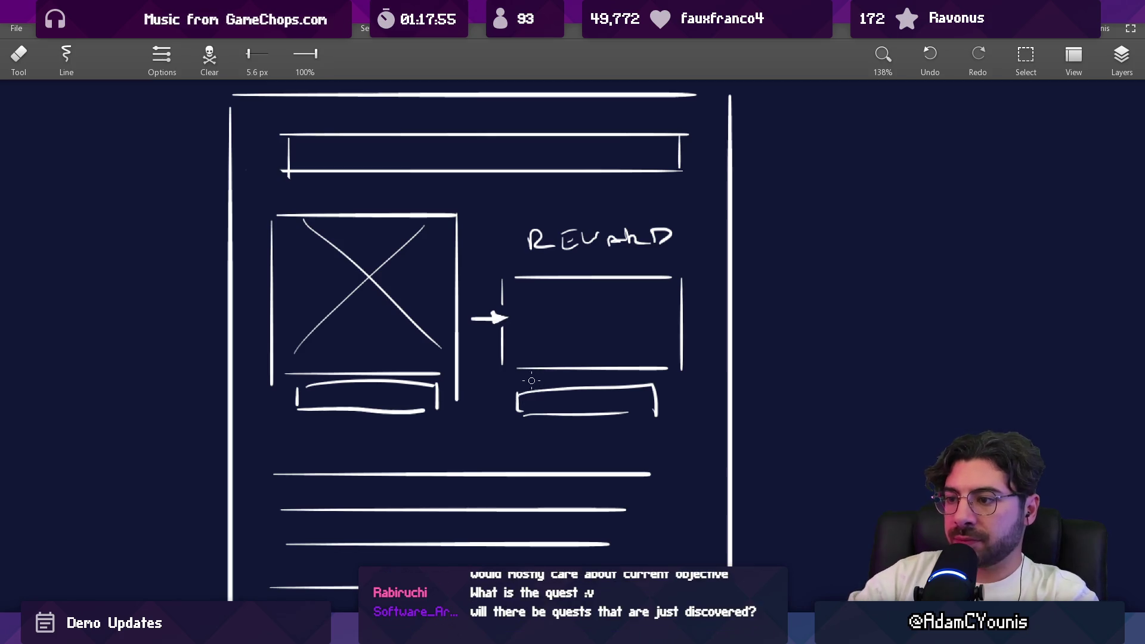
left_click_drag(545, 382, 500, 396)
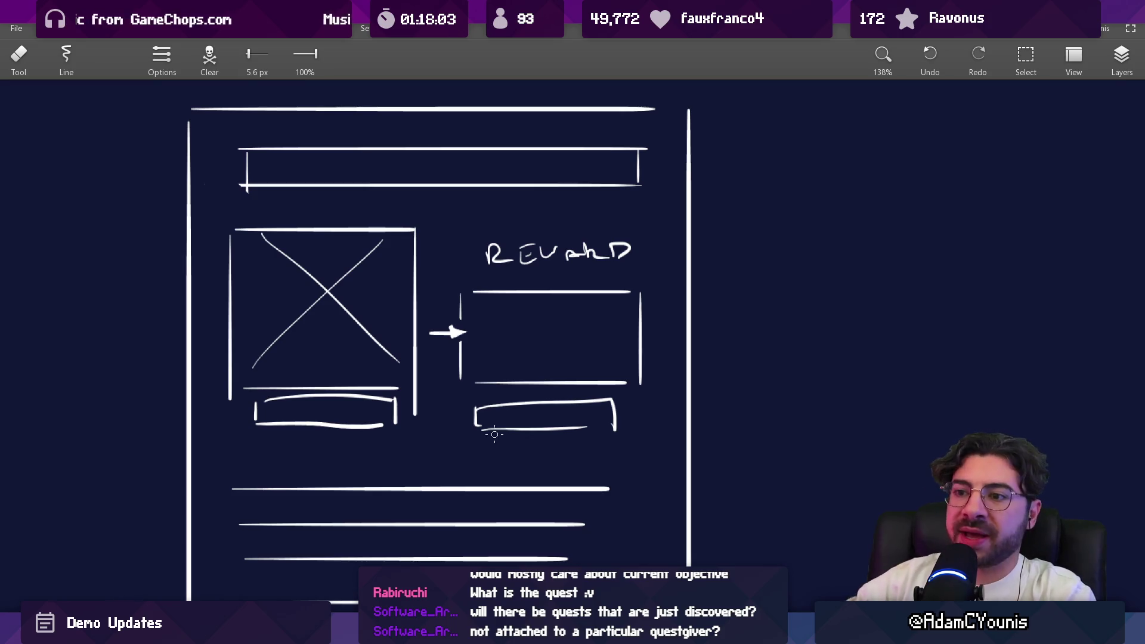
Draw a question mark inside the image box with the brush, then undo it
key("b")
left_click_drag(350, 278, 323, 317)
left_click_drag(331, 328, 329, 335)
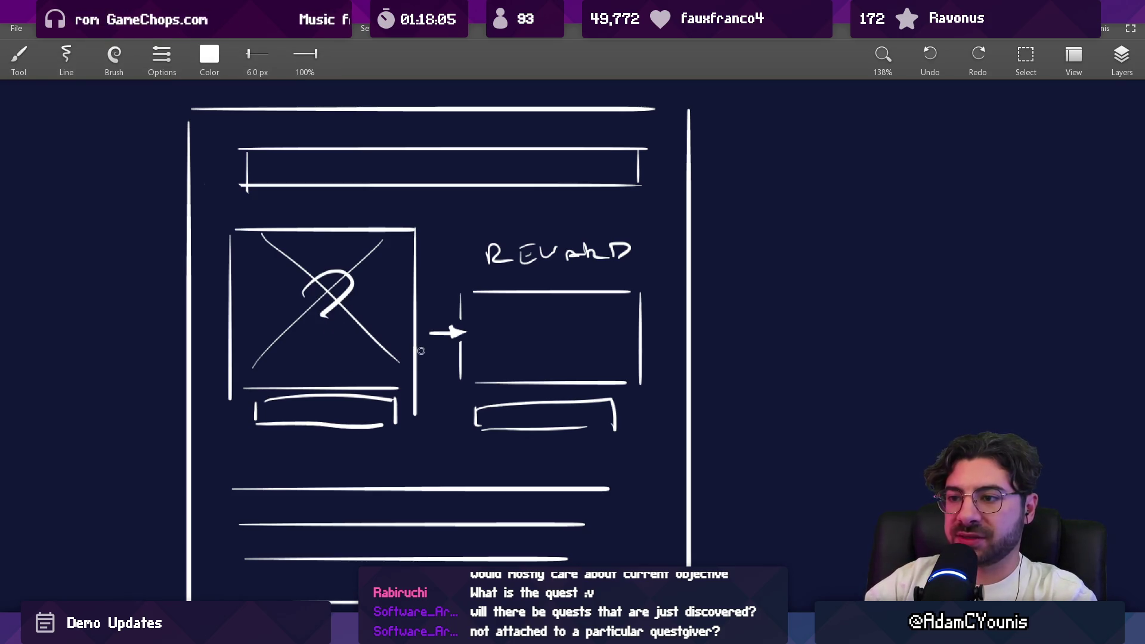
key("ctrl+z")
Try a loop around the image and reward boxes and a question mark beside the page, undoing both
scroll(509, 324, "down", 3)
mouse_move(282, 264)
left_mouse_down()
mouse_move(317, 412)
mouse_move(297, 268)
left_mouse_up()
key("ctrl+z")
left_click_drag(722, 304, 735, 331)
left_click_drag(744, 338, 665, 352)
key("ctrl+z")
key("ctrl+z")
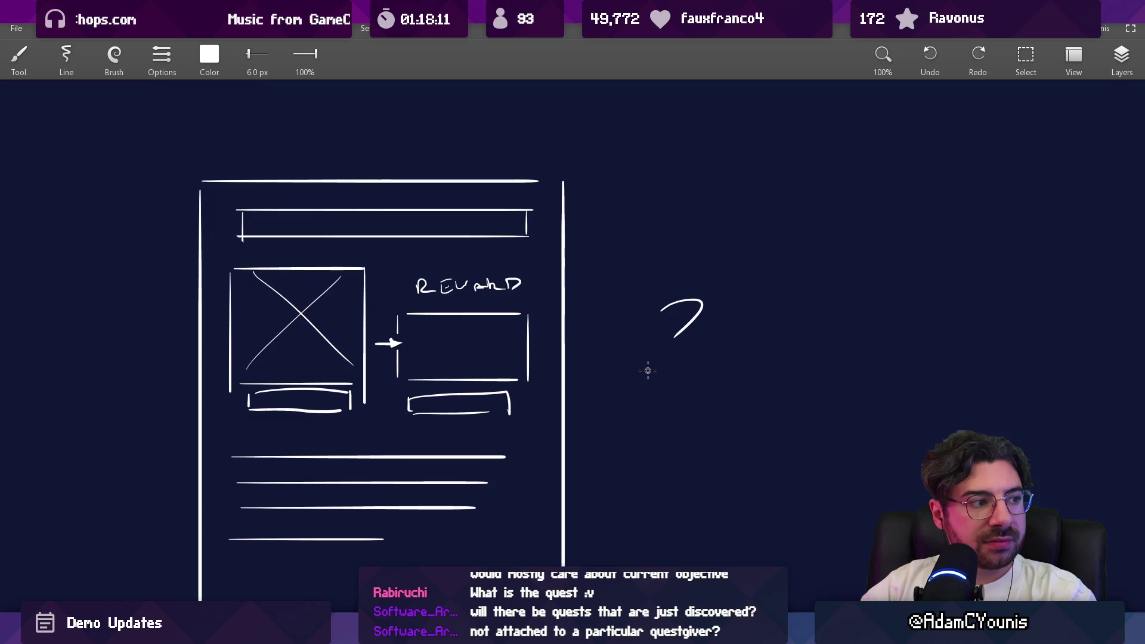
Bring the page's lower part into view and switch to the eraser at 7.9 px
left_click_drag(571, 331, 577, 329)
left_click_drag(639, 372, 694, 382)
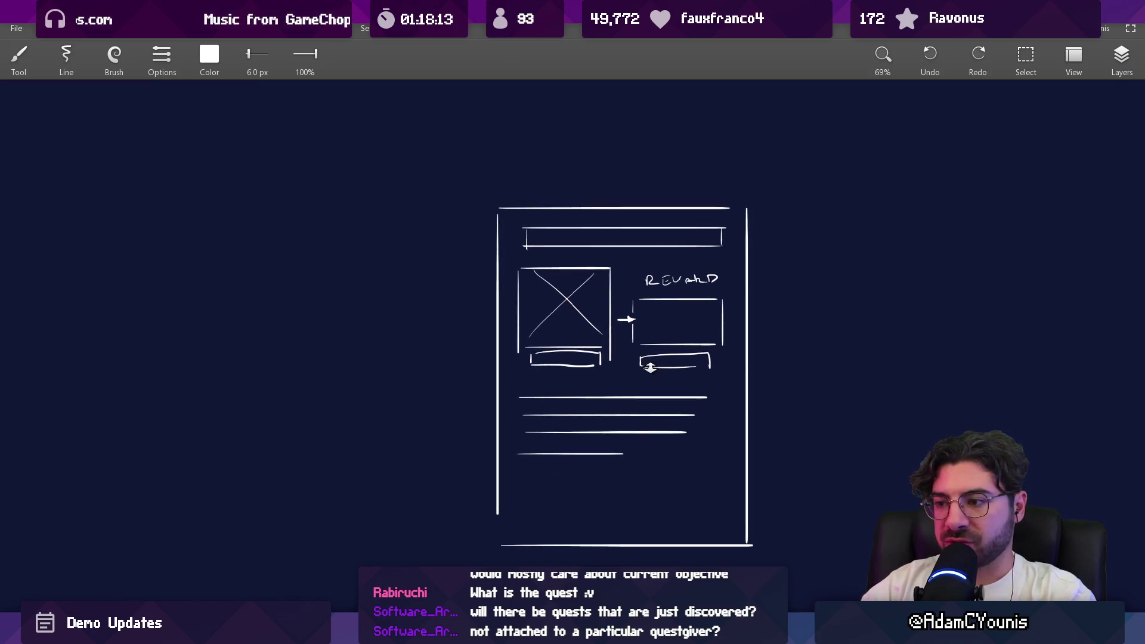
scroll(597, 358, "up", 3)
key("e")
key("bracketright")
key("bracketright")
key("bracketright")
key("bracketright")
key("bracketright")
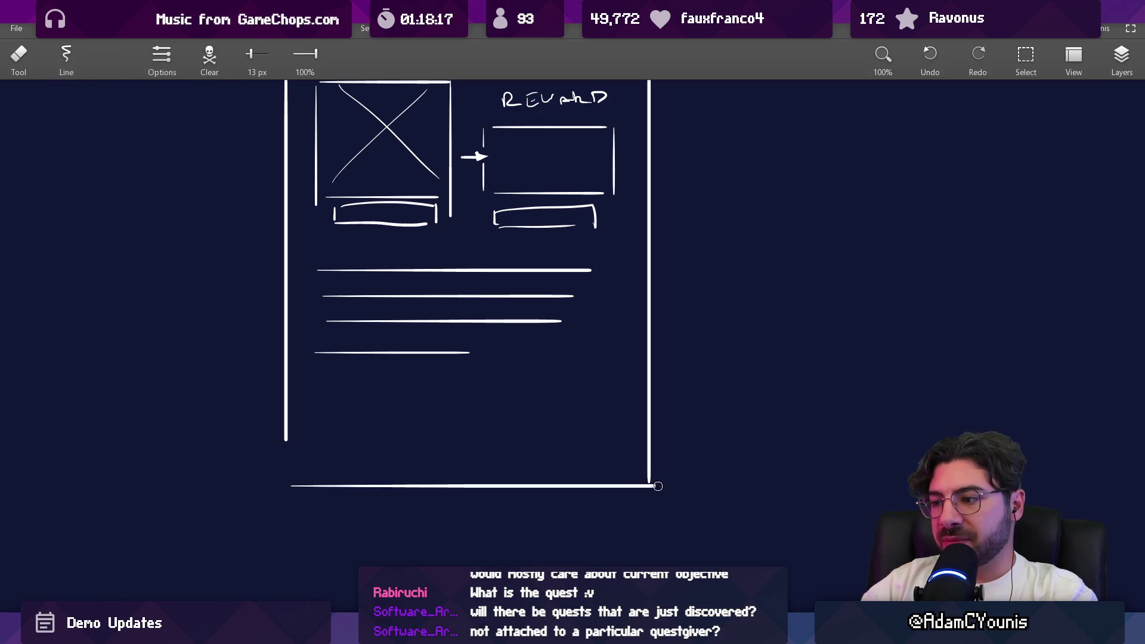
Survey the other quest menu sketches, then return the view to the reward page sketch
scroll(654, 482, "down", 5)
scroll(558, 476, "up", 1)
scroll(652, 435, "down", 2)
mouse_move(652, 435)
left_mouse_down()
mouse_move(889, 460)
mouse_move(695, 435)
left_mouse_up()
scroll(521, 242, "up", 5)
left_click_drag(471, 296, 491, 275)
scroll(491, 274, "down", 1)
Switch to a 7.4 px brush and extend the frame's left edge down to the bottom corner
key("b")
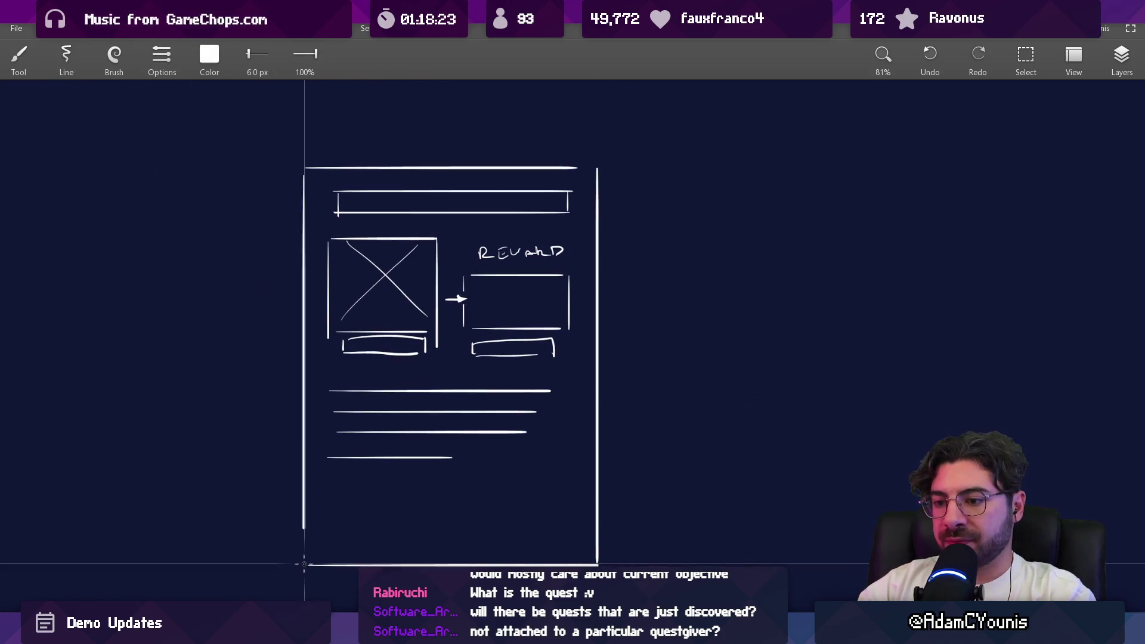
key("bracketright")
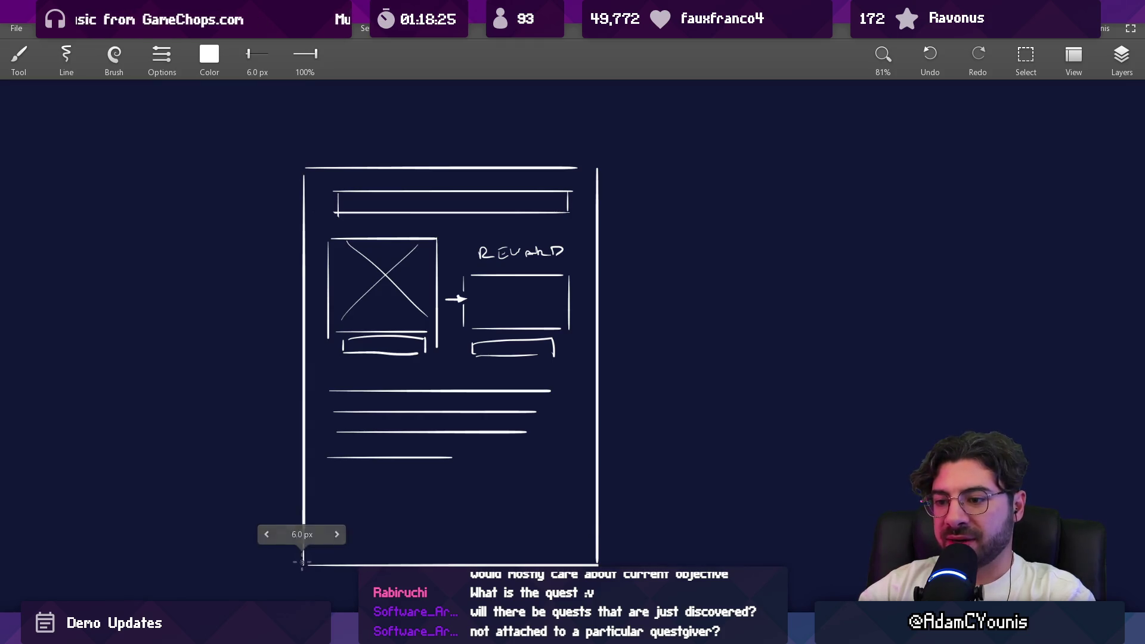
left_click_drag(305, 172, 306, 565)
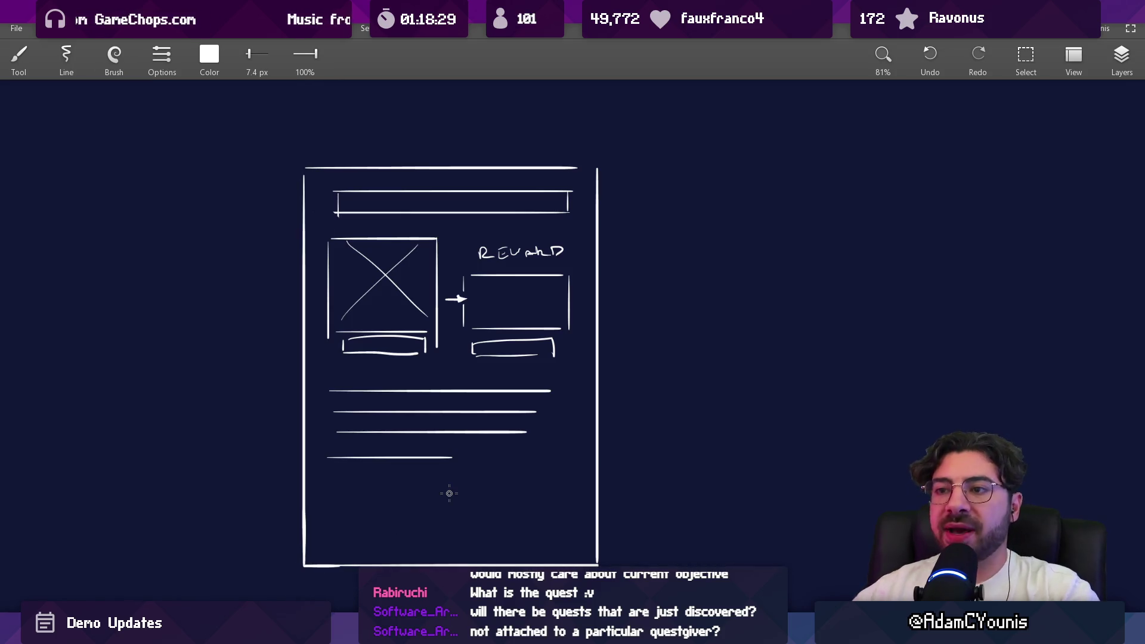
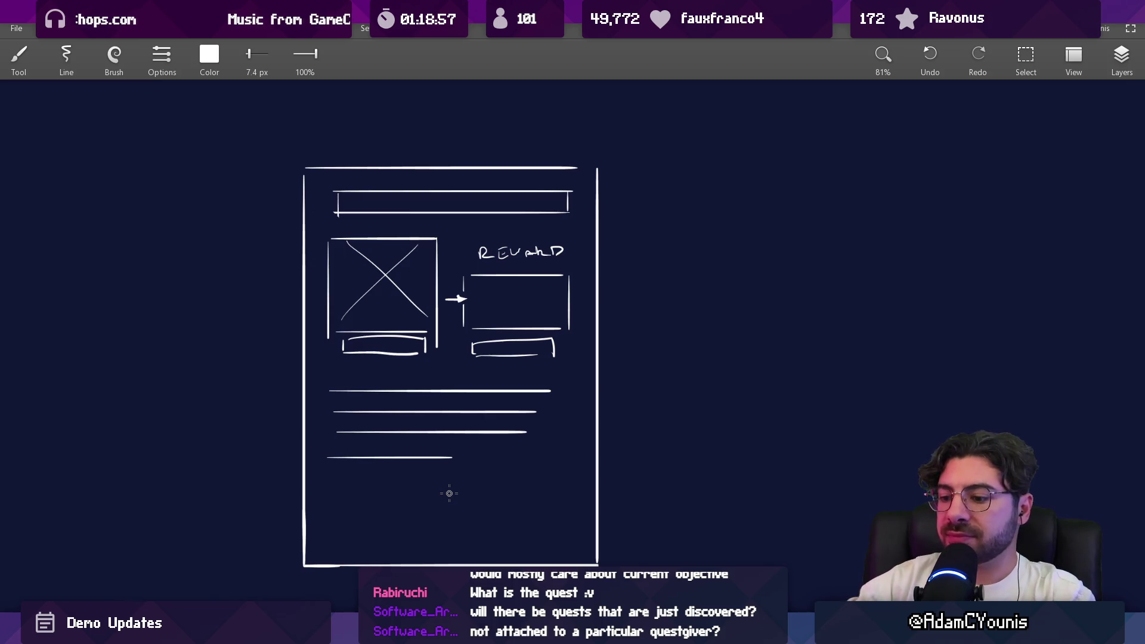
Duplicate the whole page wireframe and place the copy to the right of the original
left_click_drag(541, 302, 417, 286)
mouse_move(189, 221)
left_mouse_down()
mouse_move(444, 250)
mouse_move(418, 238)
left_mouse_up()
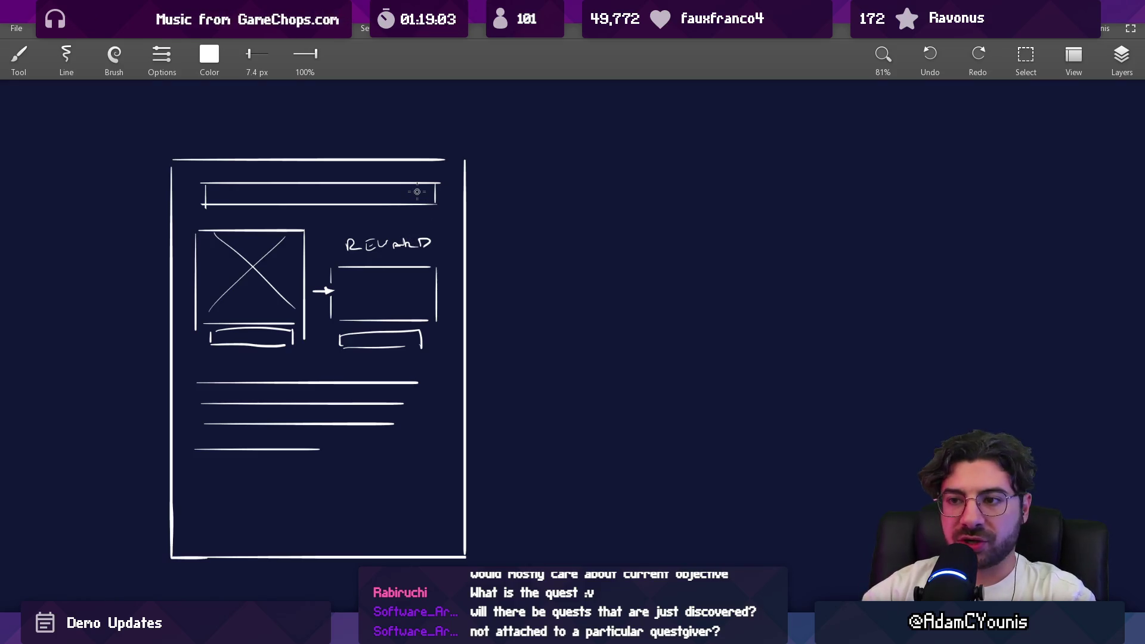
left_click_drag(527, 294, 504, 281)
key("s")
mouse_move(66, 591)
left_mouse_down()
mouse_move(455, 192)
mouse_move(460, 152)
left_mouse_up()
left_click_drag(272, 317, 745, 316)
key("Escape")
Erase the copy's image box and move its text lines up under the title
key("e")
mouse_move(603, 233)
left_mouse_down()
mouse_move(616, 297)
mouse_move(696, 240)
mouse_move(807, 296)
mouse_move(788, 243)
mouse_move(626, 234)
mouse_move(650, 315)
mouse_move(821, 332)
mouse_move(742, 322)
mouse_move(778, 324)
left_mouse_up()
key("s")
left_click_drag(586, 358, 850, 498)
left_click_drag(729, 400, 730, 269)
key("Escape")
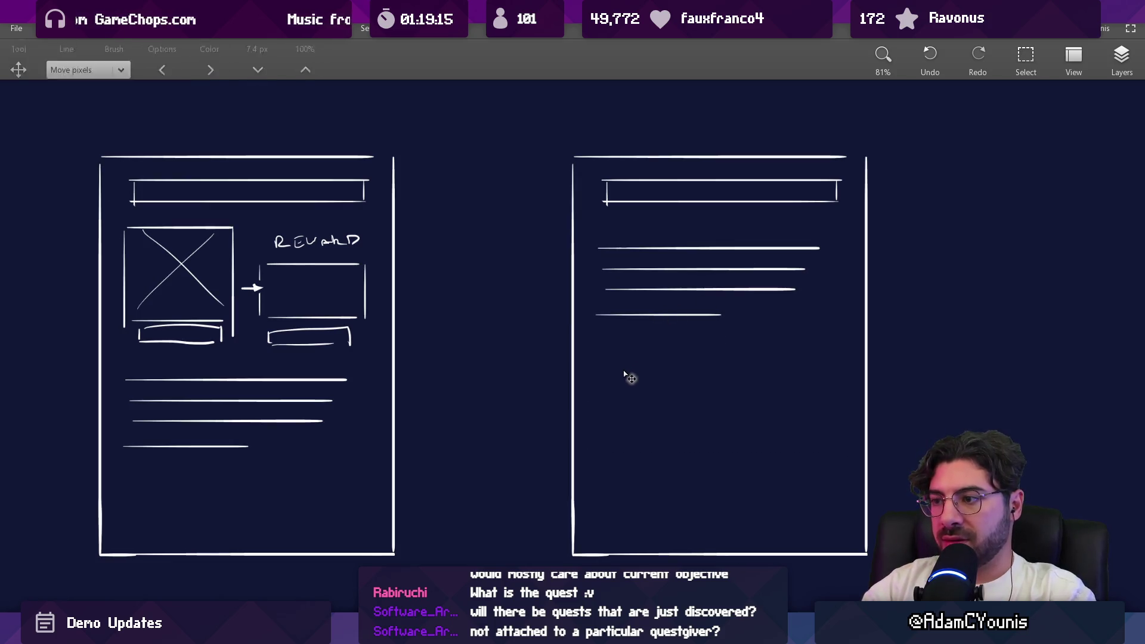
Brush a long and a short text line below the copy's paragraph
key("b")
mouse_move(597, 358)
left_mouse_down()
mouse_move(833, 358)
mouse_move(833, 377)
left_mouse_up()
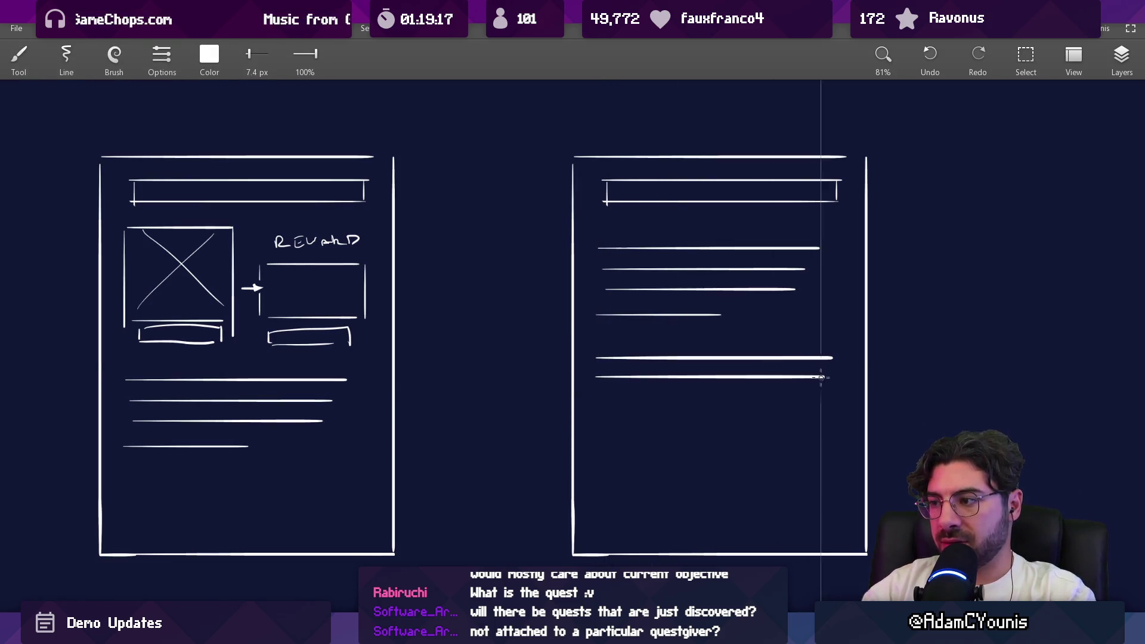
left_click_drag(594, 393, 672, 395)
scroll(672, 395, "down", 5)
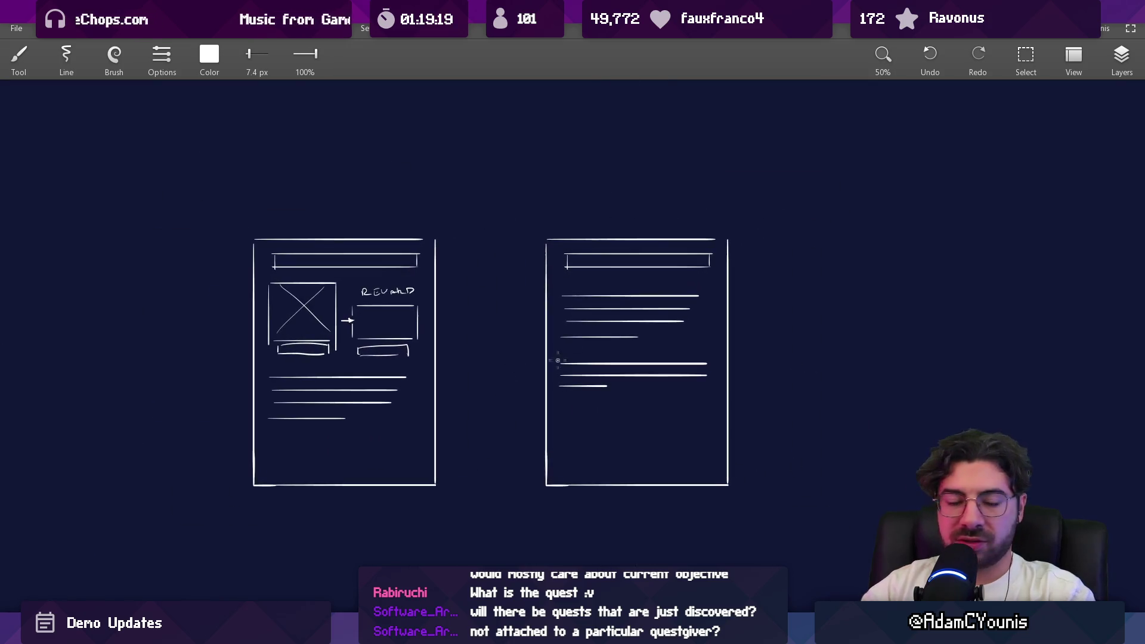
left_click_drag(539, 367, 590, 380)
scroll(541, 397, "up", 2)
scroll(519, 325, "up", 3)
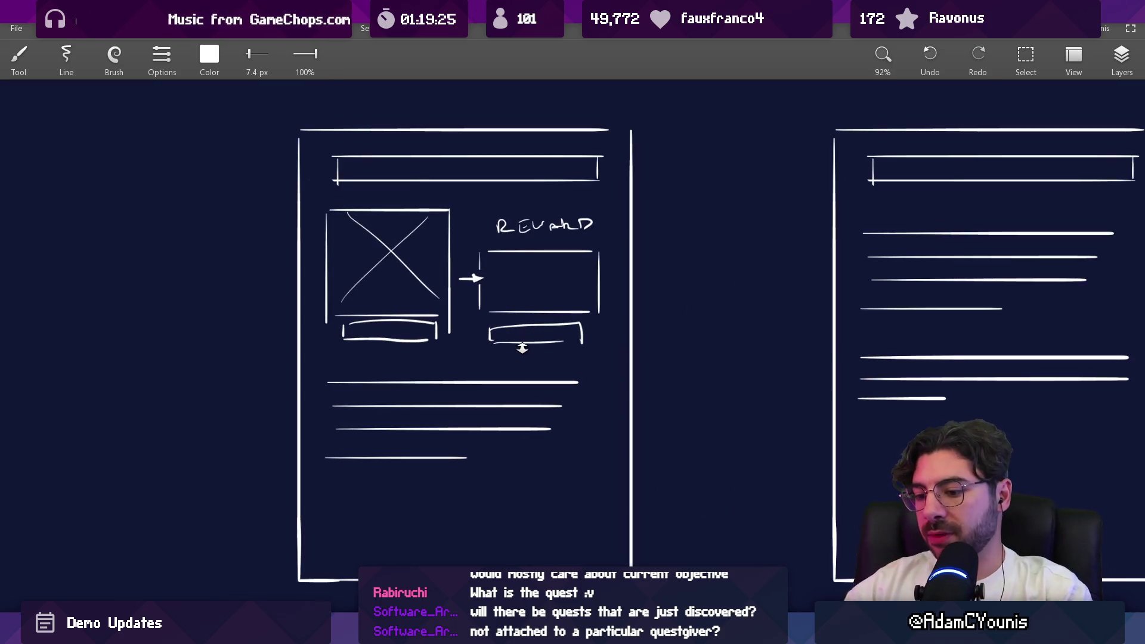
mouse_move(534, 335)
left_mouse_down()
mouse_move(474, 389)
mouse_move(511, 365)
mouse_move(591, 369)
mouse_move(646, 343)
mouse_move(608, 328)
left_mouse_up()
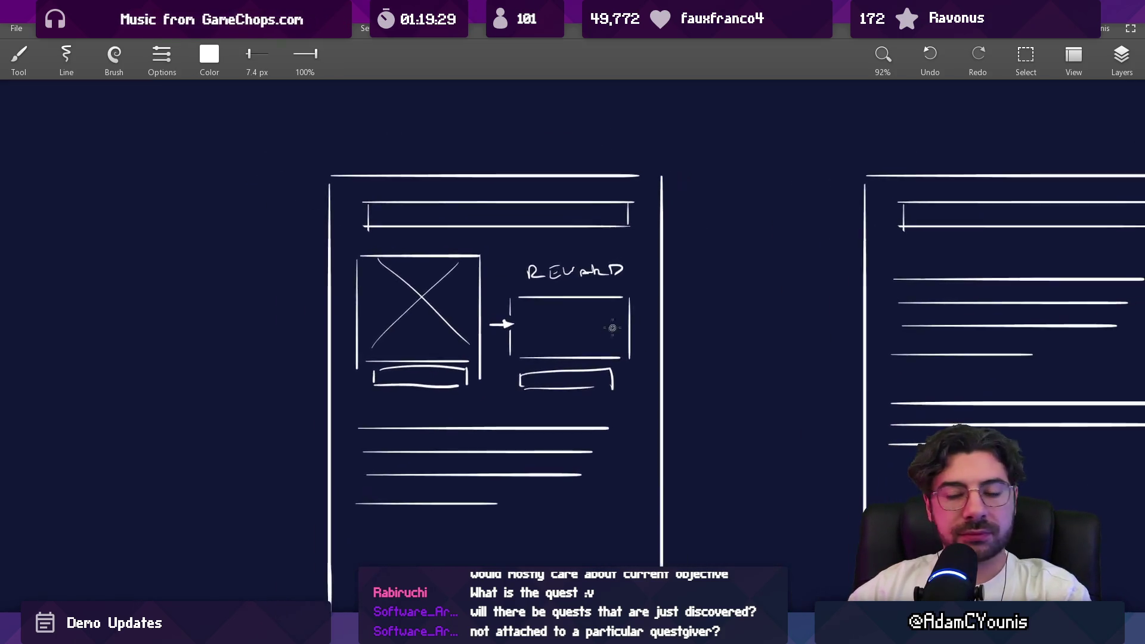
scroll(600, 344, "down", 3)
left_click_drag(581, 365, 419, 340)
scroll(419, 341, "up", 2)
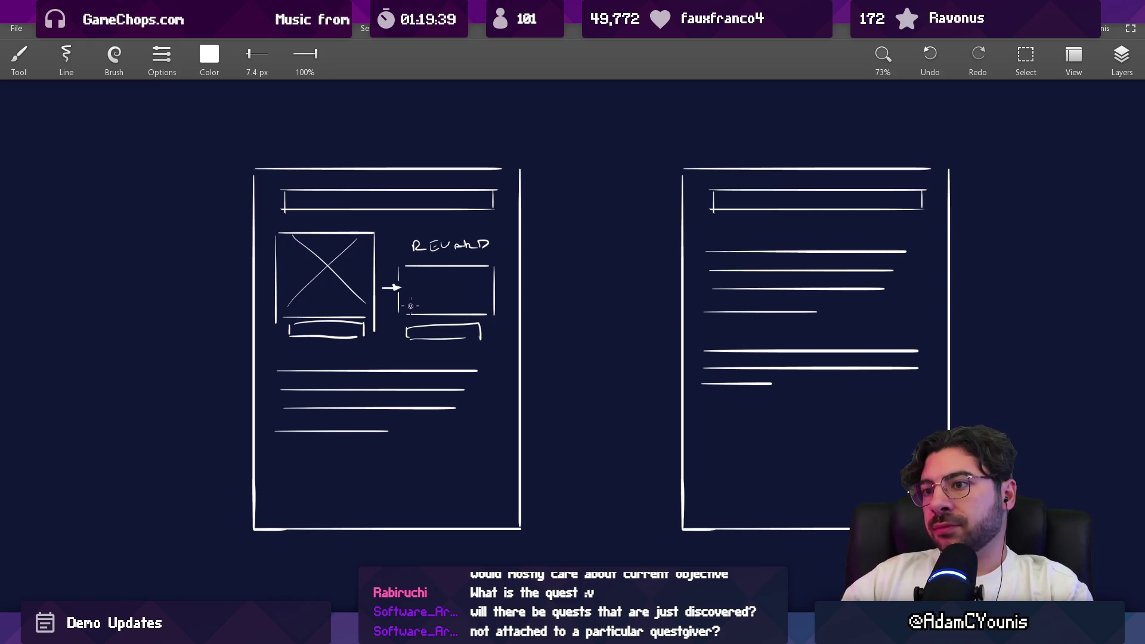
key("e")
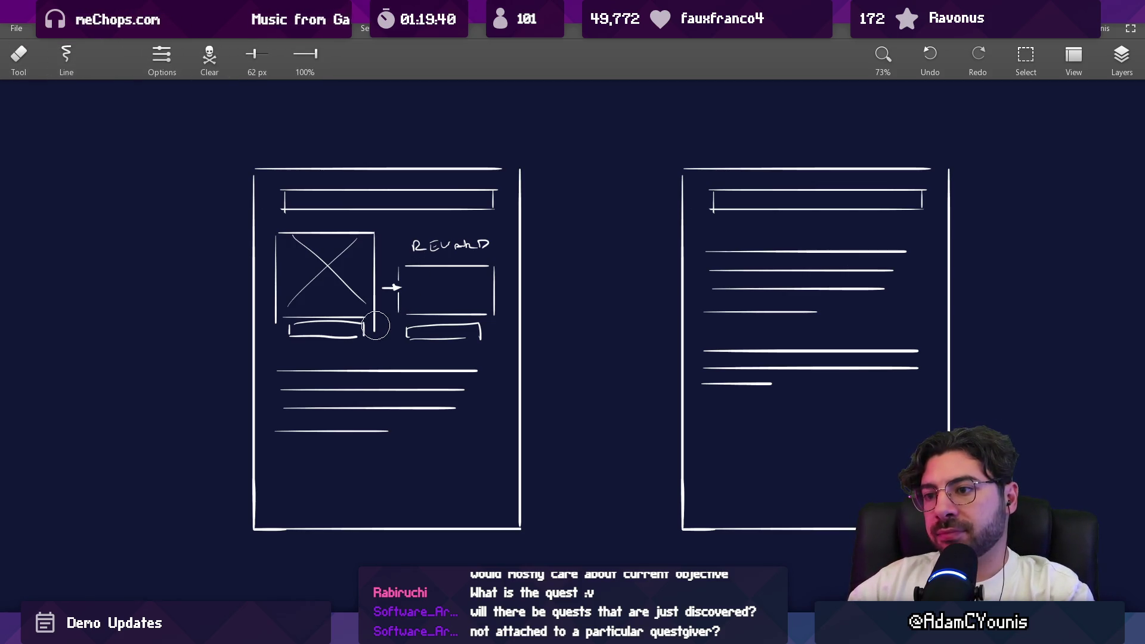
Replace the image box's bottom edge with a straight line
scroll(388, 324, "up", 3)
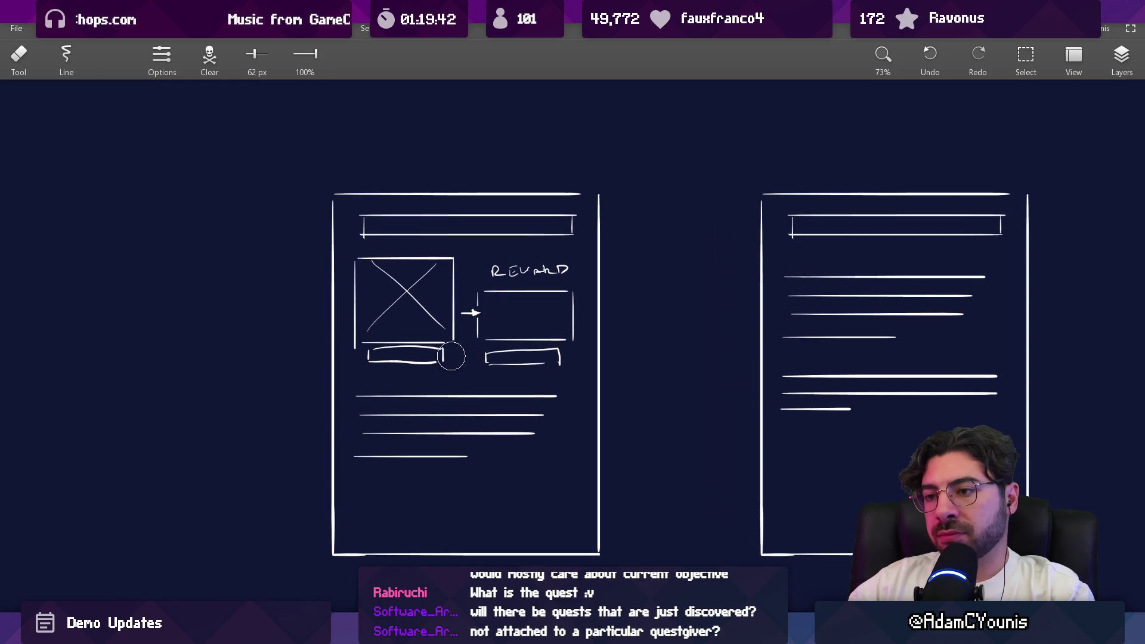
mouse_move(324, 334)
left_mouse_down()
mouse_move(456, 339)
mouse_move(448, 358)
left_mouse_up()
key("b")
mouse_move(328, 349)
left_mouse_down()
mouse_move(465, 349)
mouse_move(468, 369)
mouse_move(320, 369)
mouse_move(328, 351)
mouse_move(463, 335)
left_mouse_up()
Redraw the reward box around REWARD with notched top-left and bottom-right corners
scroll(452, 289, "up", 3)
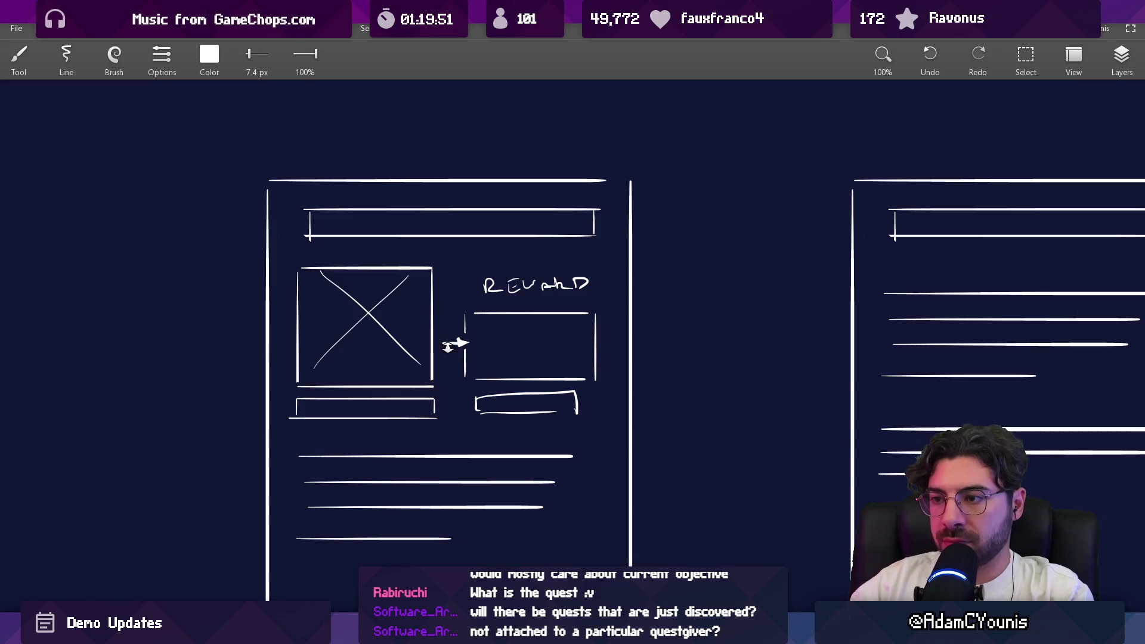
key("e")
left_click_drag(485, 306, 632, 298)
key("b")
mouse_move(469, 245)
left_mouse_down()
mouse_move(470, 330)
mouse_move(470, 244)
mouse_move(641, 244)
mouse_move(642, 328)
left_mouse_up()
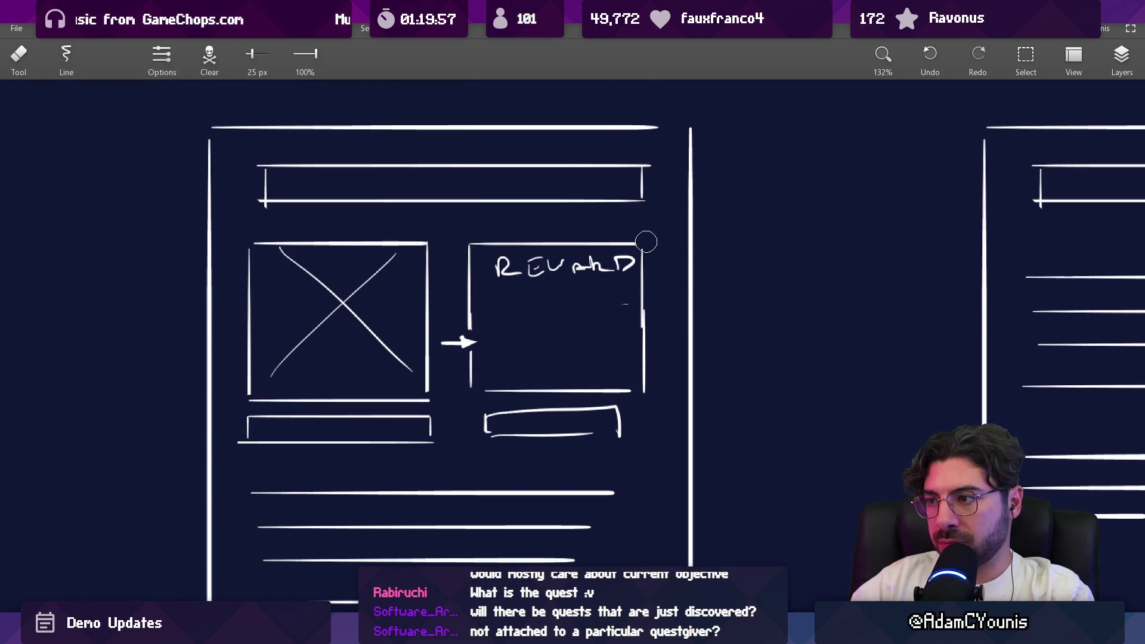
left_click_drag(470, 245, 468, 252)
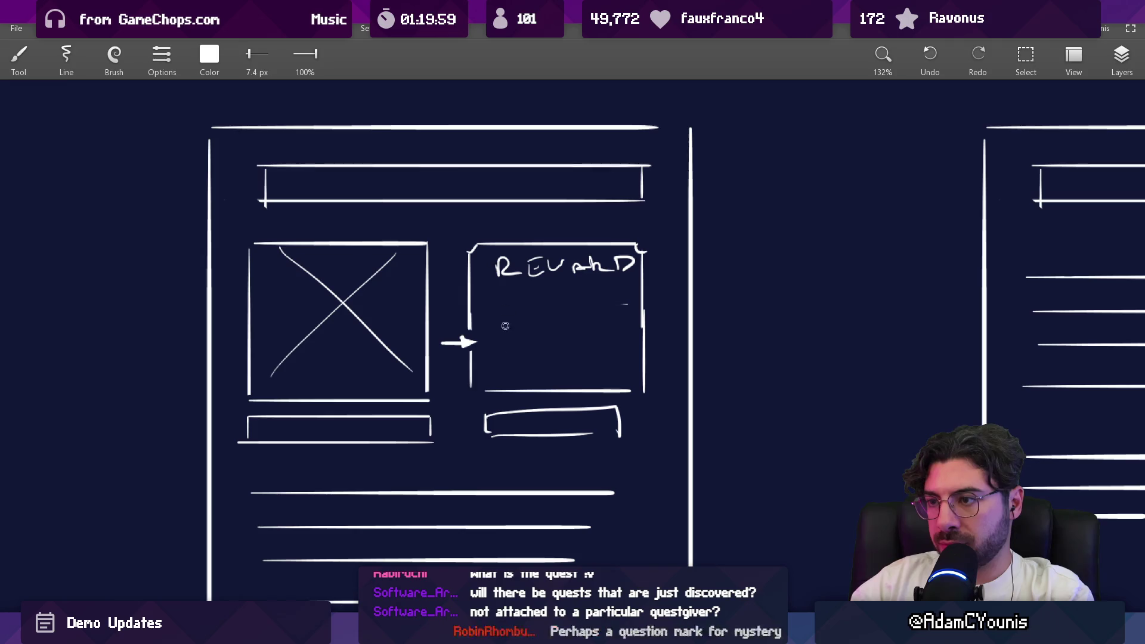
left_click_drag(644, 365, 634, 392)
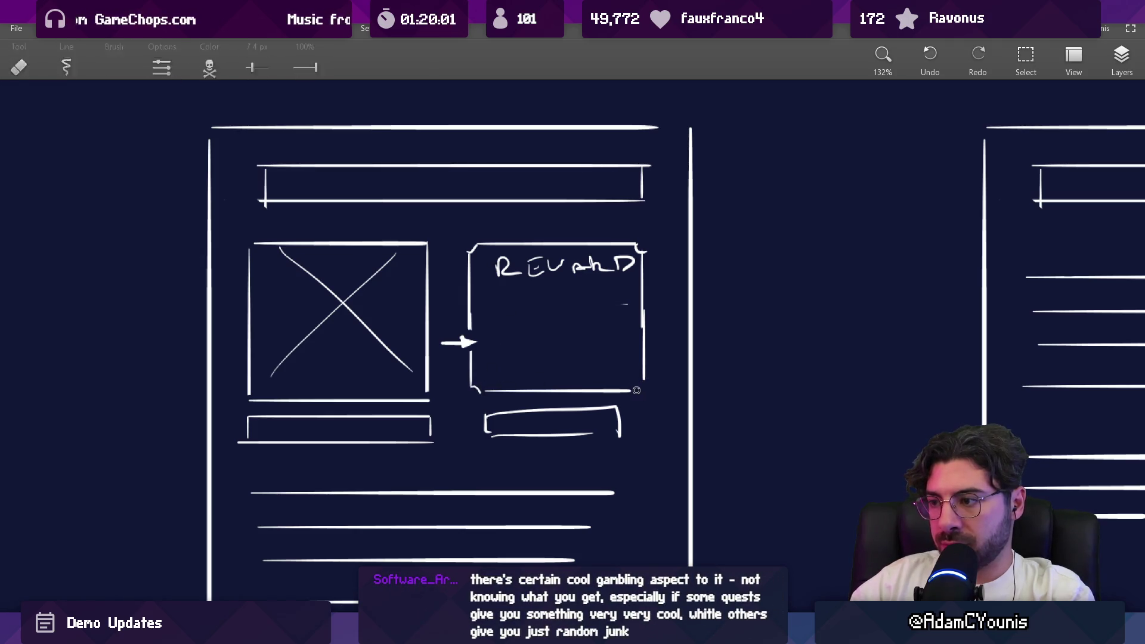
left_click_drag(596, 332, 586, 377)
left_click_drag(566, 370, 488, 366)
scroll(489, 366, "down", 2)
key("ctrl+z")
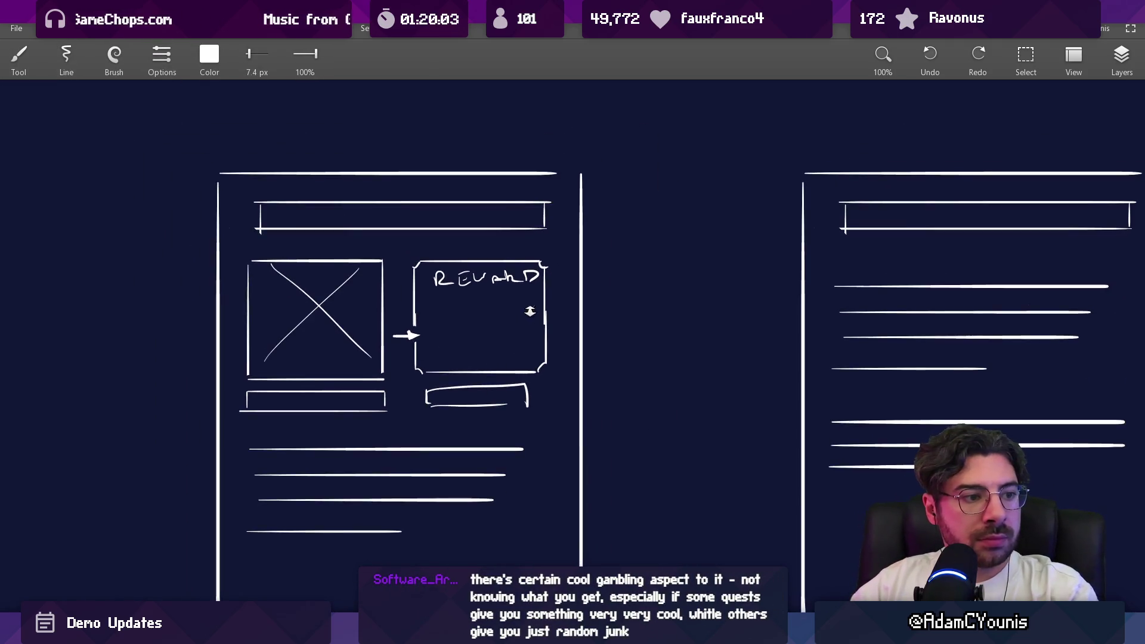
Clean up the reward box's top-right corner
scroll(515, 328, "down", 1)
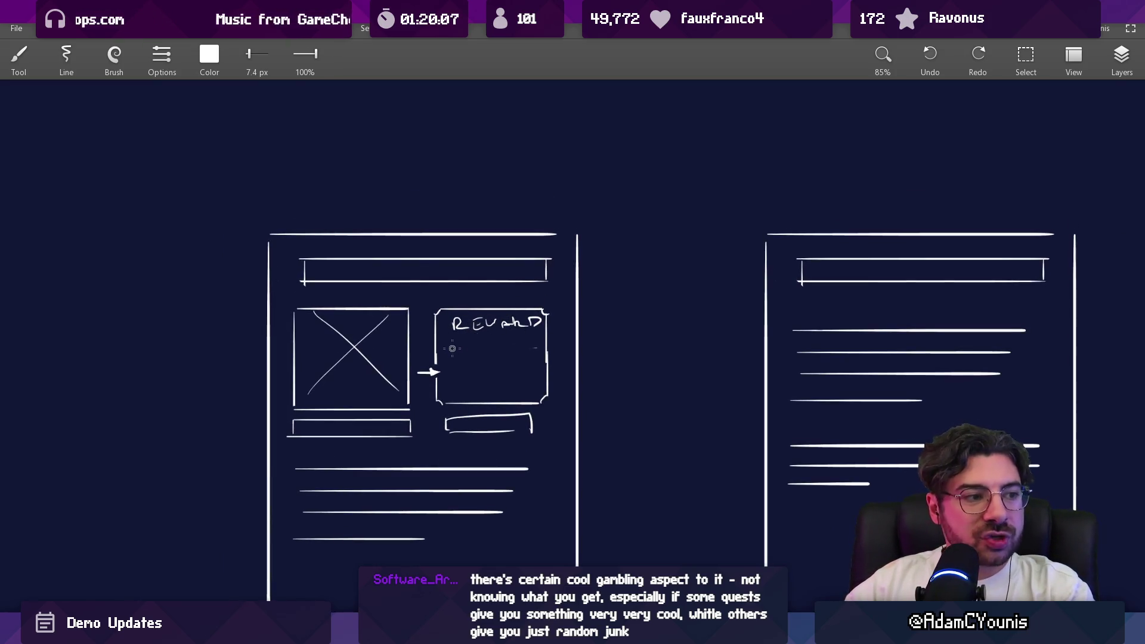
scroll(468, 403, "up", 3)
key("e")
left_click_drag(615, 252, 611, 247)
key("b")
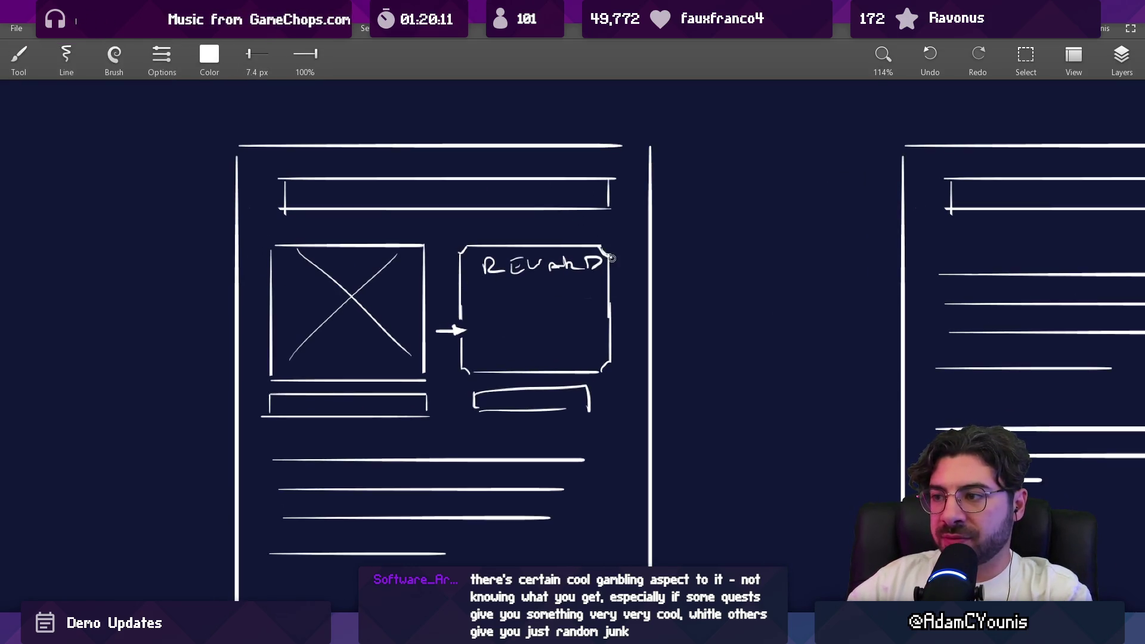
key("e")
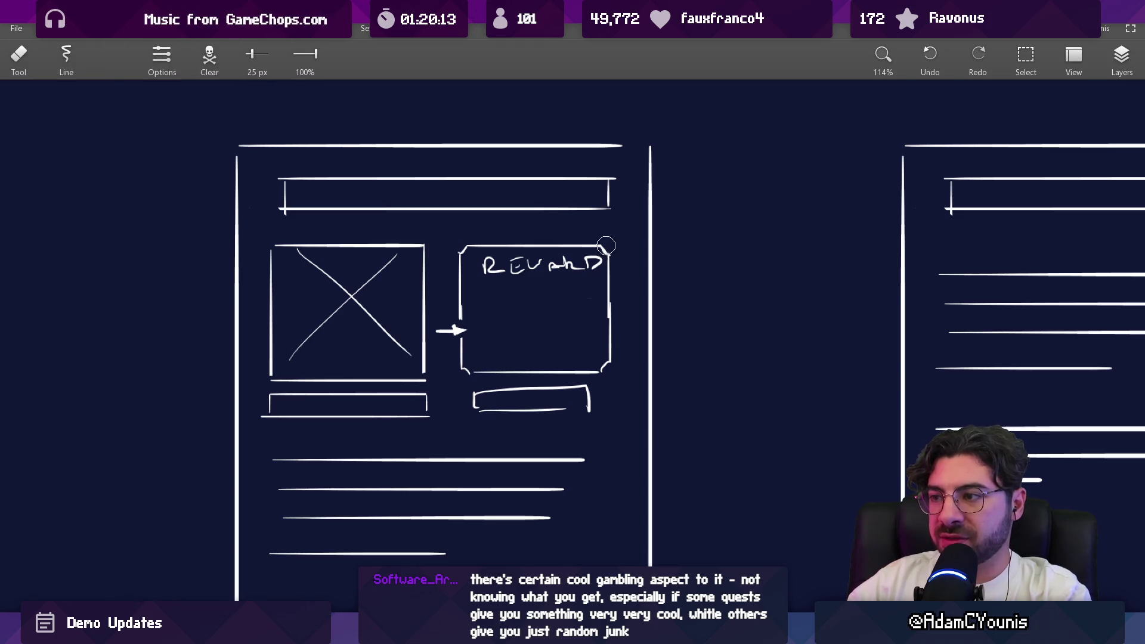
key("b")
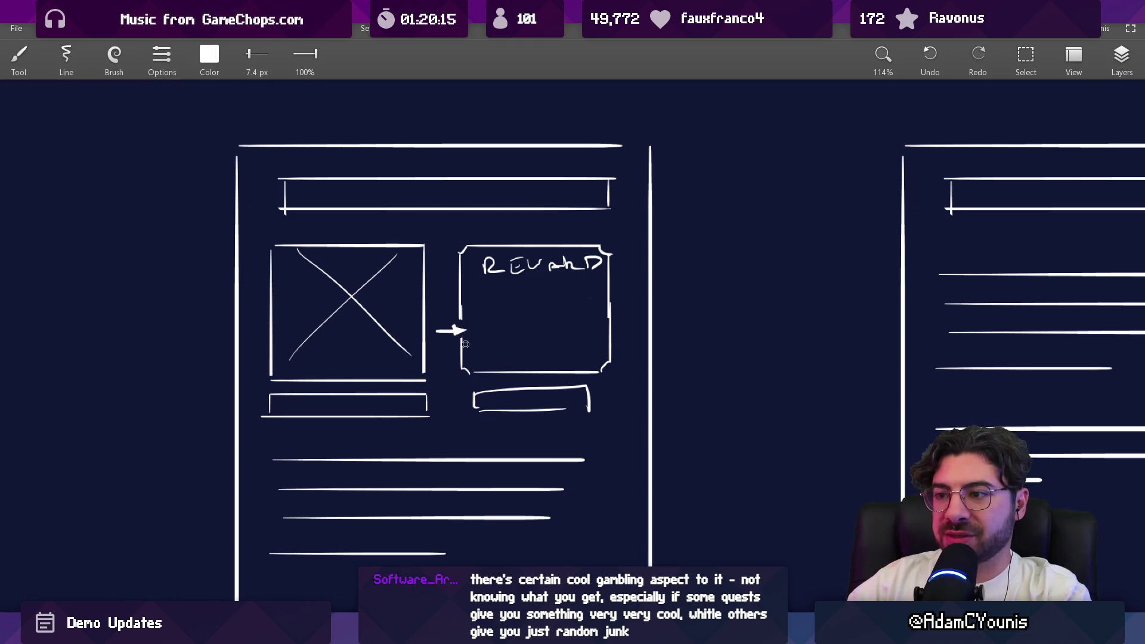
Erase the arrow to the reward box and redraw it shorter
key("e")
left_click_drag(471, 357, 499, 338)
key("b")
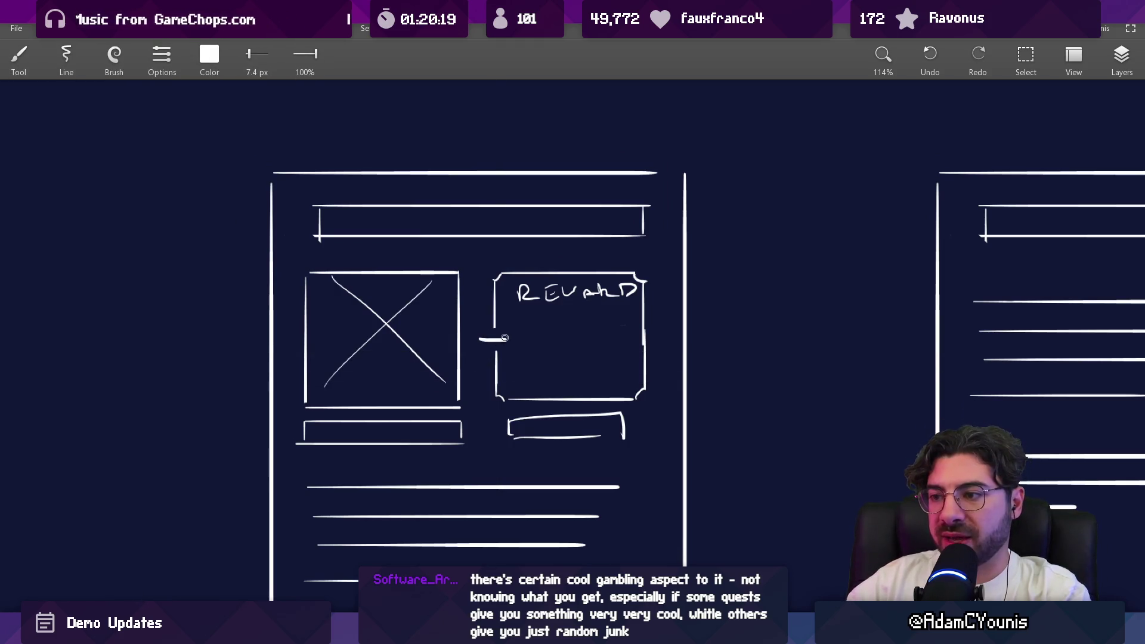
key("e")
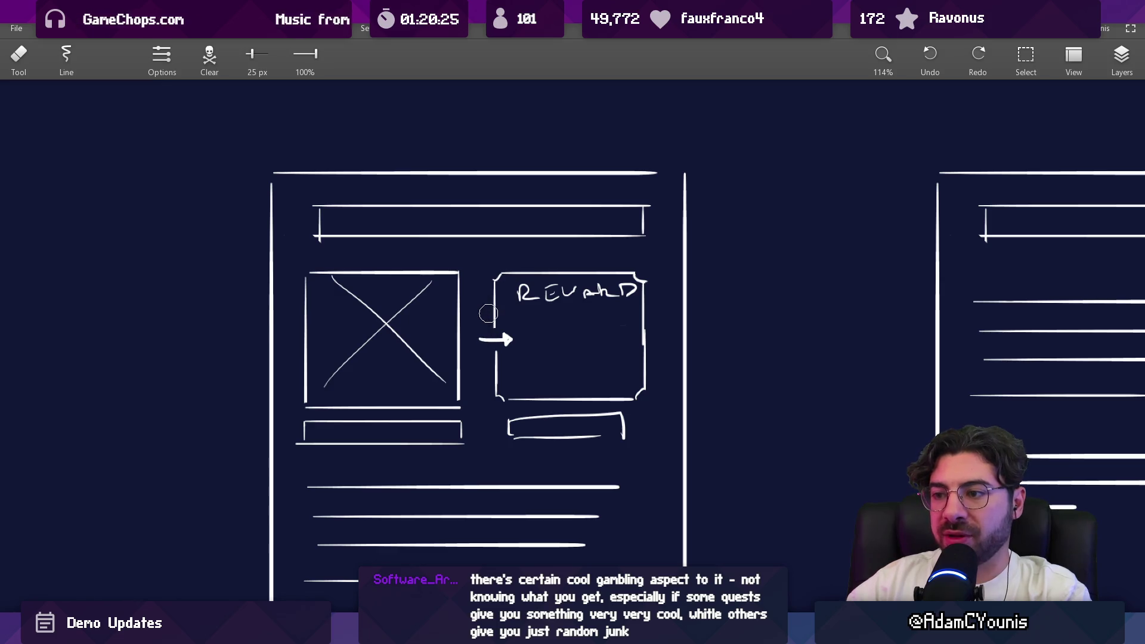
scroll(488, 313, "down", 5)
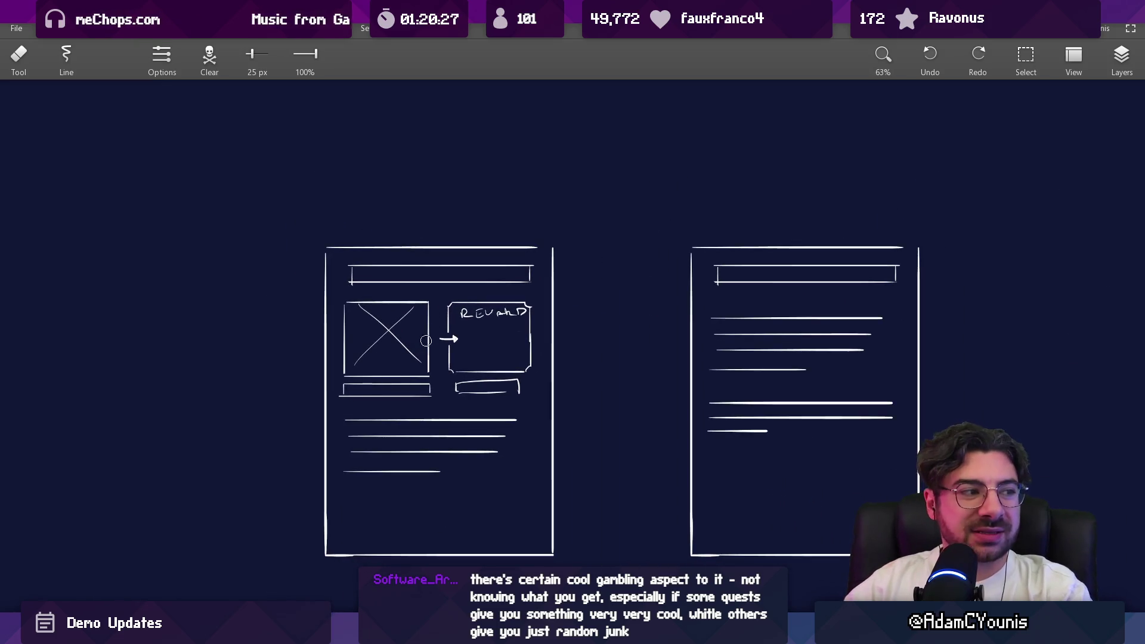
scroll(390, 339, "up", 4)
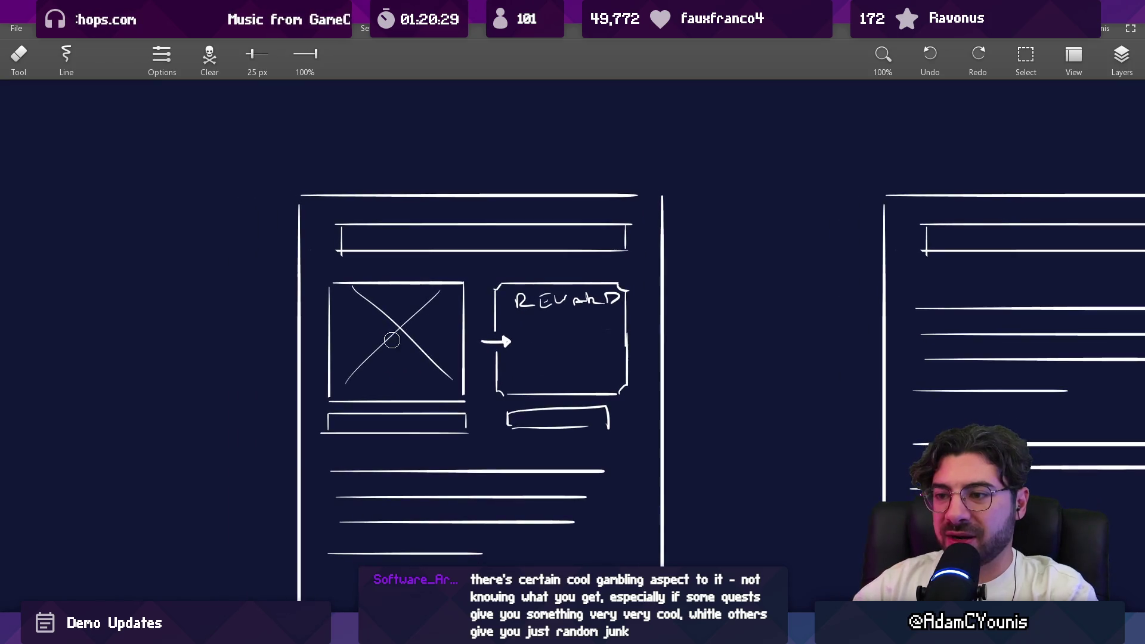
mouse_move(429, 301)
left_mouse_down()
mouse_move(358, 366)
mouse_move(358, 296)
mouse_move(385, 313)
left_mouse_up()
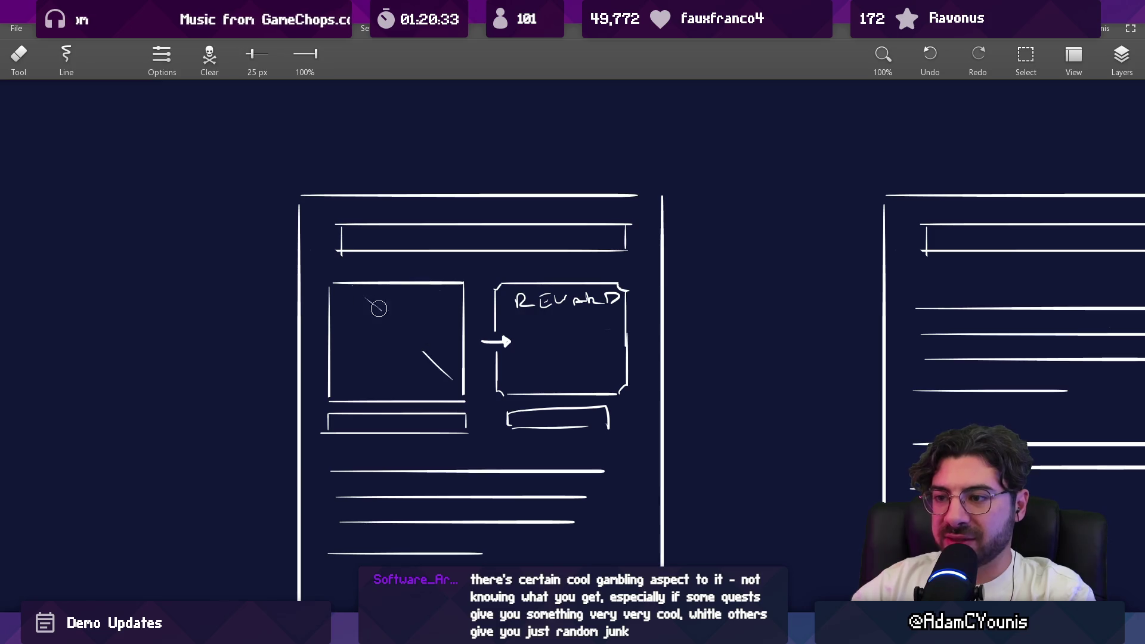
left_click_drag(445, 368, 450, 374)
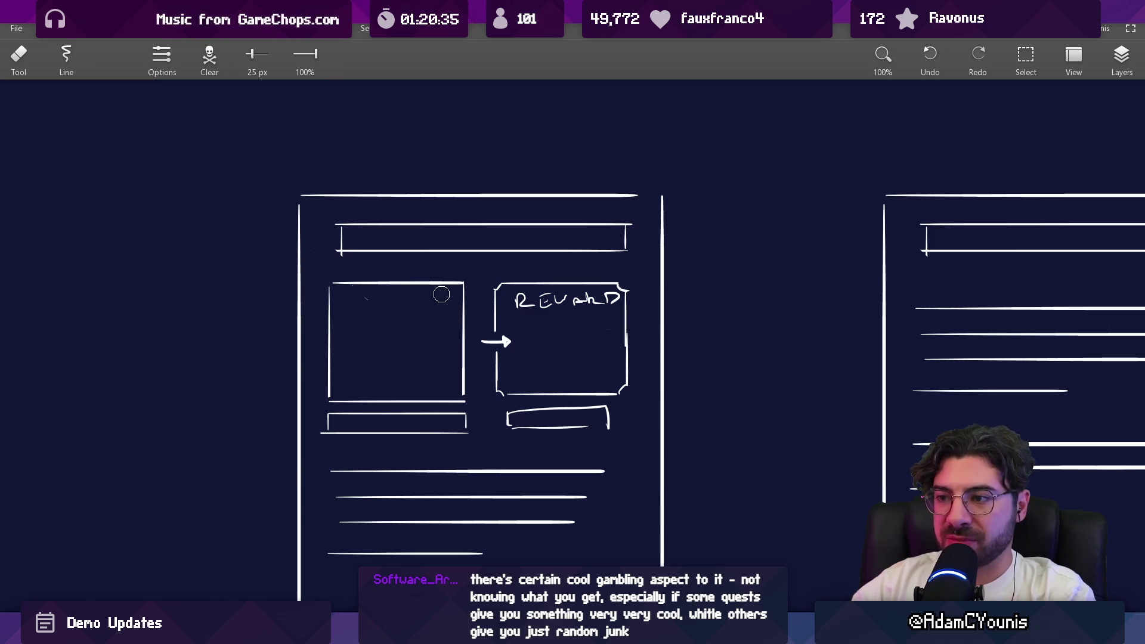
key("b")
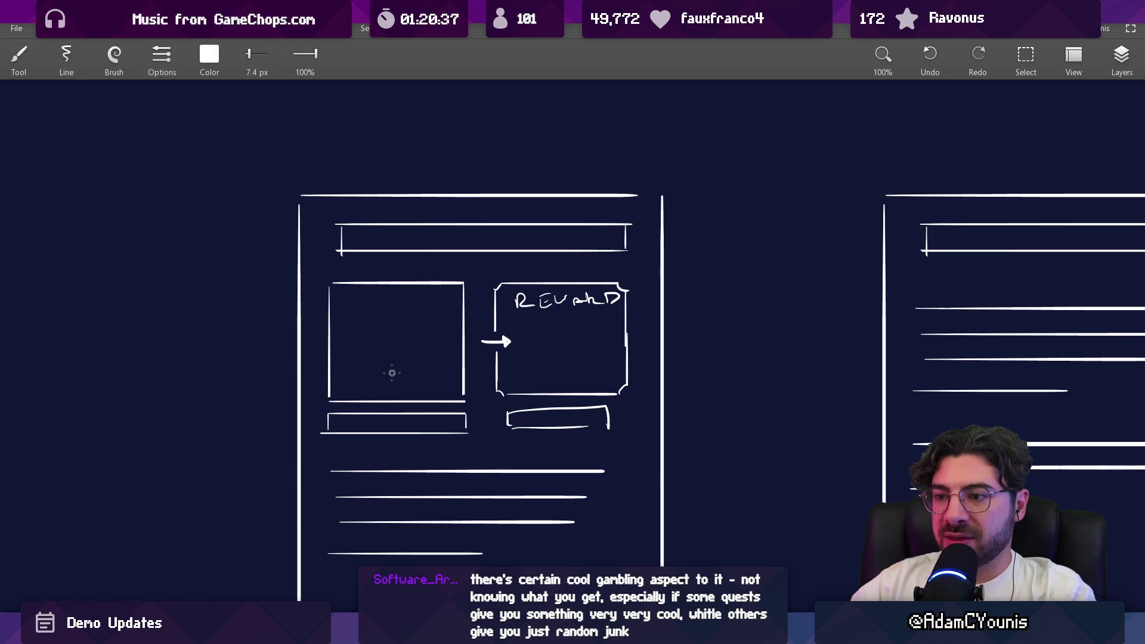
key("e")
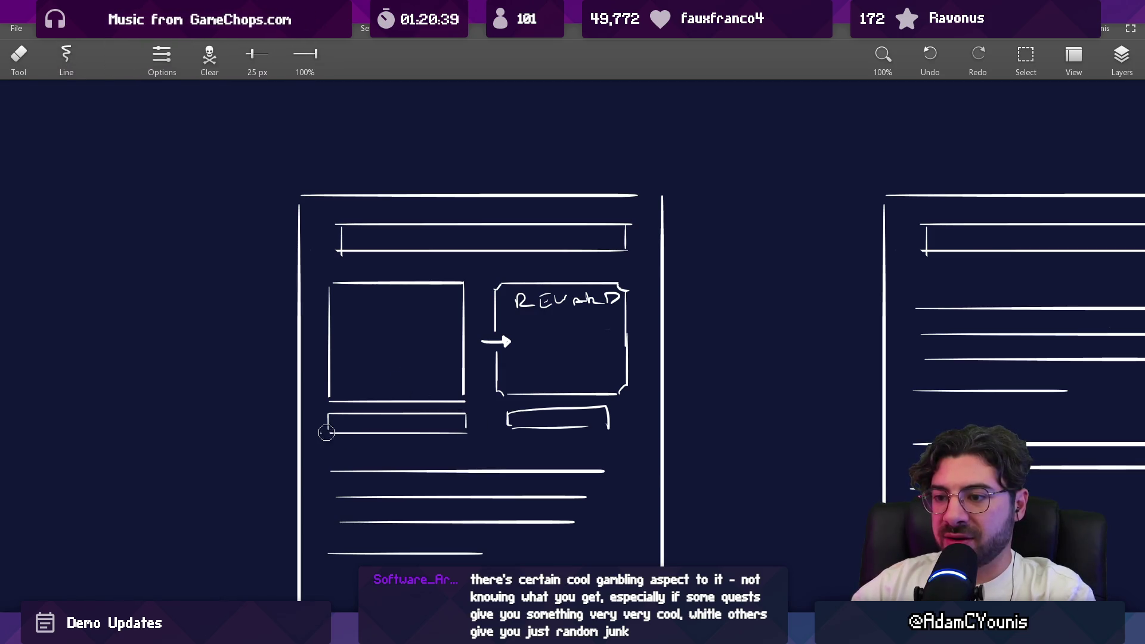
mouse_move(509, 412)
left_mouse_down()
mouse_move(615, 418)
mouse_move(587, 427)
left_mouse_up()
key("b")
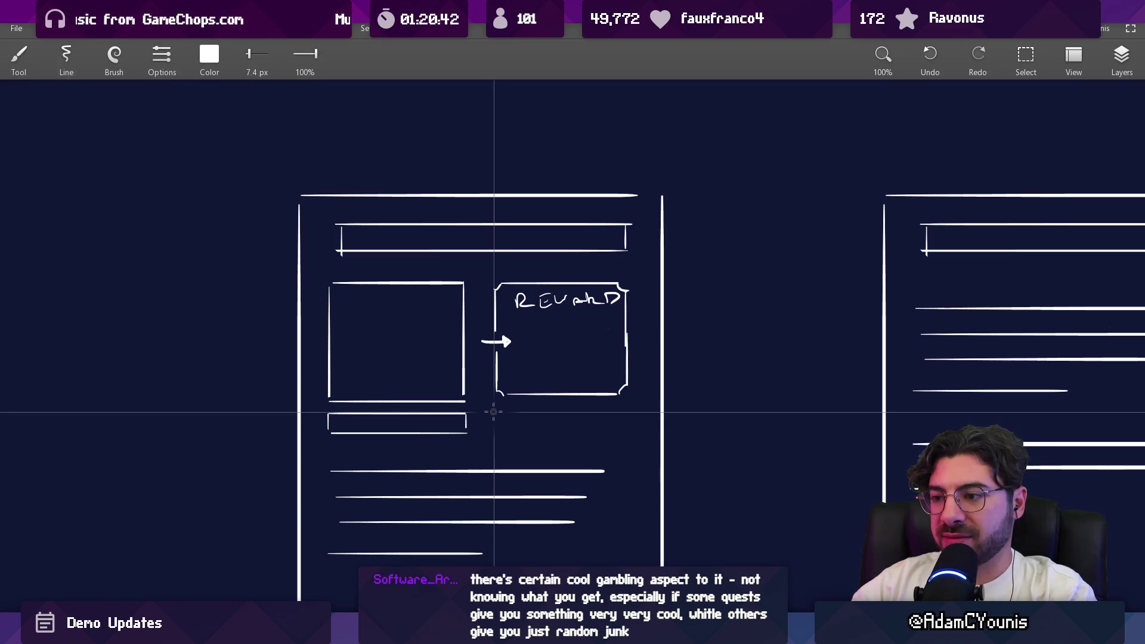
mouse_move(494, 413)
left_mouse_down()
mouse_move(616, 431)
mouse_move(629, 412)
mouse_move(496, 422)
left_mouse_up()
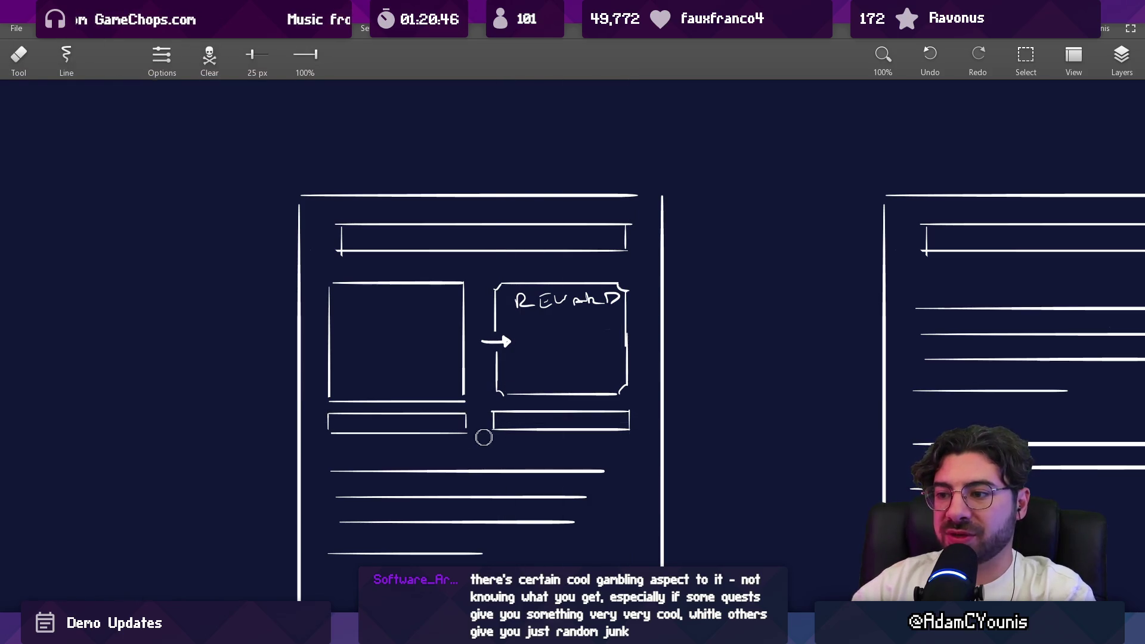
key("e")
scroll(436, 397, "down", 2)
scroll(436, 289, "up", 5)
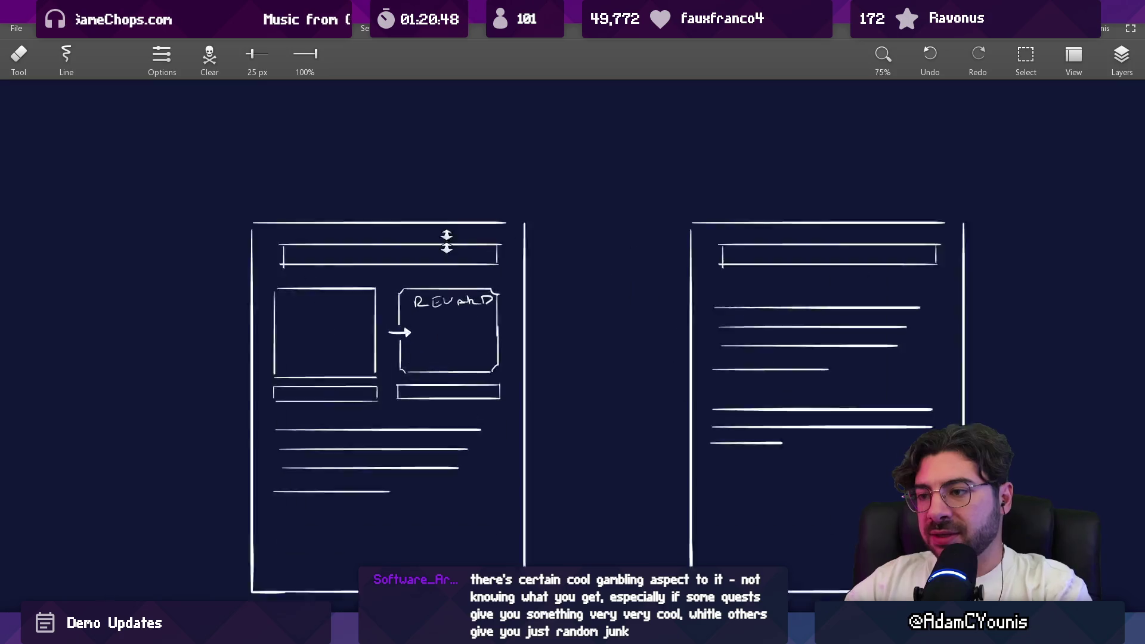
key("l")
mouse_move(398, 310)
left_mouse_down()
mouse_move(373, 281)
mouse_move(536, 269)
left_mouse_up()
left_click_drag(549, 311, 549, 313)
mouse_move(465, 292)
left_mouse_down()
mouse_move(504, 294)
mouse_move(506, 279)
mouse_move(526, 280)
left_mouse_up()
key("e")
key("b")
scroll(488, 365, "down", 3)
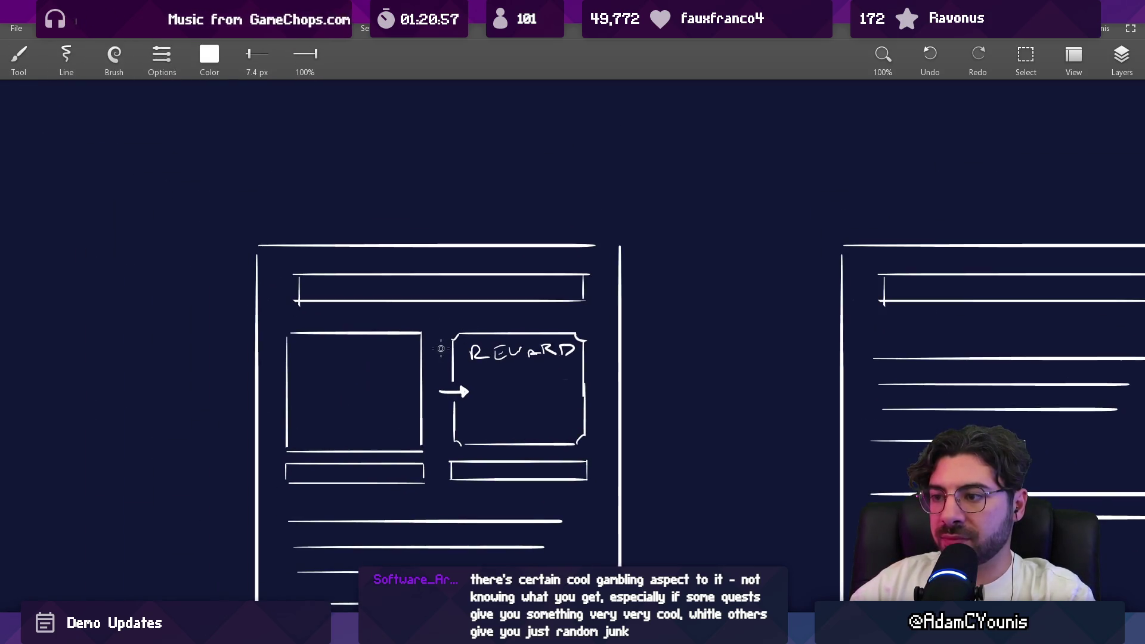
scroll(444, 348, "up", 3)
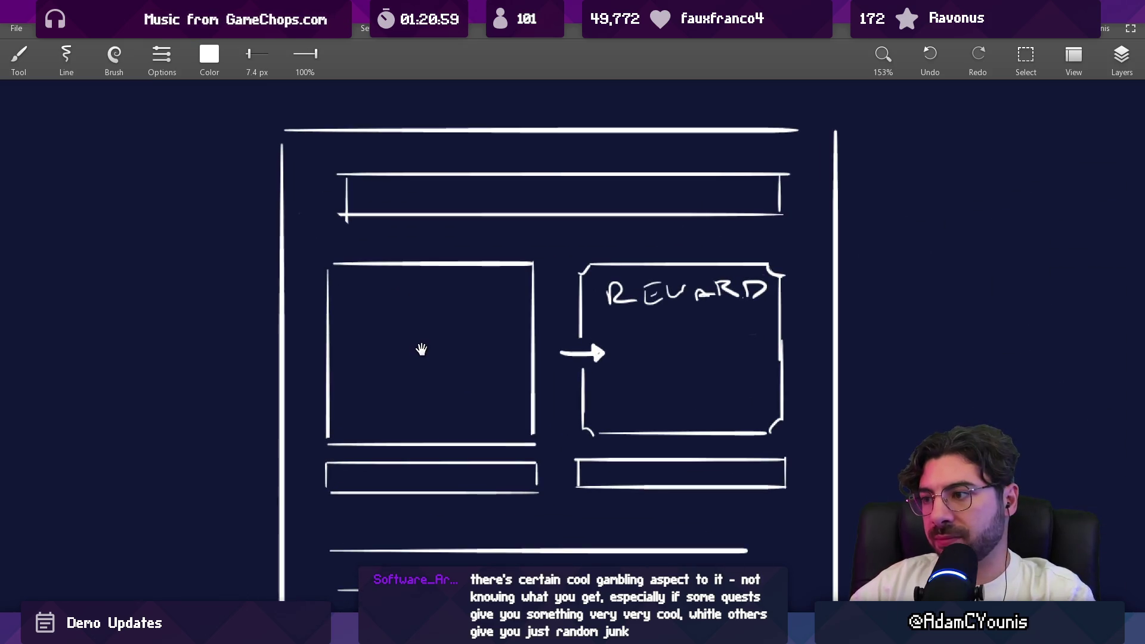
Try a circle inside the REWARD box, undo it, and bring the second page into view
left_click_drag(516, 322, 409, 353)
mouse_move(574, 352)
left_mouse_down()
mouse_move(553, 352)
mouse_move(570, 352)
mouse_move(589, 411)
mouse_move(573, 351)
left_mouse_up()
key("ctrl+z")
key("ctrl+z")
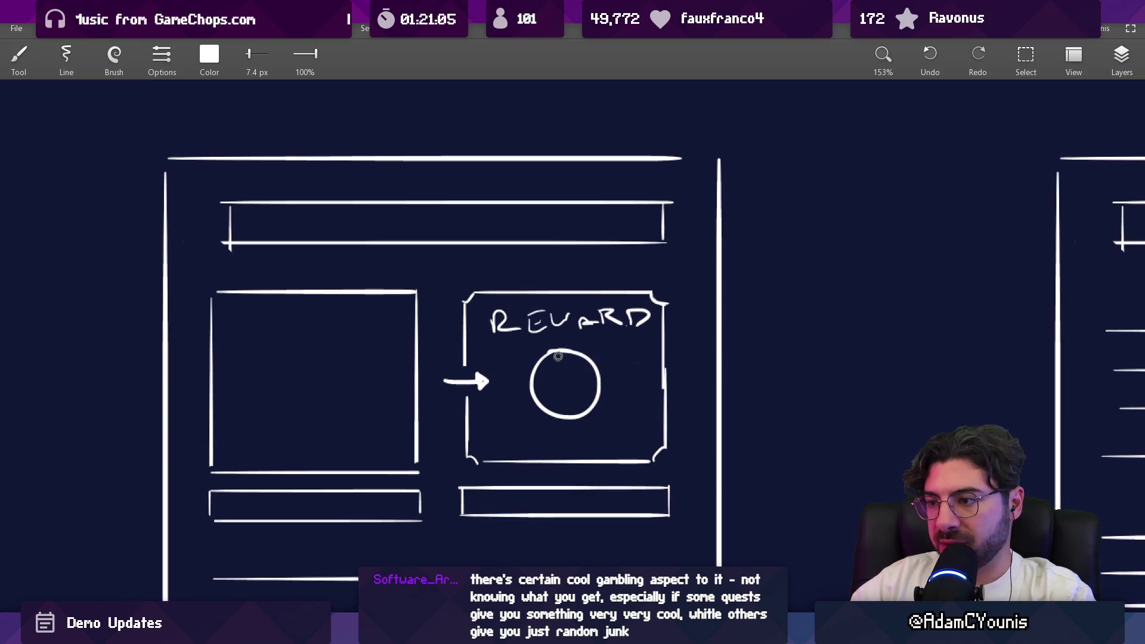
scroll(483, 348, "down", 5)
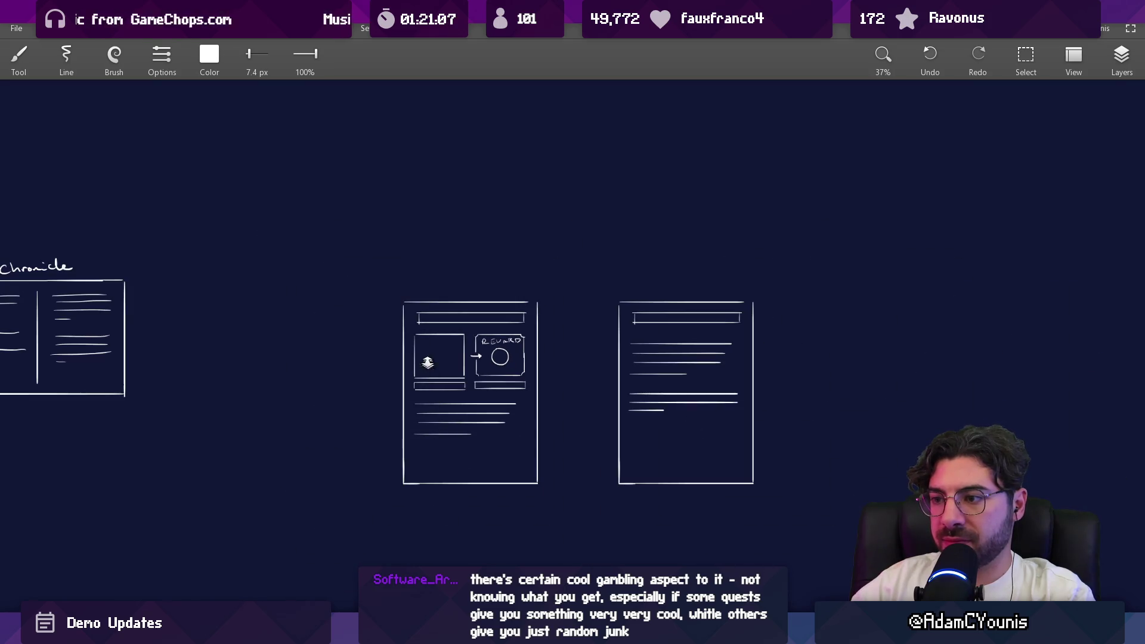
scroll(428, 365, "up", 5)
left_click_drag(568, 328, 391, 325)
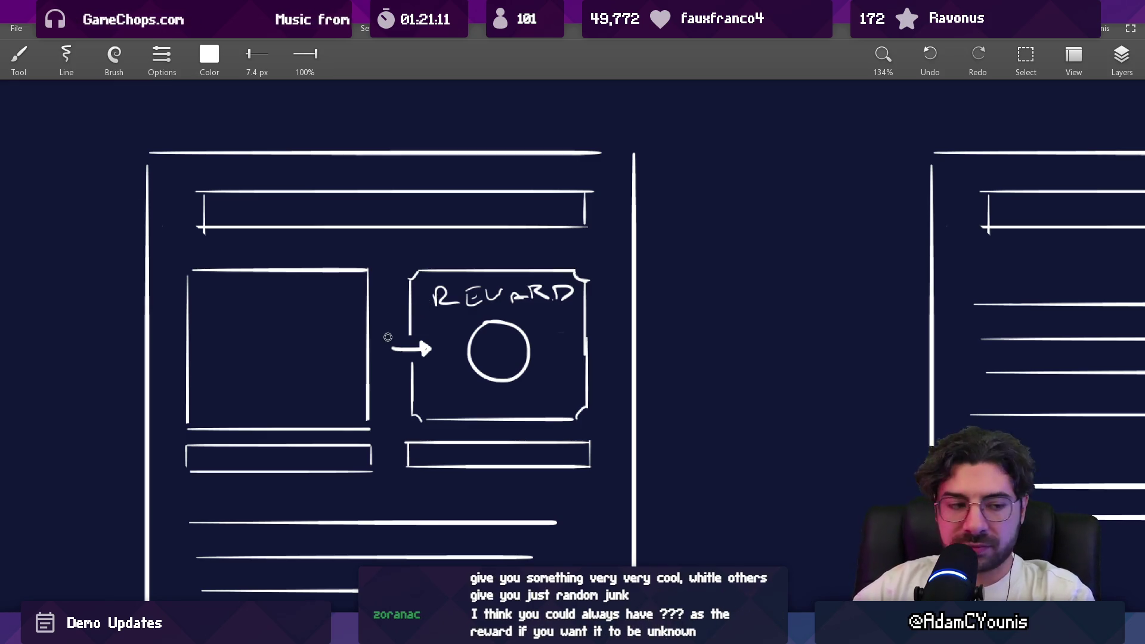
Erase the left box's top edge, raise the reward group, and erase the REWARD lettering
key("e")
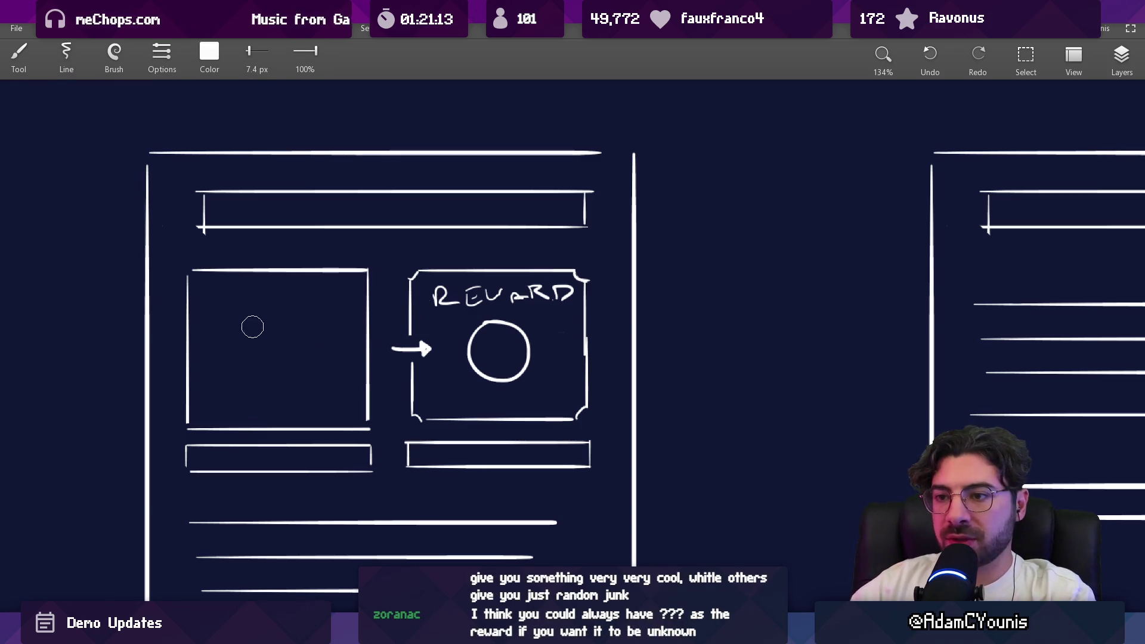
mouse_move(206, 278)
left_mouse_down()
mouse_move(192, 294)
mouse_move(198, 273)
mouse_move(376, 274)
mouse_move(368, 342)
mouse_move(409, 274)
mouse_move(519, 258)
mouse_move(583, 285)
mouse_move(579, 341)
left_mouse_up()
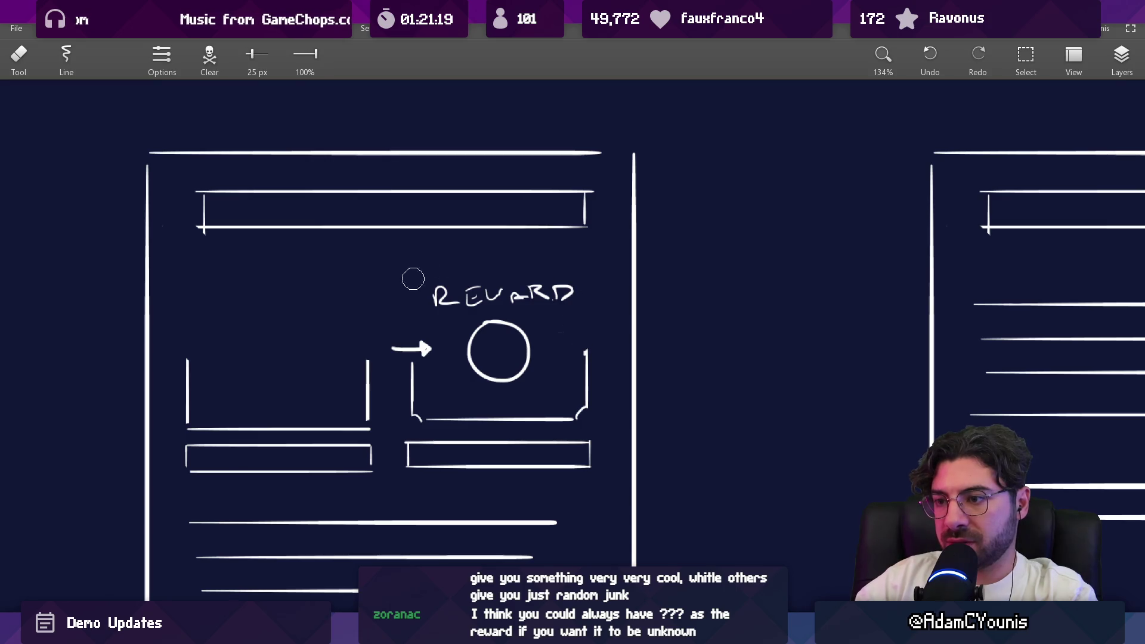
key("s")
mouse_move(170, 488)
left_mouse_down()
mouse_move(299, 409)
mouse_move(601, 273)
left_mouse_up()
left_click_drag(484, 370, 483, 337)
key("Escape")
key("e")
mouse_move(436, 261)
left_mouse_down()
mouse_move(578, 259)
mouse_move(445, 274)
mouse_move(475, 271)
left_mouse_up()
key("b")
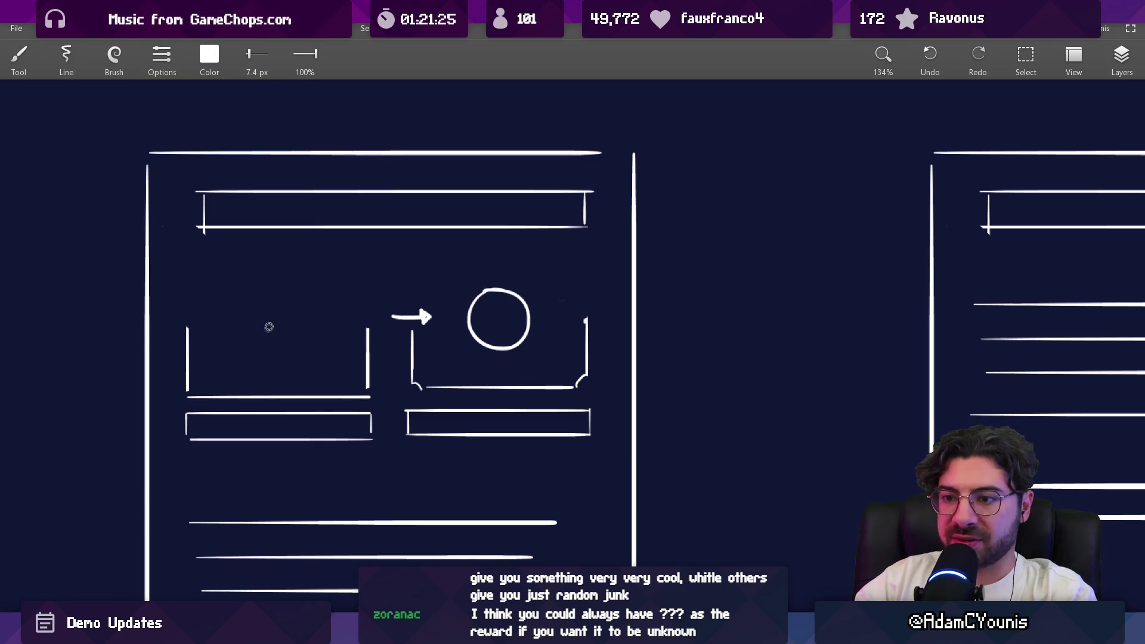
key("ctrl+z")
Draw a person figure with body and head in the left panel
mouse_move(263, 328)
left_mouse_down()
mouse_move(281, 299)
mouse_move(281, 310)
left_mouse_up()
key("ctrl+z")
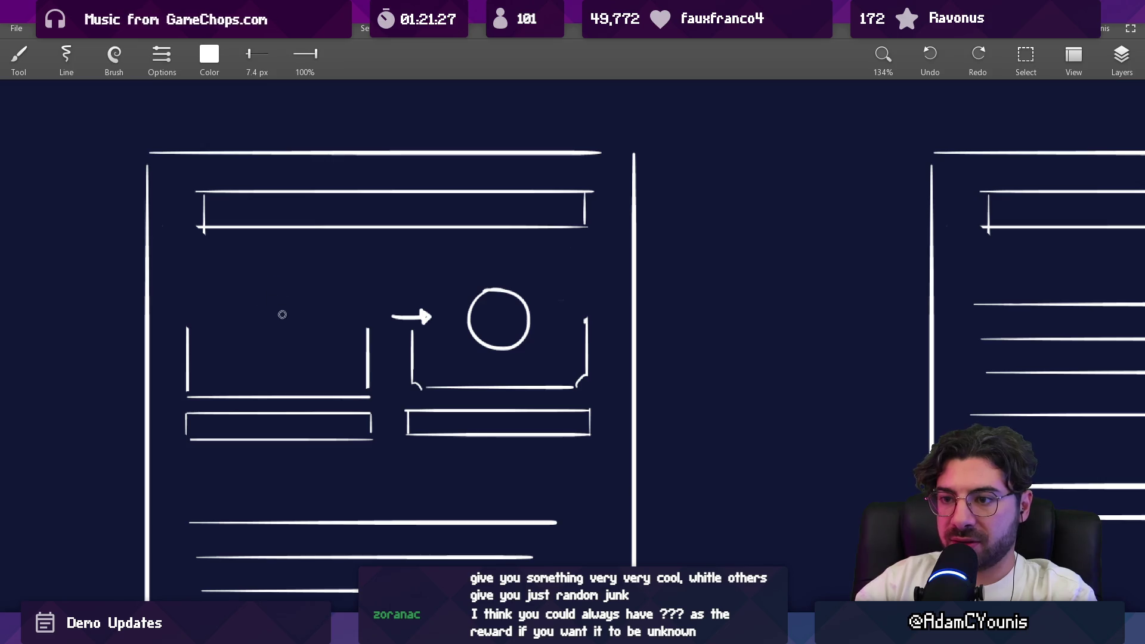
mouse_move(253, 386)
left_mouse_down()
mouse_move(257, 303)
mouse_move(299, 289)
mouse_move(316, 388)
left_mouse_up()
key("ctrl+z")
left_click_drag(284, 280, 307, 276)
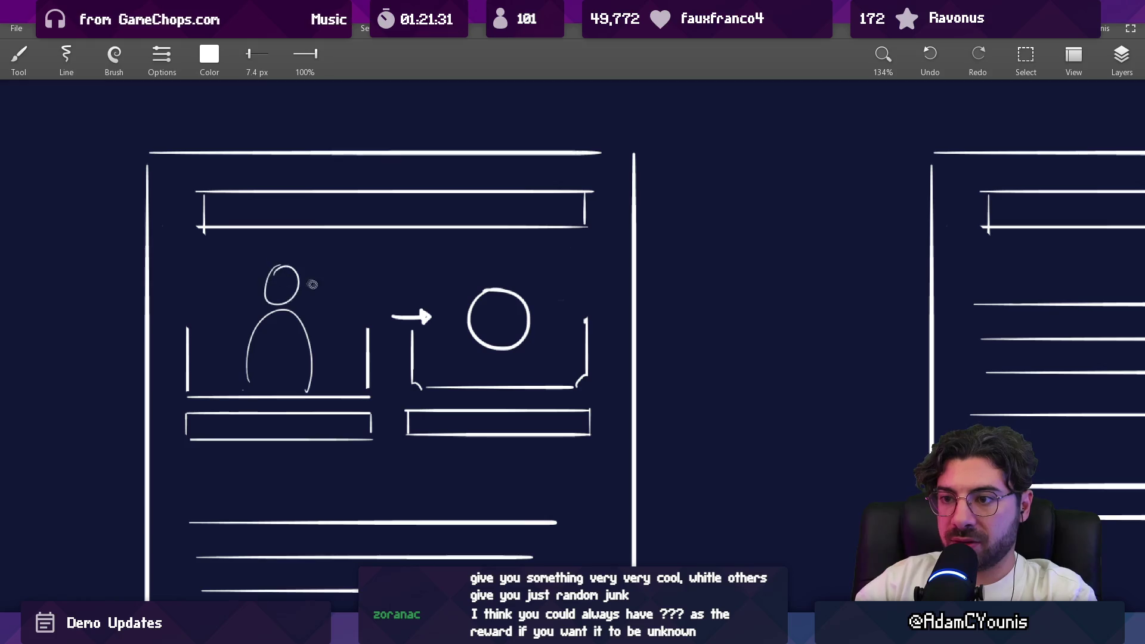
scroll(306, 276, "down", 5)
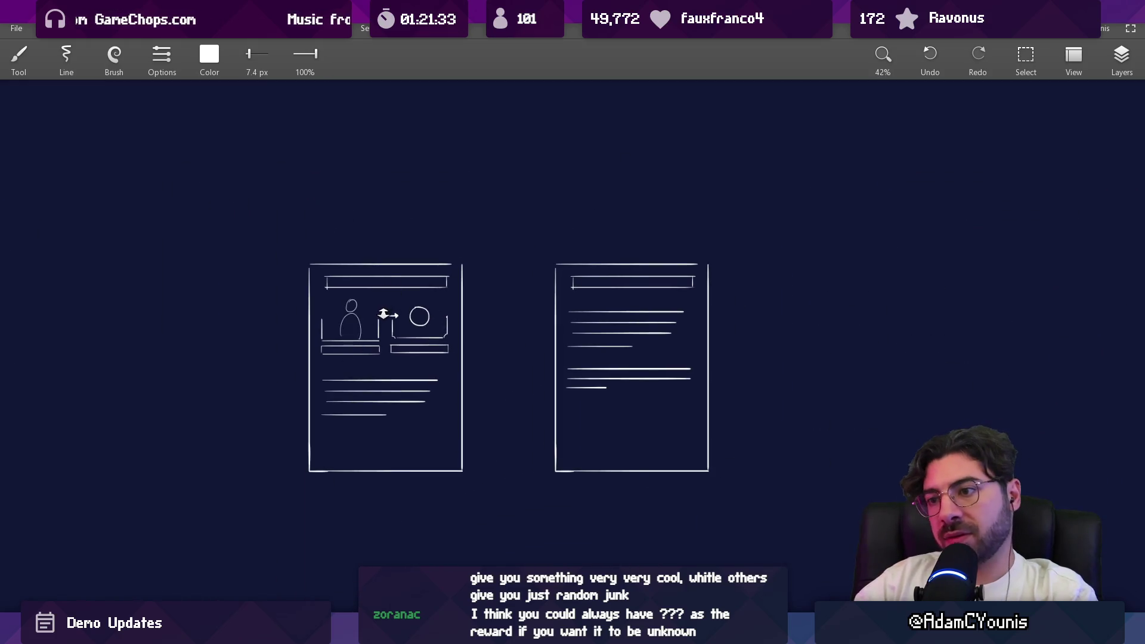
scroll(373, 340, "up", 5)
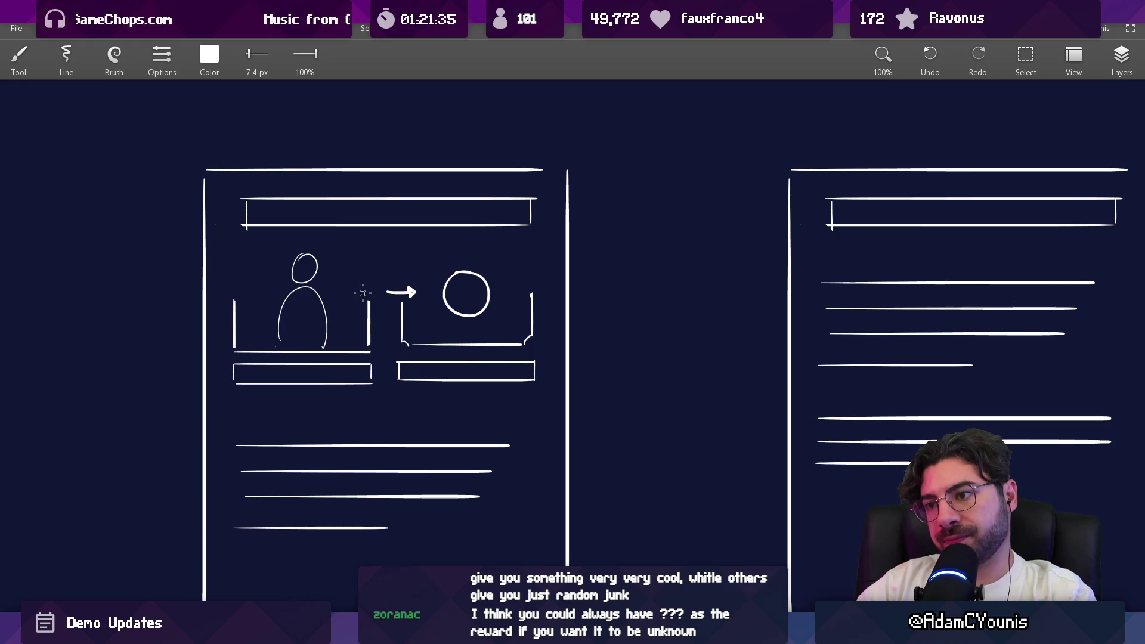
scroll(418, 285, "down", 2)
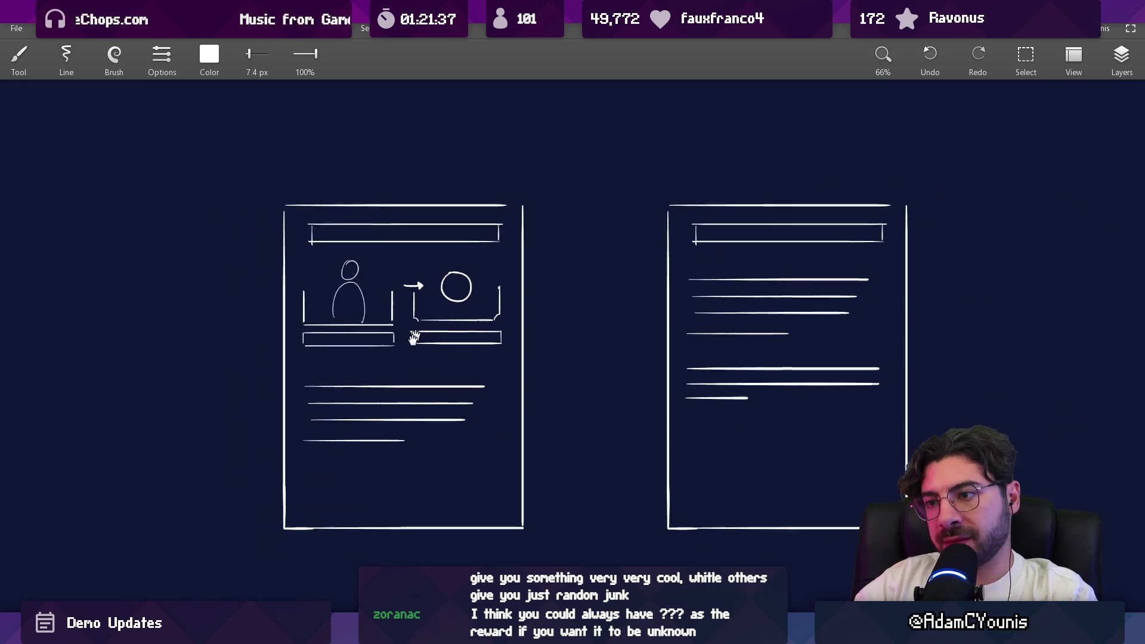
scroll(356, 313, "up", 2)
scroll(353, 323, "up", 1)
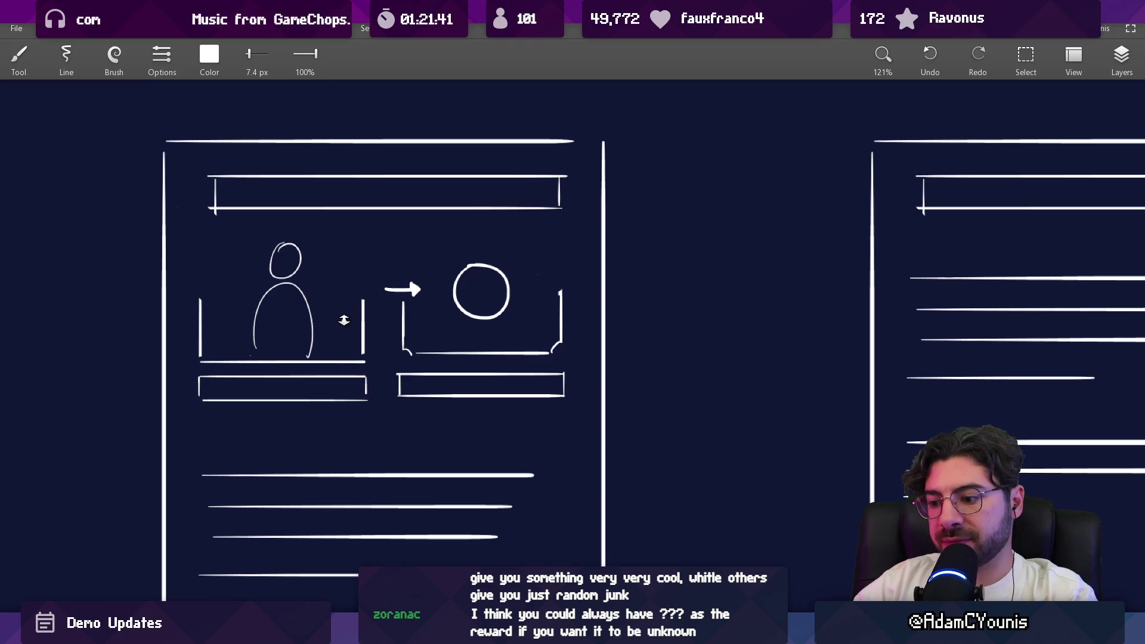
key("e")
key("b")
scroll(271, 326, "down", 1)
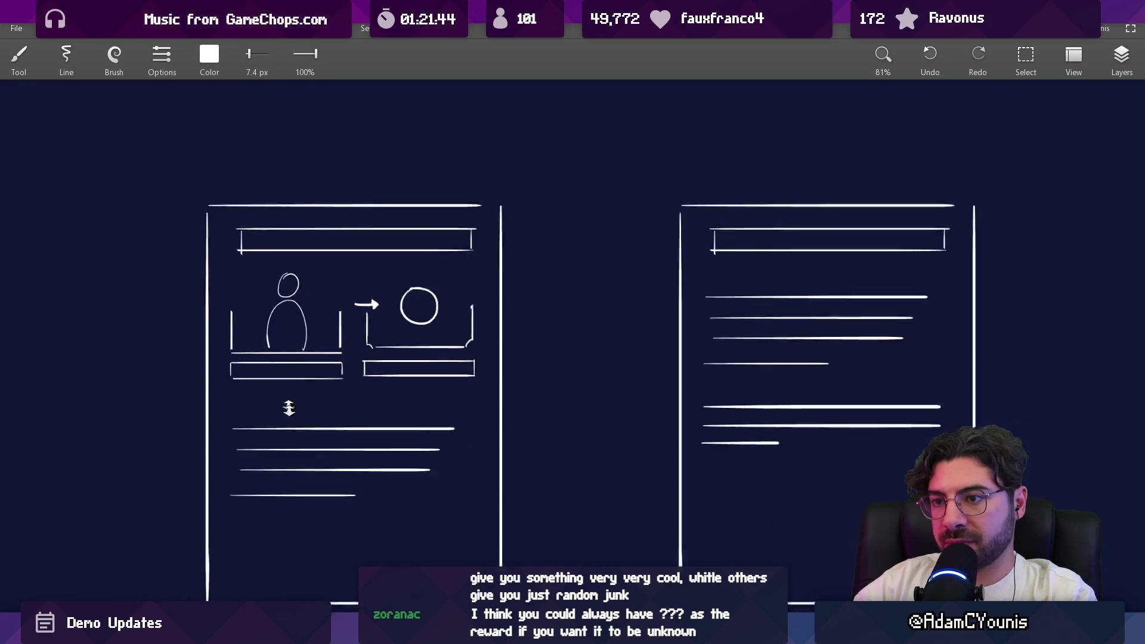
key("e")
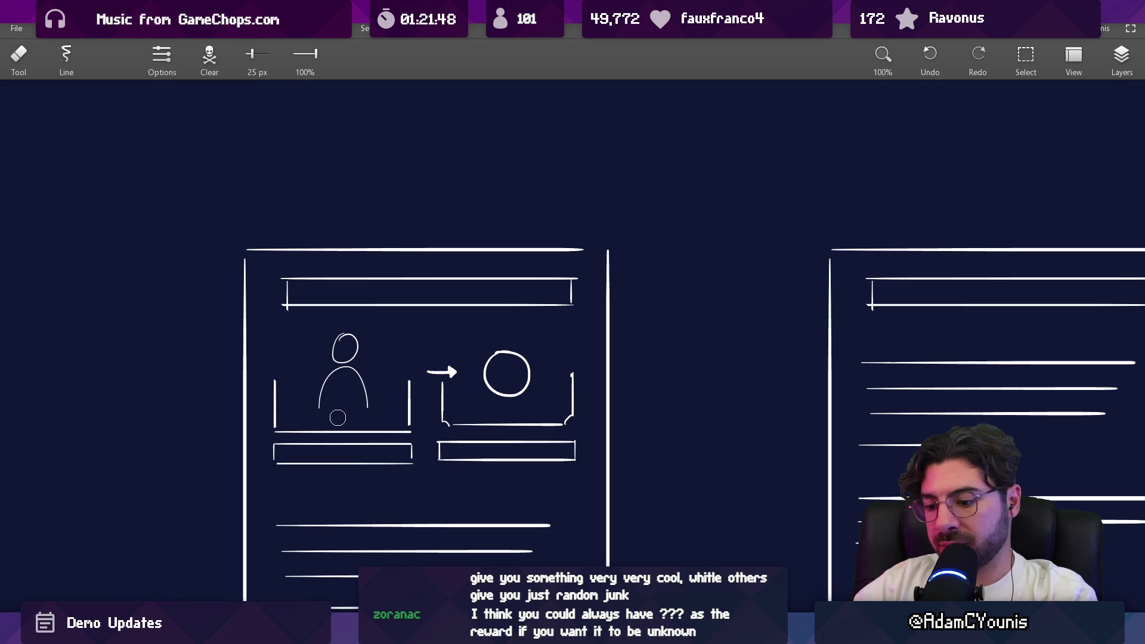
Lasso the person panel and reposition it slightly higher
key("s")
key("l")
left_click_drag(263, 371, 315, 420)
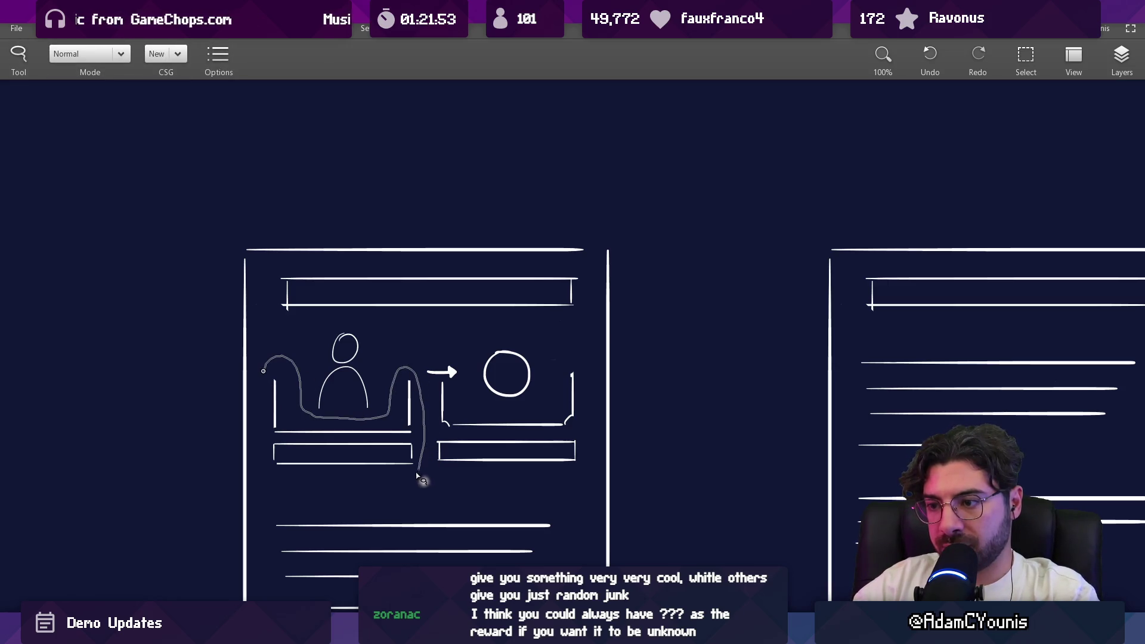
left_click_drag(262, 349, 263, 361)
left_click_drag(344, 422, 341, 408)
key("Escape")
key("s")
mouse_move(264, 475)
left_mouse_down()
mouse_move(419, 326)
mouse_move(405, 363)
mouse_move(374, 355)
mouse_move(396, 340)
left_mouse_up()
key("Escape")
key("b")
Shift the person and reward panels, then the left page's text lines, upward
scroll(450, 358, "up", 3)
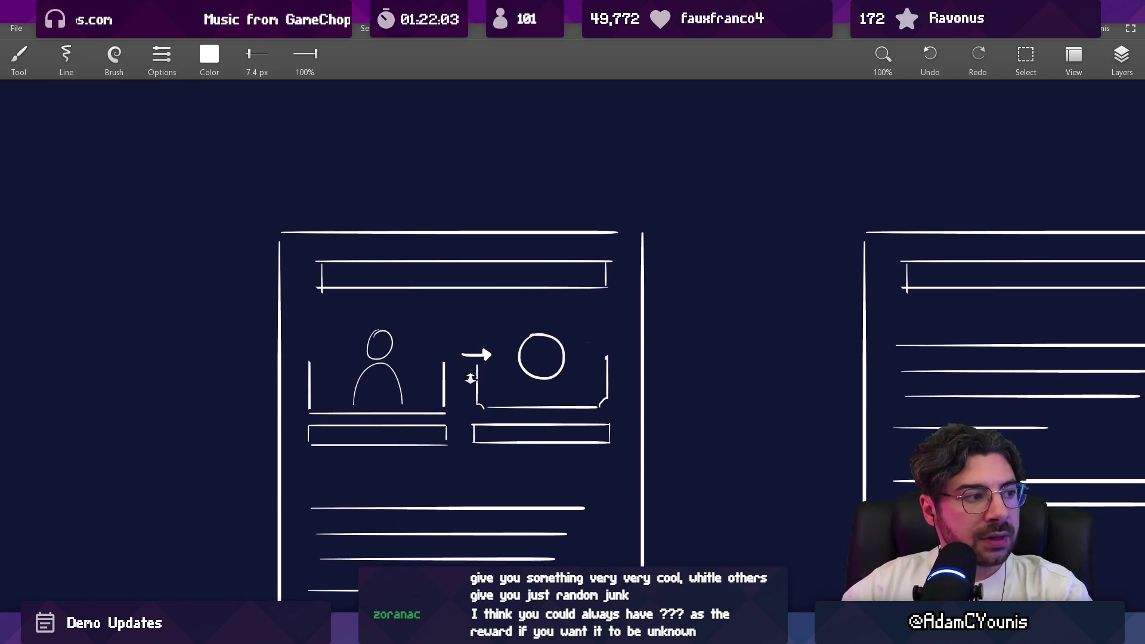
key("e")
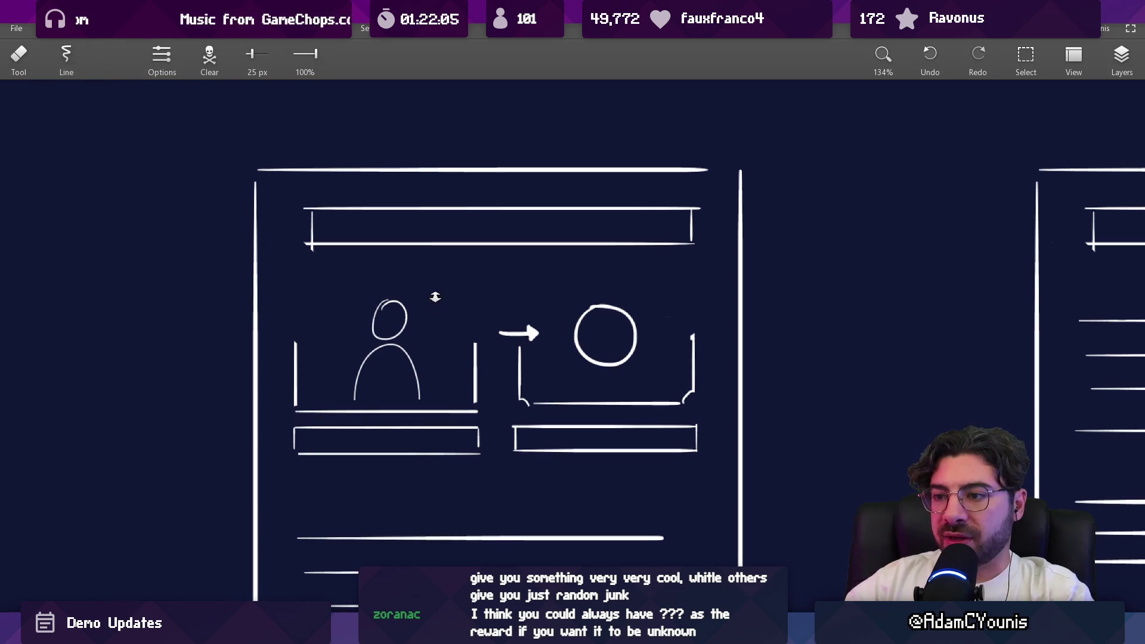
scroll(443, 357, "down", 3)
key("s")
mouse_move(318, 421)
left_mouse_down()
mouse_move(370, 422)
mouse_move(644, 286)
mouse_move(643, 258)
left_mouse_up()
left_click_drag(566, 347, 566, 327)
key("Escape")
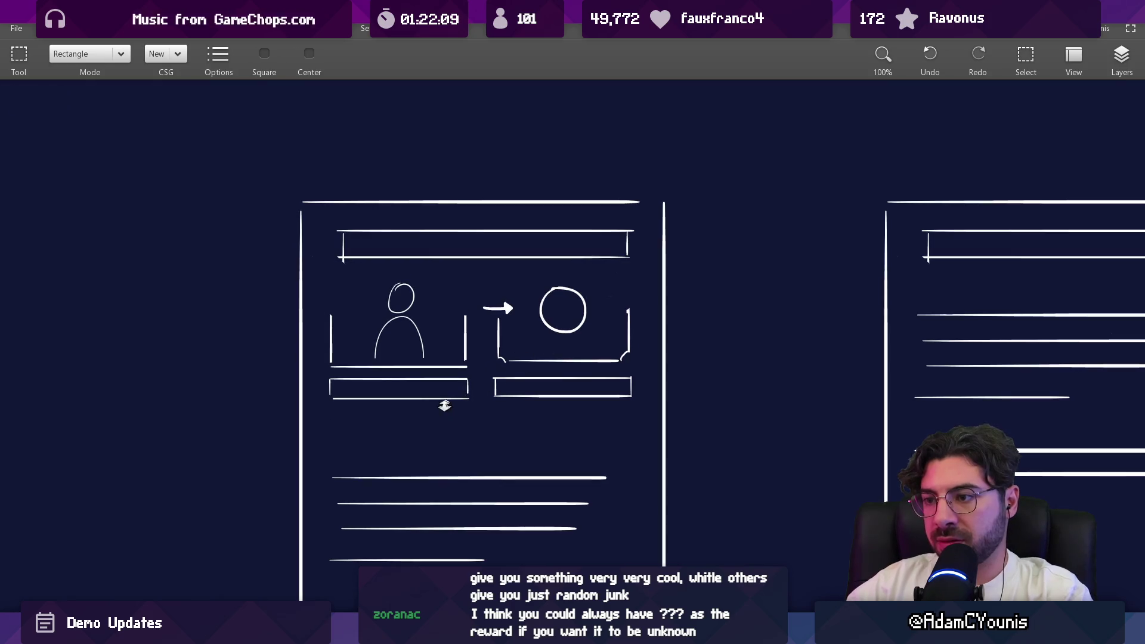
scroll(388, 421, "down", 3)
mouse_move(351, 381)
left_mouse_down()
mouse_move(529, 460)
mouse_move(485, 425)
left_mouse_up()
key("Escape")
scroll(467, 395, "down", 2)
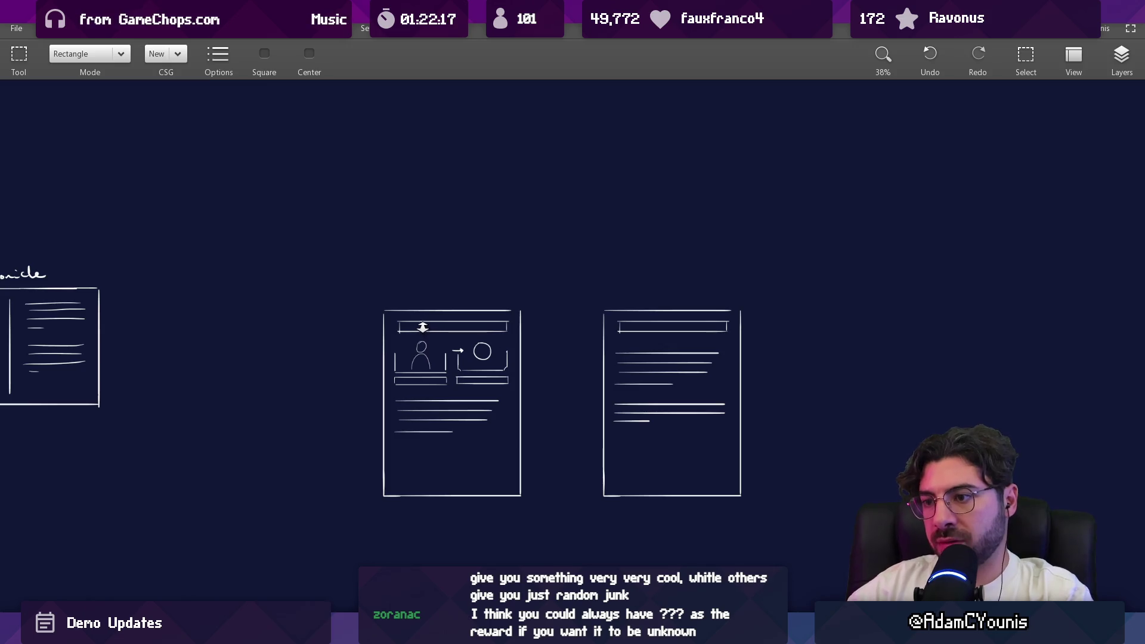
Zoom in, erase the figure's small head, and draw a larger head circle
scroll(423, 345, "up", 4)
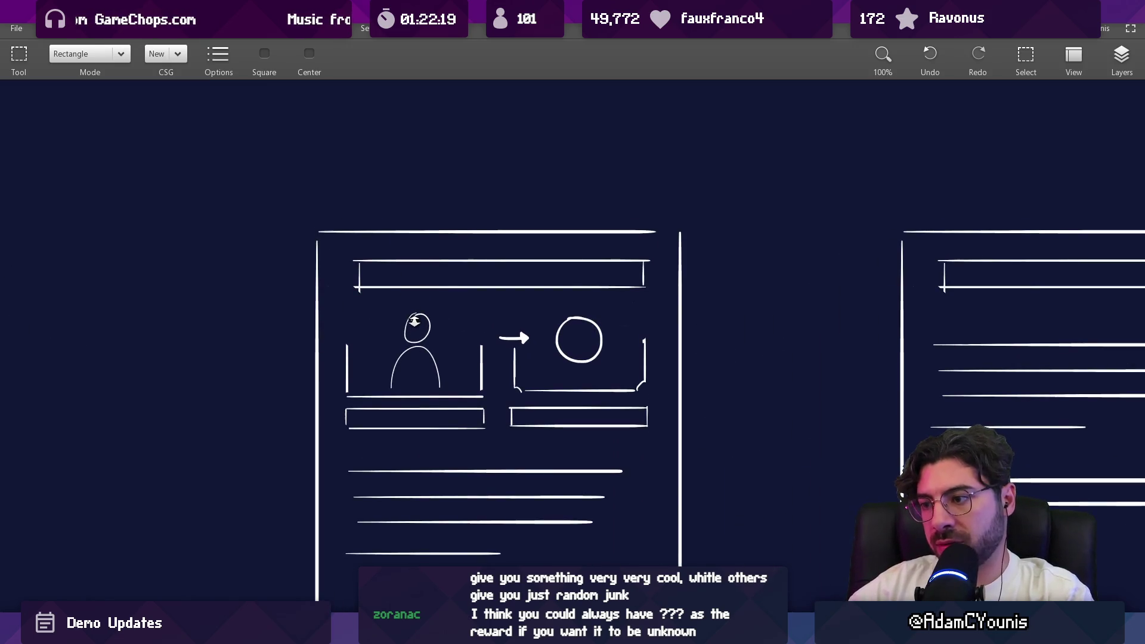
scroll(420, 335, "up", 1)
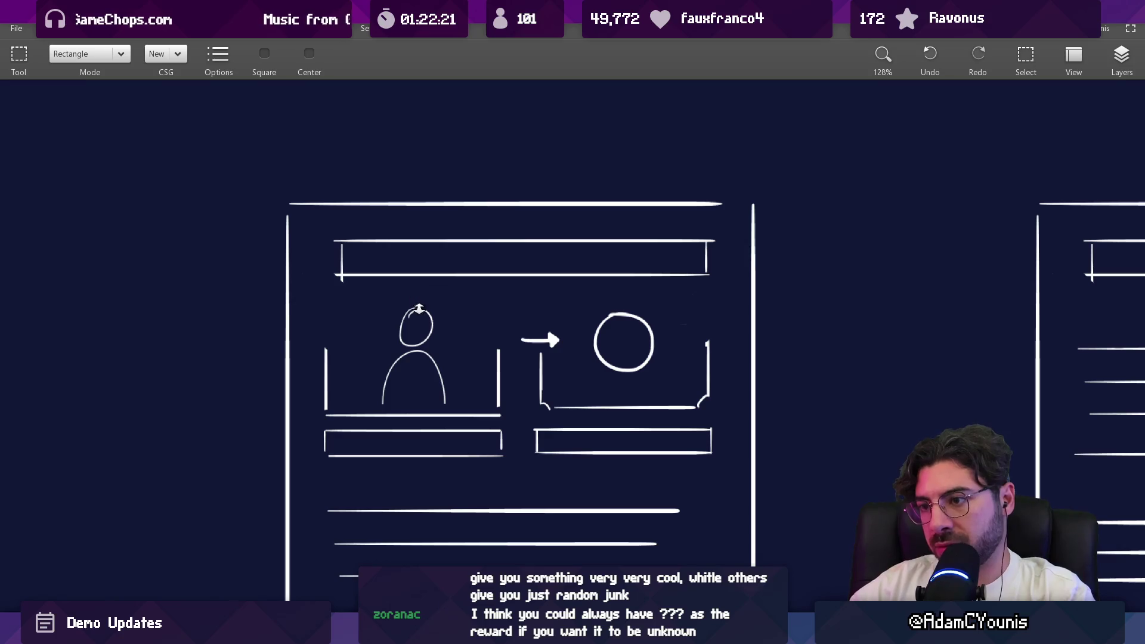
scroll(420, 328, "up", 2)
key("e")
left_click_drag(424, 324, 387, 349)
key("b")
left_click_drag(412, 301, 412, 308)
key("ctrl+z")
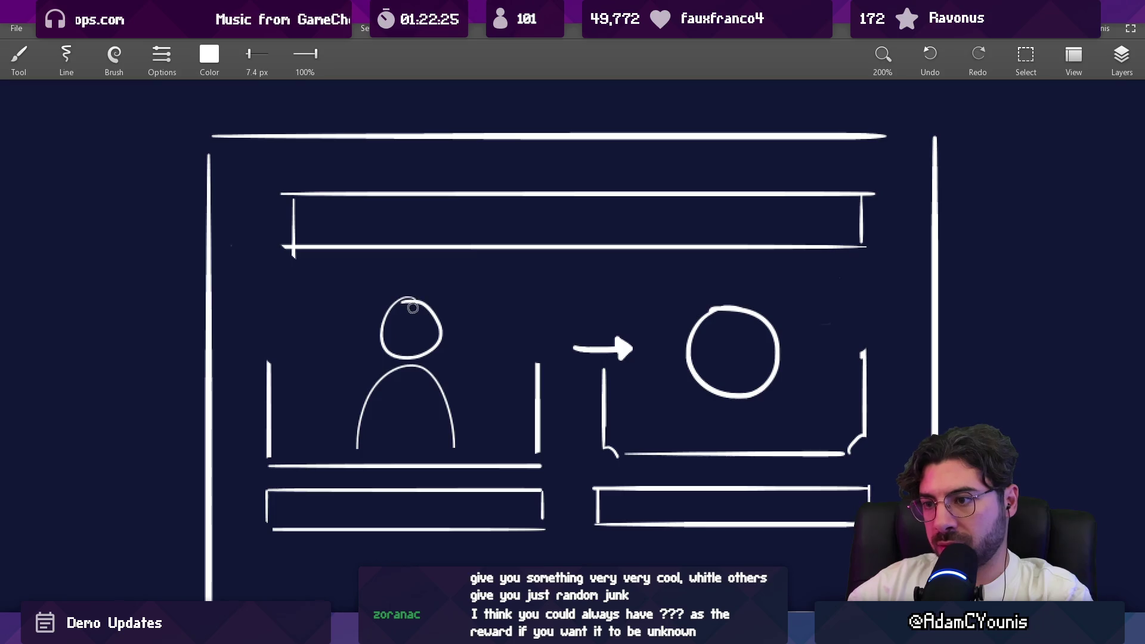
Pan and zoom across the canvas to view the other sketches, including the Chronicle sketch
scroll(449, 312, "down", 8)
mouse_move(513, 331)
left_mouse_down()
mouse_move(593, 353)
mouse_move(816, 356)
mouse_move(713, 348)
mouse_move(486, 384)
left_mouse_up()
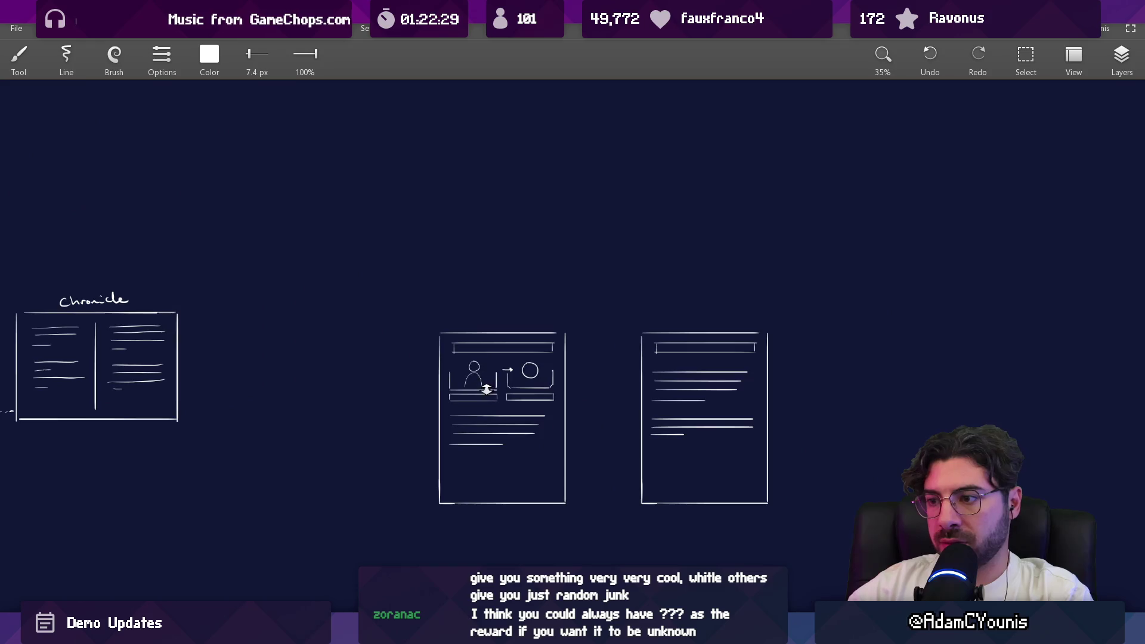
scroll(495, 301, "up", 4)
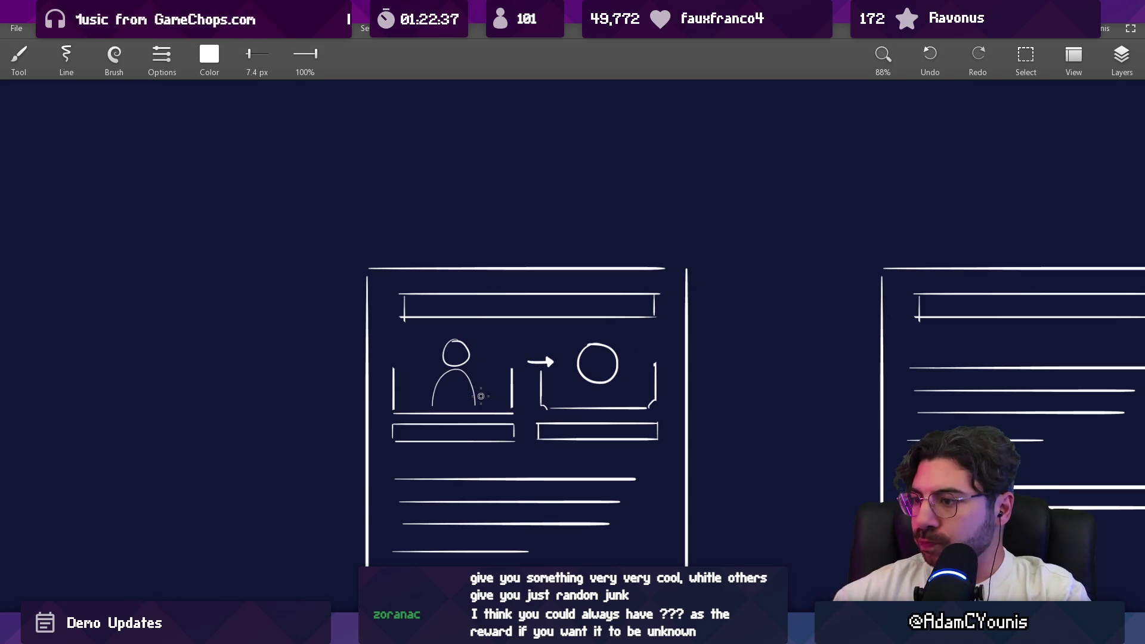
scroll(384, 349, "down", 5)
scroll(523, 394, "up", 3)
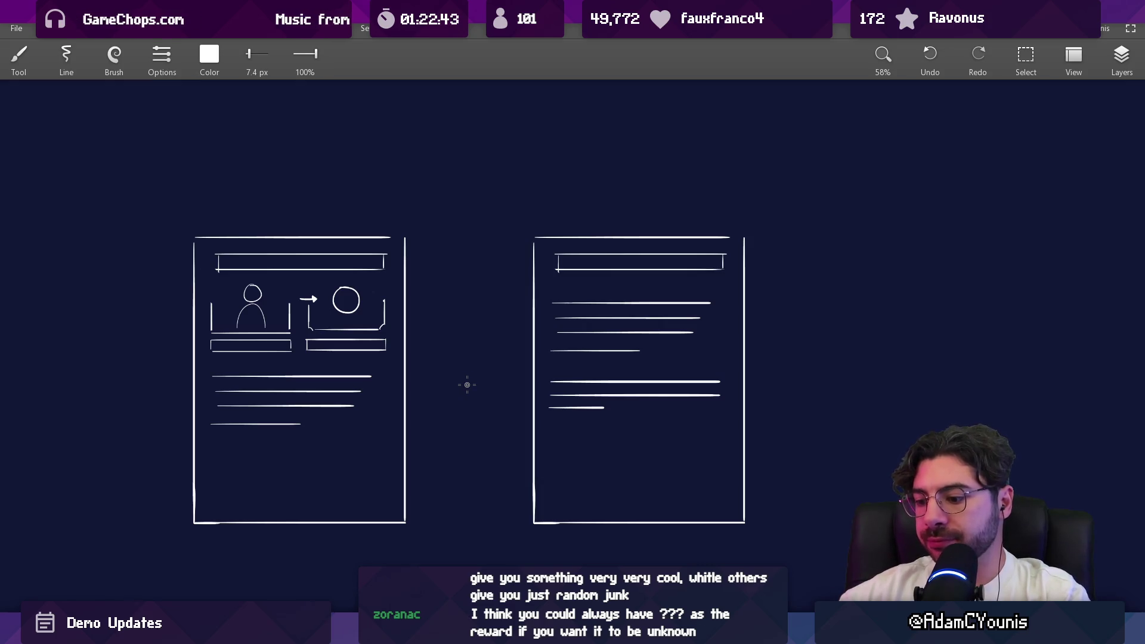
mouse_move(468, 384)
left_mouse_down()
mouse_move(583, 307)
mouse_move(739, 322)
mouse_move(999, 298)
mouse_move(674, 322)
mouse_move(674, 334)
mouse_move(790, 333)
mouse_move(484, 320)
left_mouse_up()
scroll(742, 325, "down", 3)
scroll(516, 238, "up", 8)
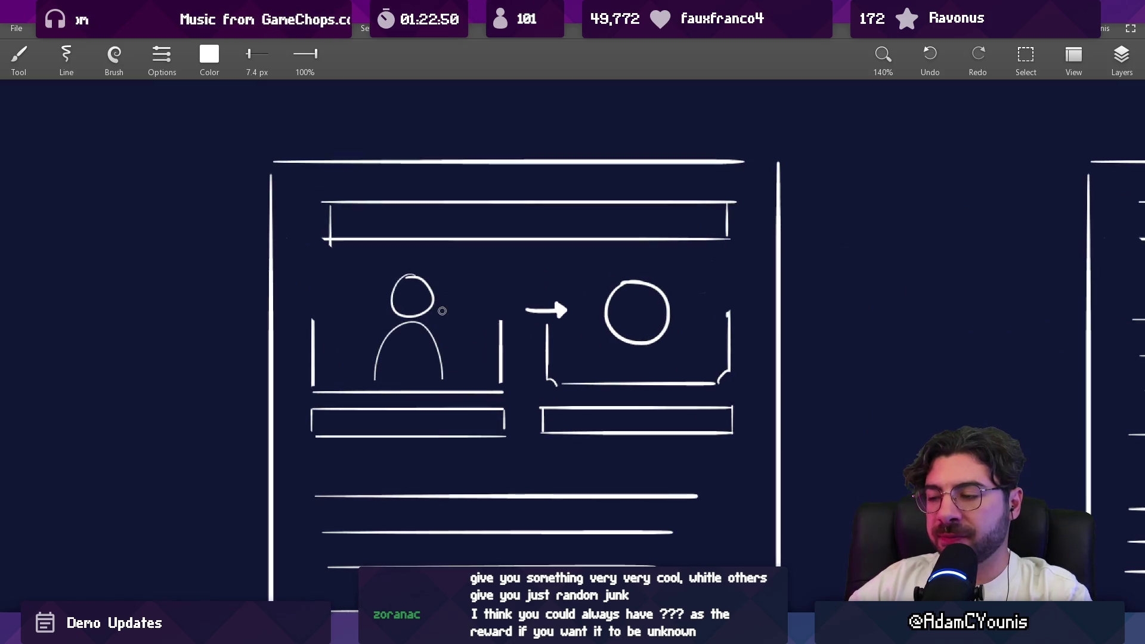
Mark the page's top-left corner and erase the person figure and its frame
key("e")
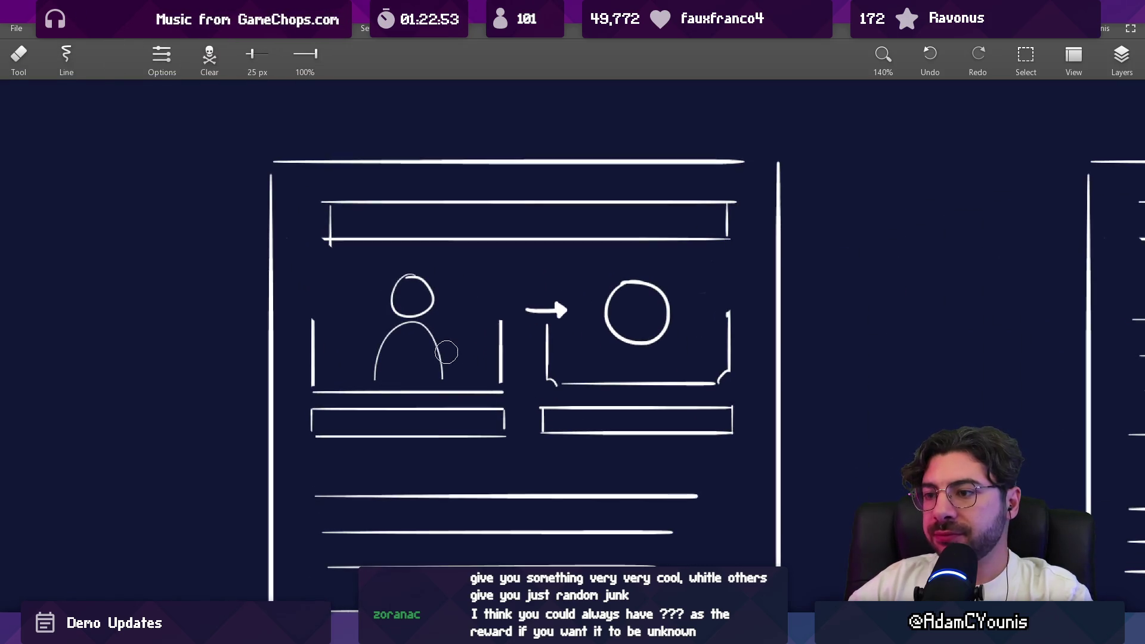
key("b")
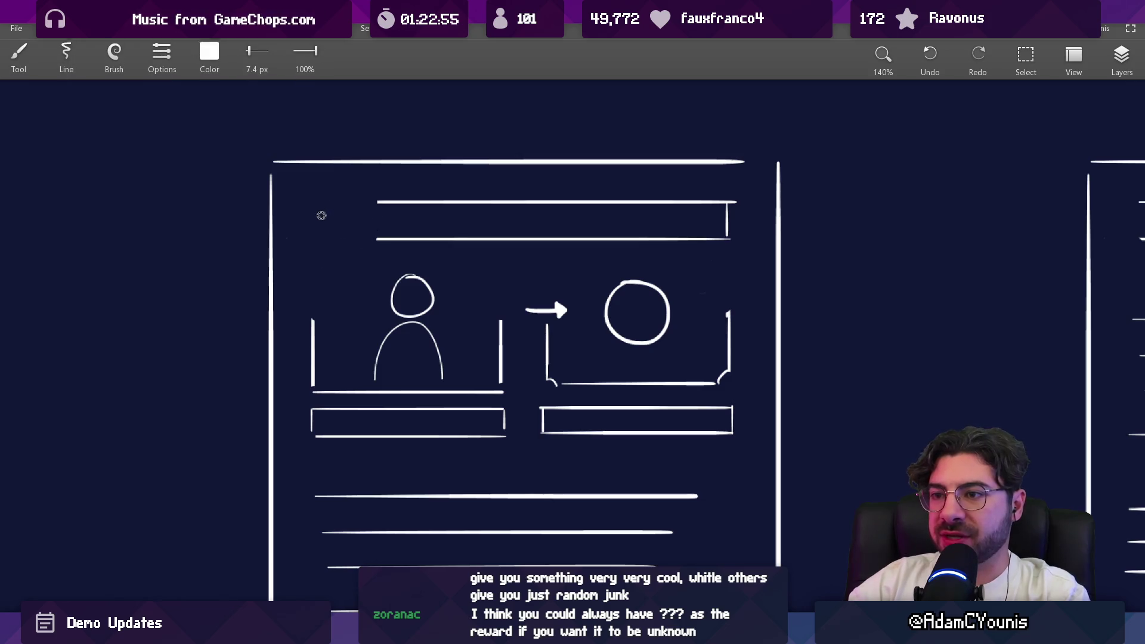
mouse_move(316, 238)
left_mouse_down()
mouse_move(316, 198)
mouse_move(359, 198)
mouse_move(359, 241)
mouse_move(319, 240)
left_mouse_up()
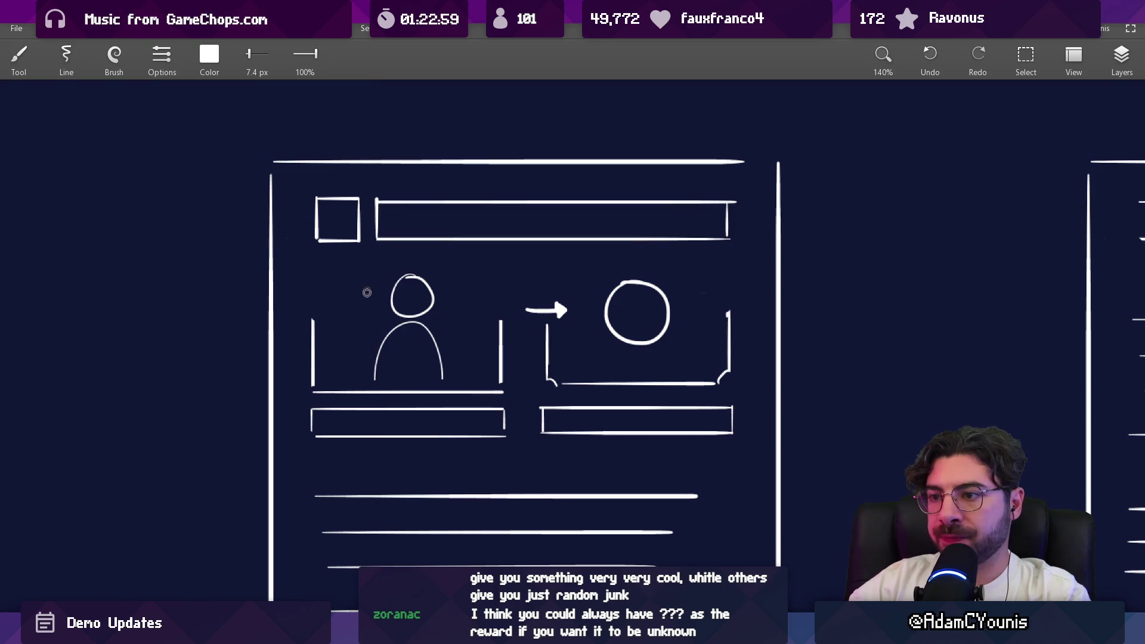
key("e")
mouse_move(325, 444)
left_mouse_down()
mouse_move(474, 304)
mouse_move(438, 299)
left_mouse_up()
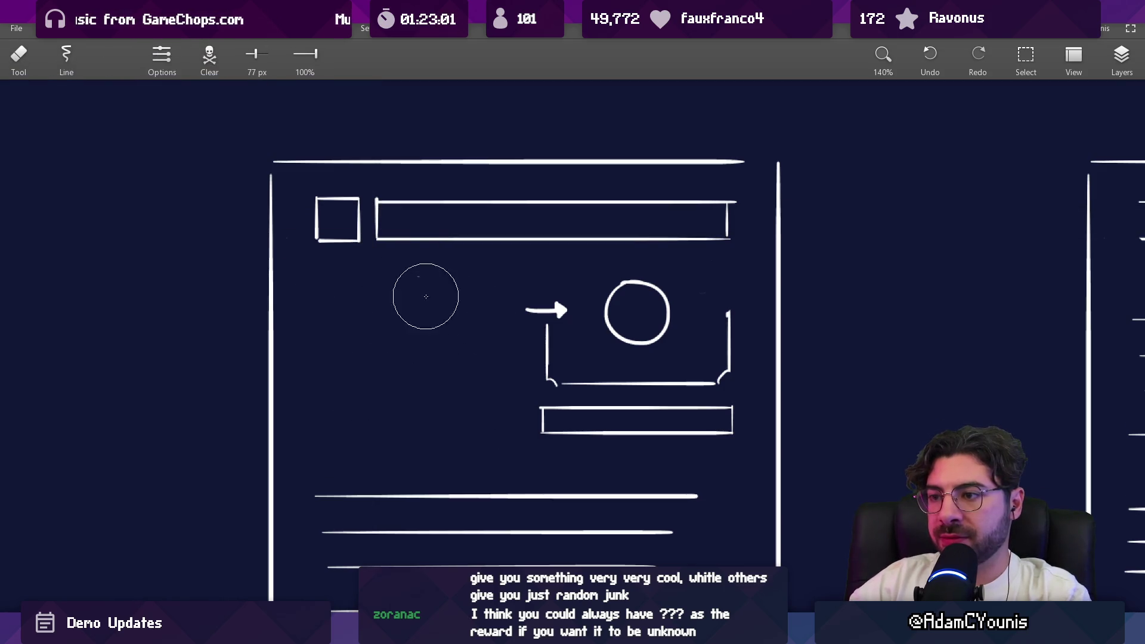
Move the reward circle, bracket and box left to the centre and erase the leftover arrow
key("s")
mouse_move(442, 465)
left_mouse_down()
mouse_move(759, 296)
mouse_move(759, 263)
left_mouse_up()
mouse_move(708, 312)
left_mouse_down()
mouse_move(579, 326)
mouse_move(591, 350)
left_mouse_up()
key("Escape")
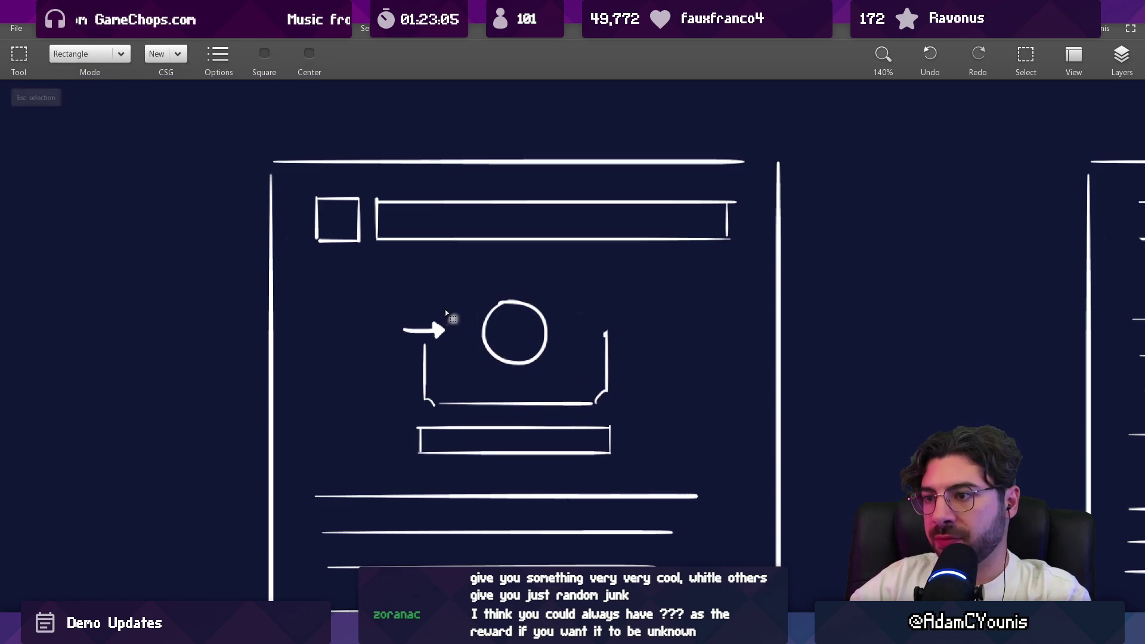
key("e")
mouse_move(410, 327)
left_mouse_down()
mouse_move(445, 319)
mouse_move(424, 346)
left_mouse_up()
key("b")
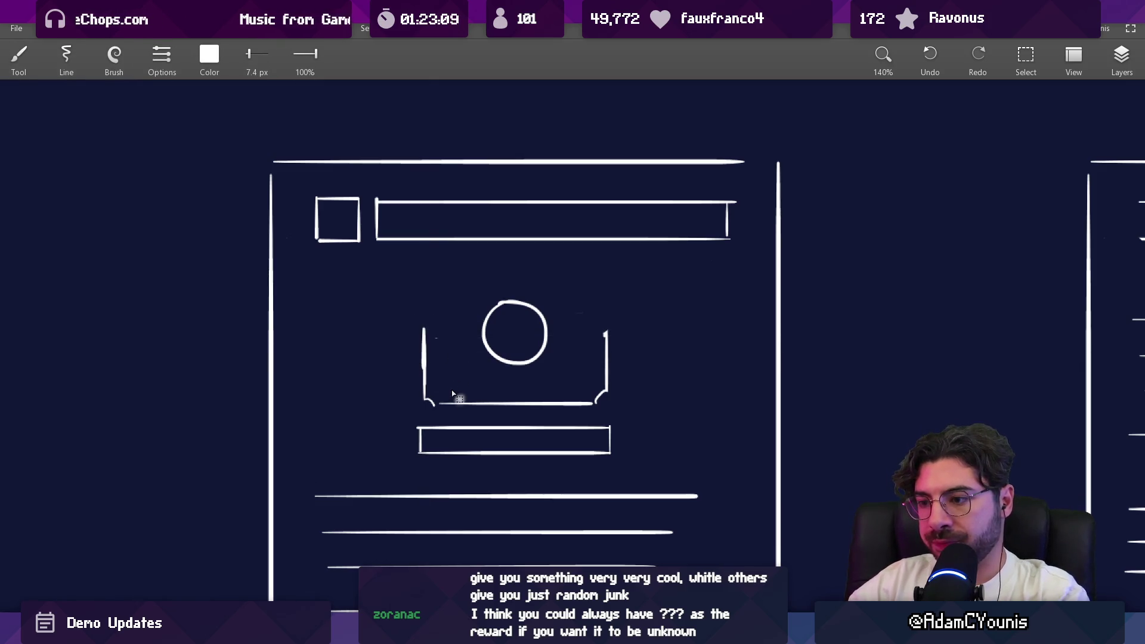
key("s")
scroll(454, 399, "down", 2)
left_click_drag(394, 207, 615, 332)
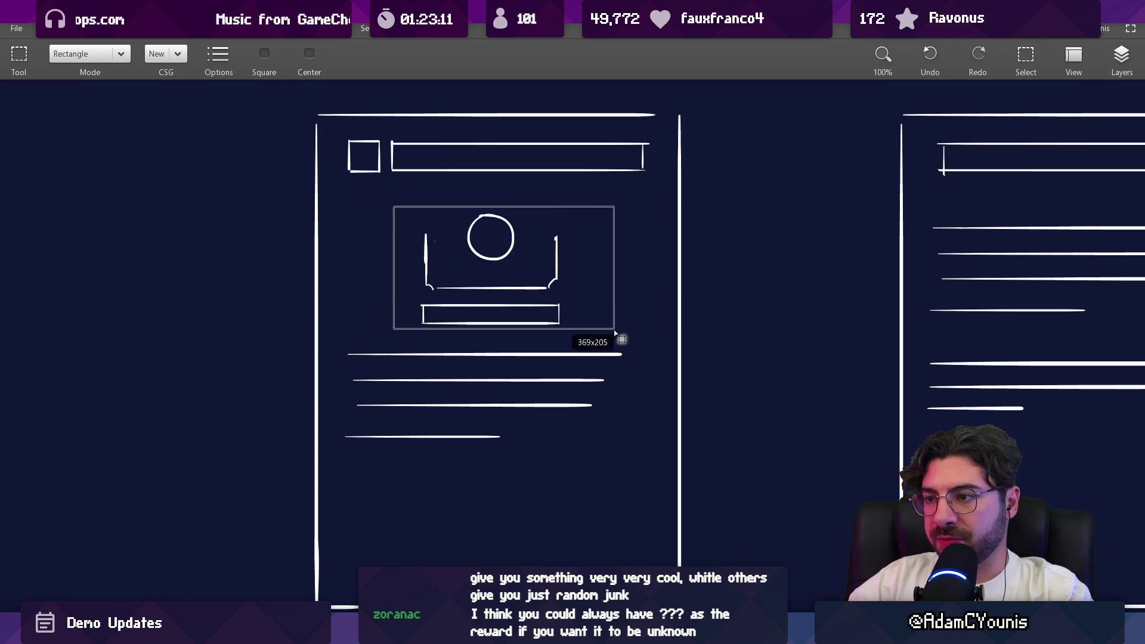
Move the text lines up and place the reward image below them
left_click_drag(507, 269, 505, 519)
scroll(336, 306, "down", 1)
left_click_drag(336, 306, 643, 558)
mouse_move(554, 463)
left_mouse_down()
mouse_move(557, 335)
mouse_move(514, 333)
left_mouse_up()
left_click_drag(418, 303, 588, 460)
left_click_drag(539, 394, 549, 473)
key("Escape")
key("b")
Reposition the small square beside the text lines
scroll(467, 414, "down", 5)
scroll(481, 432, "up", 5)
scroll(453, 318, "up", 1)
key("s")
left_click_drag(325, 242, 396, 323)
left_click_drag(331, 291, 624, 446)
left_click_drag(525, 342, 525, 399)
mouse_move(349, 337)
left_mouse_down()
mouse_move(418, 399)
mouse_move(399, 361)
mouse_move(375, 350)
mouse_move(393, 328)
mouse_move(541, 352)
mouse_move(541, 329)
mouse_move(399, 329)
left_mouse_up()
key("Escape")
key("b")
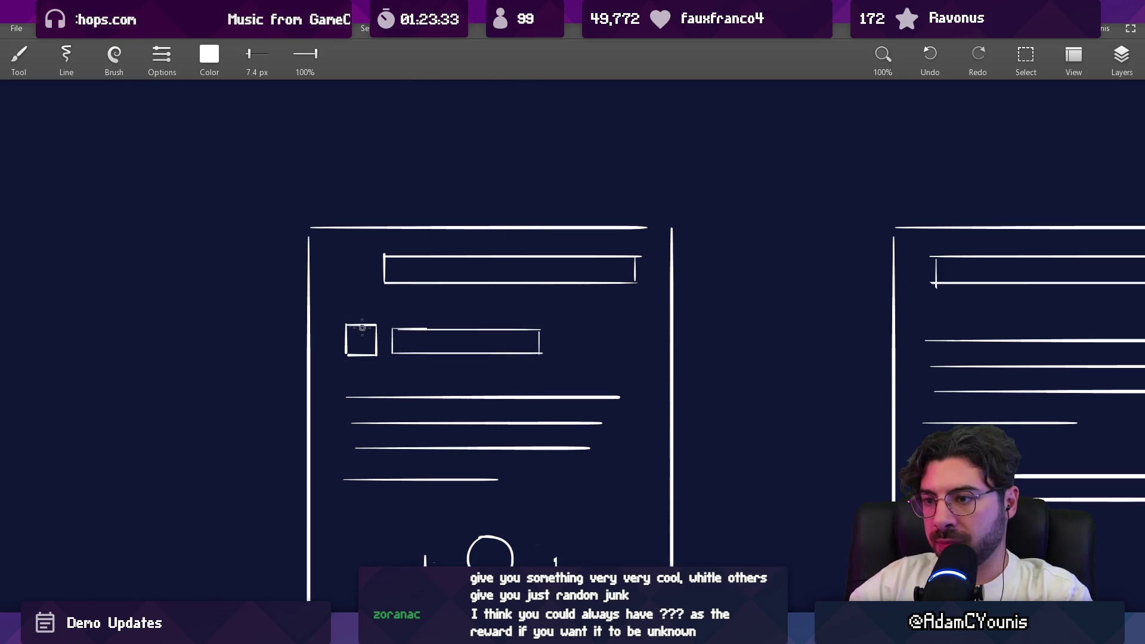
Erase the old top input-box rectangle and brush a new title bar in its place
key("e")
mouse_move(383, 265)
left_mouse_down()
mouse_move(378, 279)
mouse_move(539, 261)
mouse_move(498, 285)
mouse_move(399, 283)
left_mouse_up()
key("b")
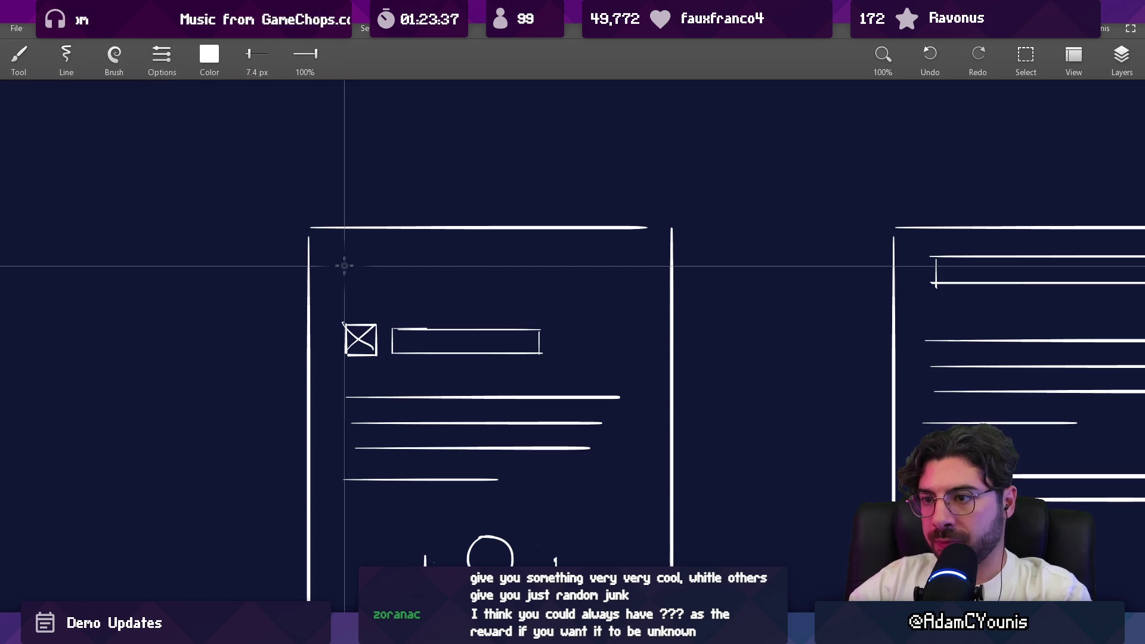
mouse_move(345, 257)
left_mouse_down()
mouse_move(344, 296)
mouse_move(631, 297)
mouse_move(631, 257)
mouse_move(347, 258)
left_mouse_up()
scroll(352, 277, "down", 5)
scroll(510, 361, "up", 5)
scroll(369, 316, "up", 1)
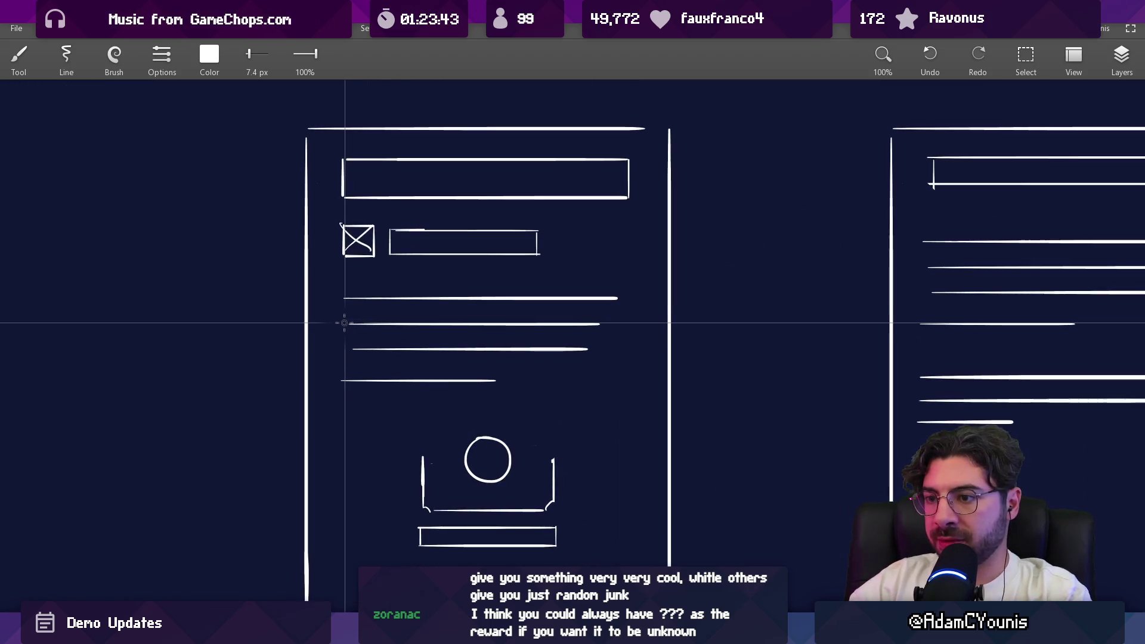
left_click(388, 330)
key("ctrl+z")
scroll(343, 324, "down", 5)
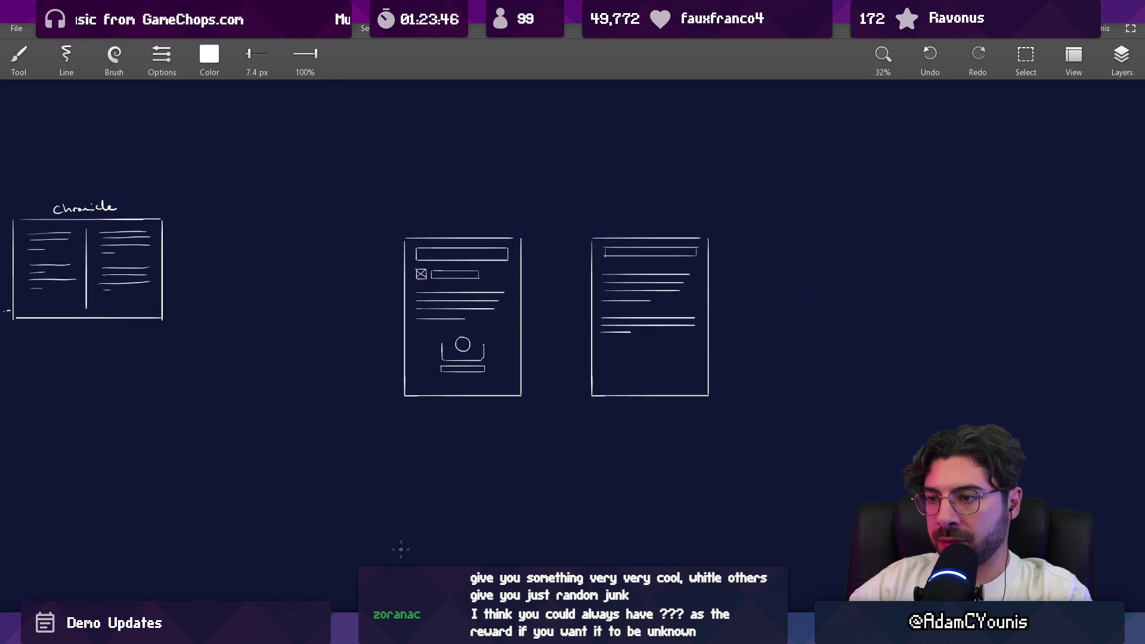
scroll(469, 325, "up", 2)
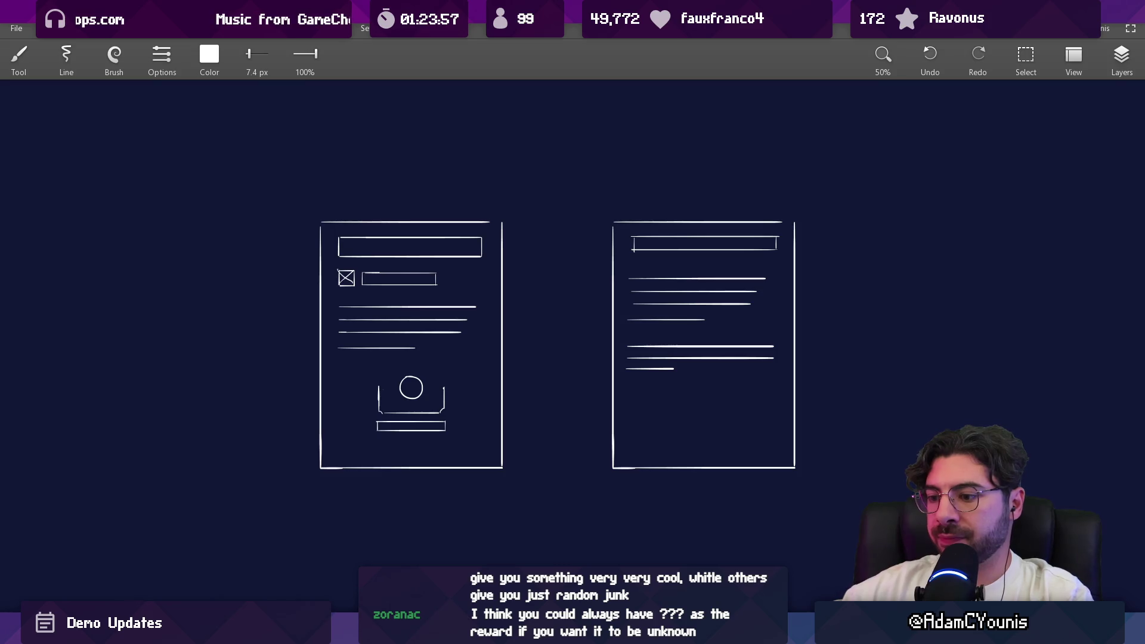
left_click(391, 560)
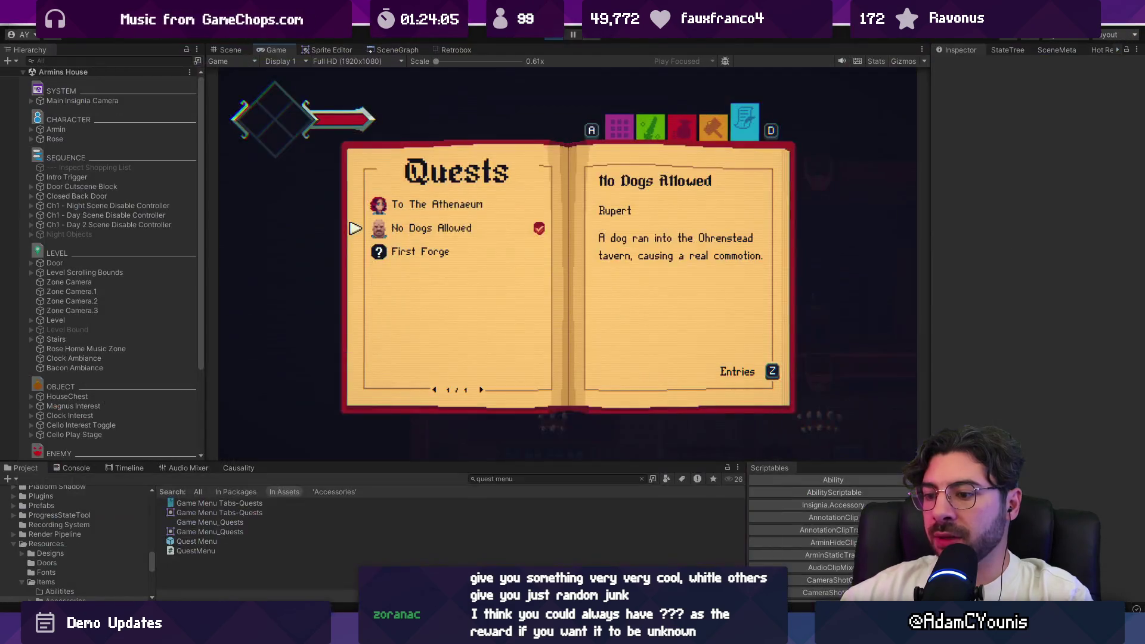
left_click(412, 552)
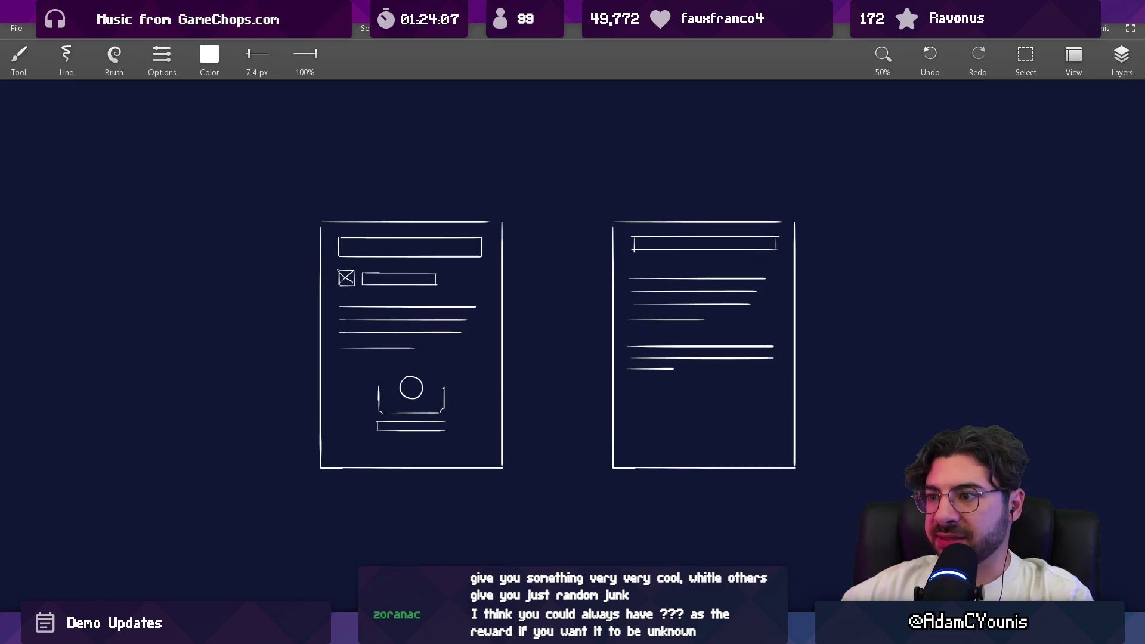
Zoom and pan the canvas over to the quest-page and Chronicle wireframes
mouse_move(757, 633)
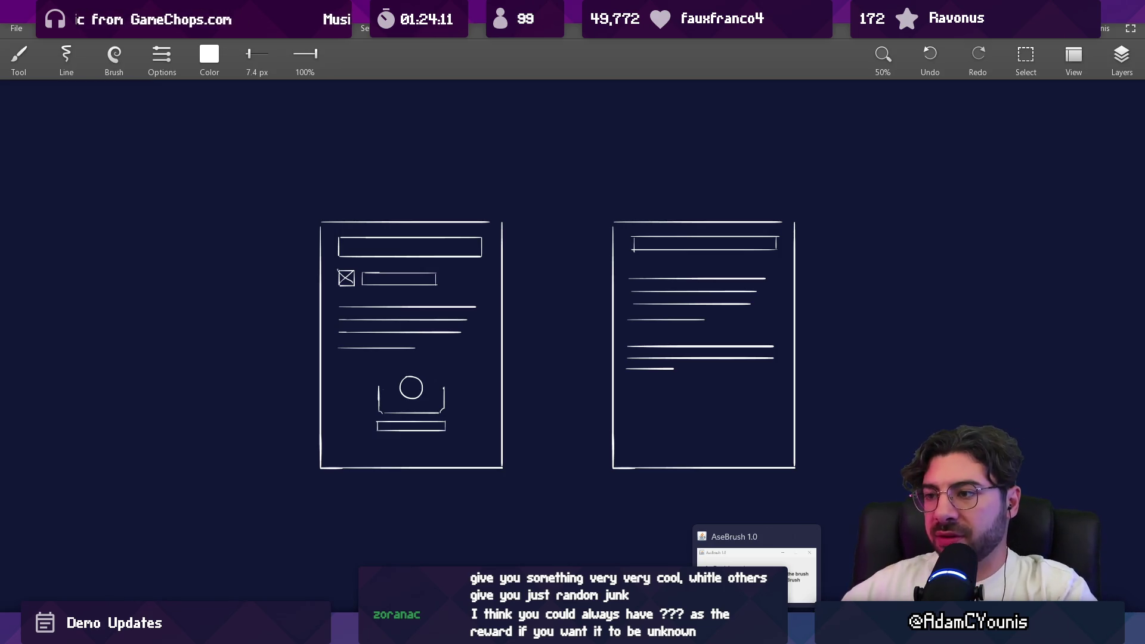
scroll(459, 294, "up", 4)
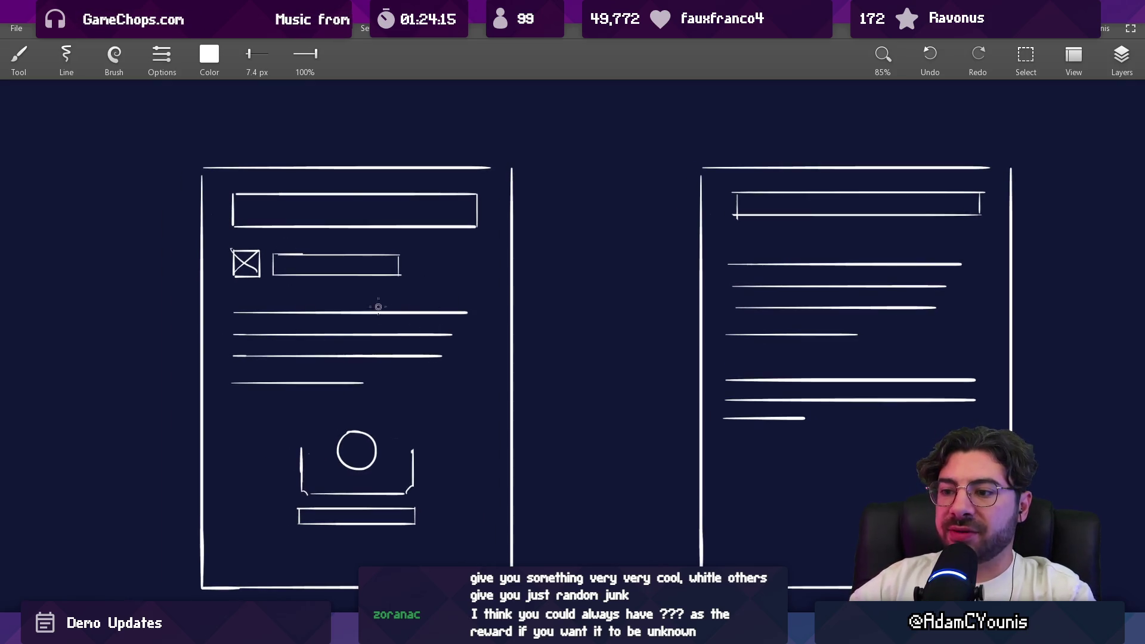
scroll(387, 302, "down", 6)
mouse_move(404, 268)
left_mouse_down()
mouse_move(569, 337)
mouse_move(704, 337)
mouse_move(499, 336)
left_mouse_up()
scroll(499, 336, "up", 10)
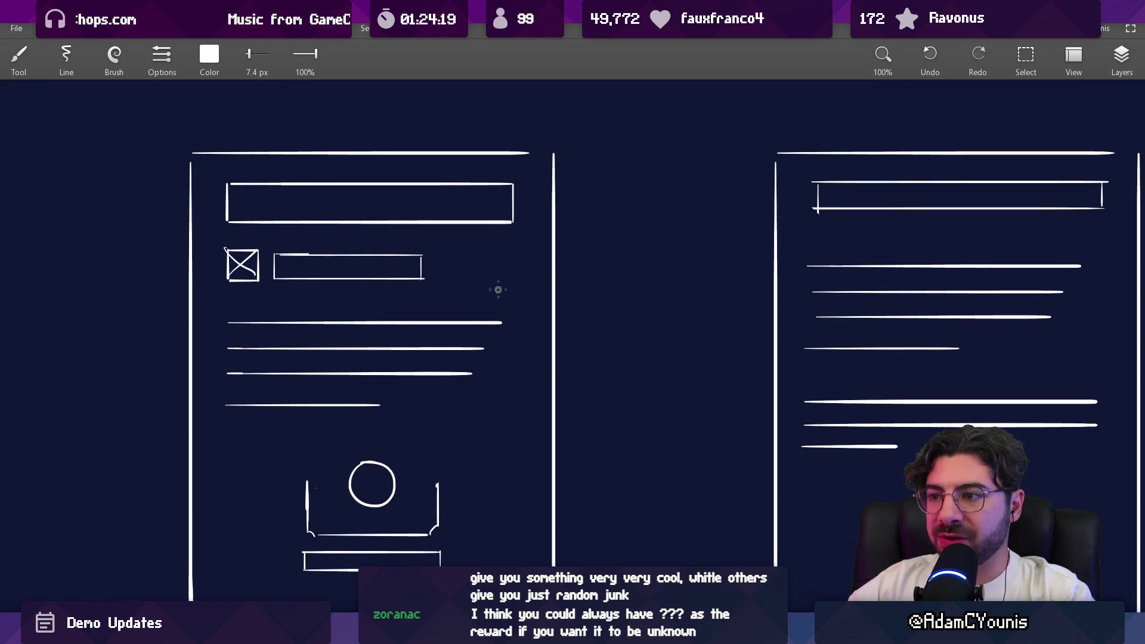
scroll(486, 259, "down", 3)
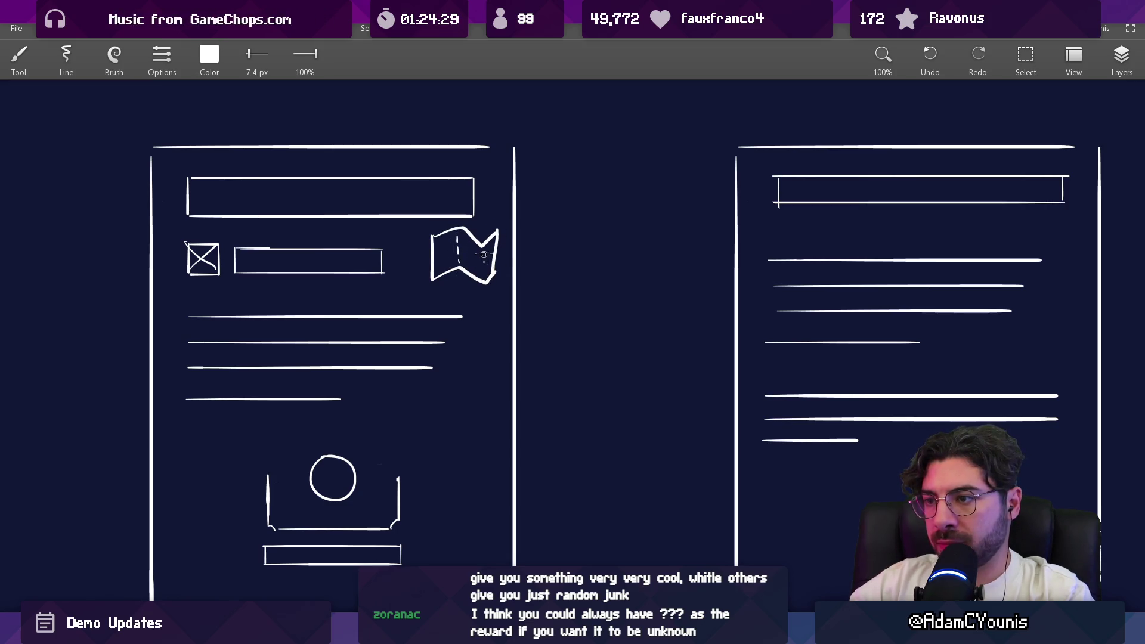
scroll(514, 253, "down", 3)
Nudge the map sketch down and extend the second text line, undoing its thick end
scroll(498, 298, "up", 4)
mouse_move(439, 376)
left_mouse_down()
mouse_move(526, 303)
mouse_move(517, 328)
left_mouse_up()
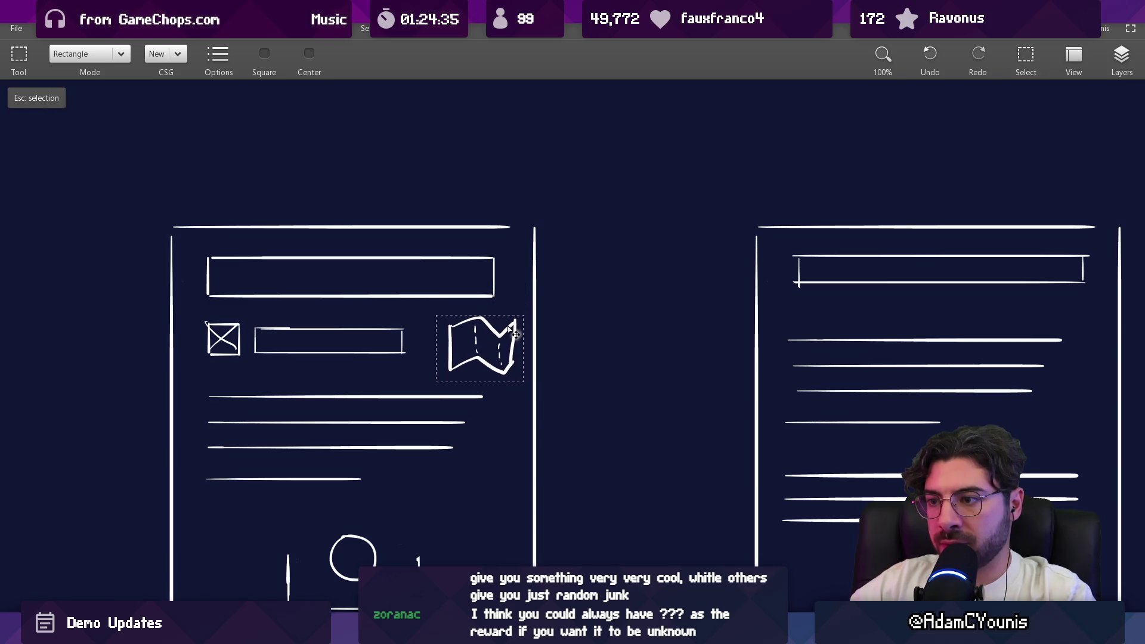
key("Escape")
left_click_drag(380, 432, 466, 330)
key("b")
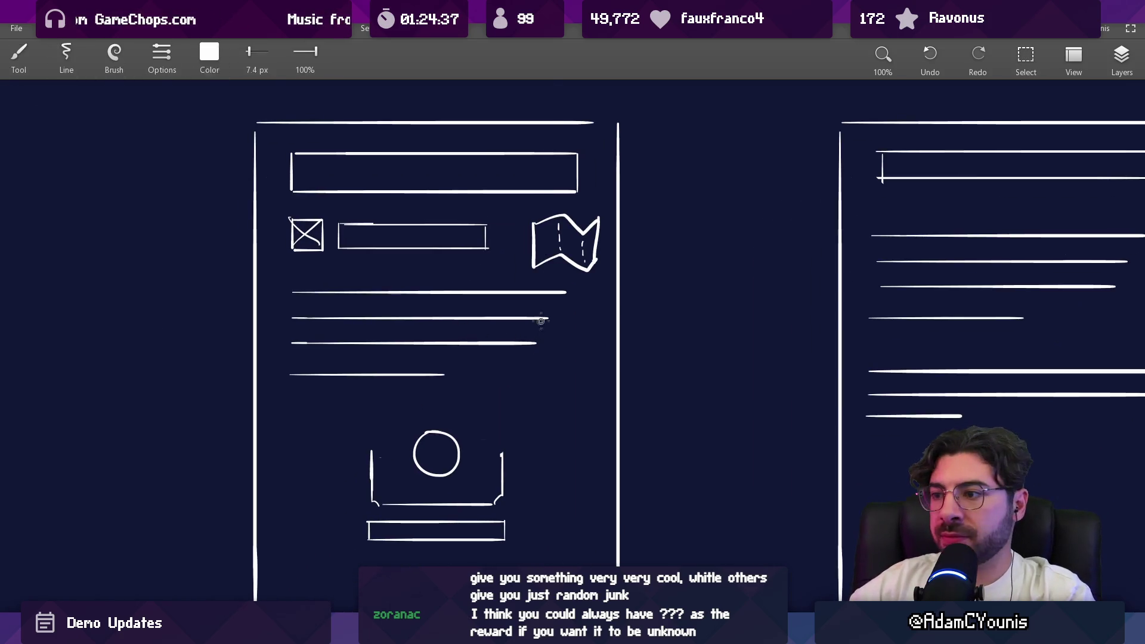
mouse_move(564, 318)
left_mouse_down()
mouse_move(512, 318)
mouse_move(566, 318)
mouse_move(567, 344)
left_mouse_up()
key("ctrl+z")
key("ctrl+z")
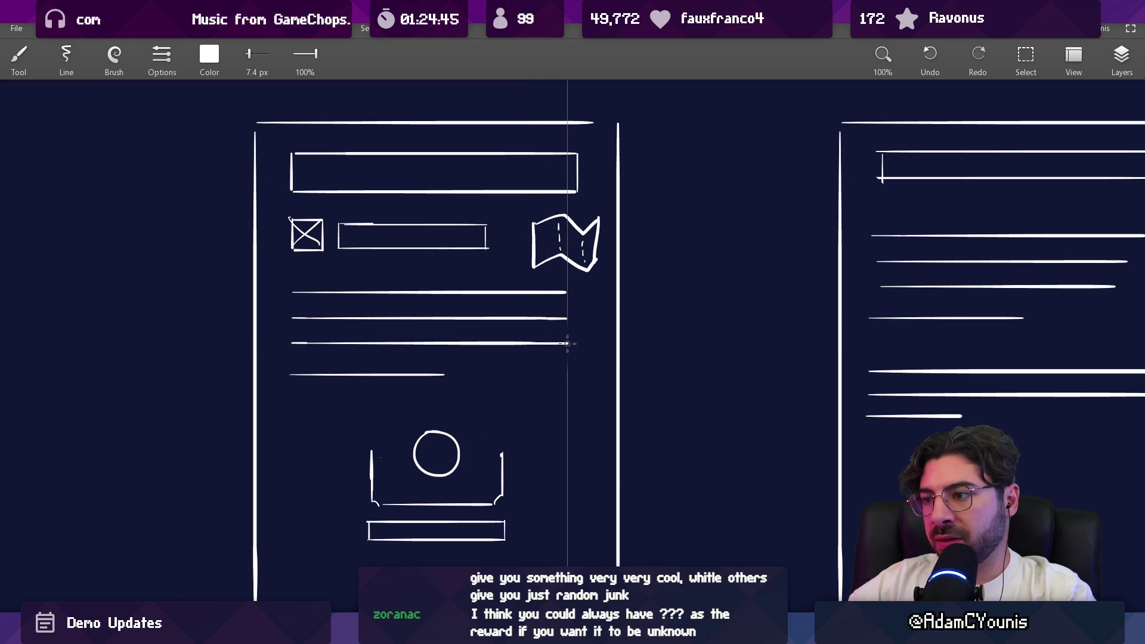
scroll(570, 295, "down", 2)
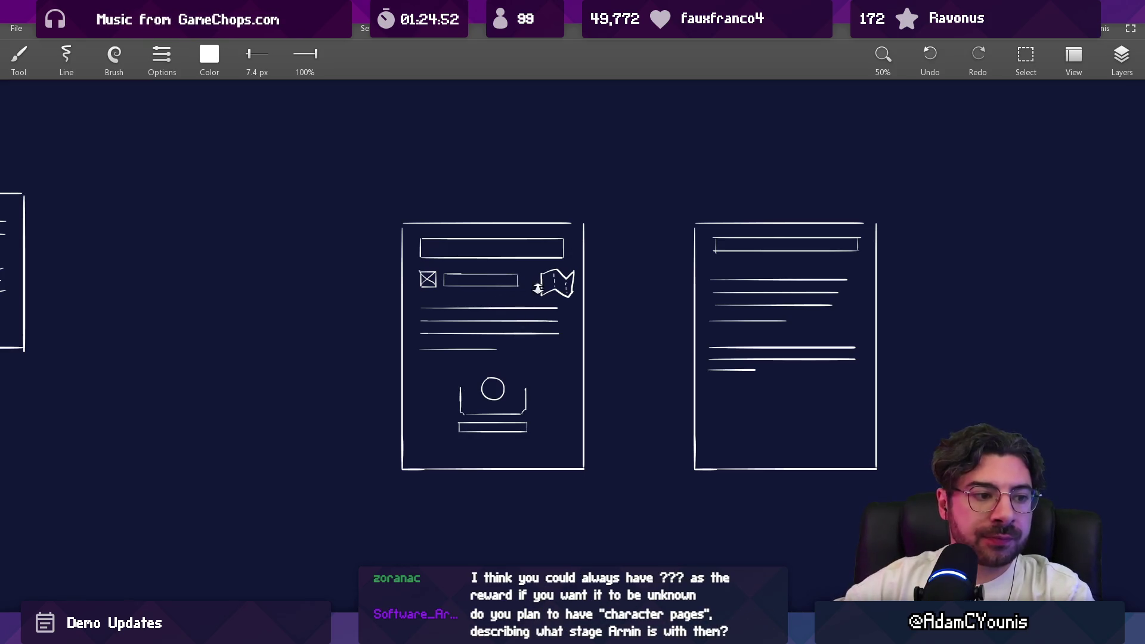
scroll(649, 276, "up", 5)
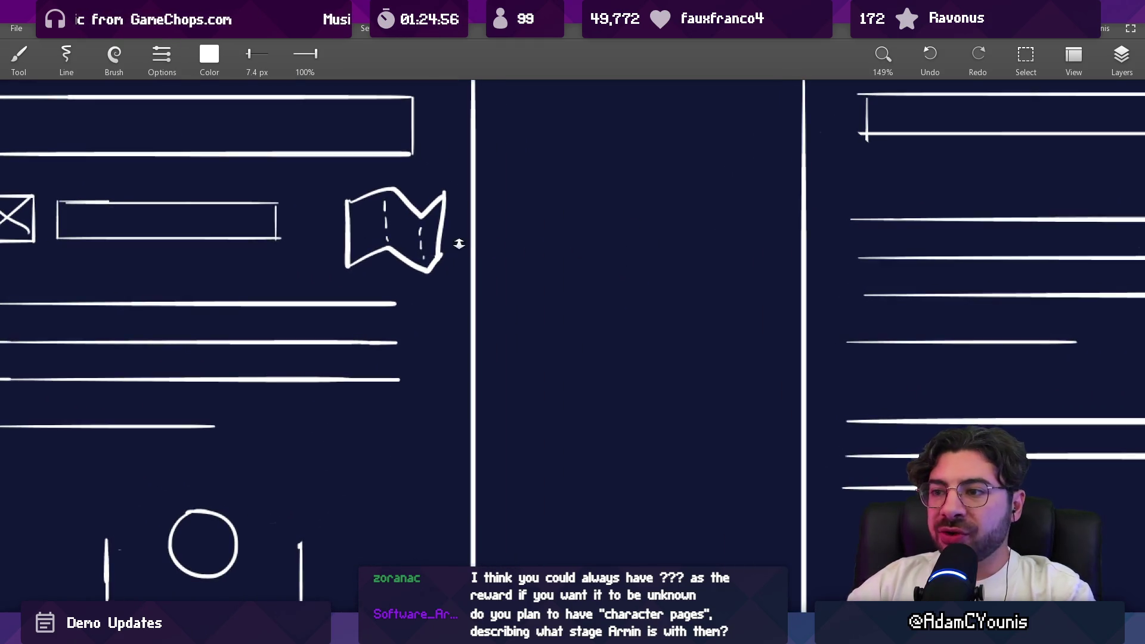
Draw a fold line inside the map and redo its V-shaped top-right strokes
key("e")
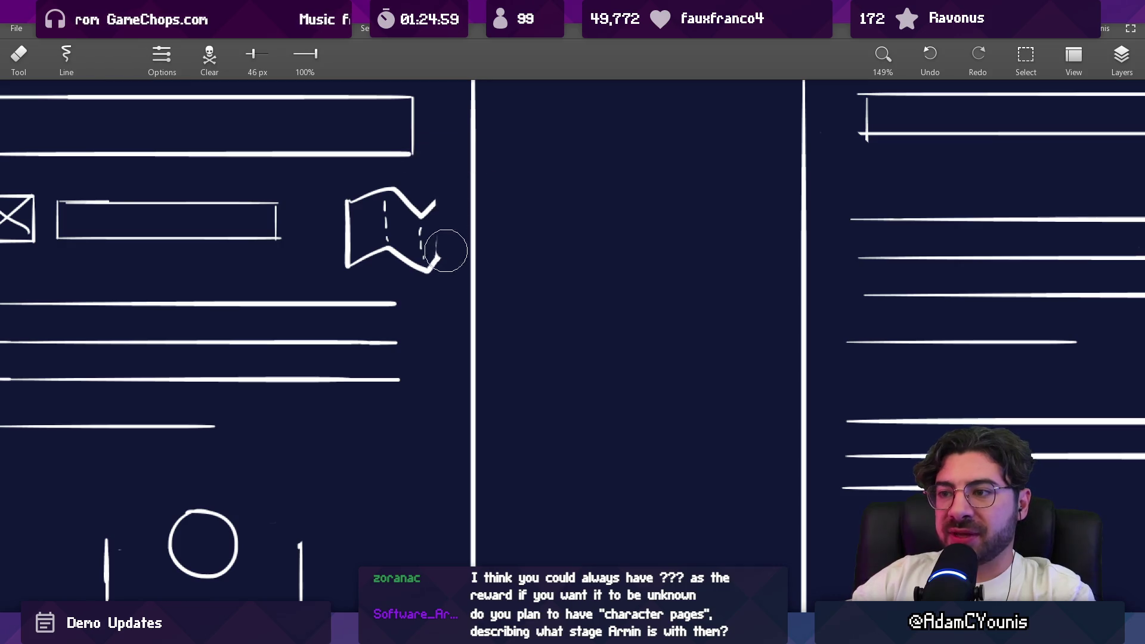
key("b")
left_click_drag(419, 229, 445, 255)
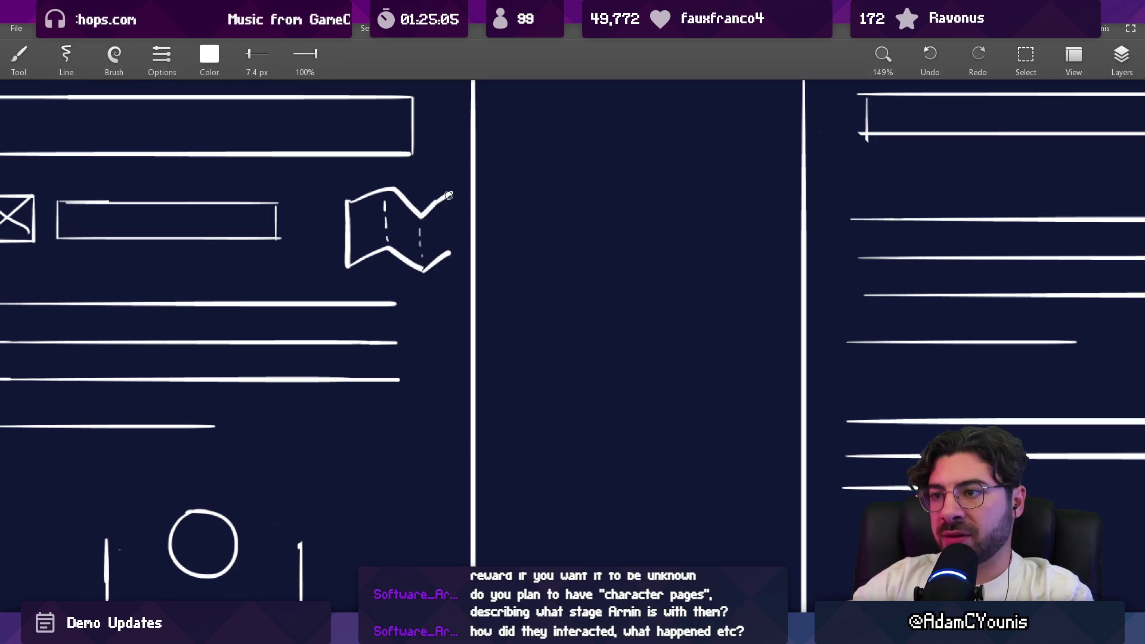
key("e")
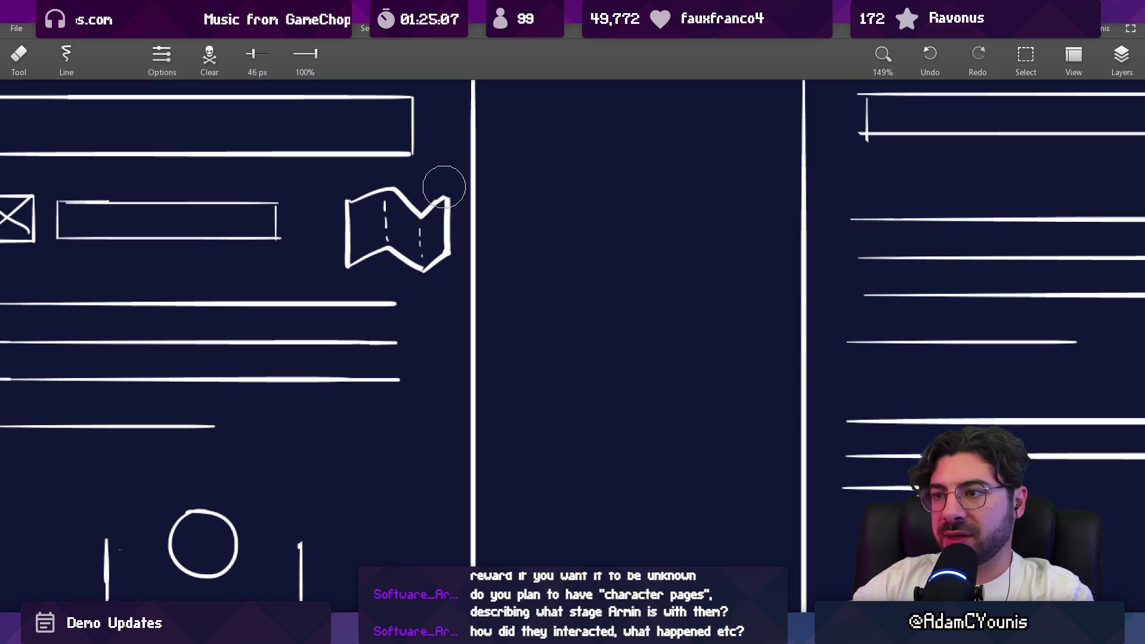
key("b")
mouse_move(460, 208)
left_mouse_down()
mouse_move(492, 272)
mouse_move(442, 271)
mouse_move(486, 249)
mouse_move(478, 291)
left_mouse_up()
key("e")
key("b")
Erase the tip of the map's top-right stroke
key("e")
left_click_drag(485, 251, 486, 247)
scroll(501, 223, "down", 3)
scroll(501, 223, "up", 3)
key("b")
scroll(476, 334, "down", 2)
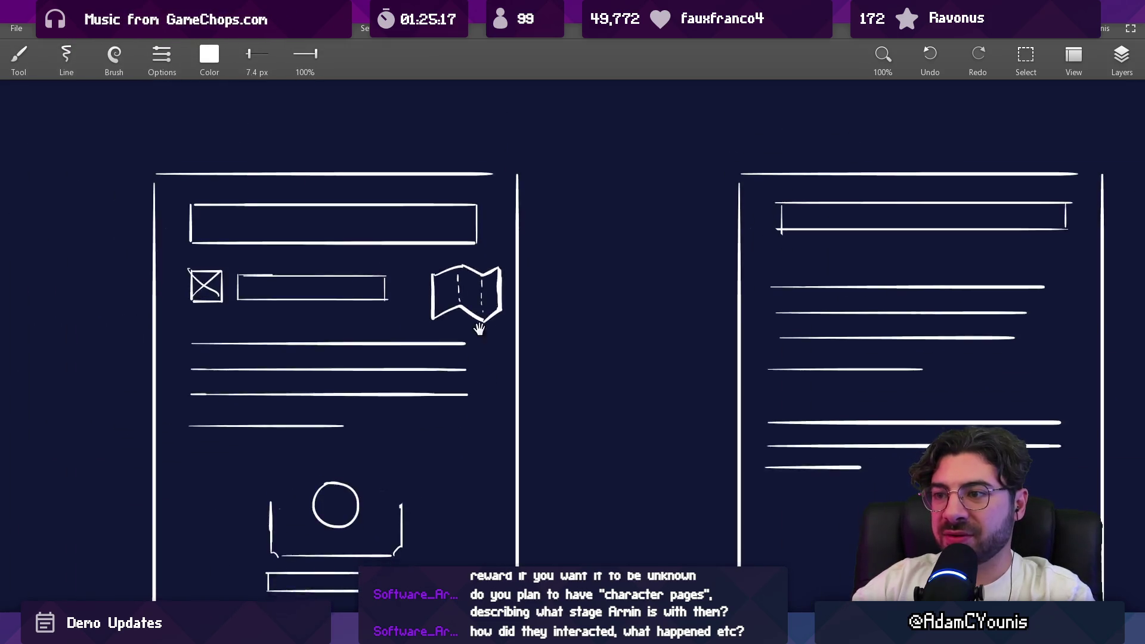
Circle the right Chronicle page, undo the circle, and zoom back to the map icon
left_click_drag(473, 288, 489, 330)
scroll(542, 275, "down", 2)
mouse_move(576, 346)
left_mouse_down()
mouse_move(550, 257)
mouse_move(508, 238)
left_mouse_up()
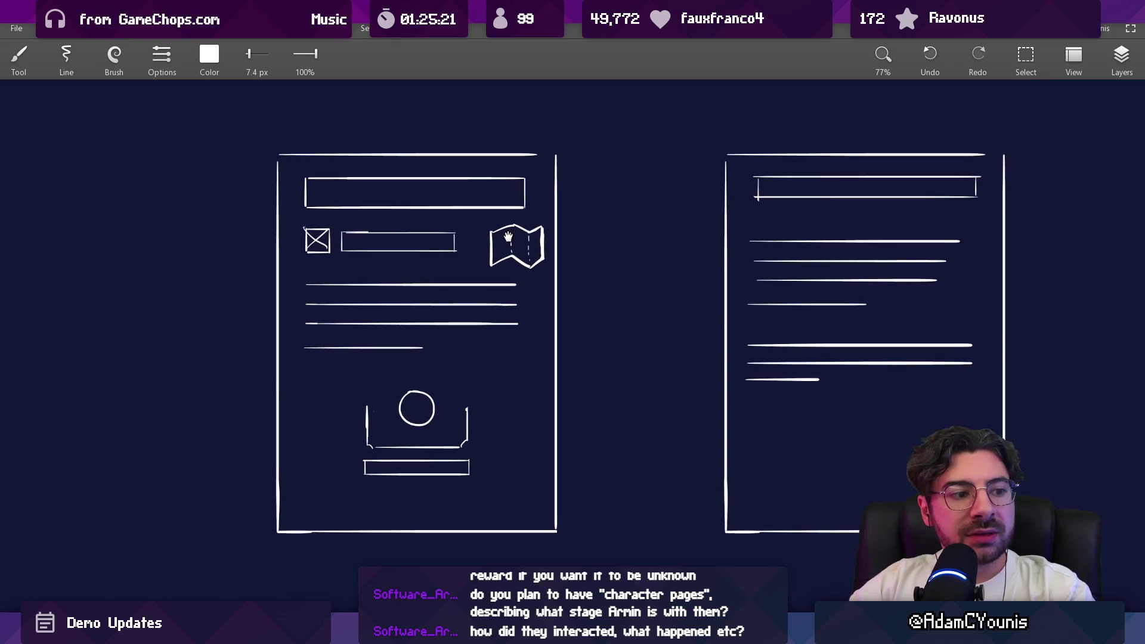
mouse_move(537, 319)
left_mouse_down()
mouse_move(563, 401)
mouse_move(563, 322)
mouse_move(522, 276)
left_mouse_up()
left_click_drag(565, 237, 469, 264)
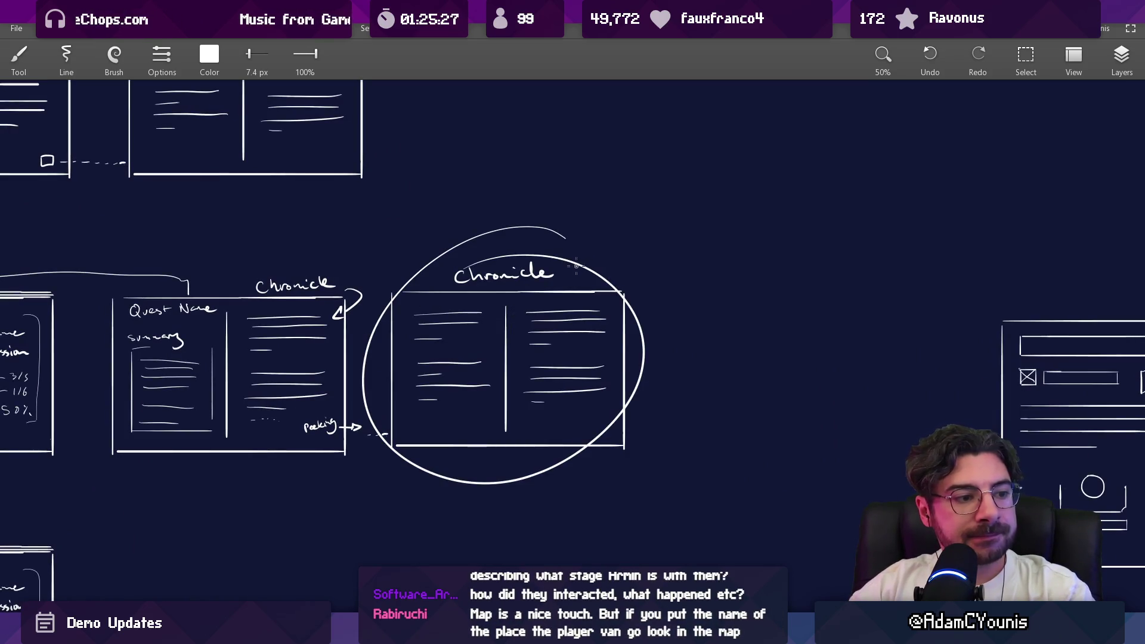
key("ctrl+z")
scroll(494, 251, "down", 3)
scroll(589, 302, "right", 3)
scroll(590, 317, "up", 5)
scroll(590, 316, "down", 2)
scroll(560, 246, "up", 4)
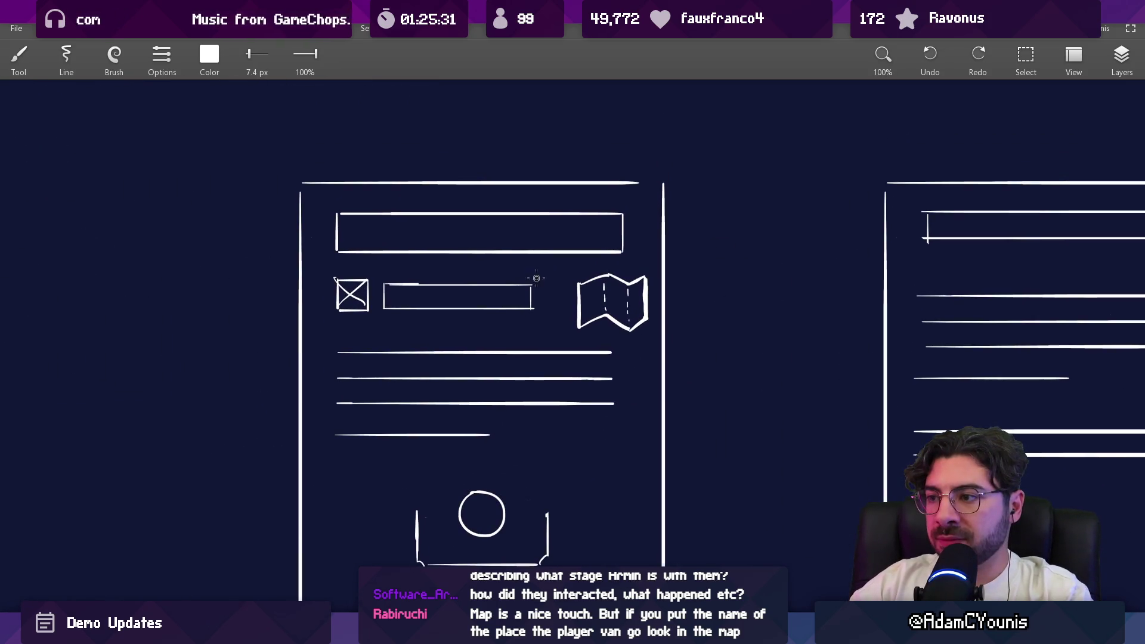
scroll(563, 310, "up", 1)
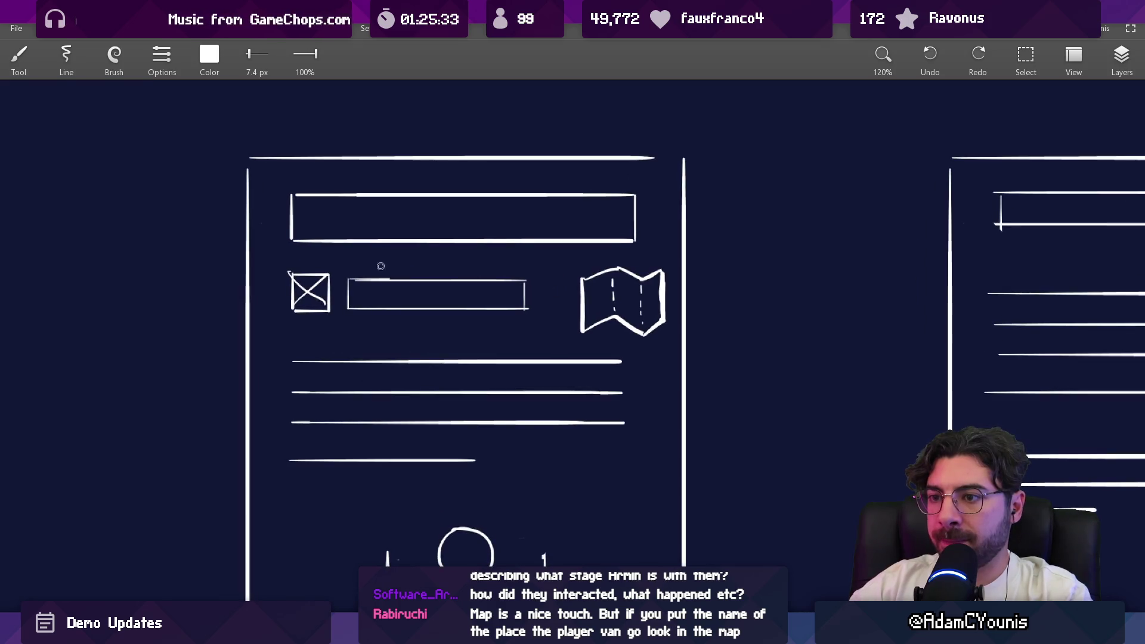
key("e")
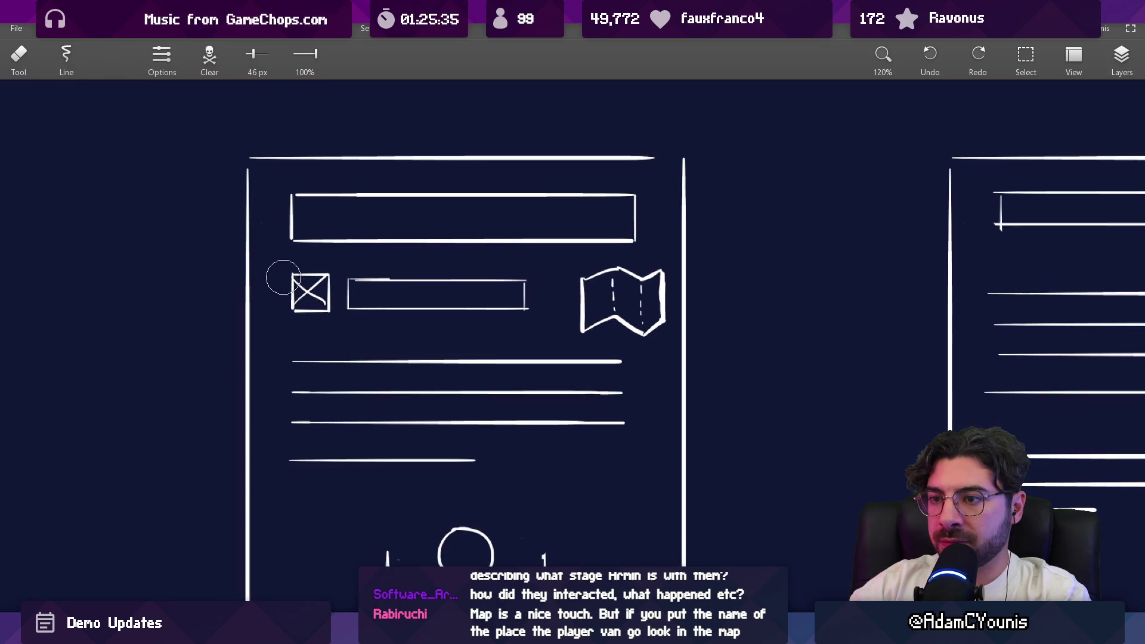
Review both quest-page wireframes on the canvas, then return to the Unity editor
mouse_move(528, 294)
left_mouse_down()
mouse_move(544, 307)
mouse_move(537, 275)
left_mouse_up()
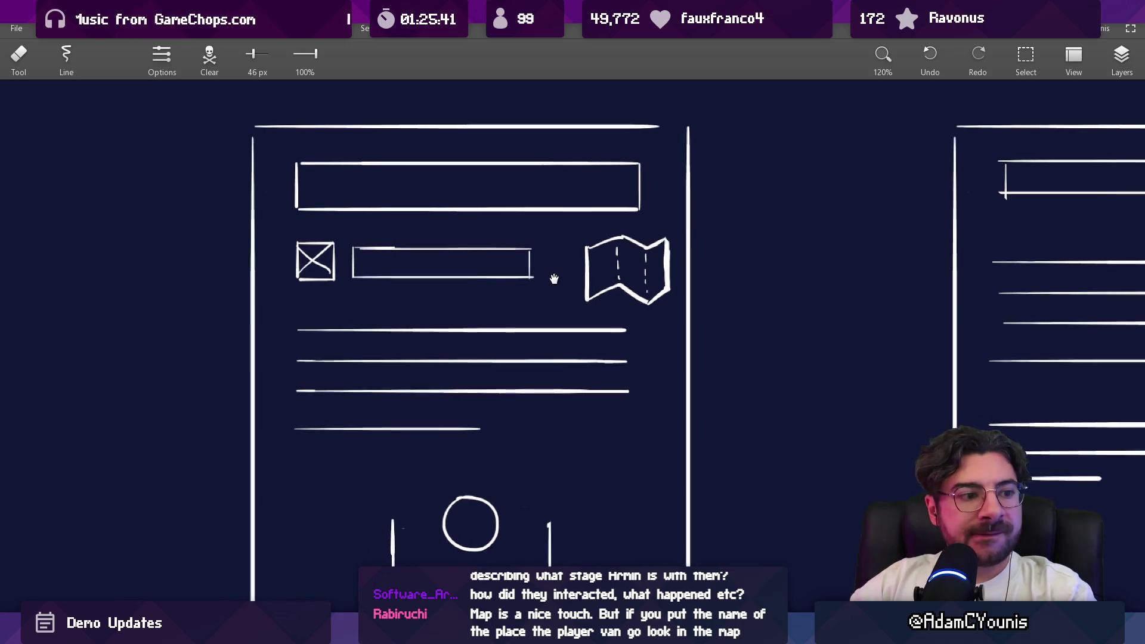
left_click_drag(556, 279, 537, 281)
scroll(529, 277, "down", 1)
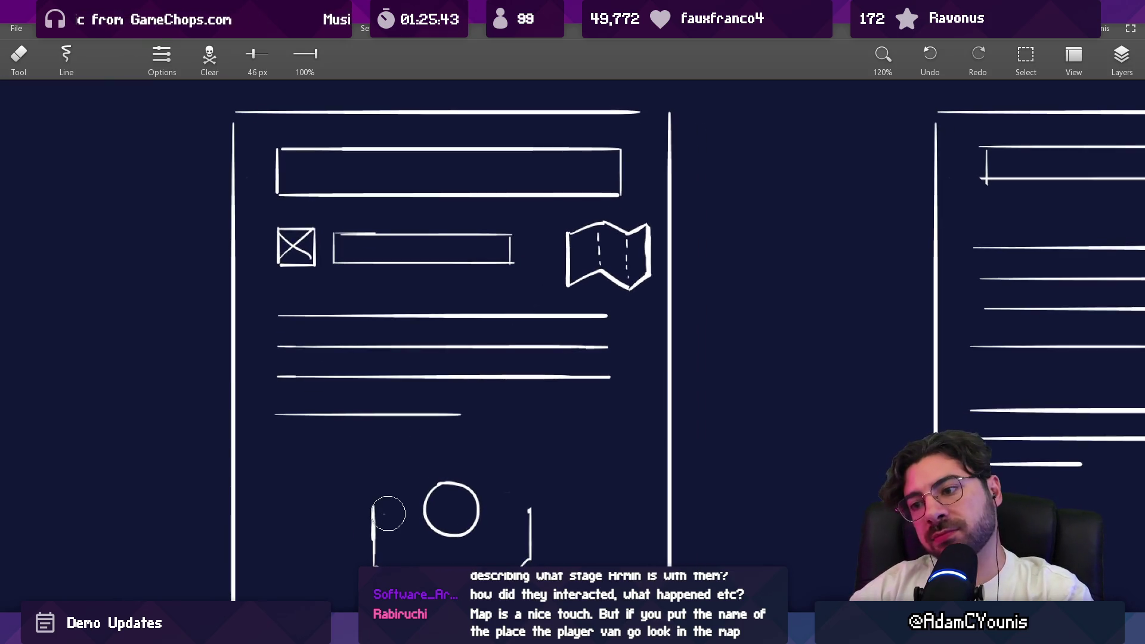
scroll(401, 477, "down", 5)
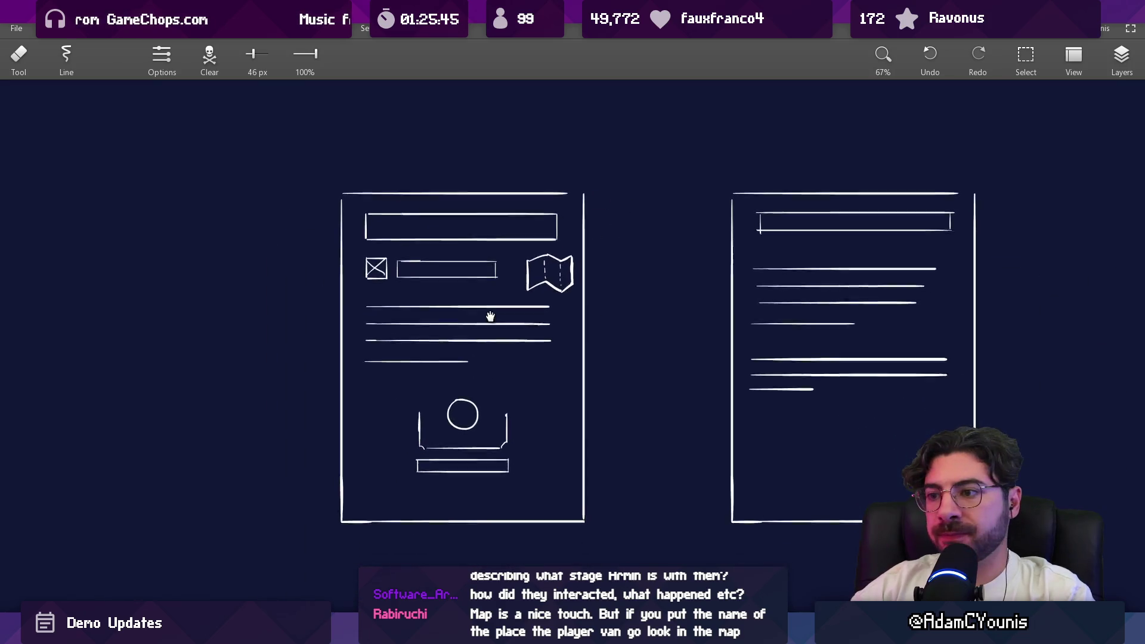
scroll(489, 316, "up", 3)
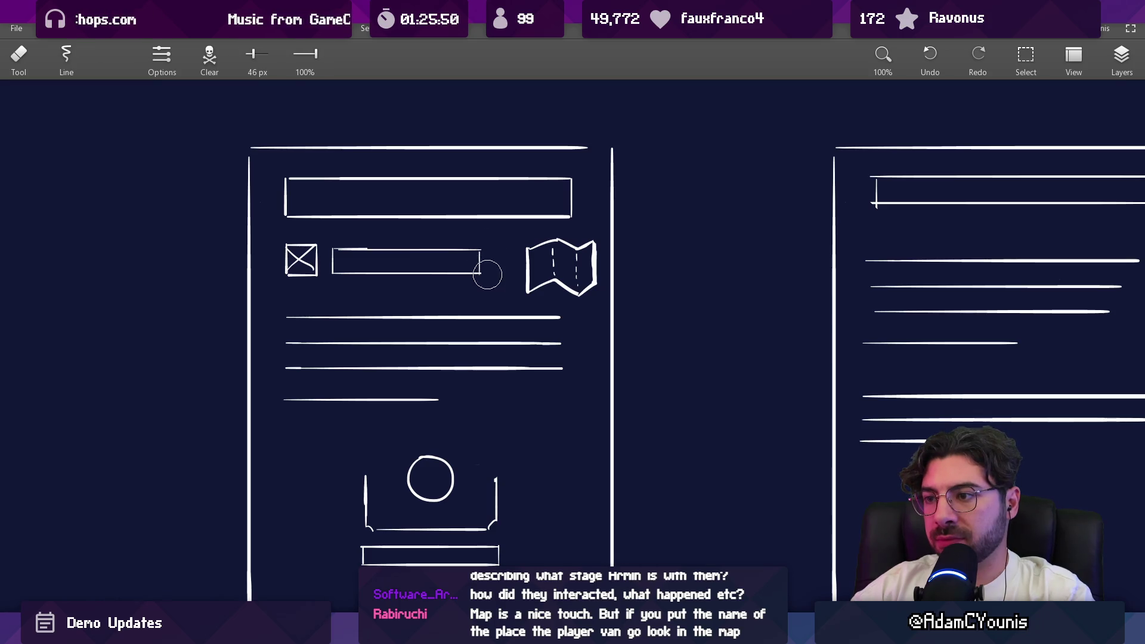
scroll(491, 273, "down", 3)
mouse_move(487, 316)
left_mouse_down()
mouse_move(547, 322)
mouse_move(533, 330)
left_mouse_up()
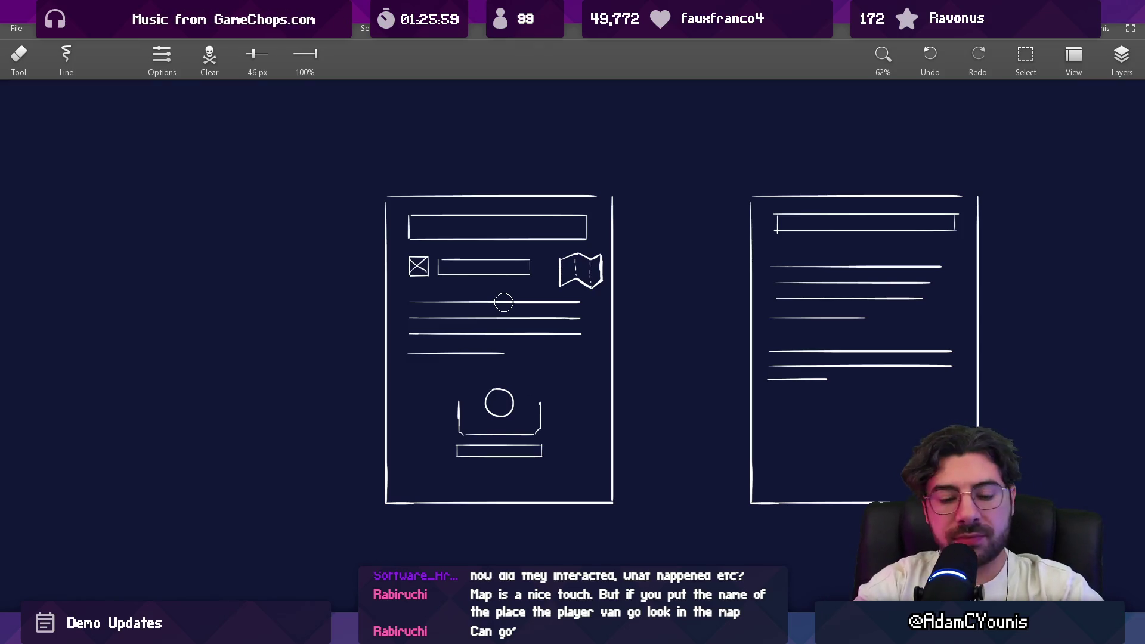
key("alt+Tab")
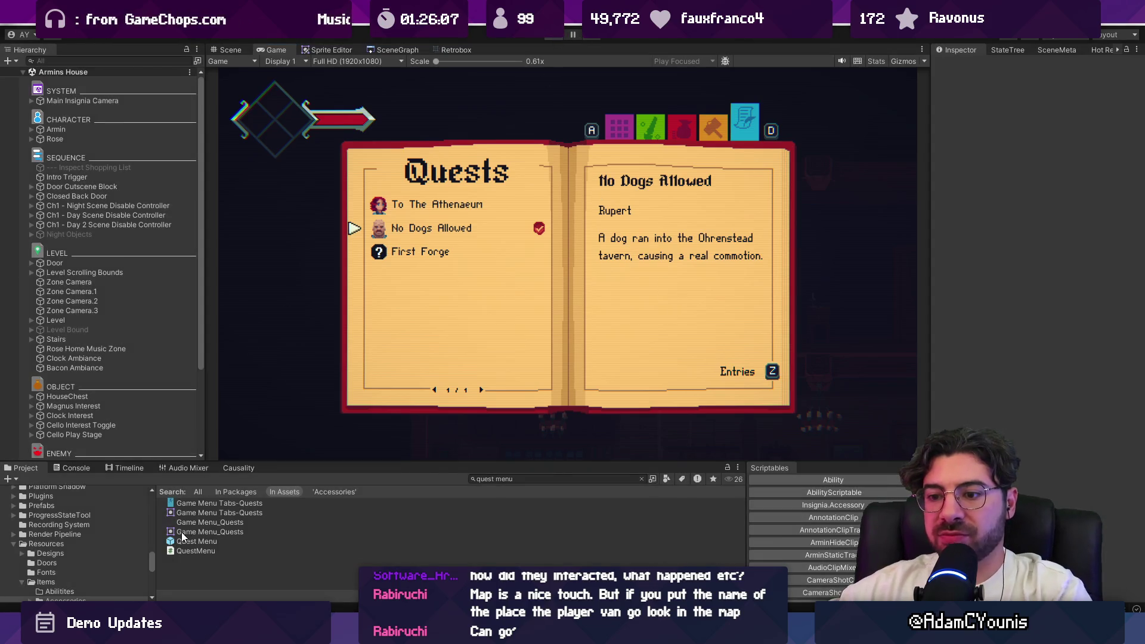
Open the Quest Menu prefab, then select the whole left page sketch in Sketchable
double_click(185, 540)
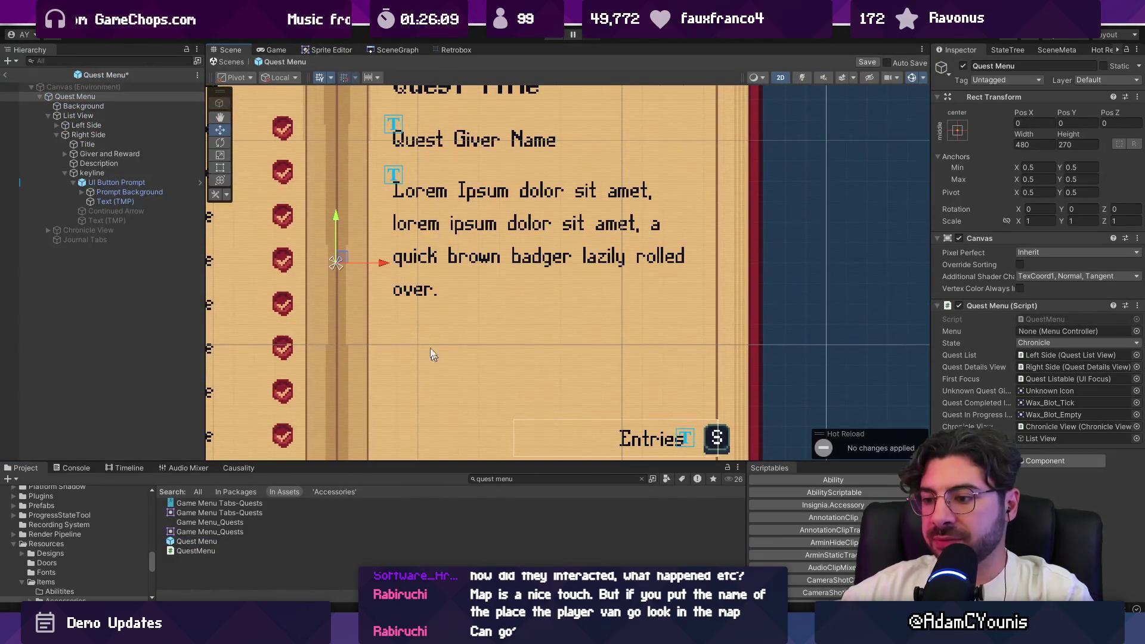
key("alt+Tab")
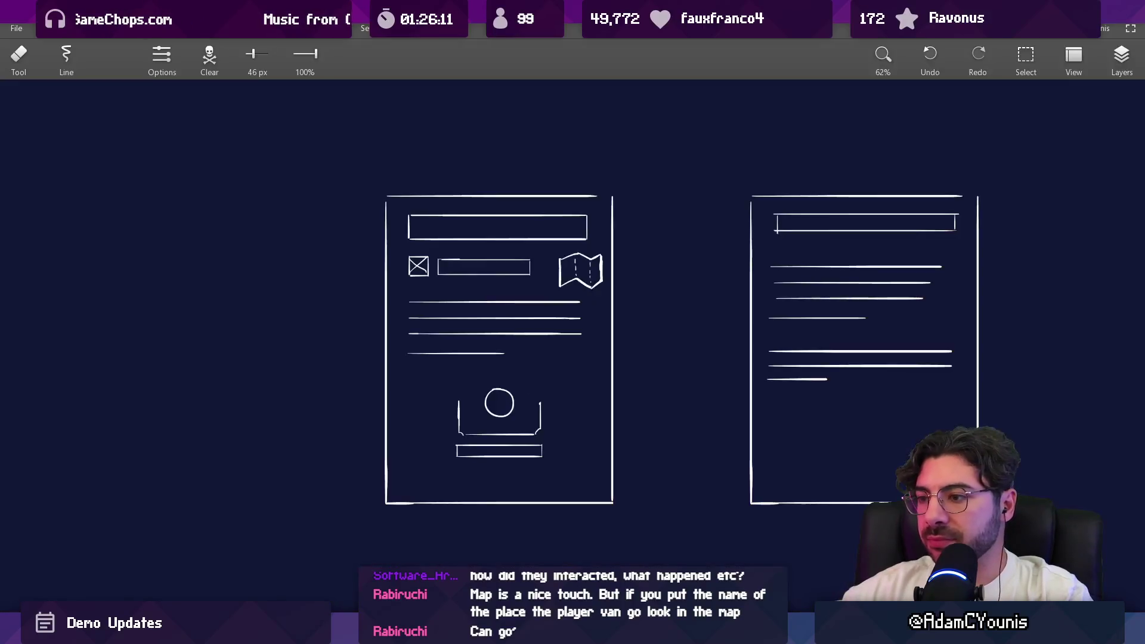
key("s")
left_click_drag(273, 191, 563, 541)
key("alt+Tab")
Paste the left page sketch below the other quest sketches in Figma and remove its background
scroll(562, 323, "down", 10)
scroll(563, 322, "down", 5)
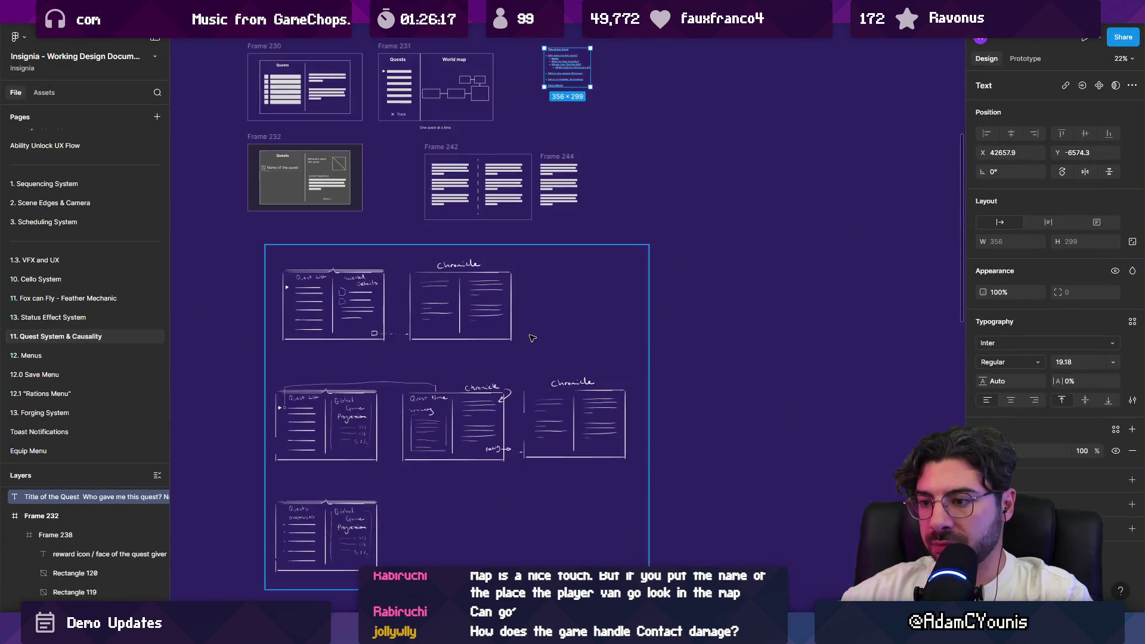
scroll(563, 323, "up", 2)
key("ctrl+v")
left_click_drag(594, 346, 433, 539)
scroll(434, 540, "down", 5)
mouse_move(496, 358)
left_mouse_down()
mouse_move(521, 414)
mouse_move(532, 402)
left_mouse_up()
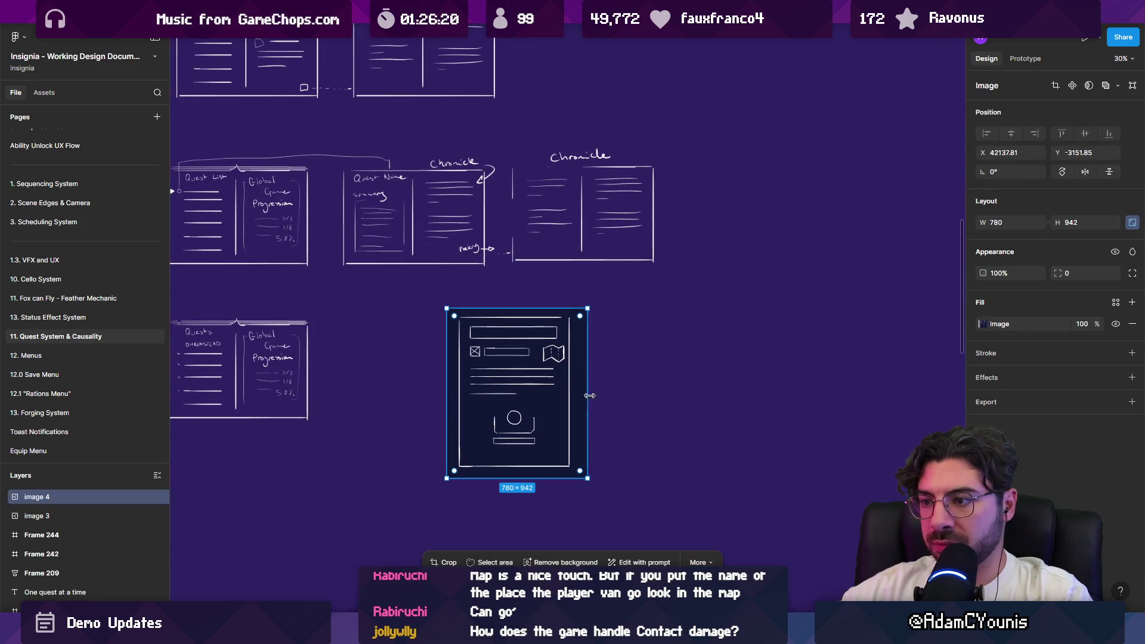
left_click(578, 563)
key("alt+Tab")
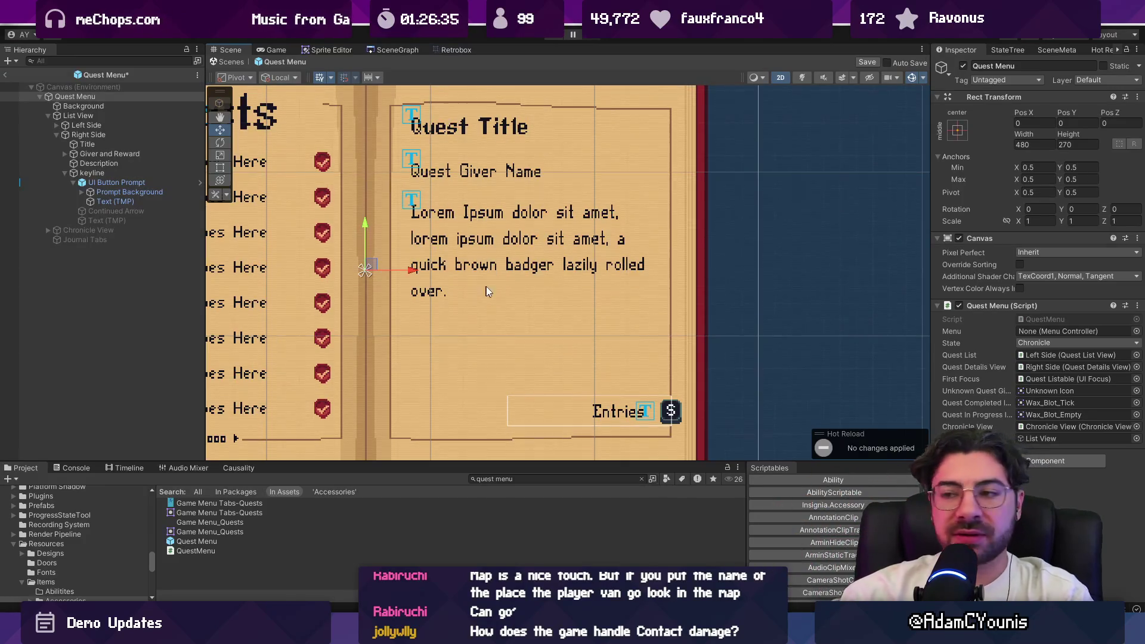
Bring the Quests book into view and enable the Image inside Giver and Reward
scroll(499, 285, "down", 3)
left_click_drag(546, 296, 721, 289)
scroll(586, 300, "up", 2)
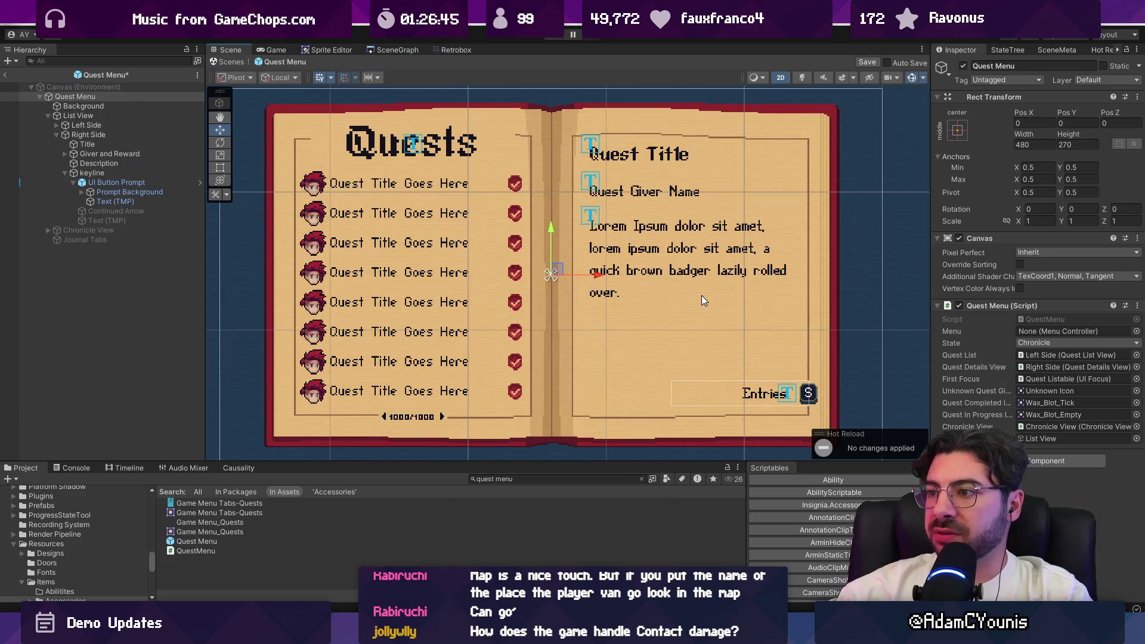
left_click(63, 172)
left_click(65, 153)
left_click(101, 172)
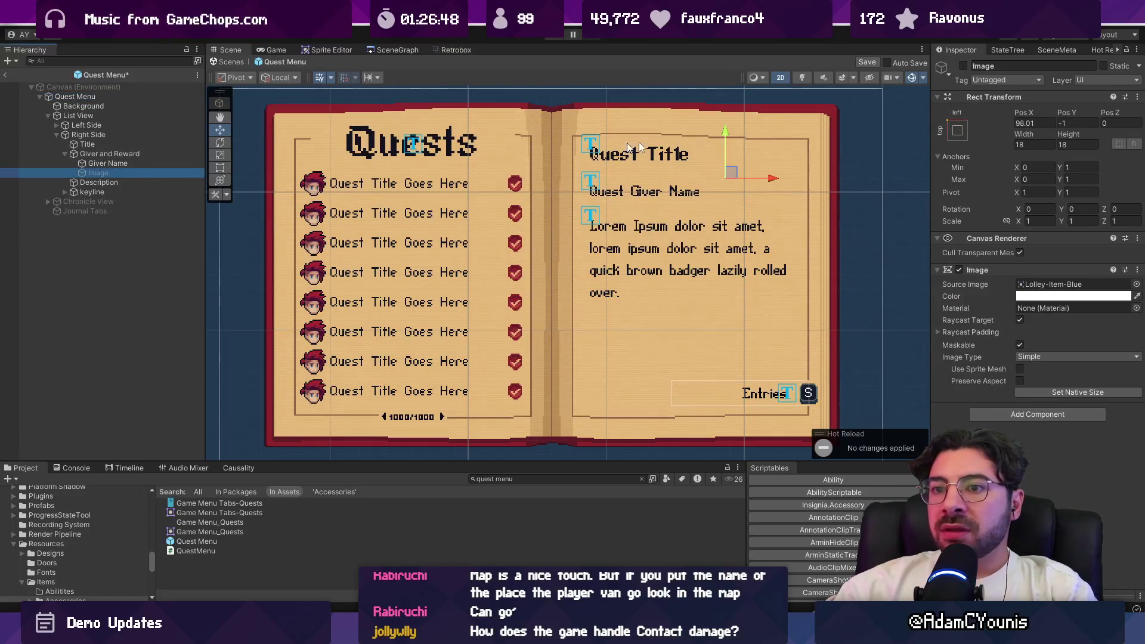
left_click(962, 66)
scroll(584, 171, "right", 3)
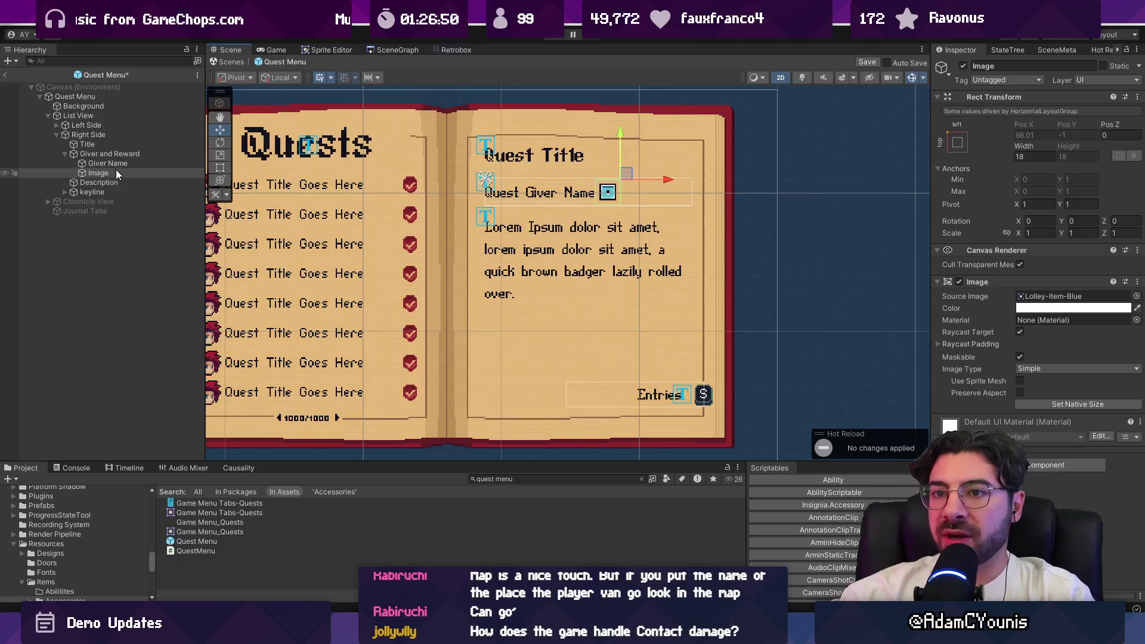
Rename the Giver and Reward group to 'Giver'
left_click(102, 164)
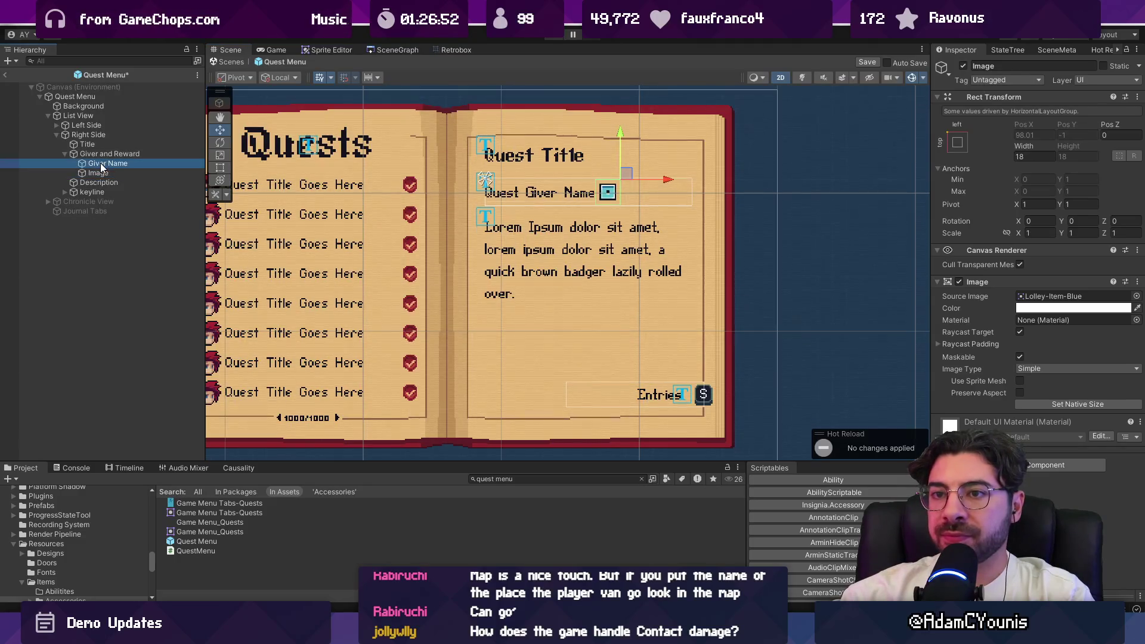
left_click(102, 154)
key("Down")
key("Down")
key("Down")
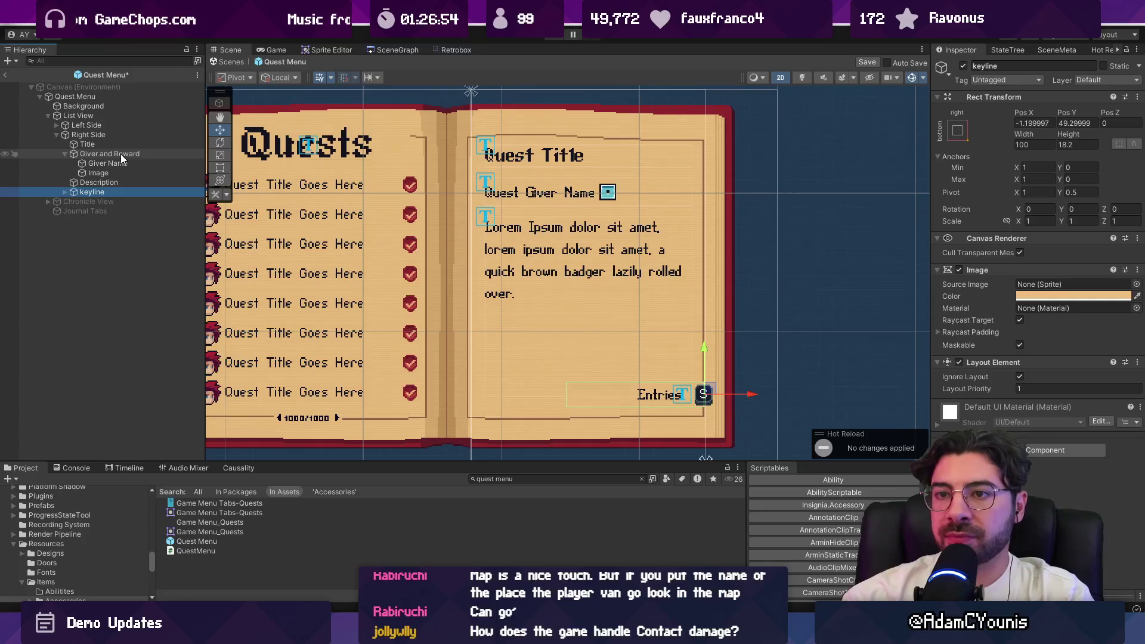
double_click(120, 154)
type("Giver")
key("Return")
Move the Image into Right Side between Description and keyline
left_click(117, 165)
mouse_move(102, 173)
left_mouse_down()
mouse_move(89, 204)
mouse_move(70, 200)
left_mouse_up()
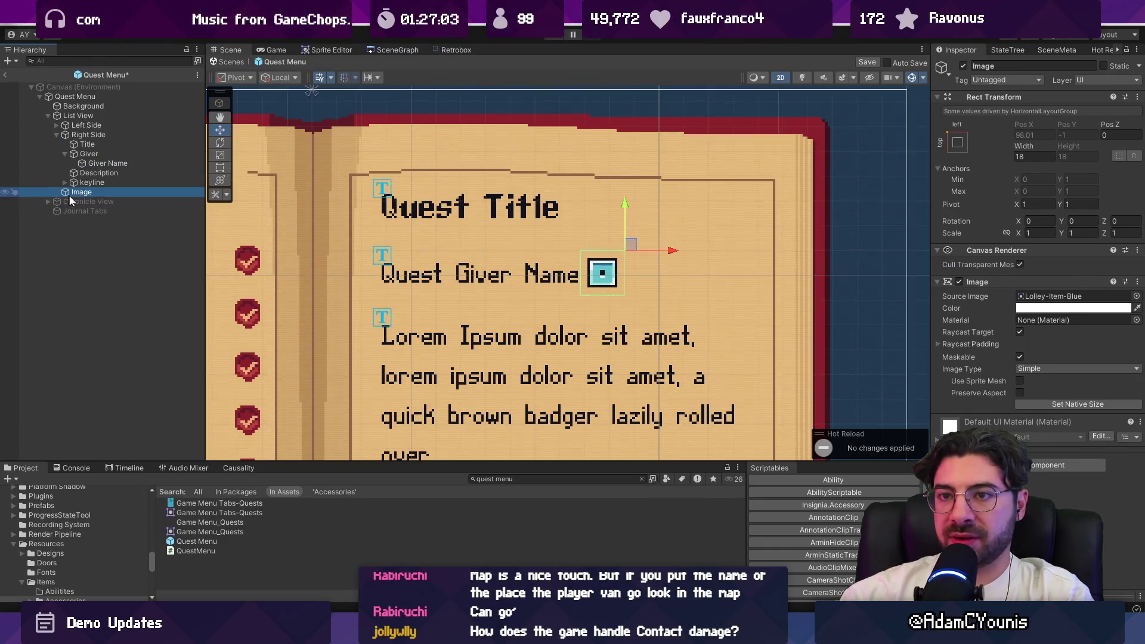
key("f")
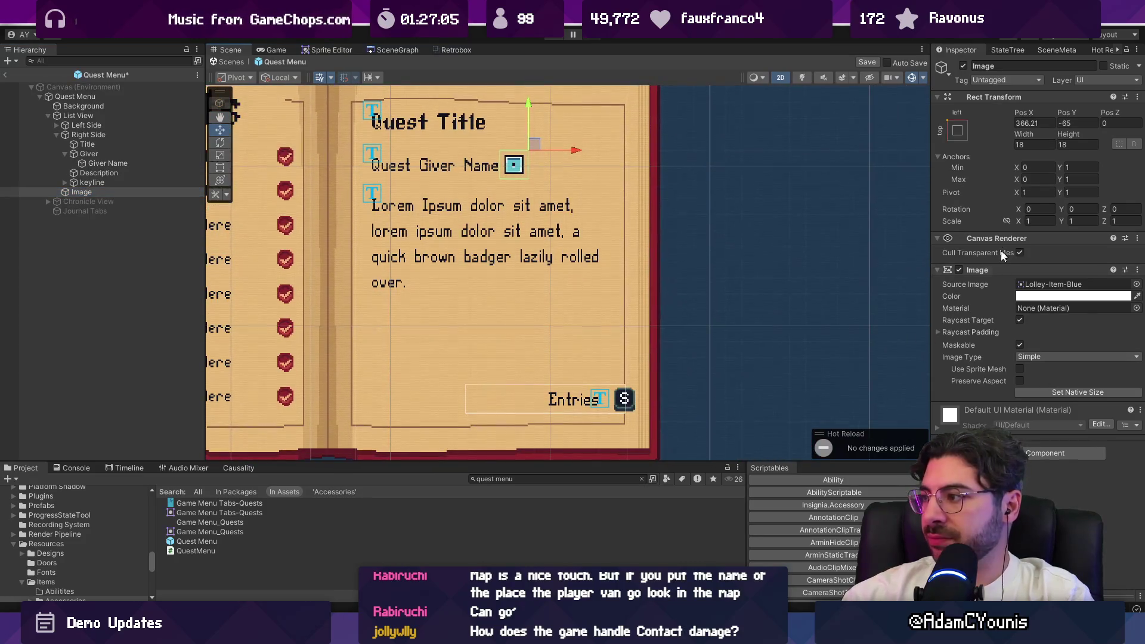
left_click(75, 135)
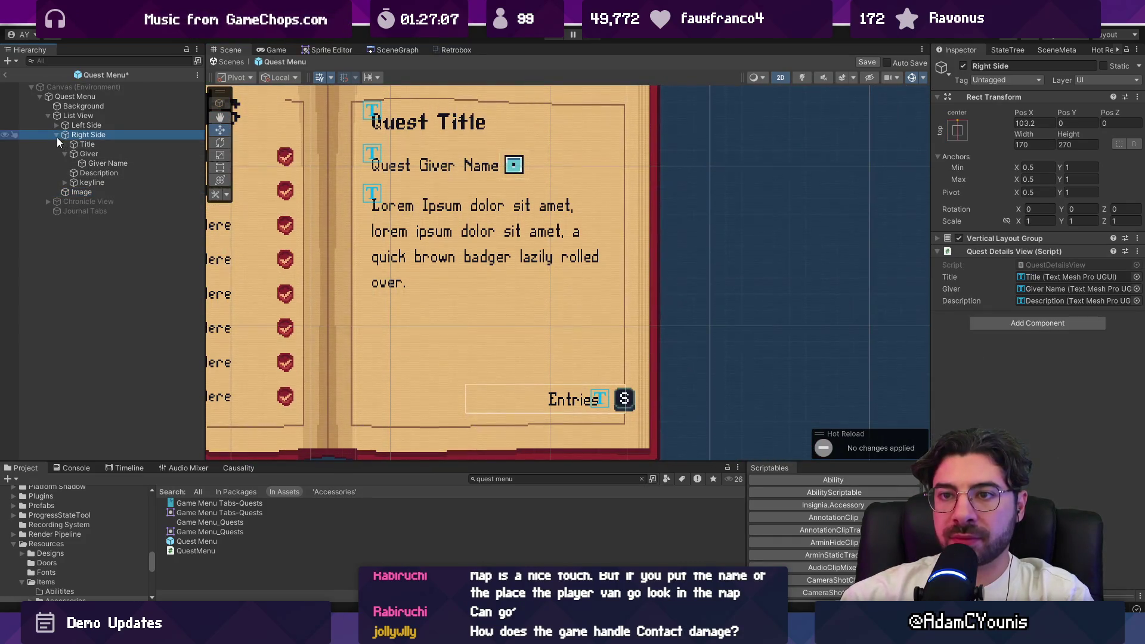
mouse_move(74, 194)
left_mouse_down()
mouse_move(84, 141)
mouse_move(83, 197)
left_mouse_up()
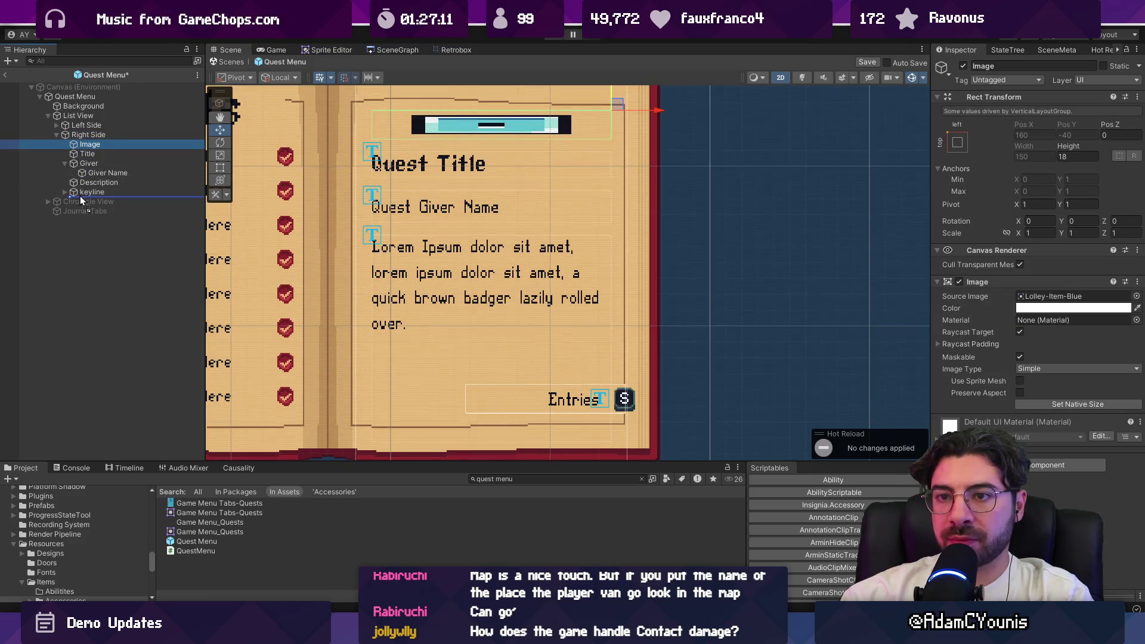
left_click(1064, 405)
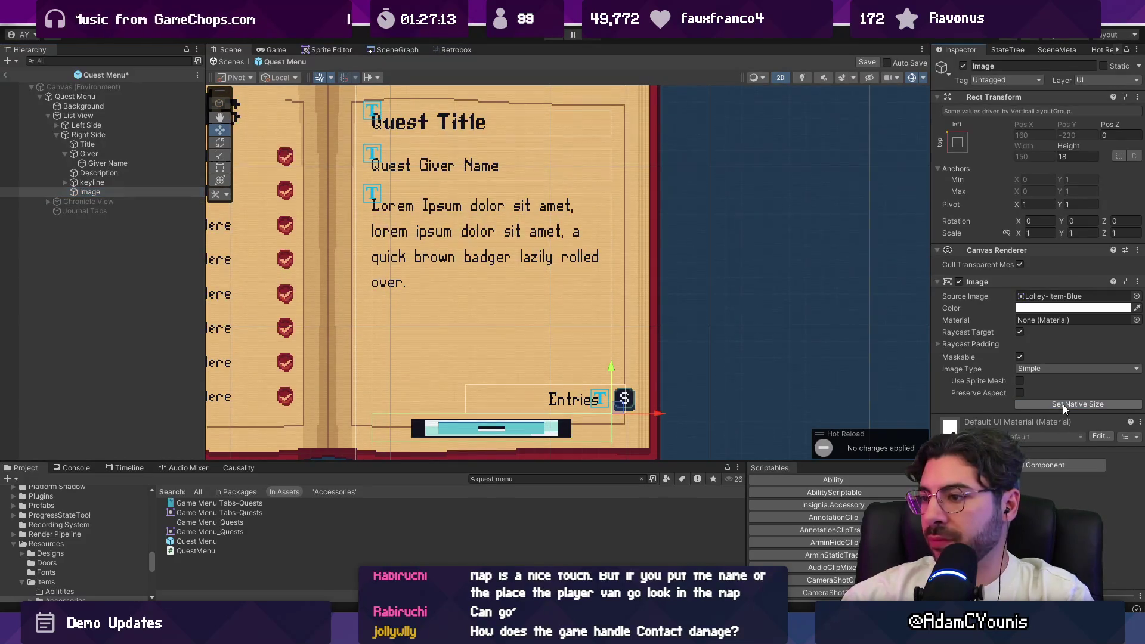
left_click_drag(90, 192, 89, 177)
left_click(1027, 406)
scroll(652, 283, "down", 3)
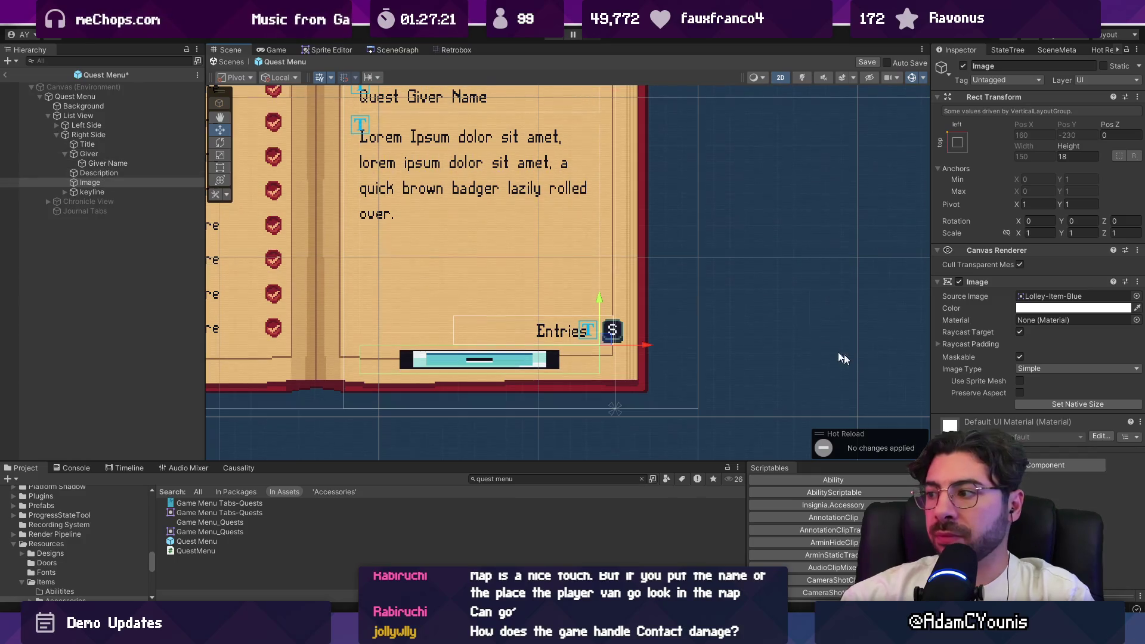
right_click(83, 182)
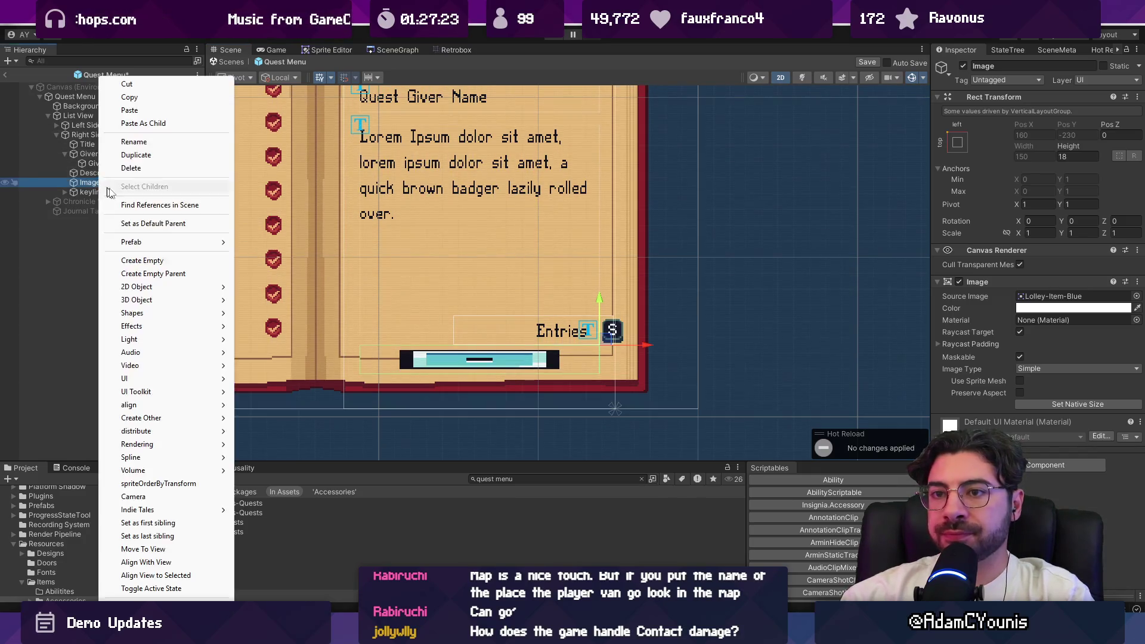
Wrap the Image in a new parent named Reward, give it native size, and centre it at 0,0
left_click(173, 273)
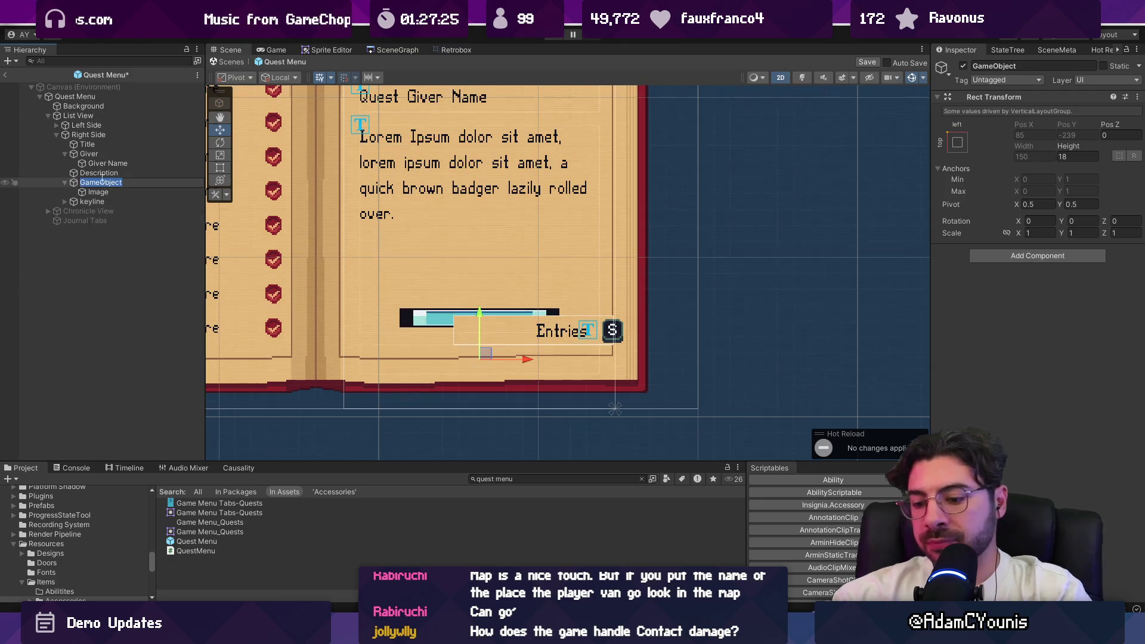
type("Reward")
key("Return")
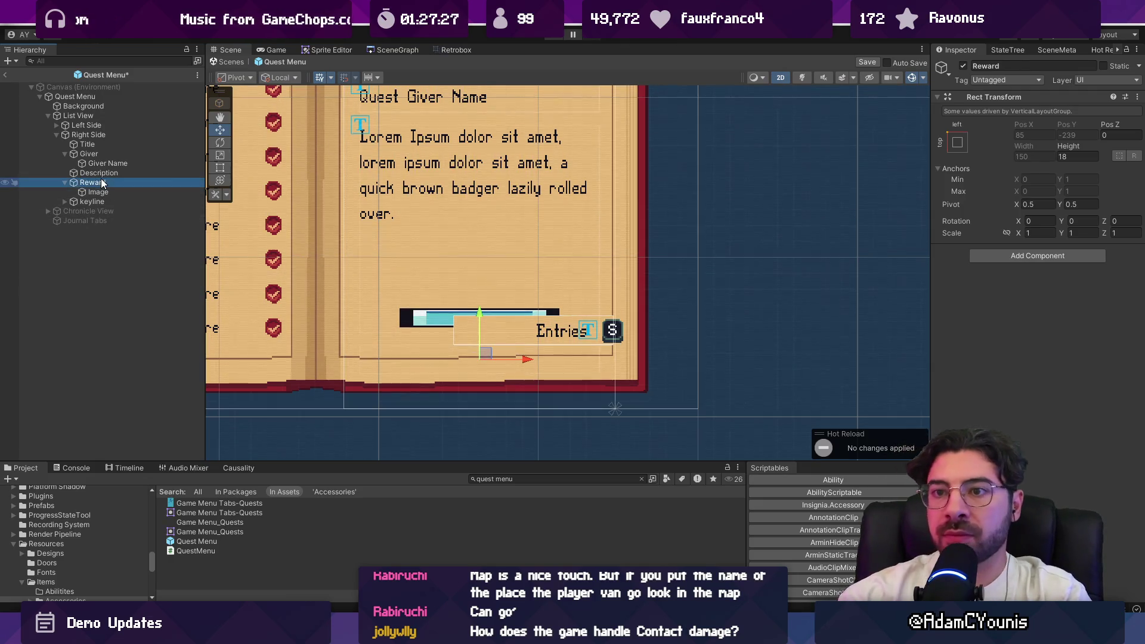
key("Down")
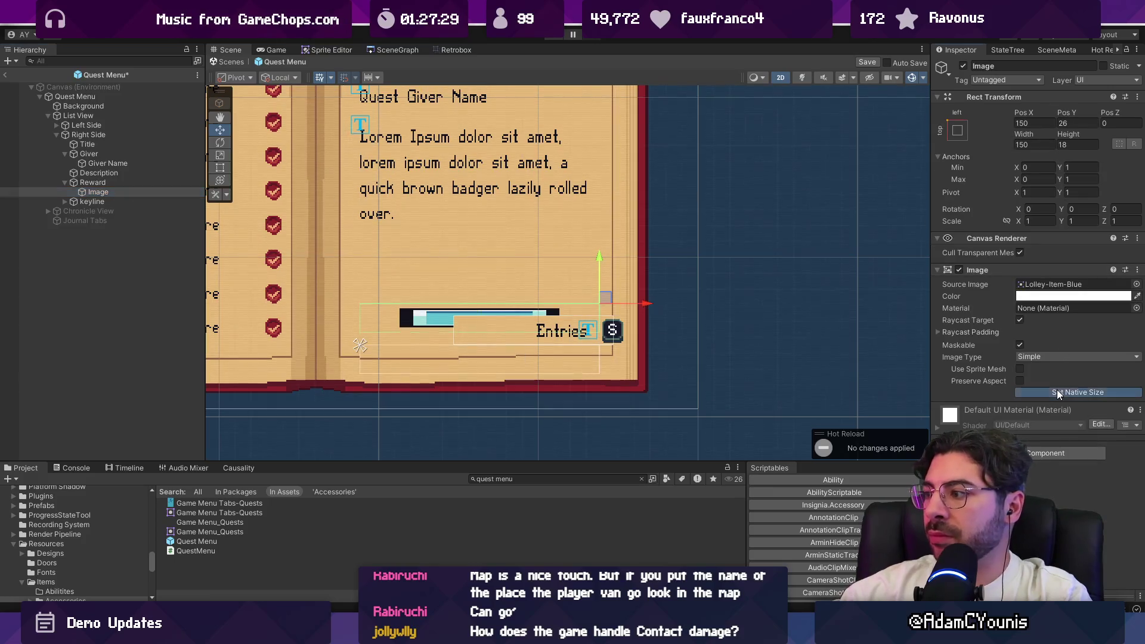
left_click(1078, 392)
left_click(152, 182)
left_click(153, 192)
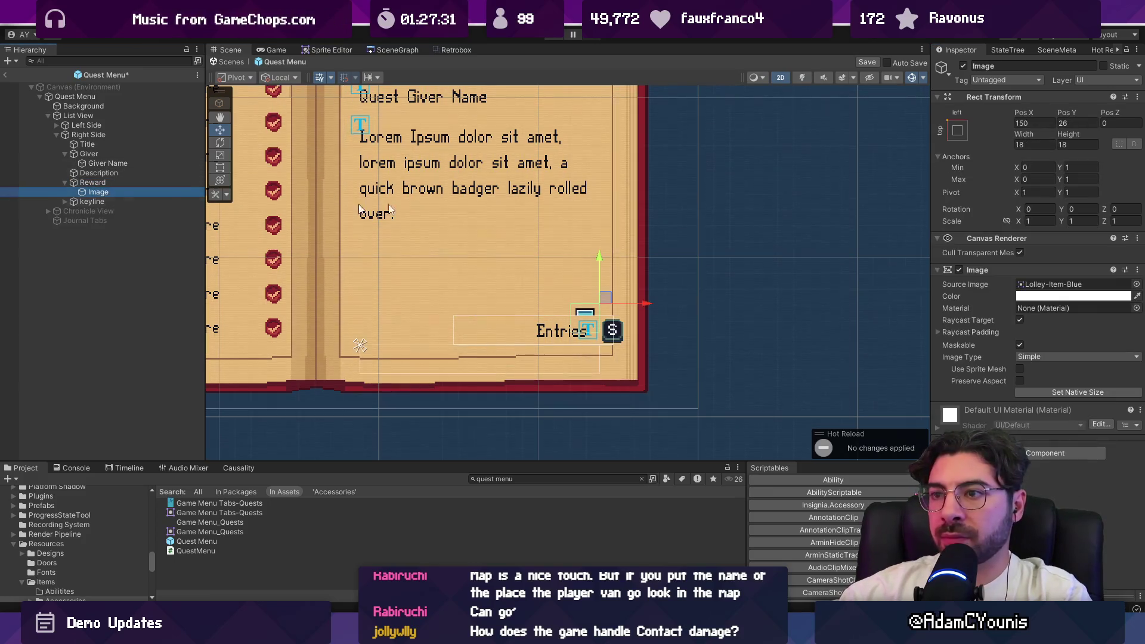
left_click(957, 130)
left_click(1014, 238)
type("0")
key("Tab")
type("0")
Move Reward above Description so it sits between the giver name and the description
left_click(137, 182)
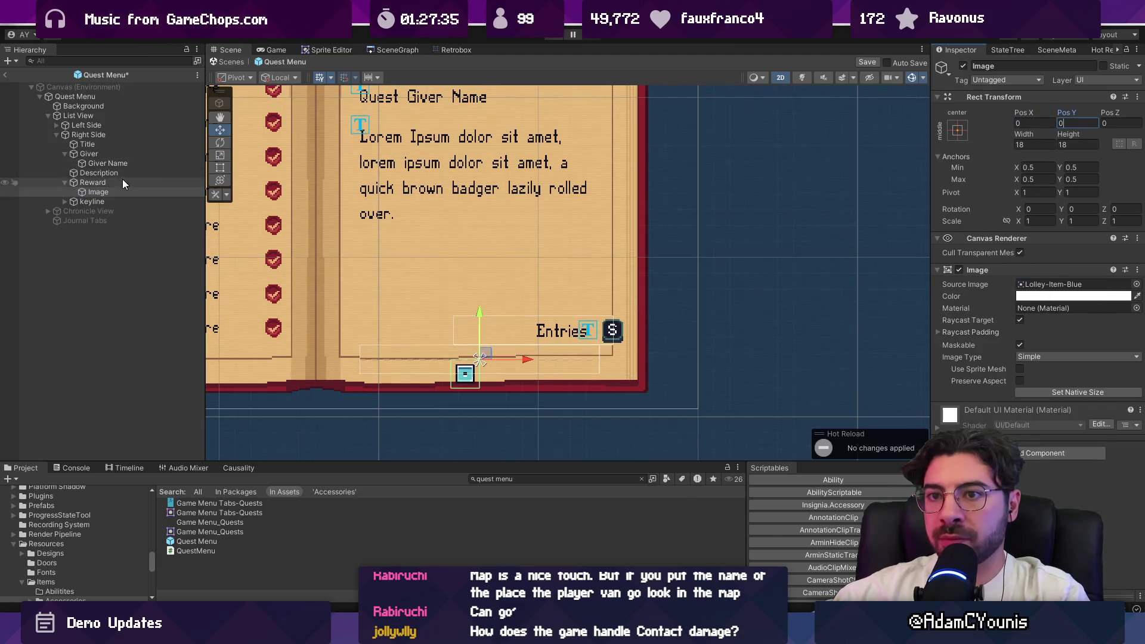
left_click(89, 173)
left_click(83, 185)
left_click(93, 173)
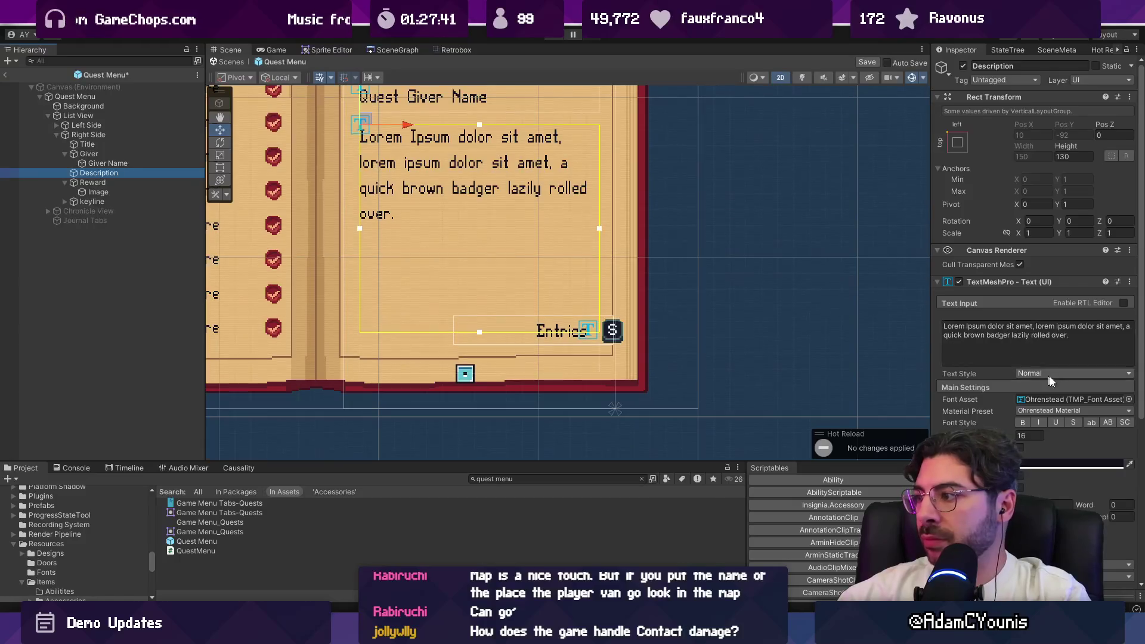
left_click_drag(1066, 149, 960, 145)
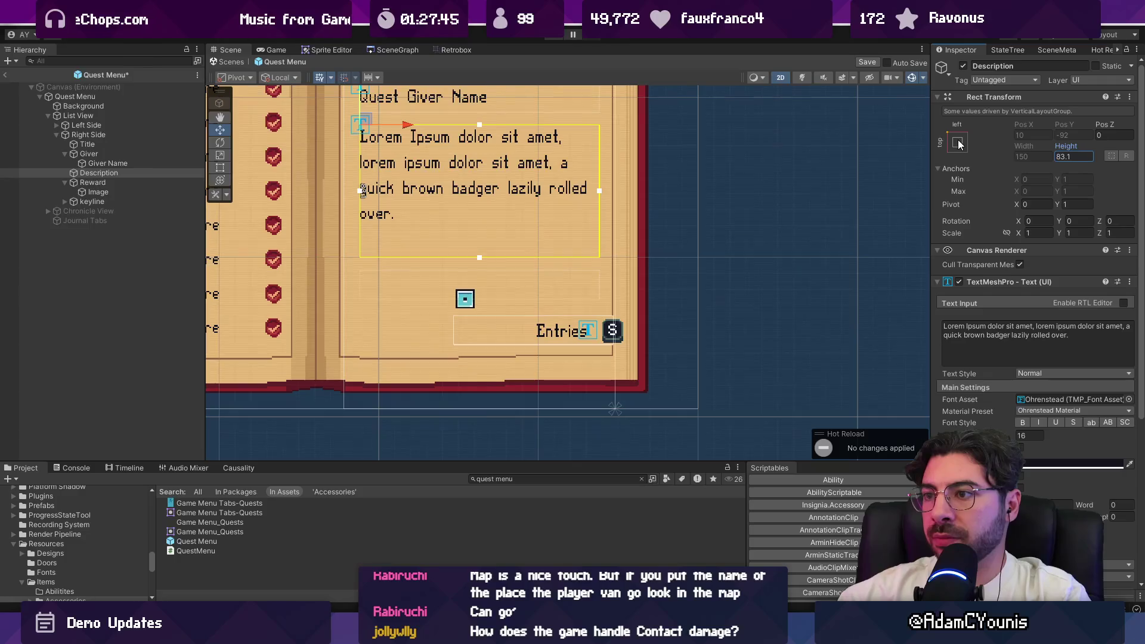
key("ctrl+z")
scroll(475, 281, "down", 3)
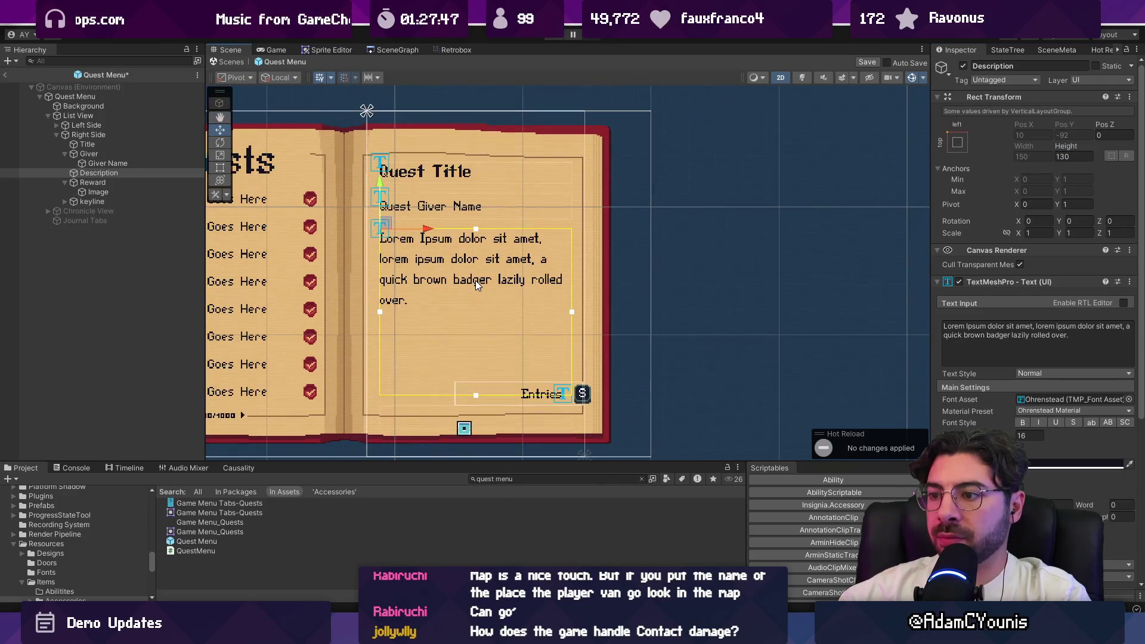
left_click(67, 182)
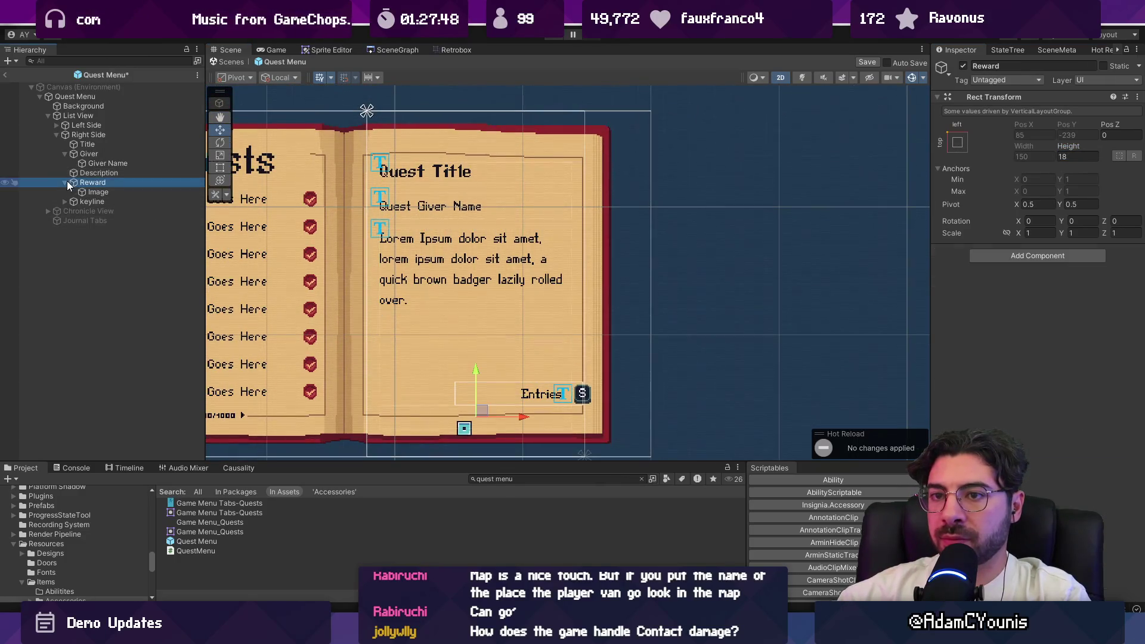
left_click(65, 183)
mouse_move(77, 183)
left_mouse_down()
mouse_move(95, 156)
mouse_move(92, 170)
mouse_move(70, 170)
left_mouse_up()
scroll(427, 234, "up", 4)
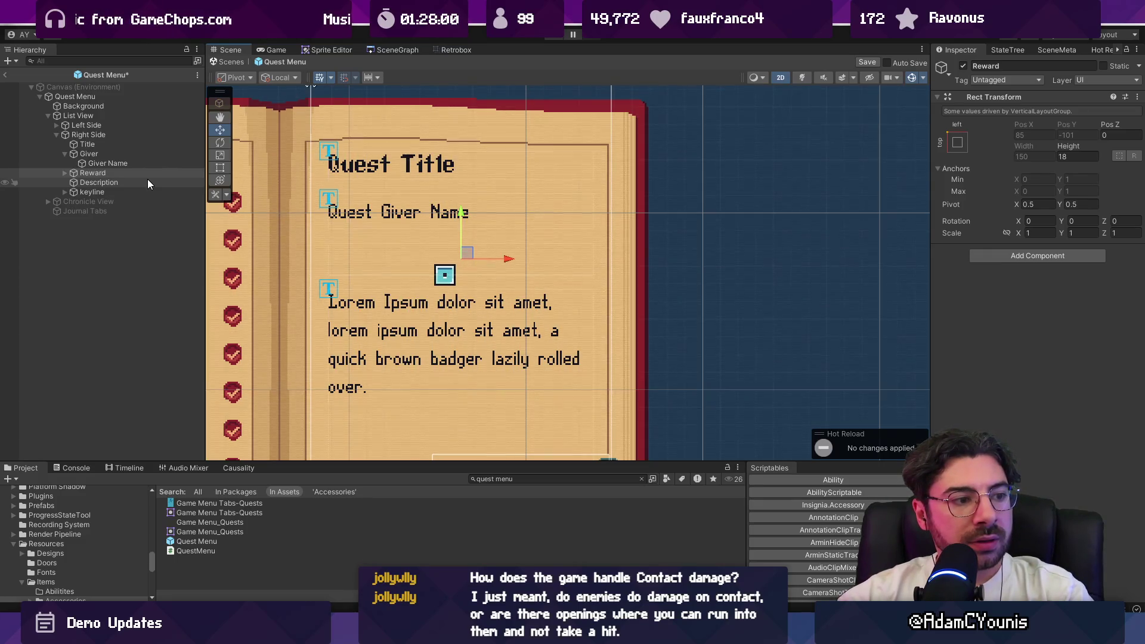
Expand Reward and frame its Image child in the Scene view
left_click(129, 181)
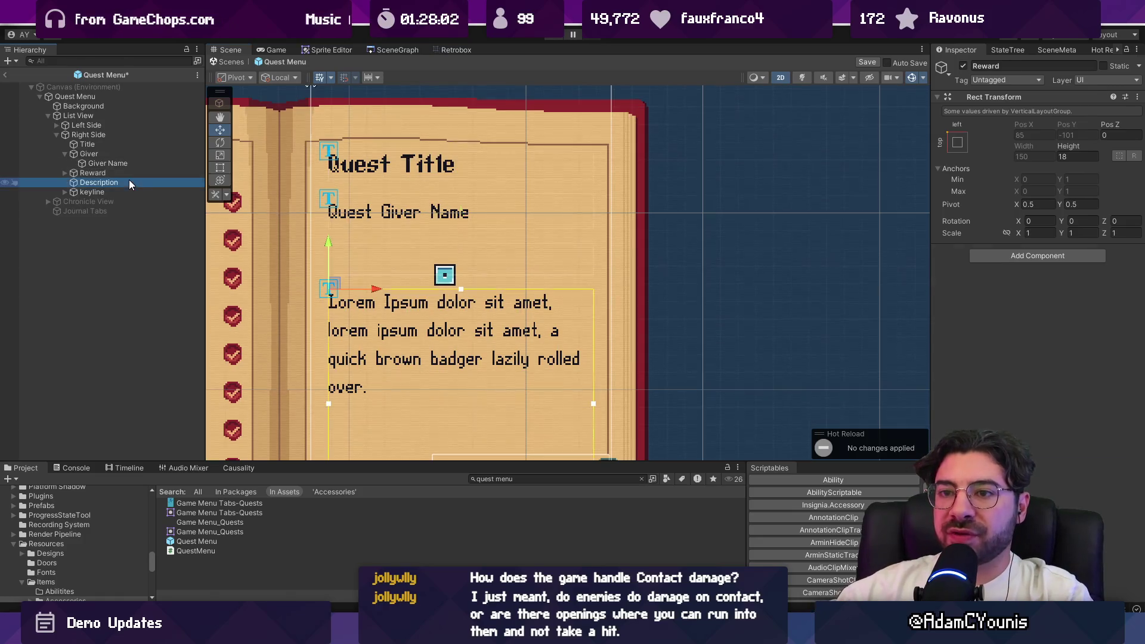
left_click(69, 173)
left_click(70, 173)
left_click(70, 173)
left_click(99, 182)
left_click(86, 173)
left_click(66, 173)
left_click(87, 183)
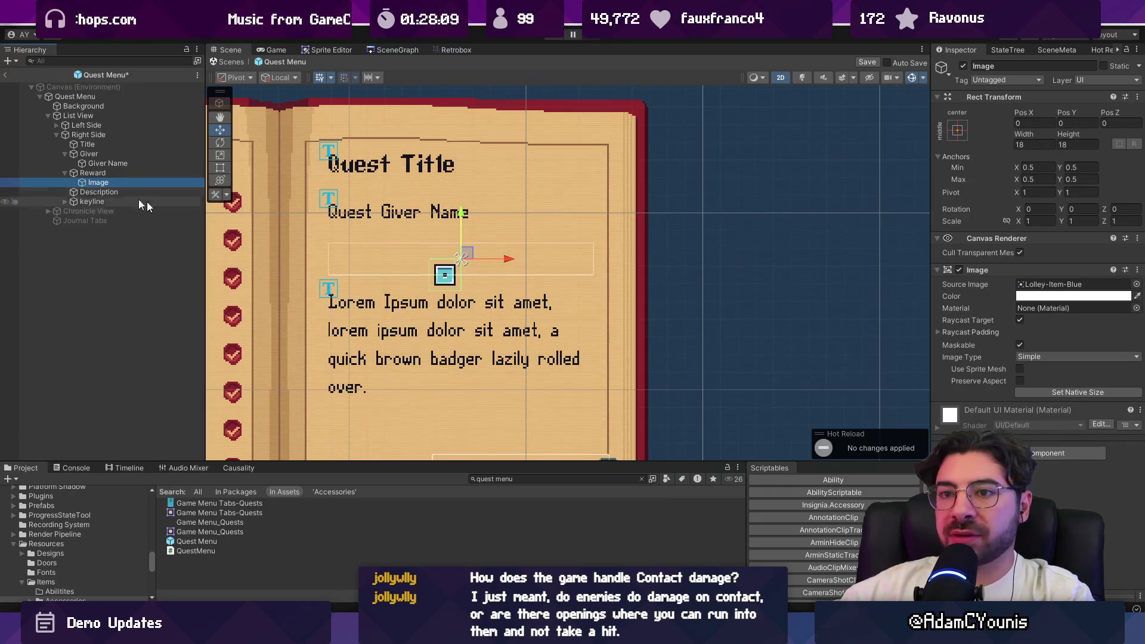
left_click(105, 174)
double_click(100, 182)
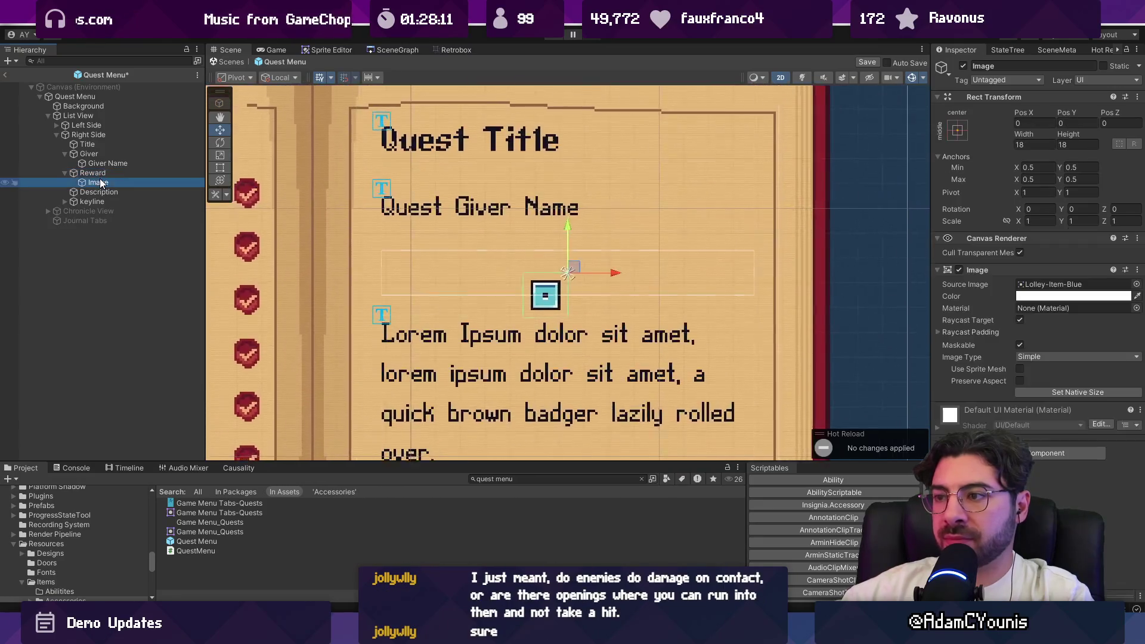
scroll(704, 246, "down", 5)
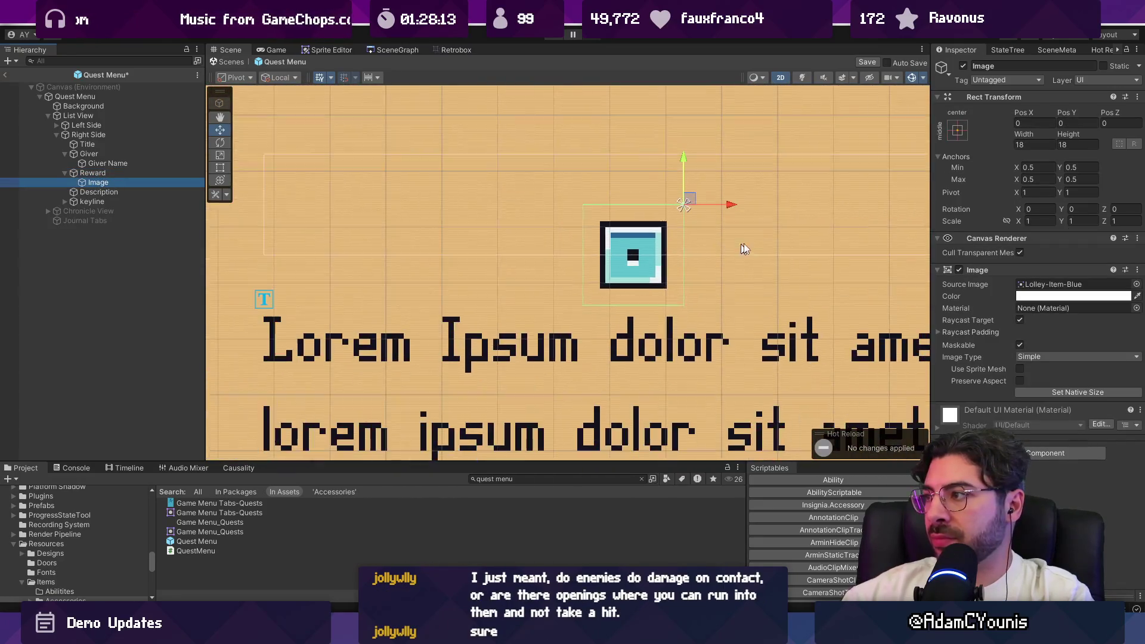
left_click_drag(482, 222, 379, 240)
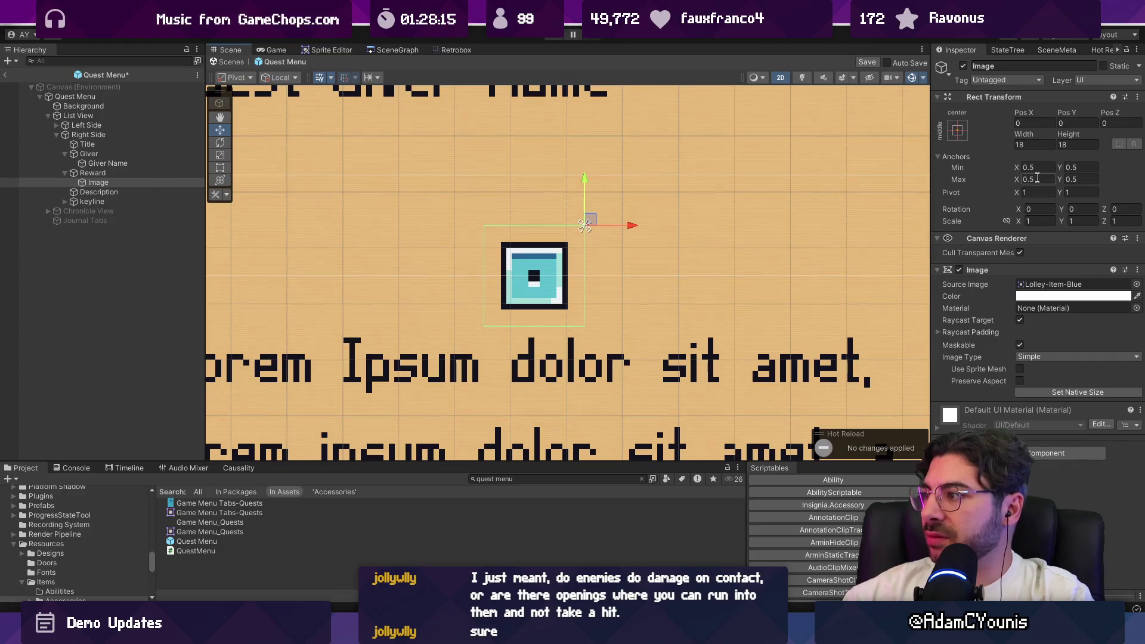
type("0.5")
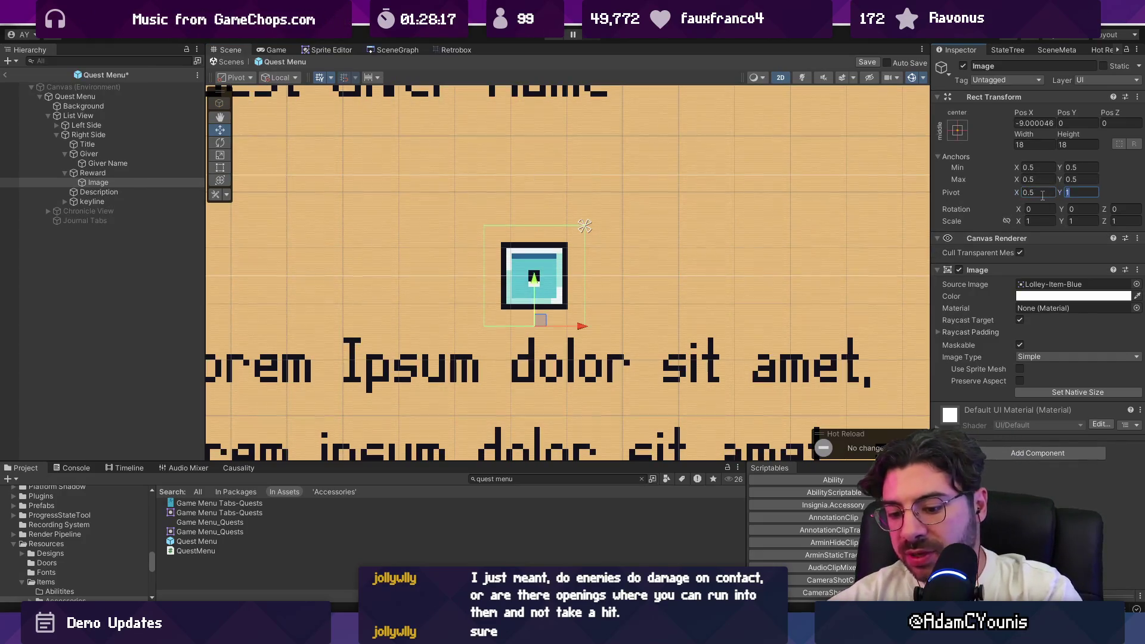
Zero the Image's X position, save the Quest Menu prefab, and return to the Armins House scene
type("0")
key("Tab")
type("0")
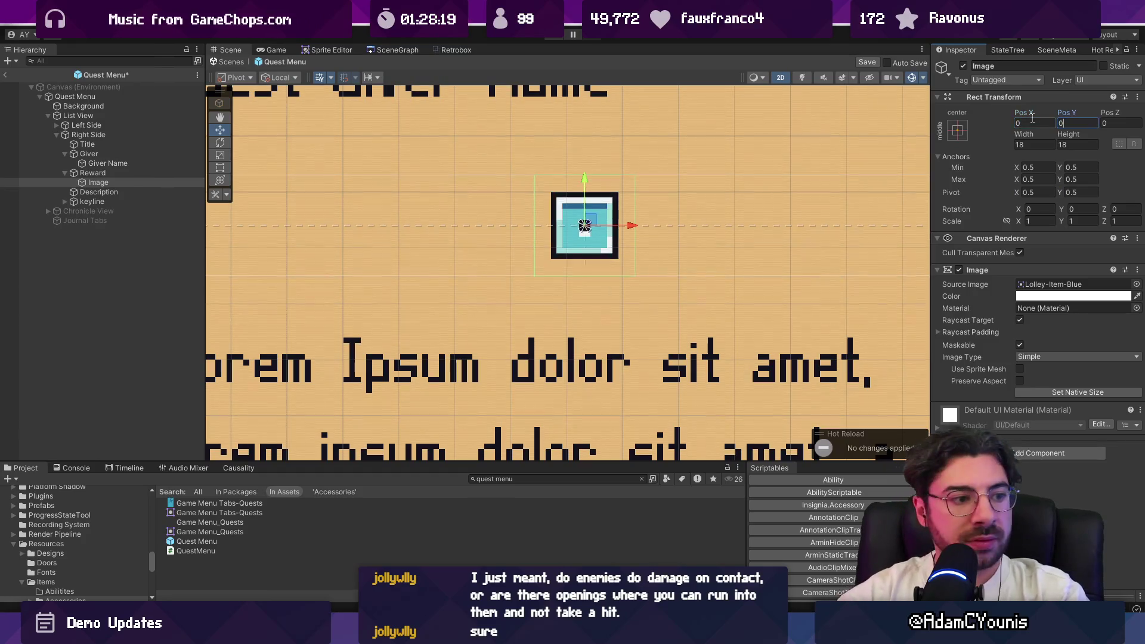
scroll(537, 257, "down", 5)
key("ctrl+s")
left_click(229, 63)
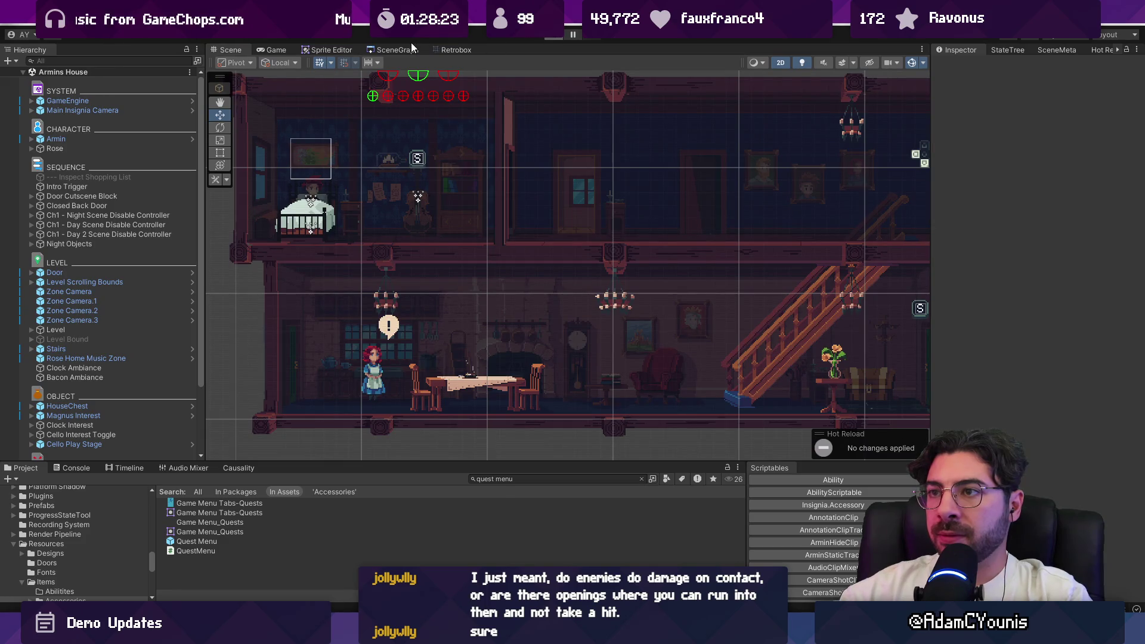
Load Ohrenstead Overlook, play-test briefly by running left and right and attacking, then stop
left_click(393, 50)
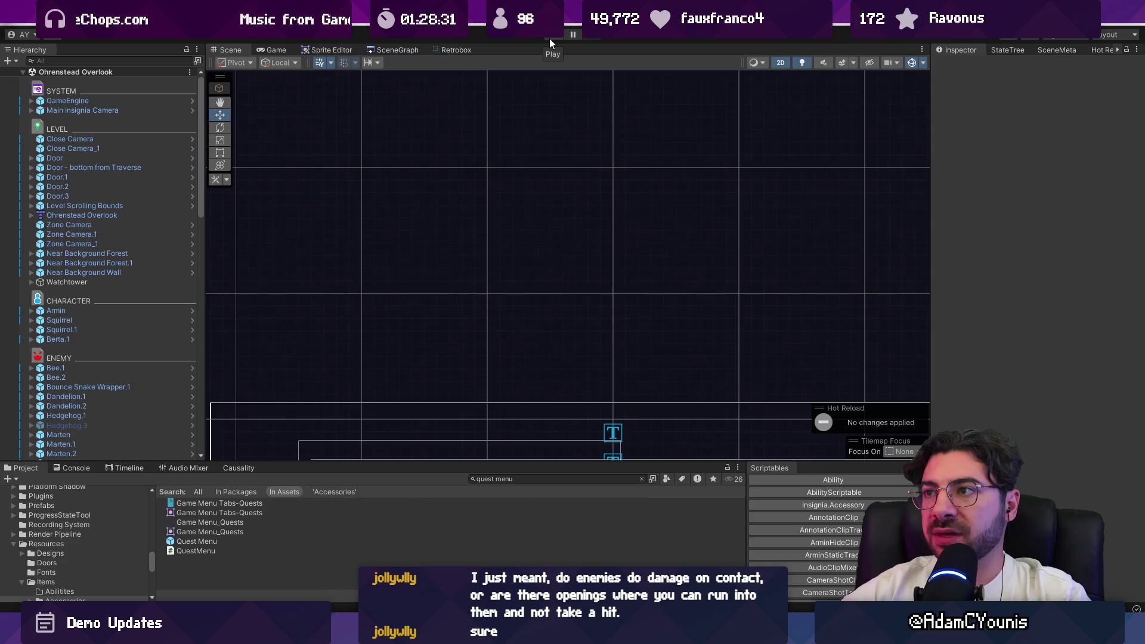
left_click(550, 38)
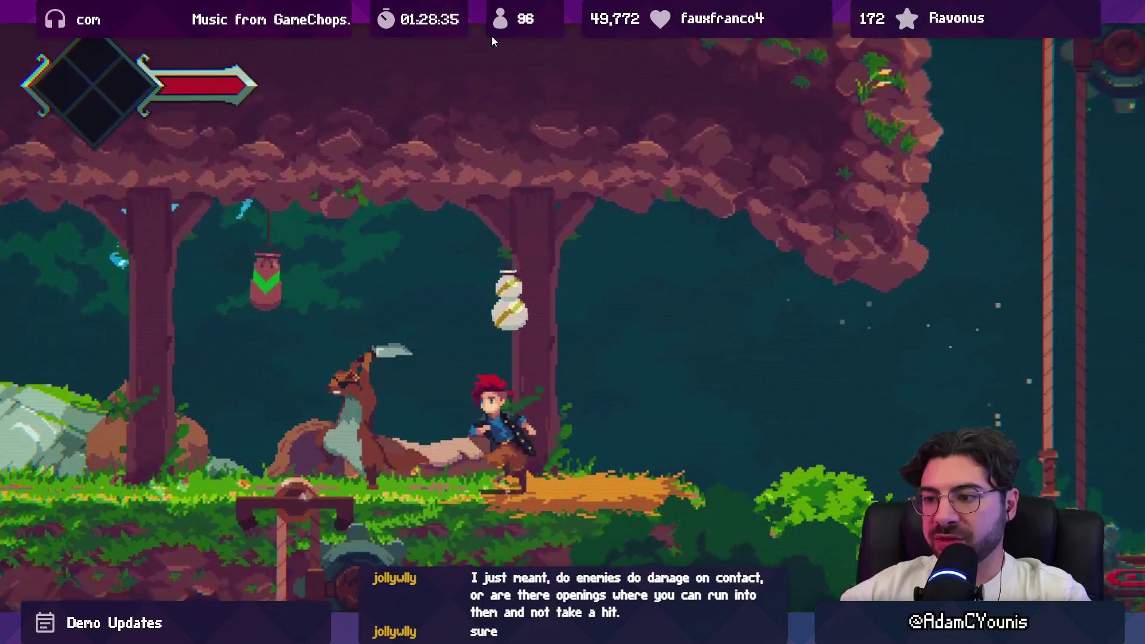
key("Left")
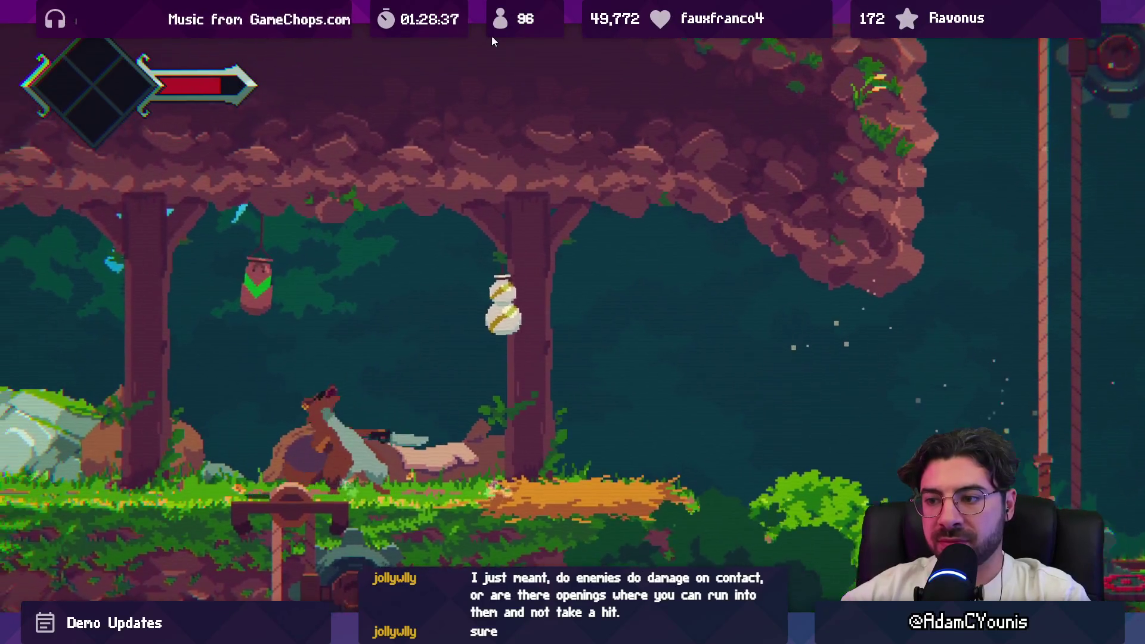
key("Right")
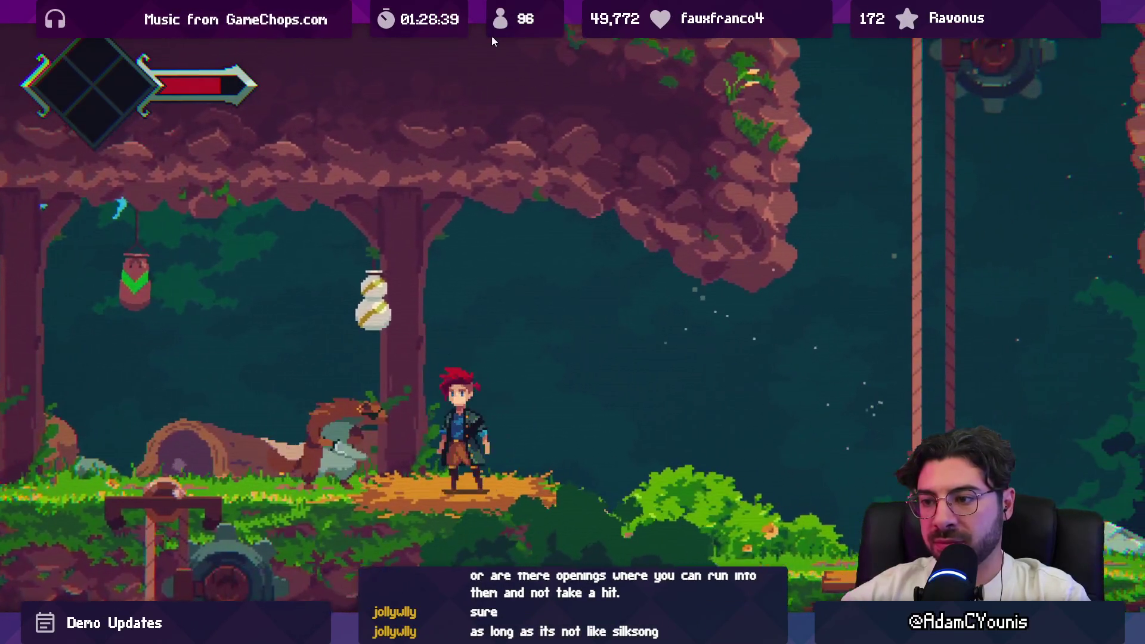
key("Left")
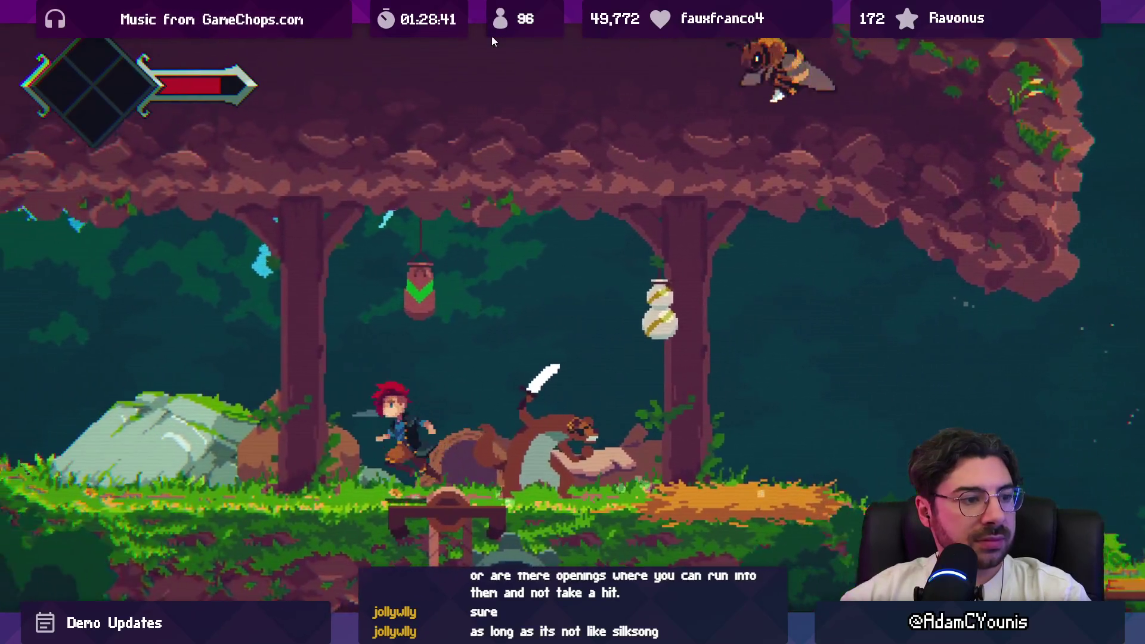
key("Left")
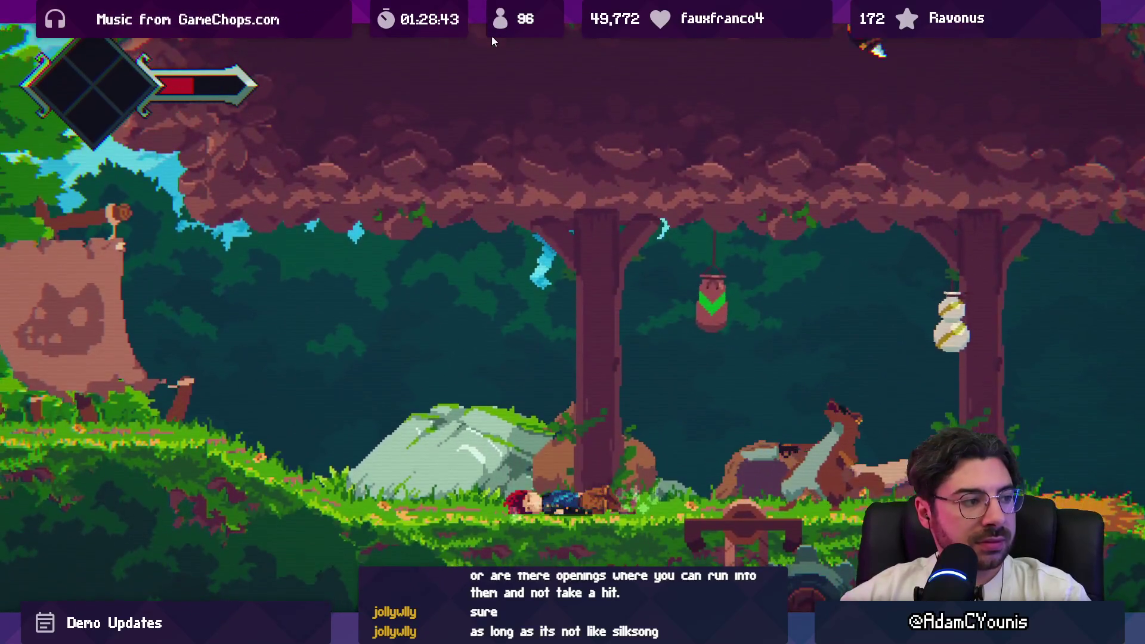
key("Right")
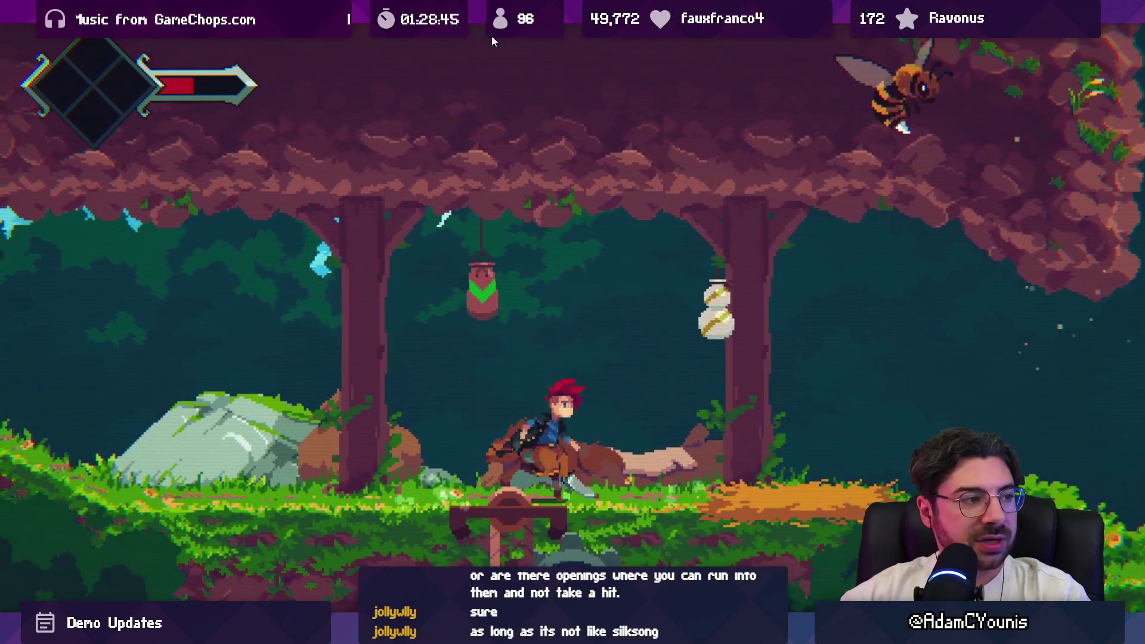
key("Right")
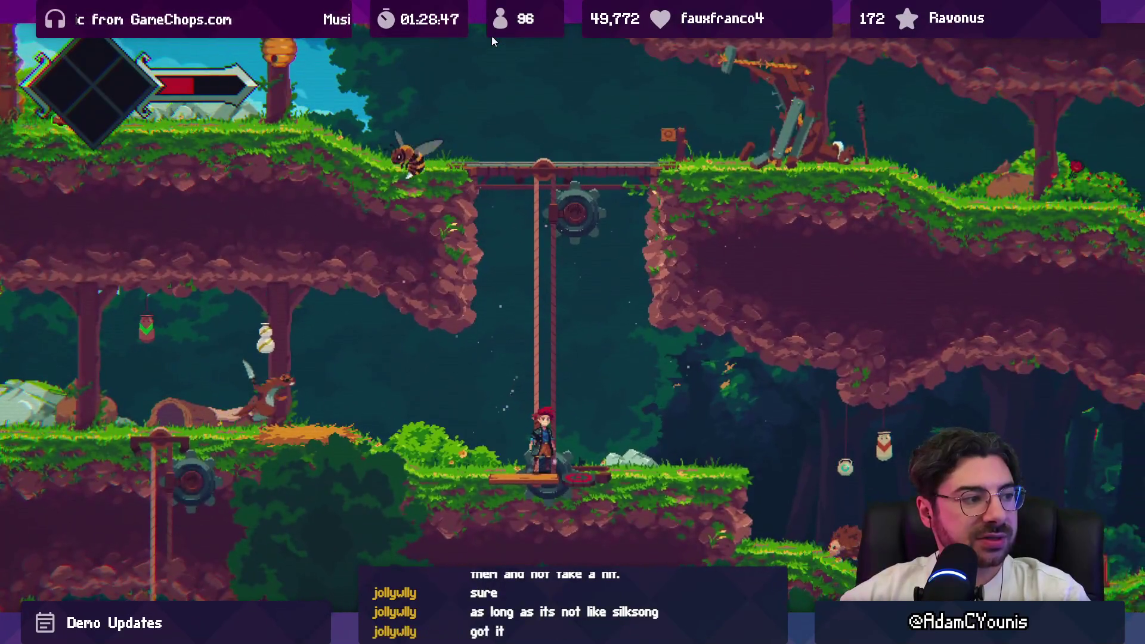
key("Left")
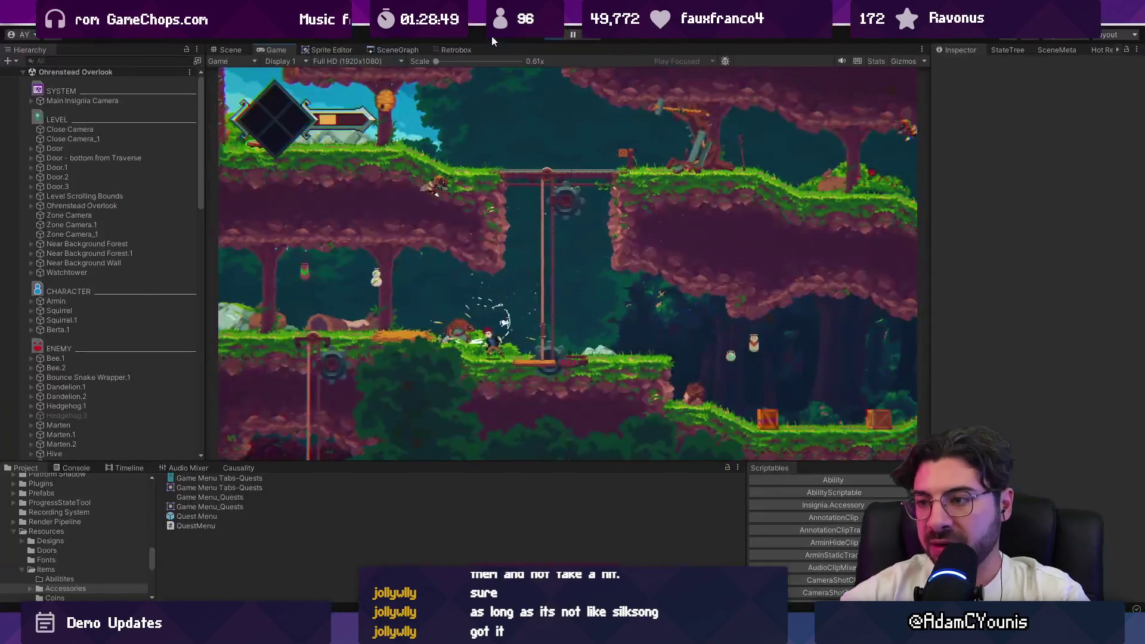
key("ctrl+p")
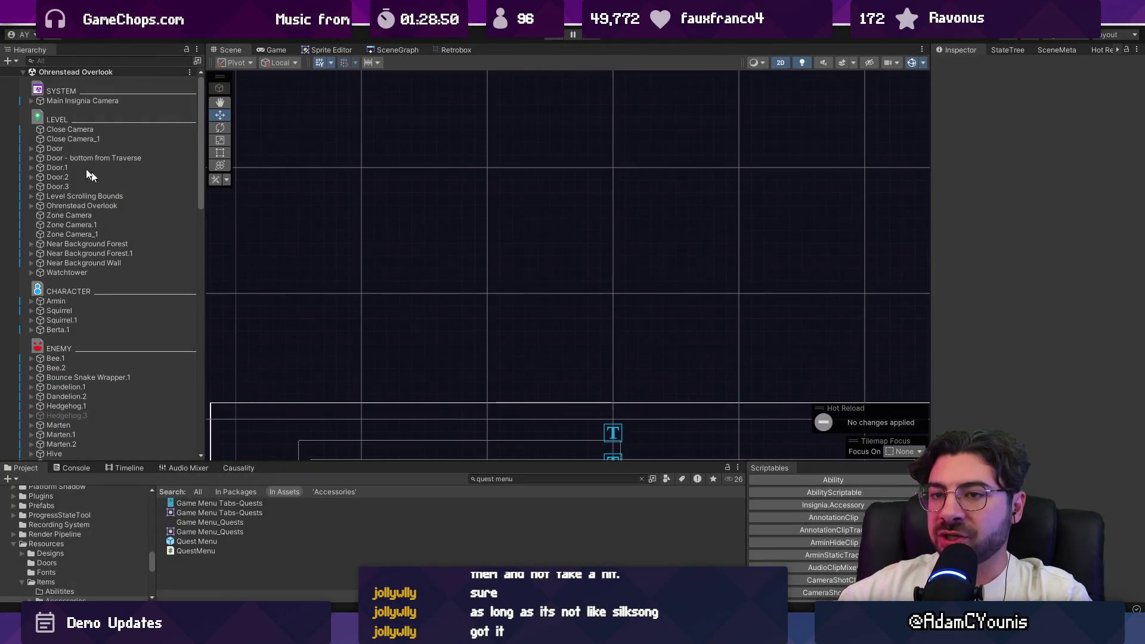
left_click(62, 102)
Set GameEngine's Progress State to Combat Unlocked and run the game
left_click(1129, 208)
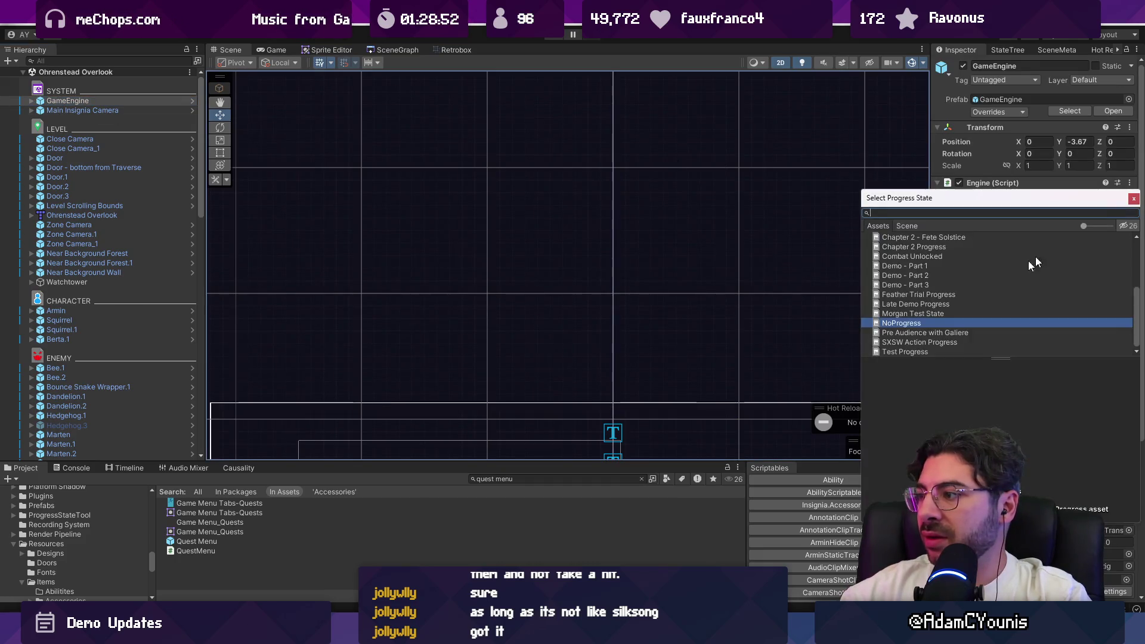
left_click(920, 256)
left_click(556, 36)
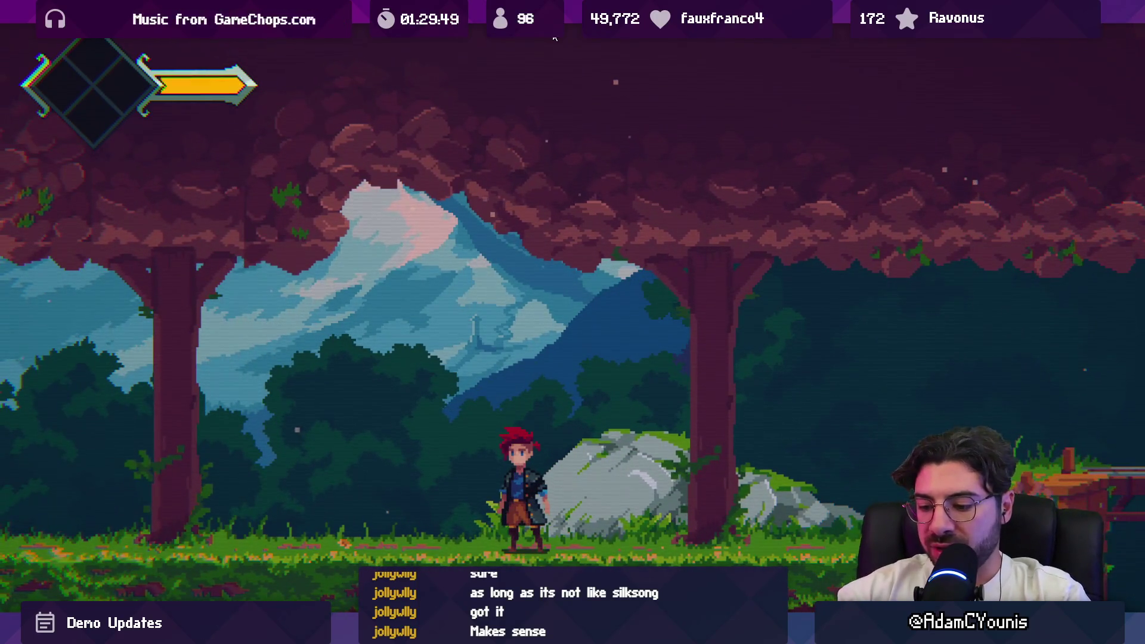
Leave the fullscreen game view, stop play mode, and compare against the Figma quest page mockup
key("shift+space")
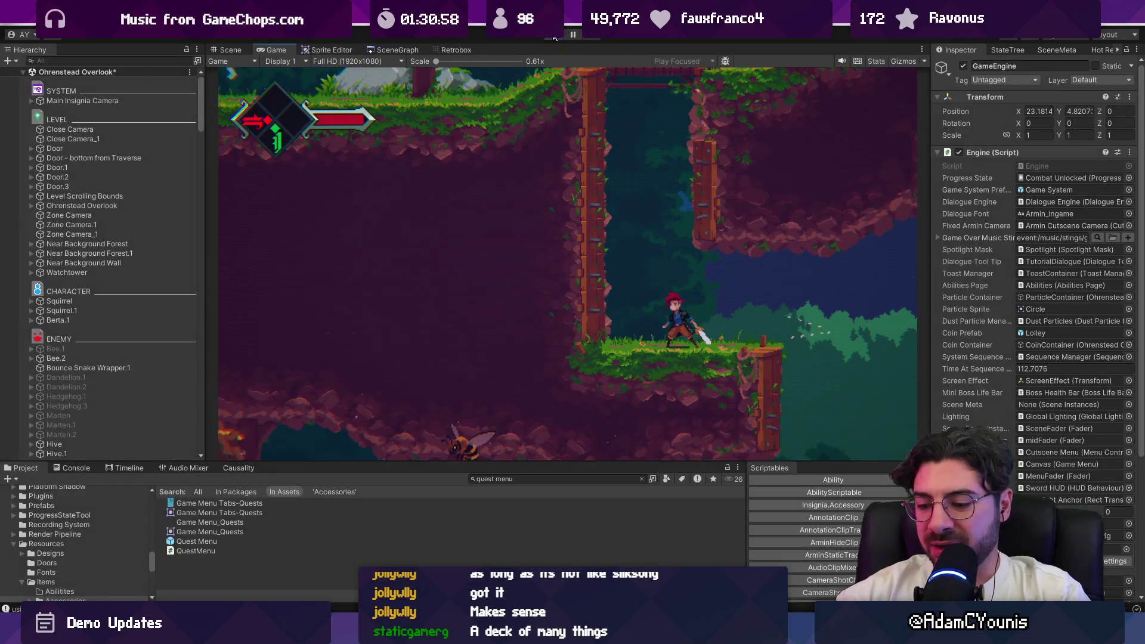
left_click(554, 36)
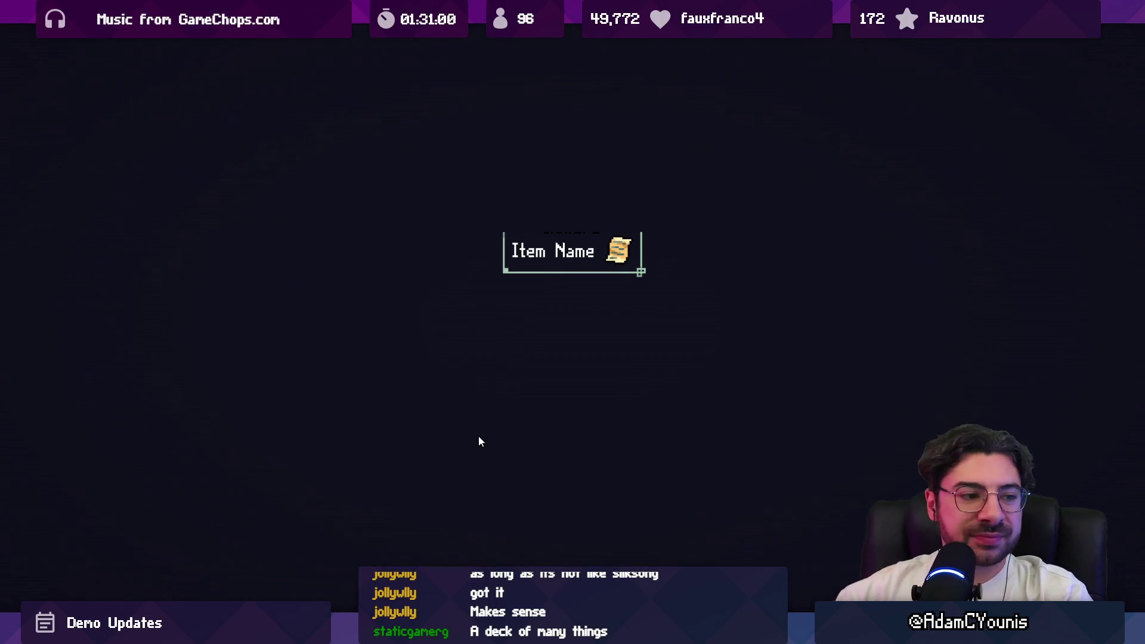
key("alt+Tab")
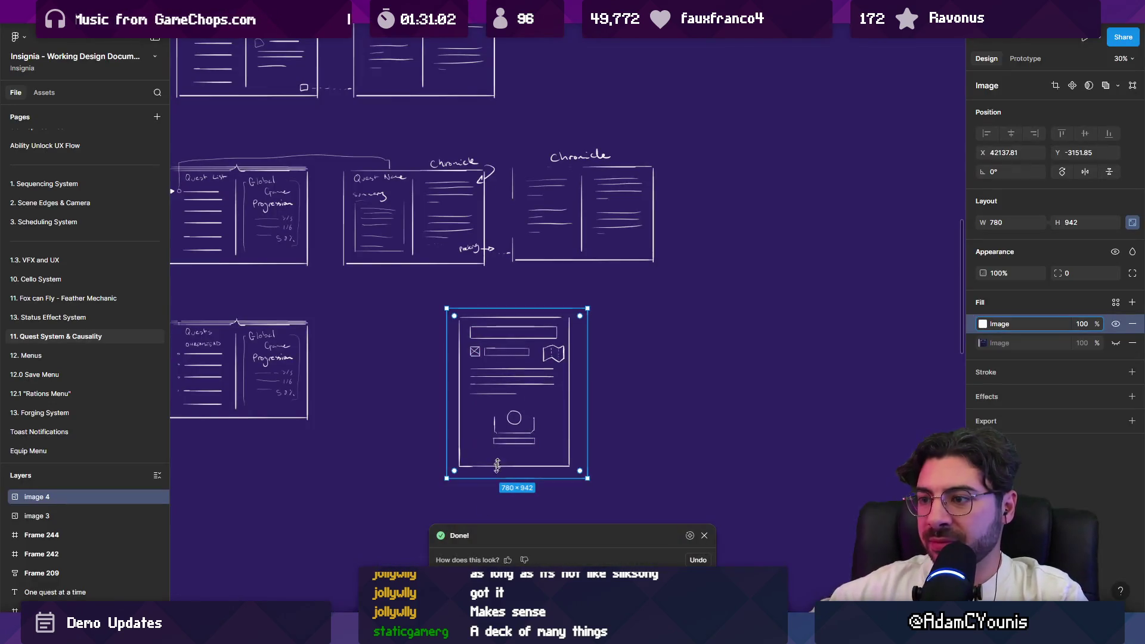
key("alt+Tab")
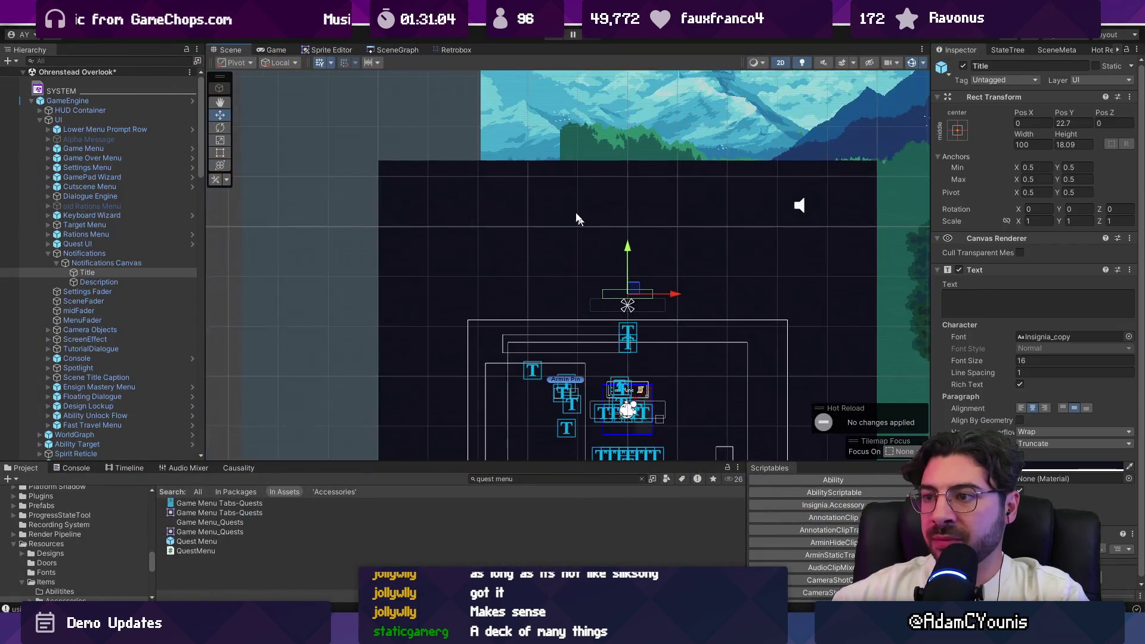
Reload Armins House, answer the save prompt, and open the Quest Menu prefab for editing
left_click(394, 50)
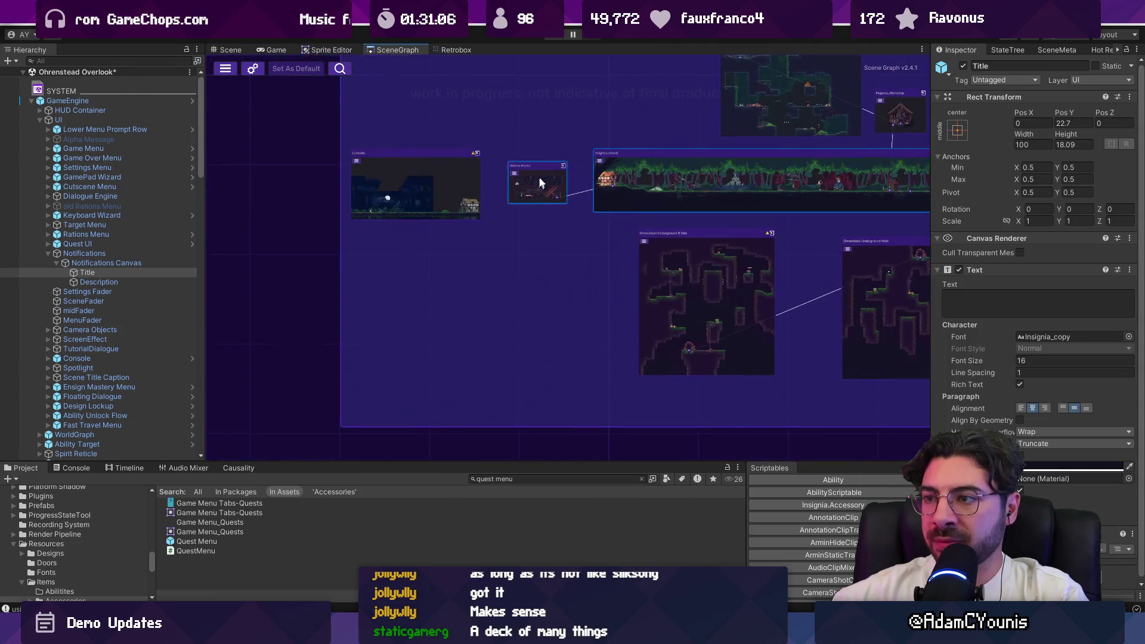
double_click(535, 176)
left_click(558, 339)
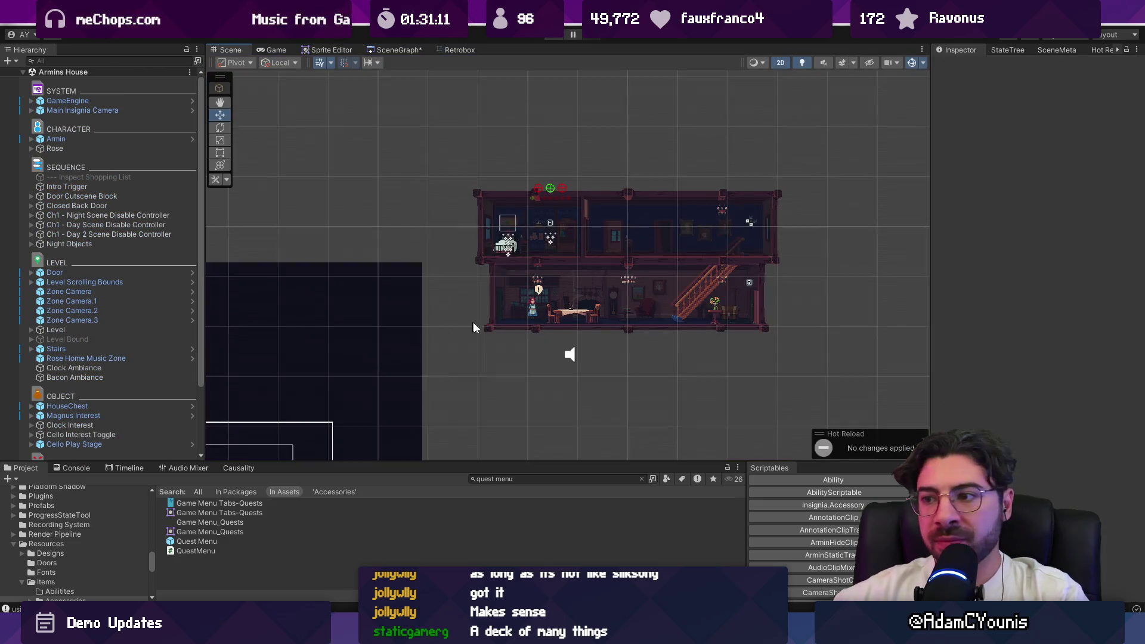
scroll(468, 325, "up", 5)
left_click(533, 481)
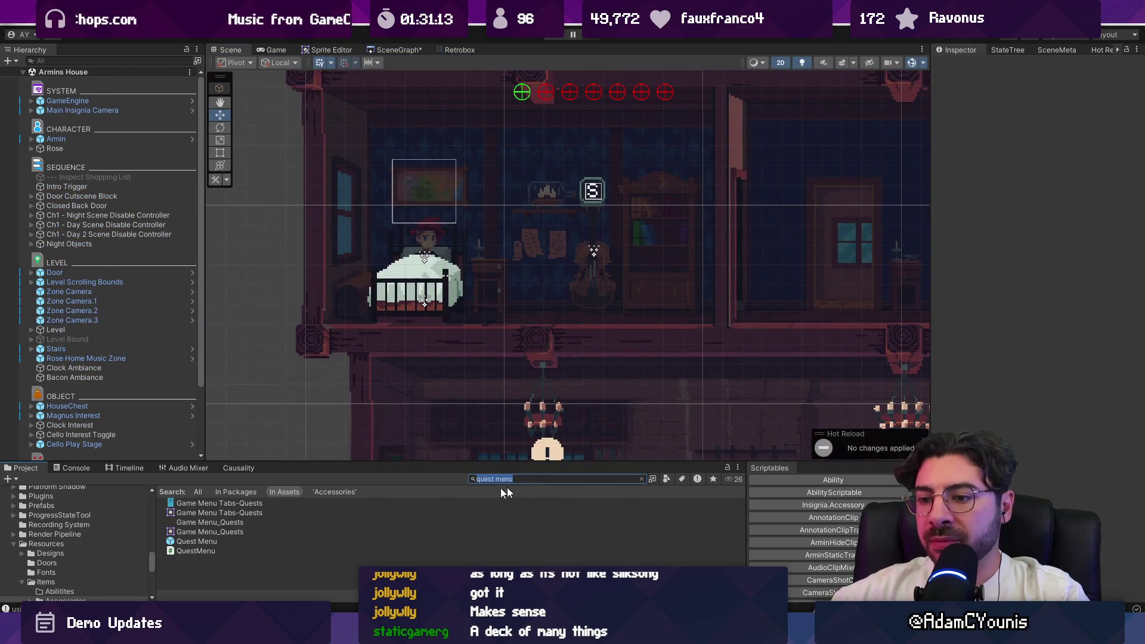
double_click(185, 543)
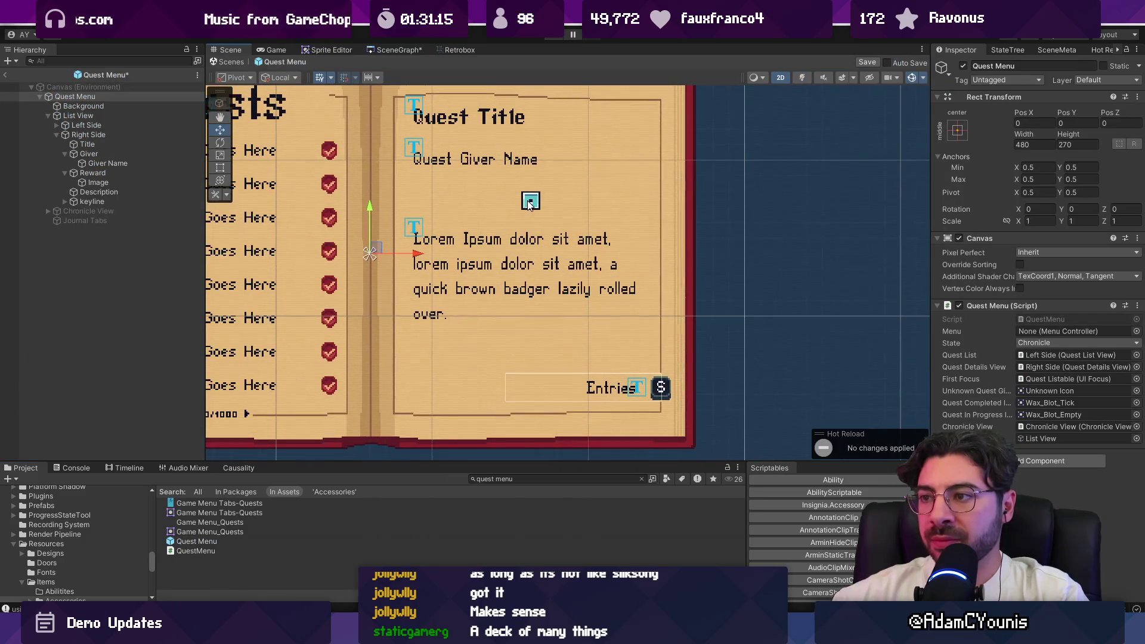
left_click(529, 204)
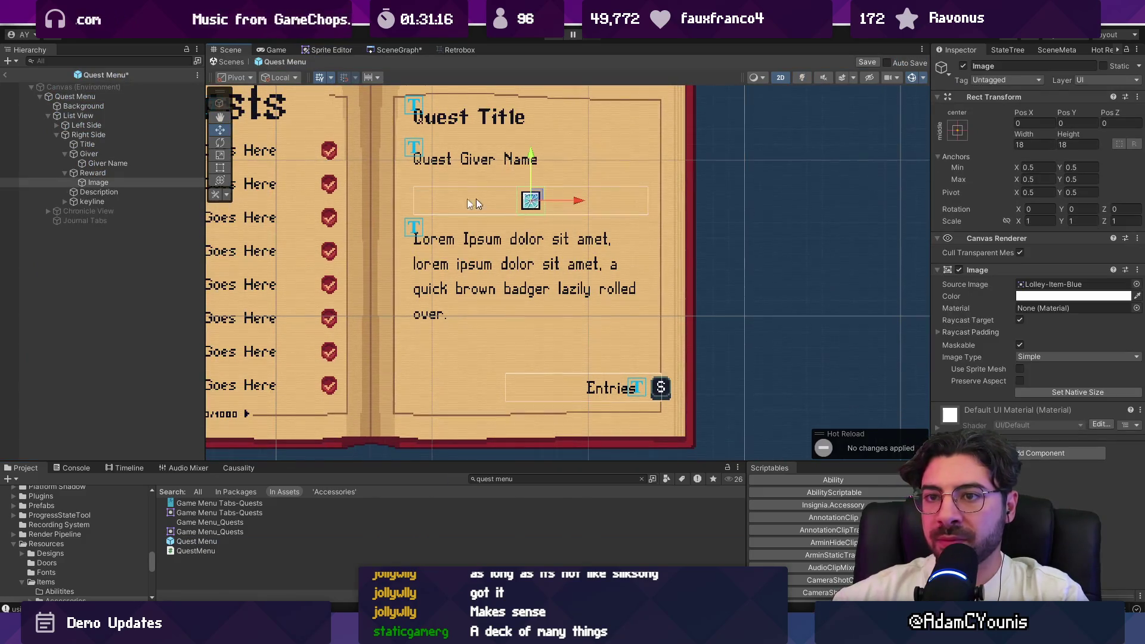
Duplicate Giver Name, move the copy under Reward below Image, and name it Reward Name
left_click(100, 165)
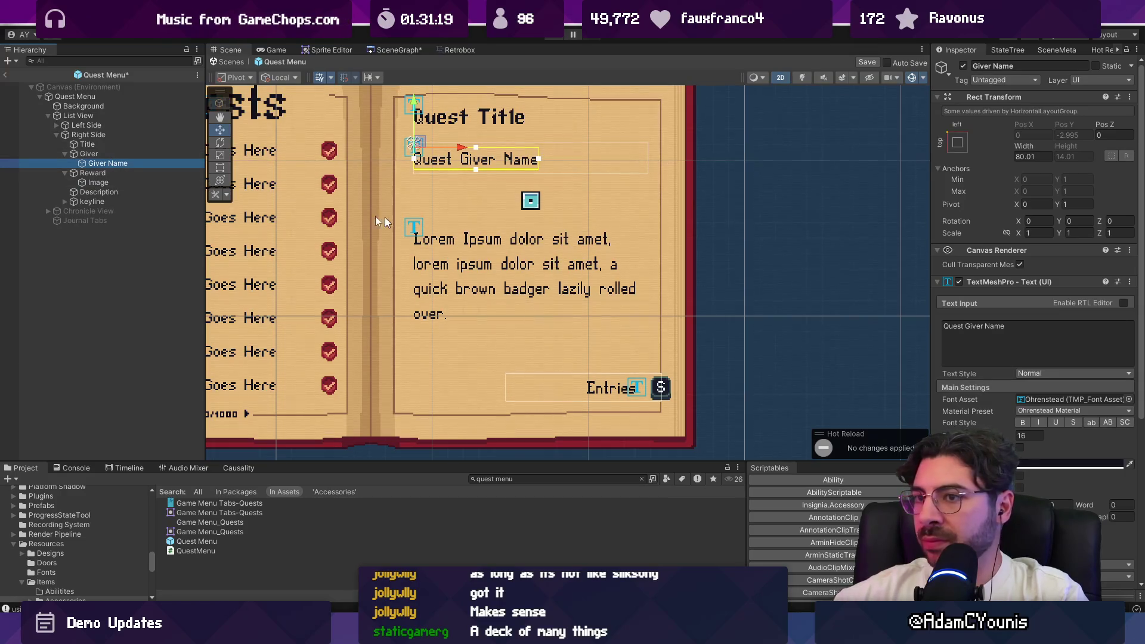
key("ctrl+d")
left_click_drag(117, 196, 105, 194)
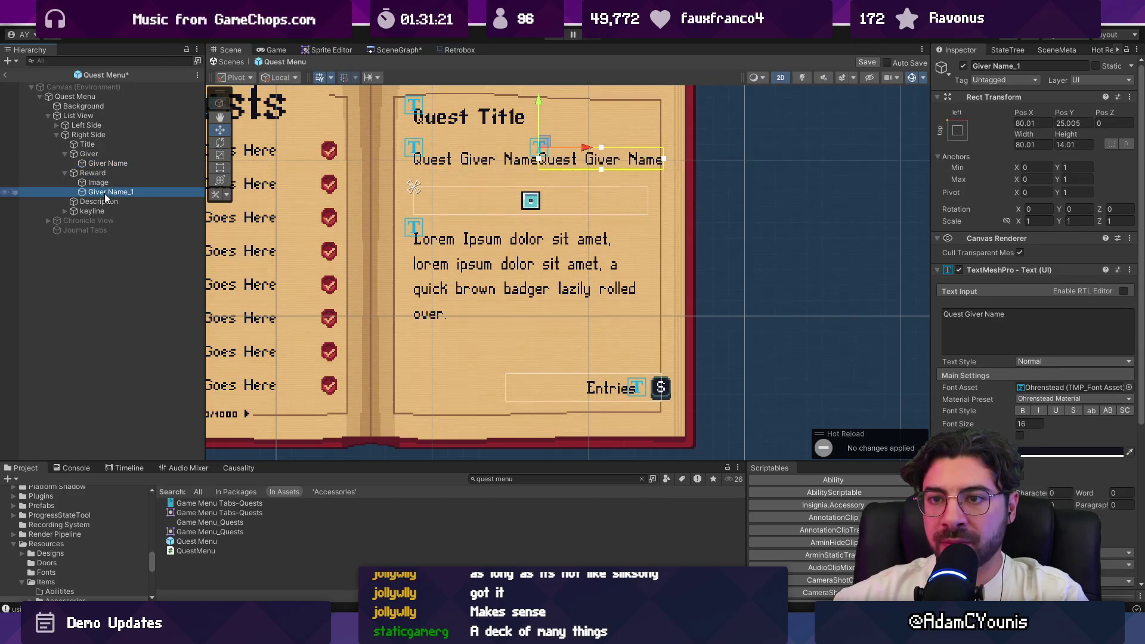
key("F2")
type("Rews")
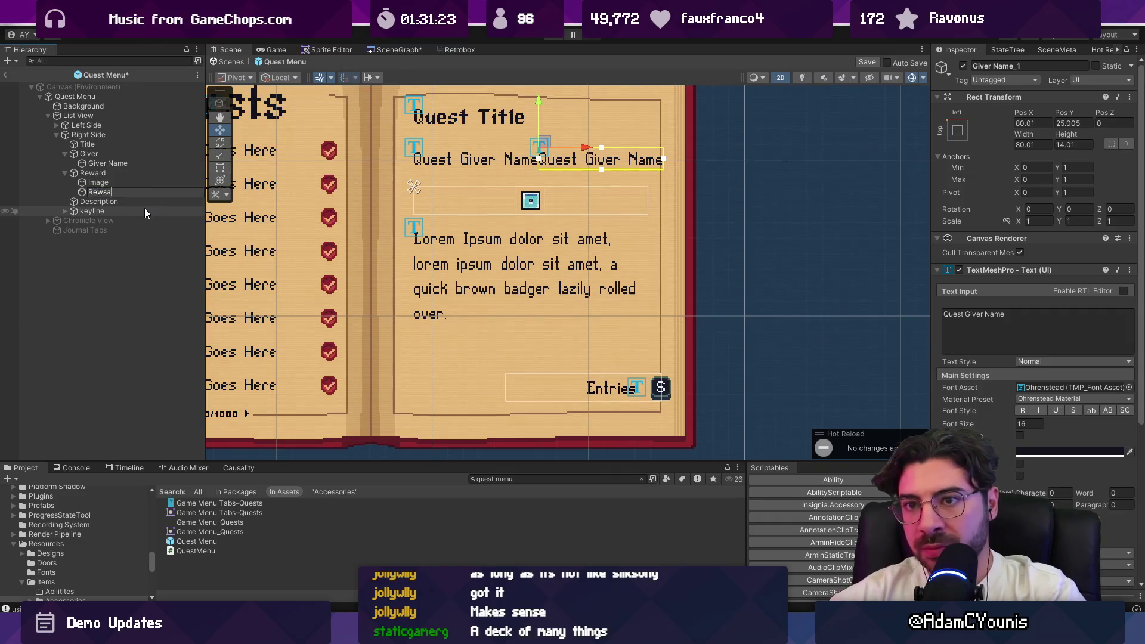
key("BackSpace")
type("ard Name")
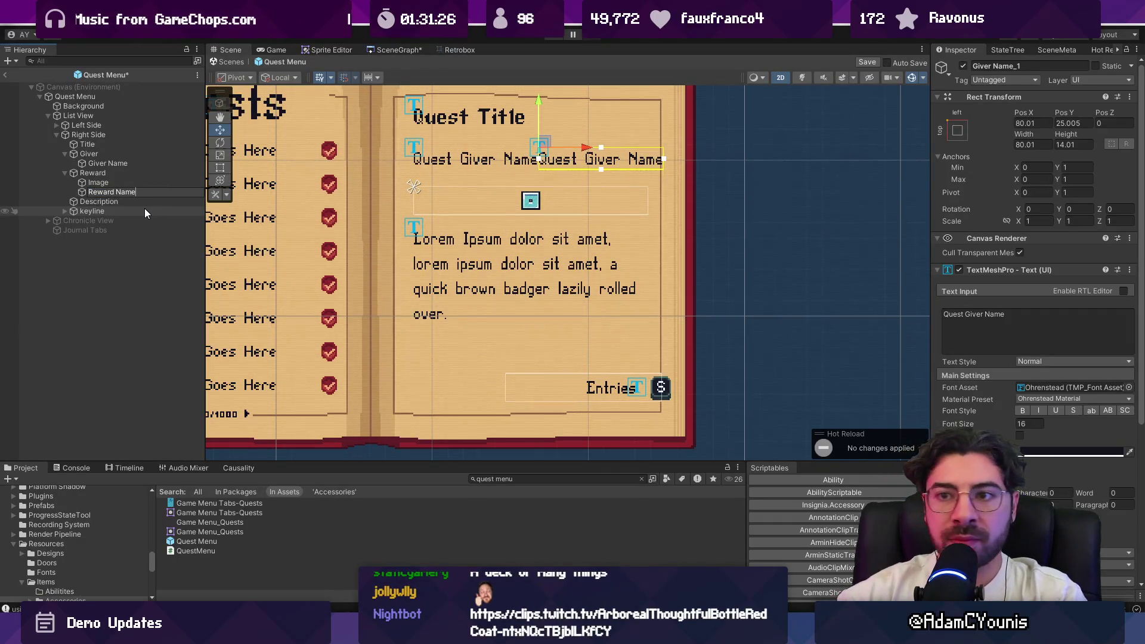
key("Return")
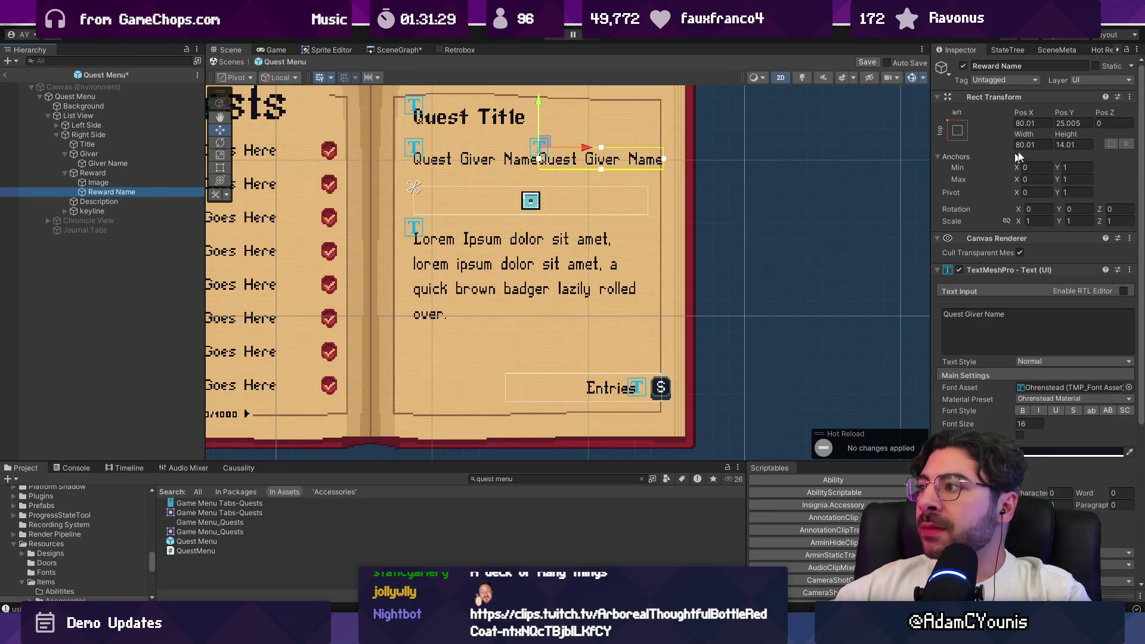
Anchor Reward Name to top centre and zero its X and Y position
left_click(956, 131)
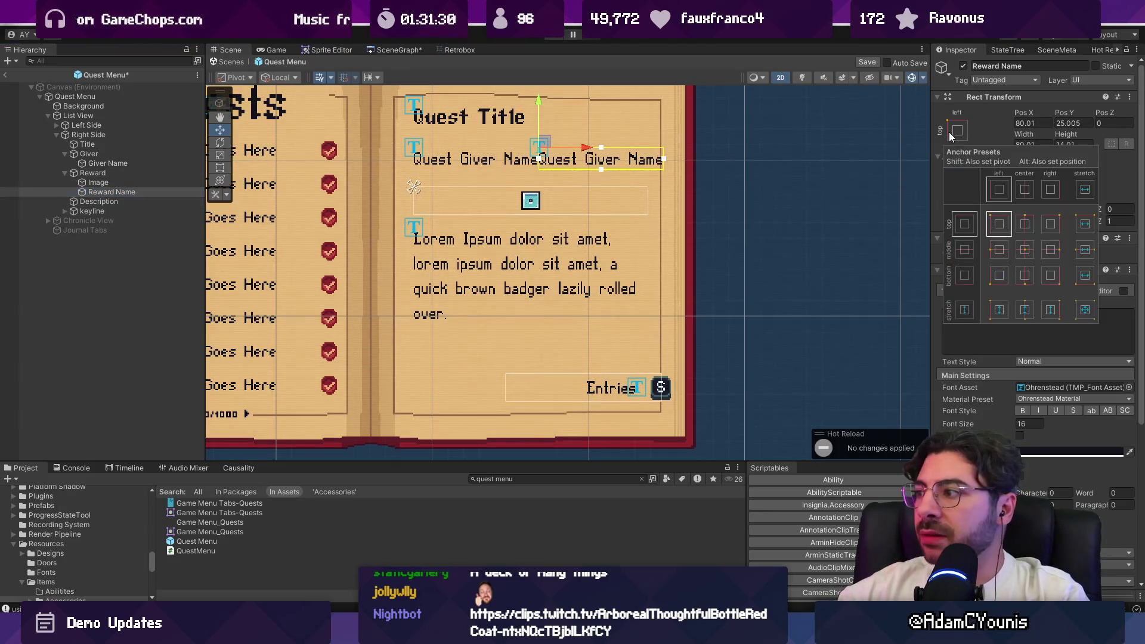
left_click(1026, 225)
left_click(1033, 123)
type("0")
key("Tab")
type("0")
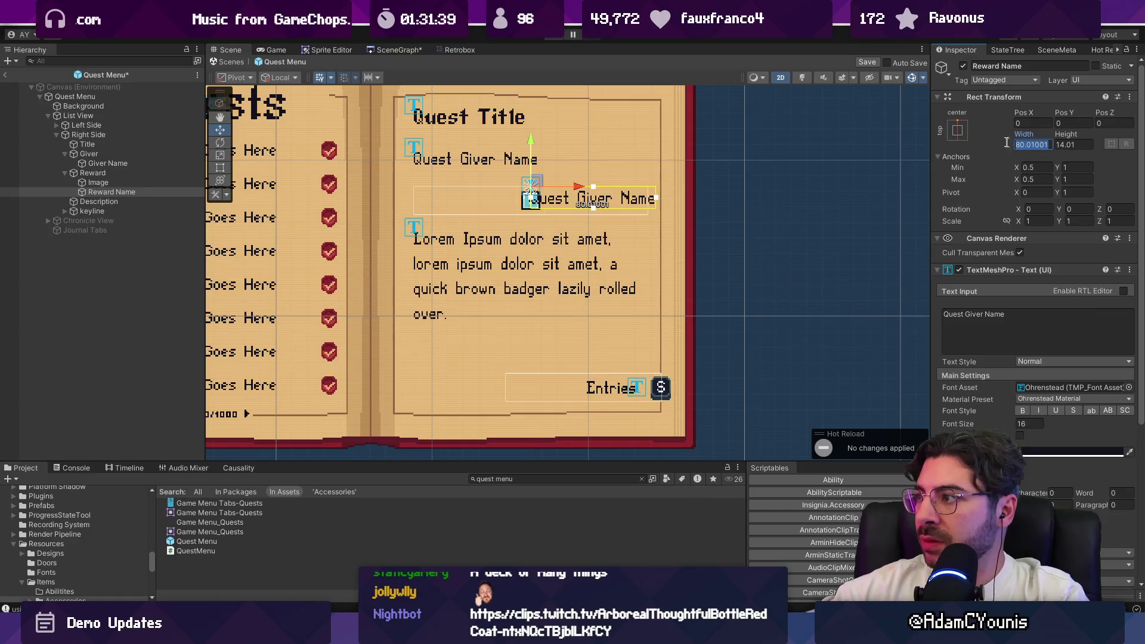
Stretch Reward Name across its parent with a Left offset of 0
left_click(957, 130)
left_click(1090, 315)
left_click(1029, 123)
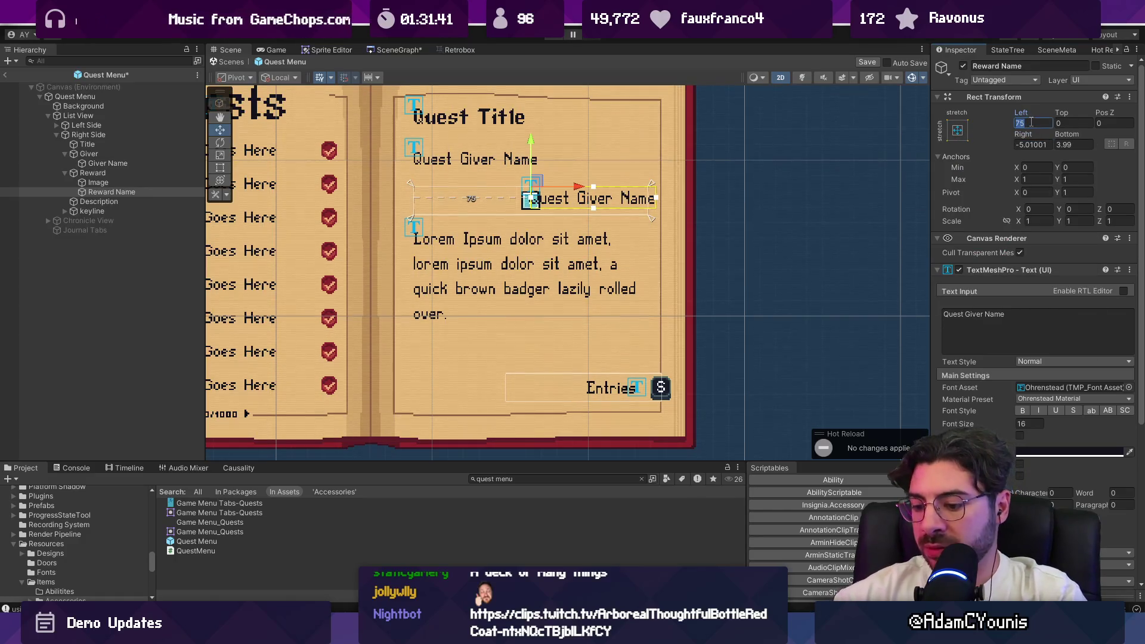
type("0")
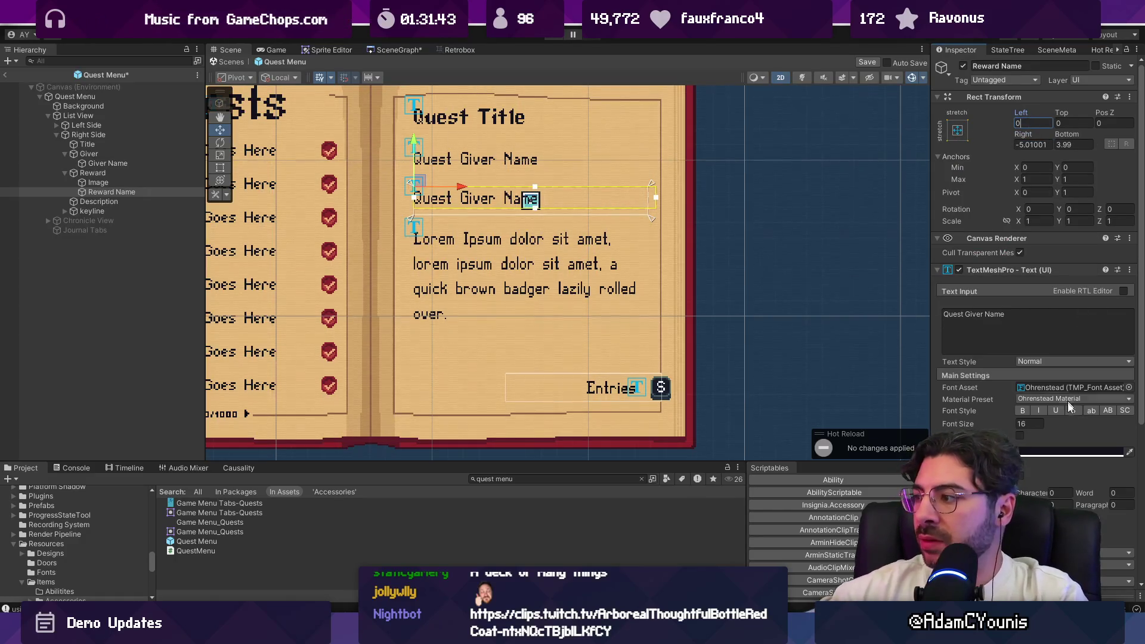
key("Return")
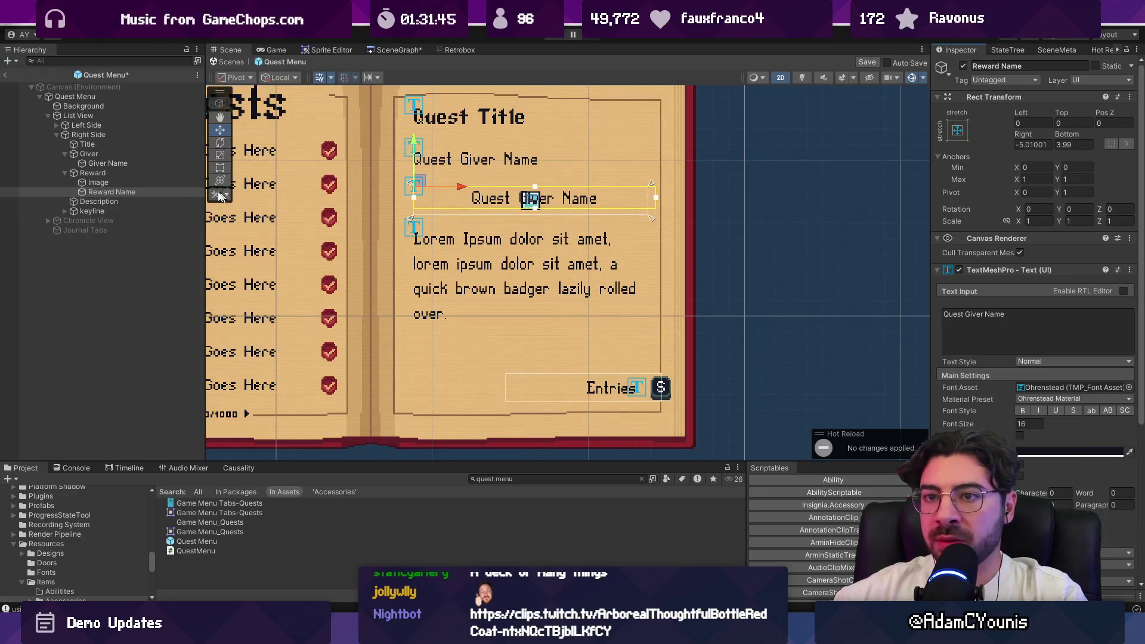
left_click(154, 183)
left_click(152, 173)
left_click(1004, 255)
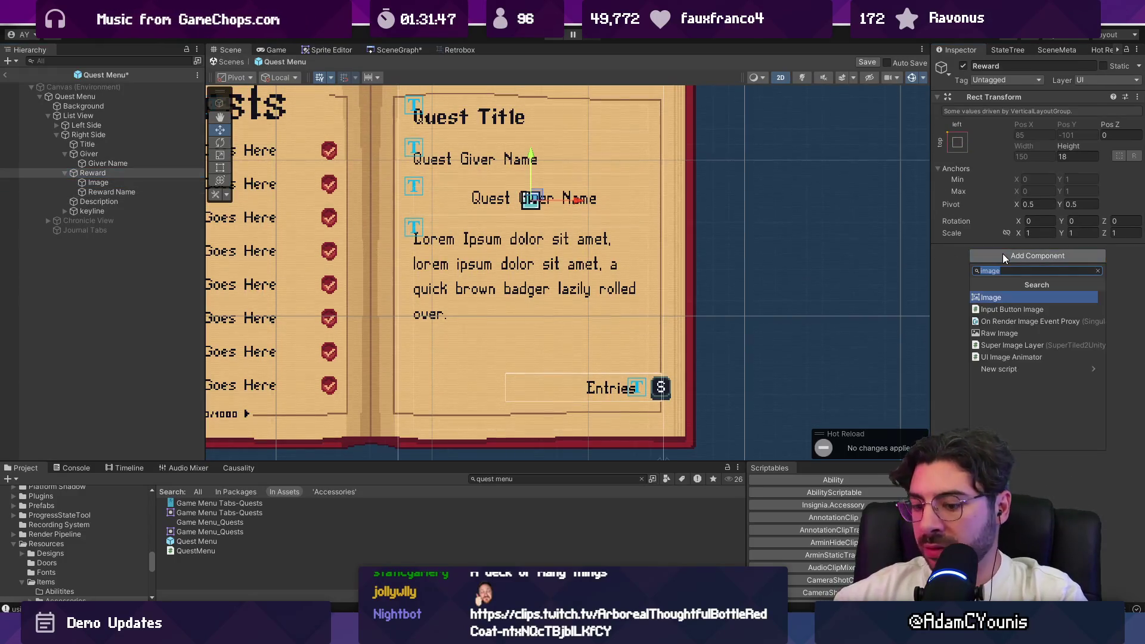
Give Reward a Vertical Layout Group controlling child width, and wrap Image in an empty parent
type("verti")
key("Return")
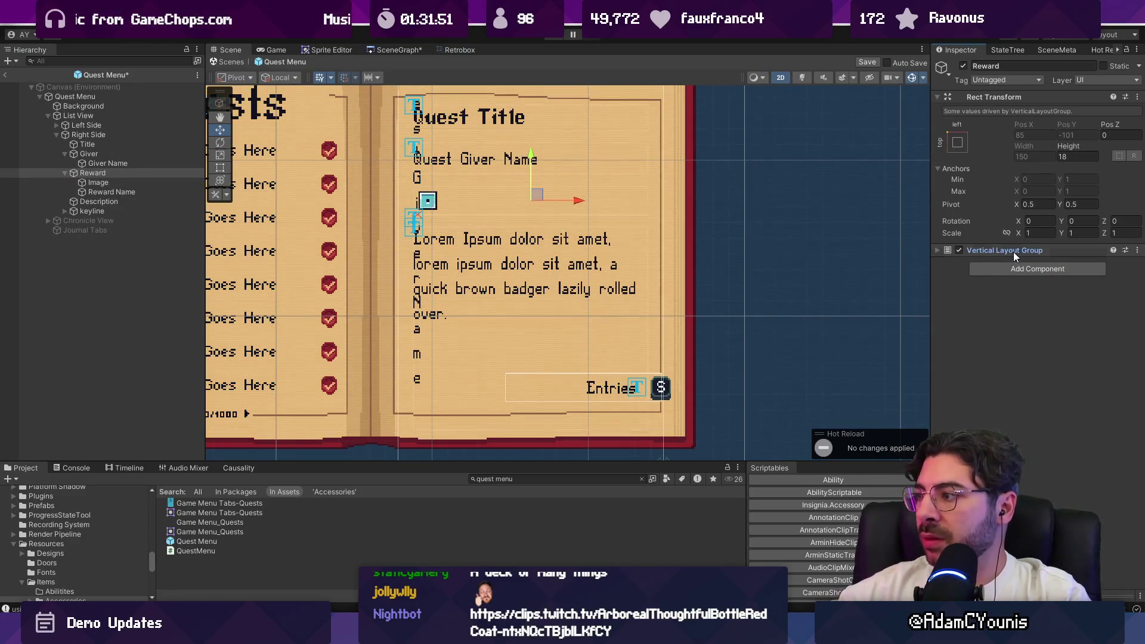
left_click(1014, 252)
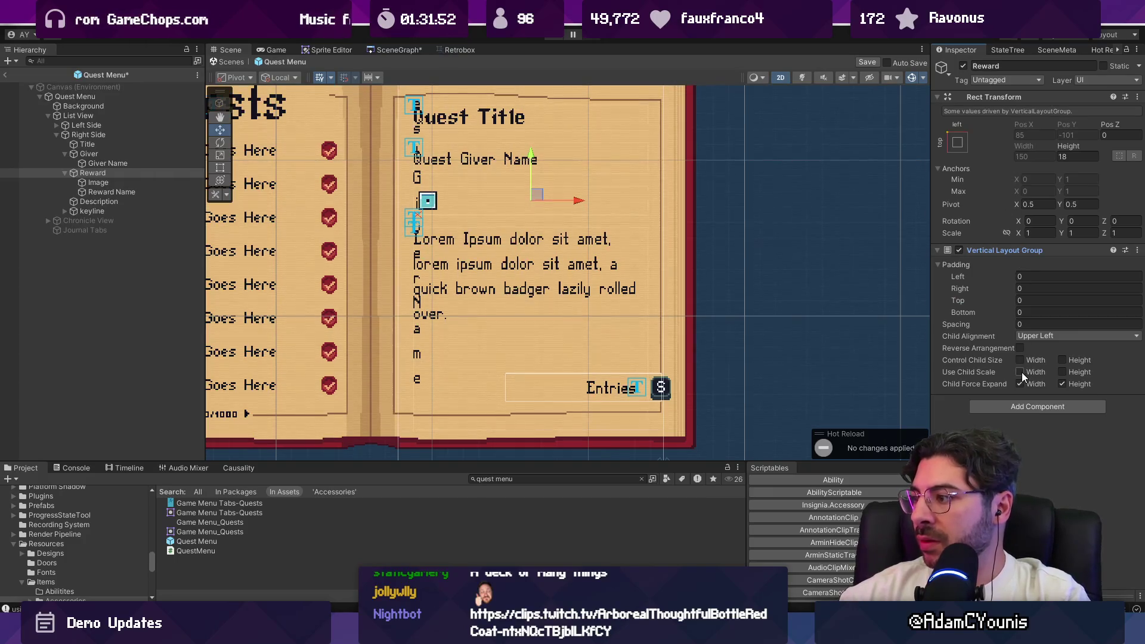
left_click(144, 192)
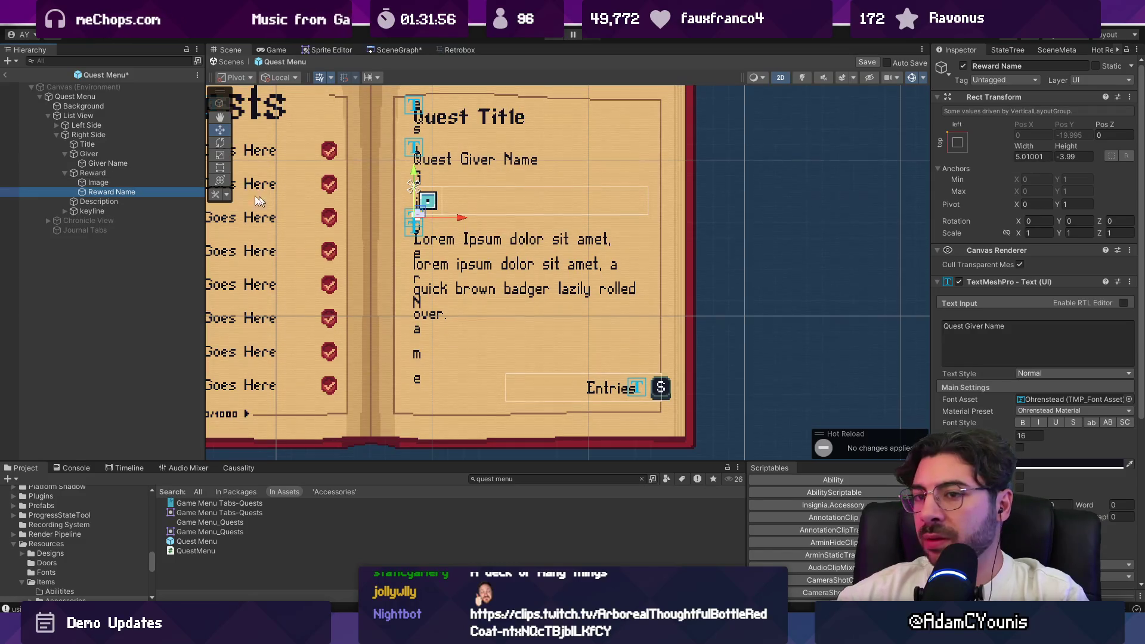
left_click(144, 174)
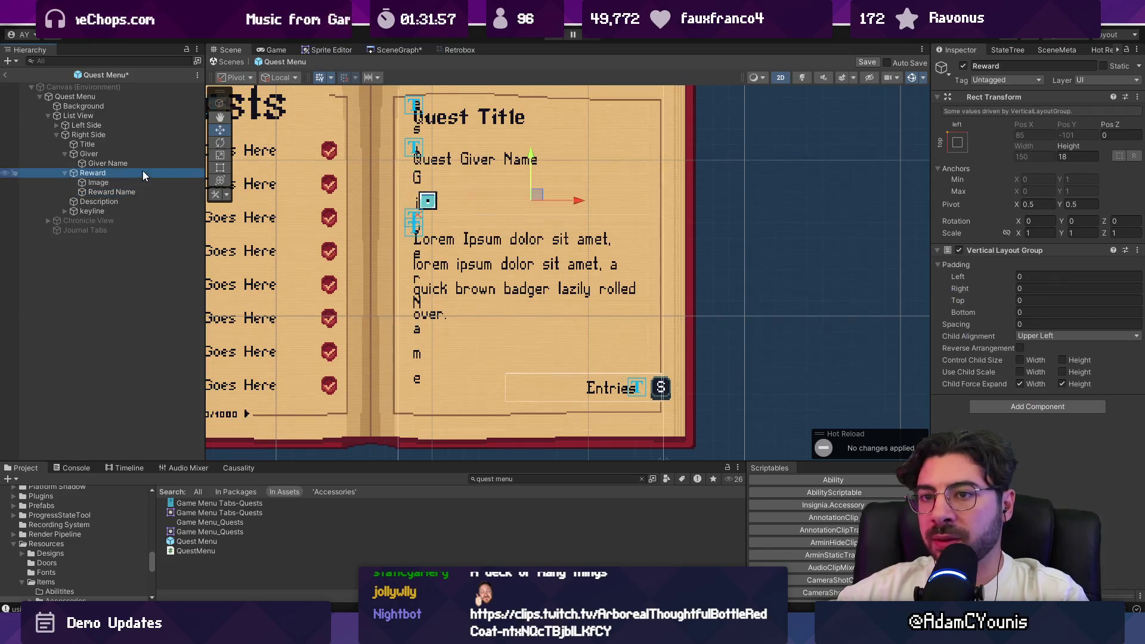
left_click(1032, 359)
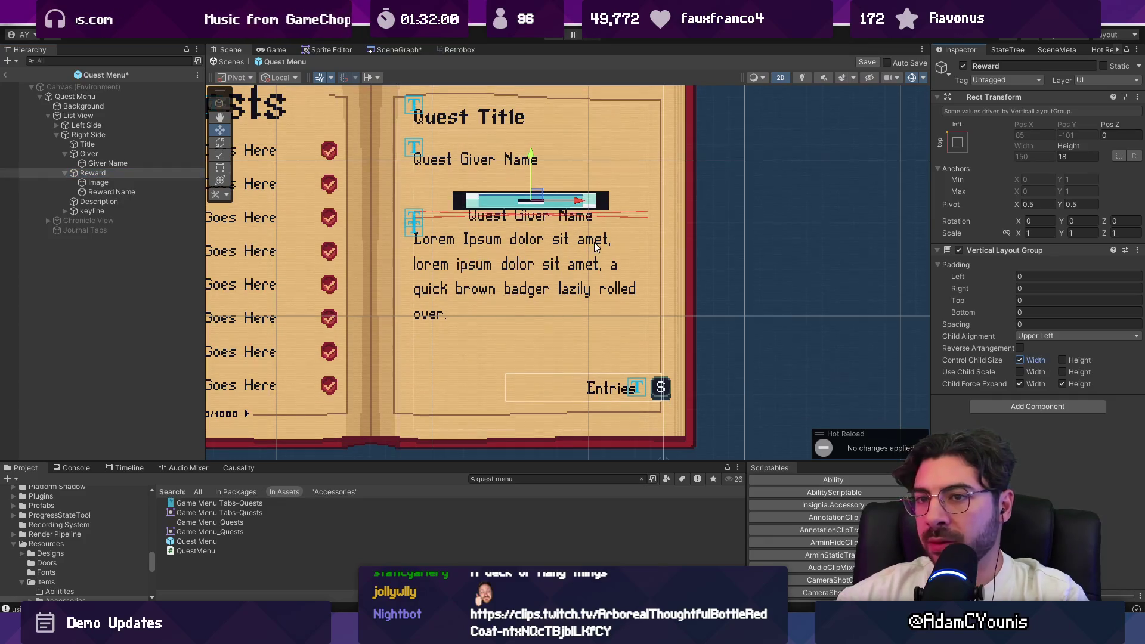
right_click(97, 182)
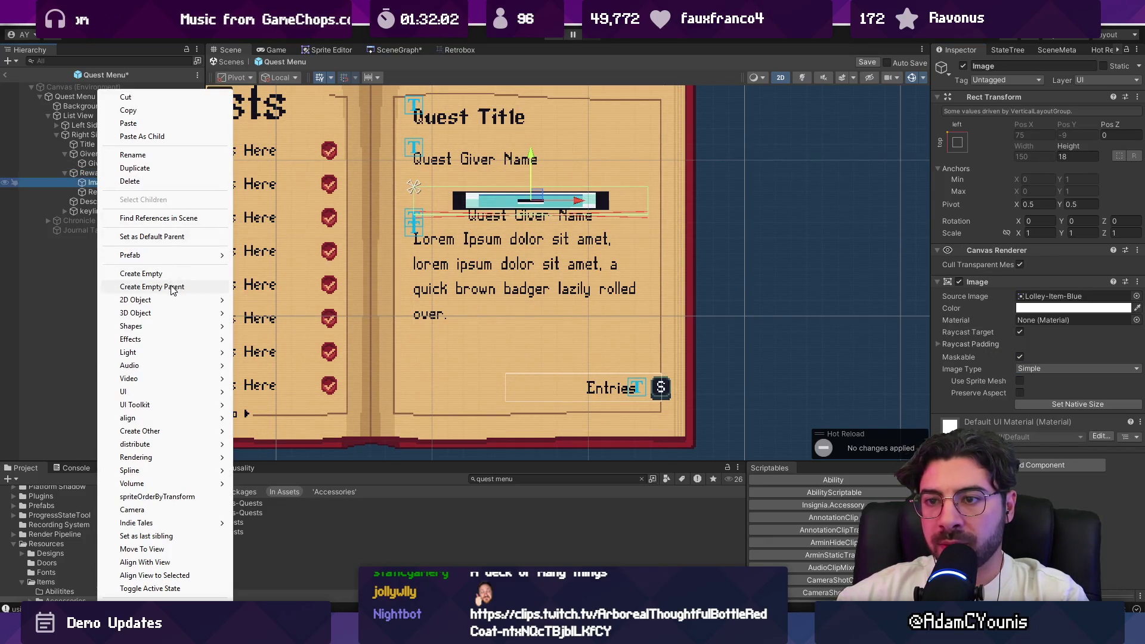
left_click(172, 288)
type("Image")
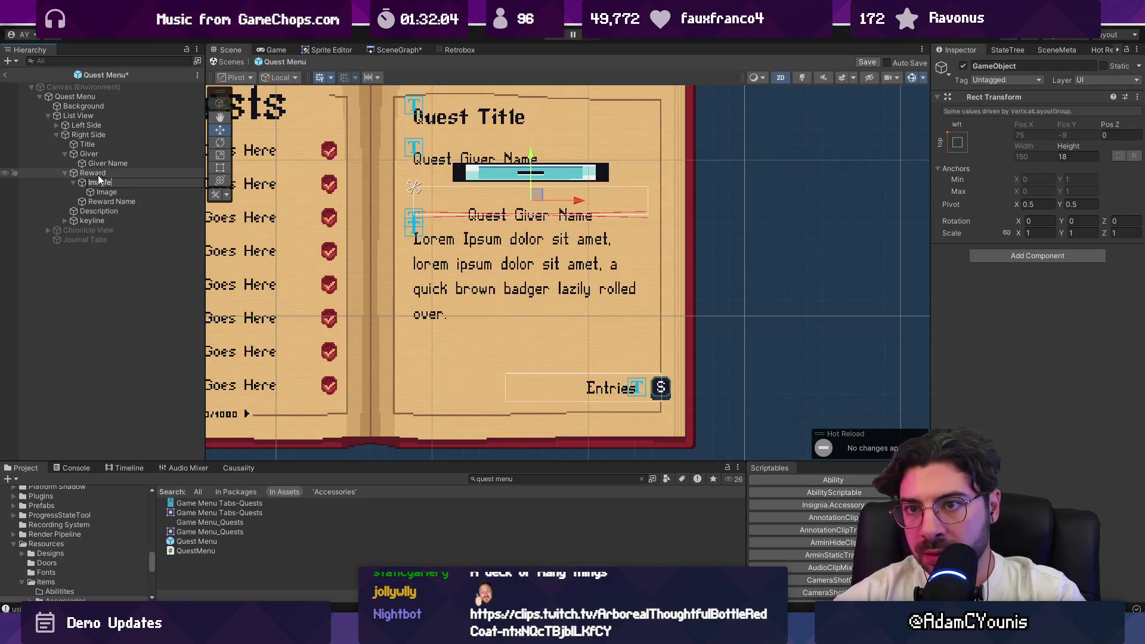
Name the new parent Image Container and centre its Image at 0,0 with native 18×18 size
type(" Container")
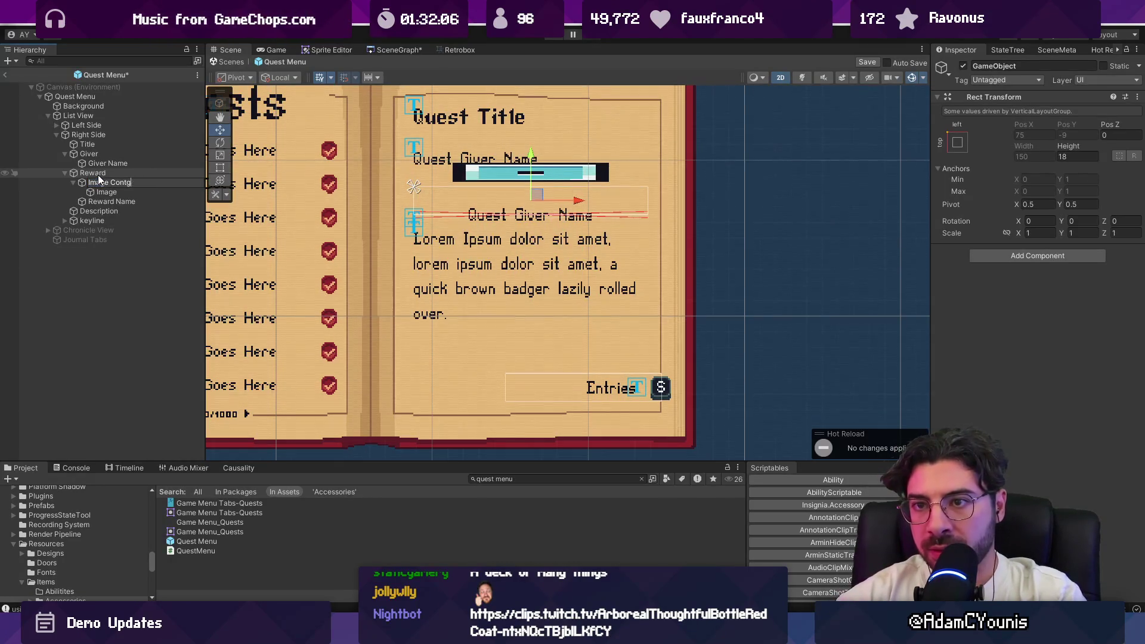
key("Return")
left_click(107, 191)
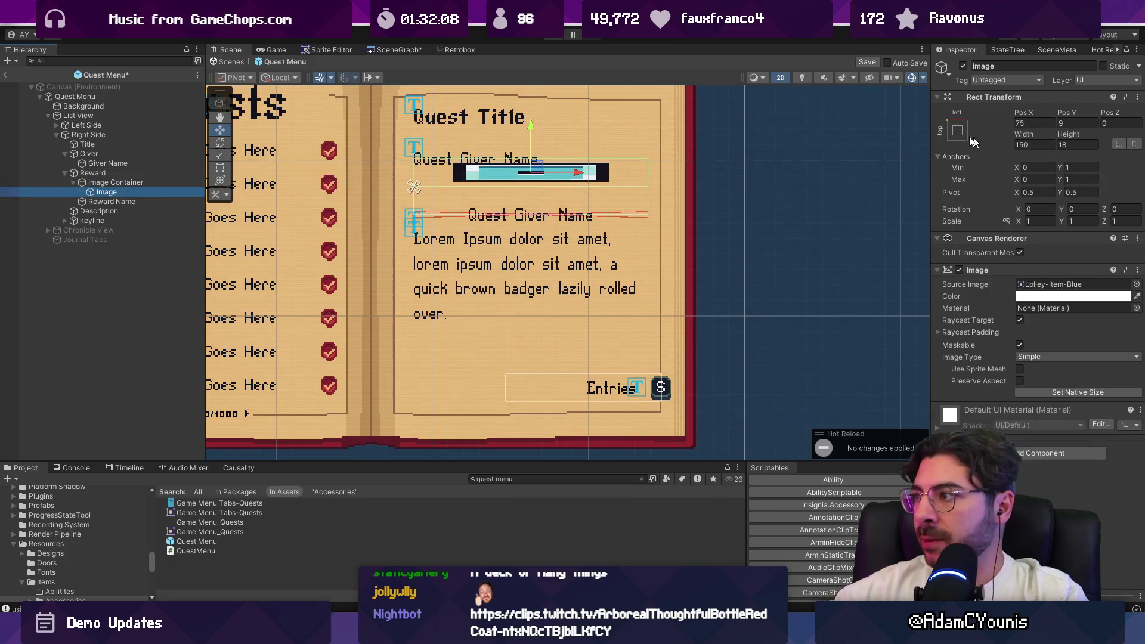
left_click(958, 130)
left_click(1025, 249)
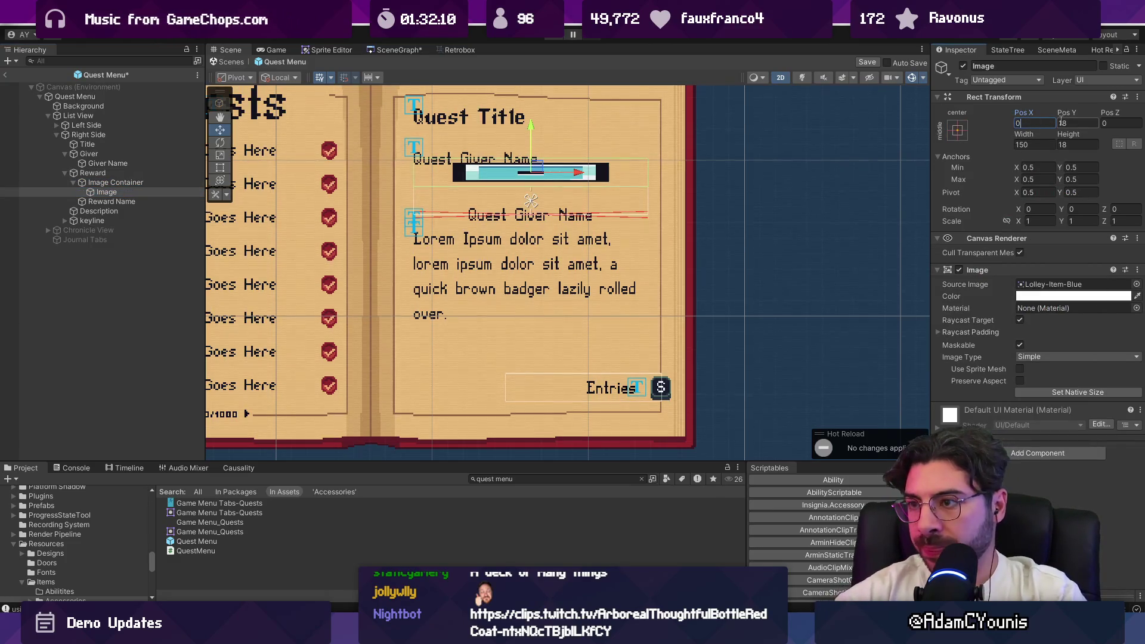
left_click(1061, 123)
type("0")
key("Tab")
left_click(1061, 392)
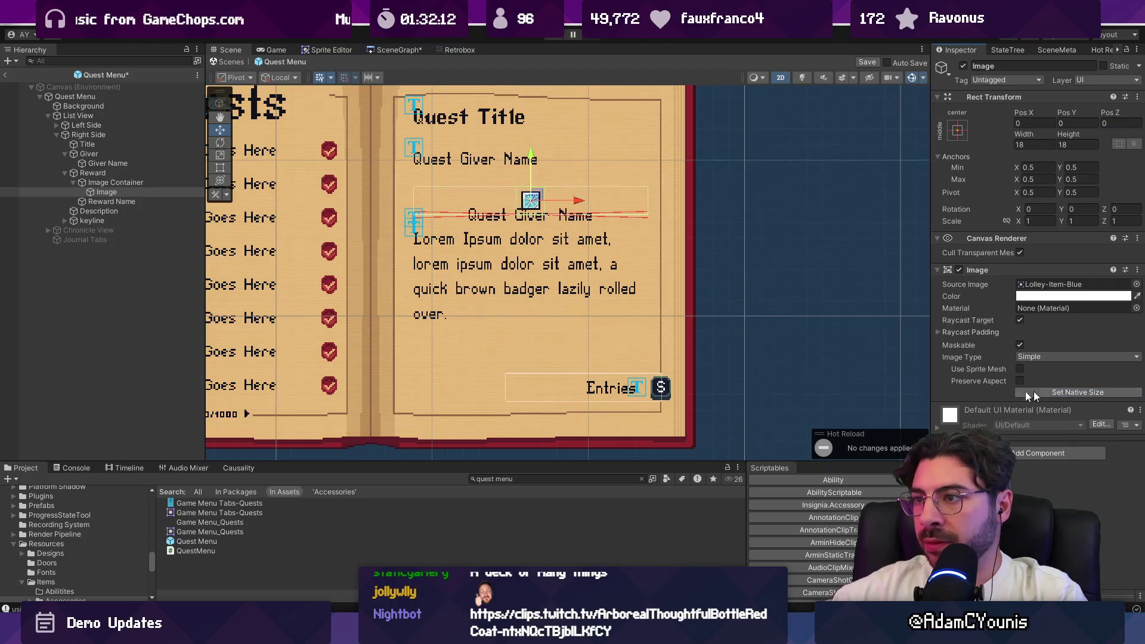
Set Reward Name's height to 18.4
left_click(111, 191)
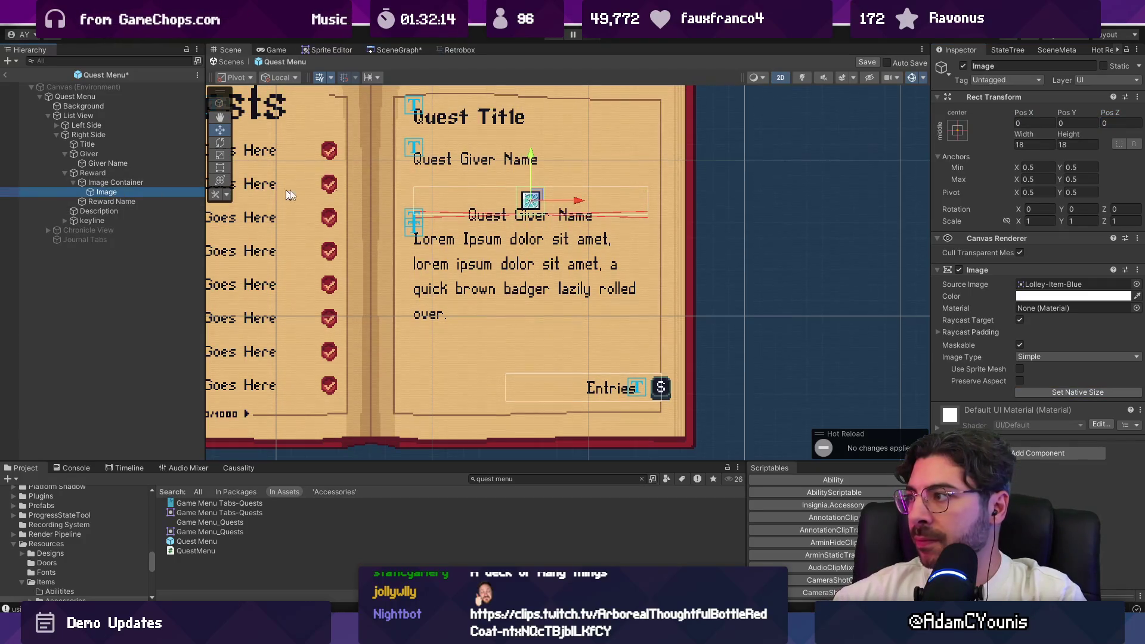
key("Up")
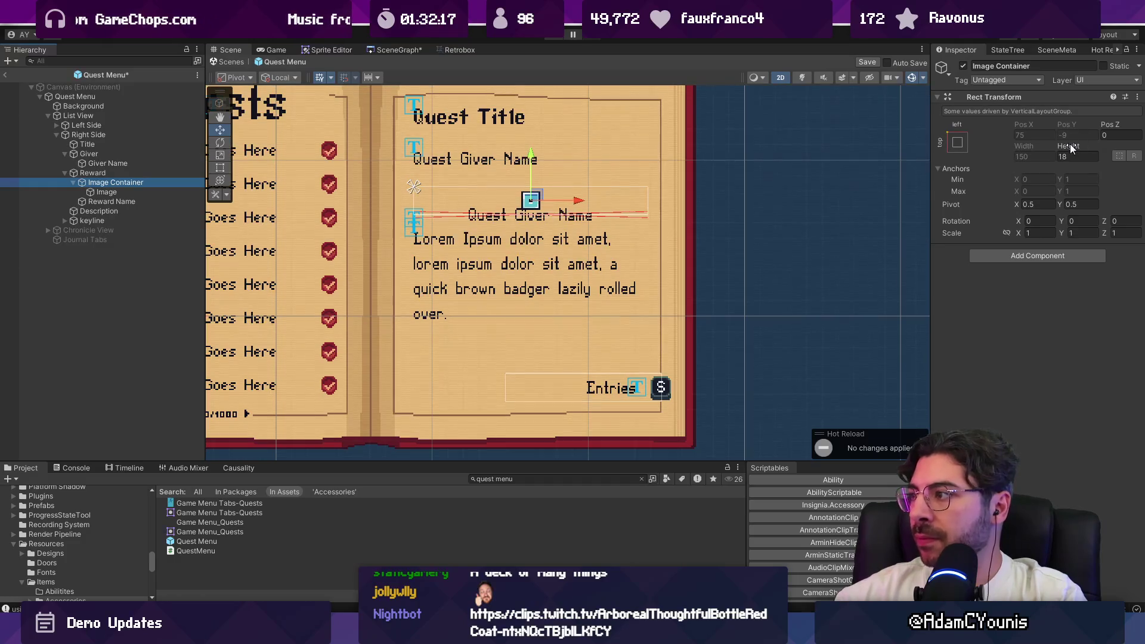
left_click(119, 202)
left_click_drag(1066, 146, 1110, 145)
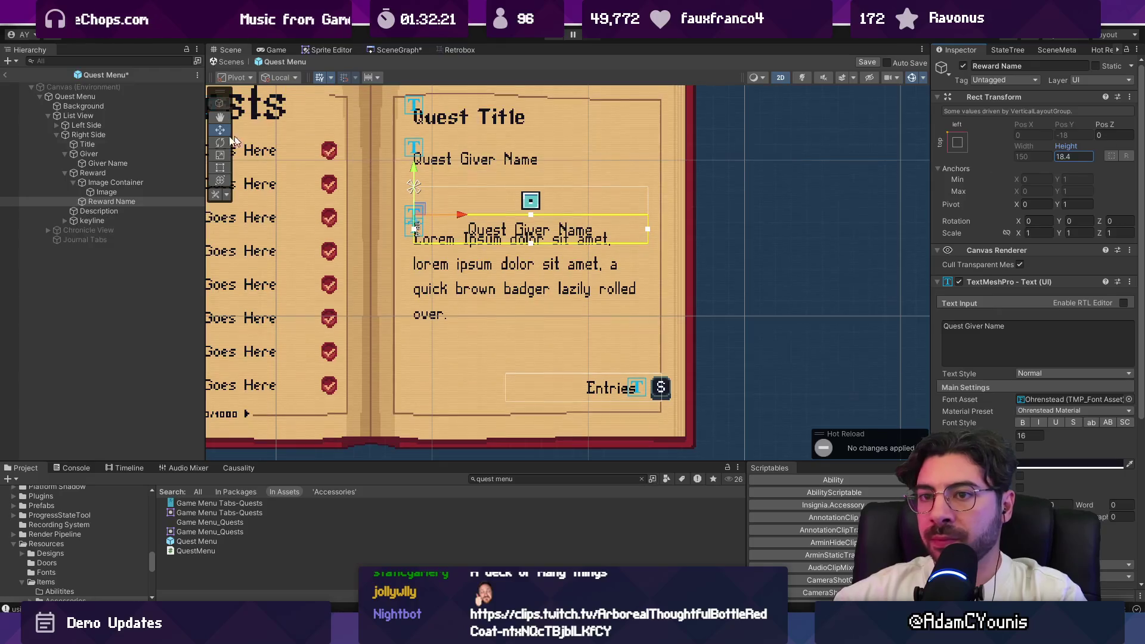
left_click(92, 173)
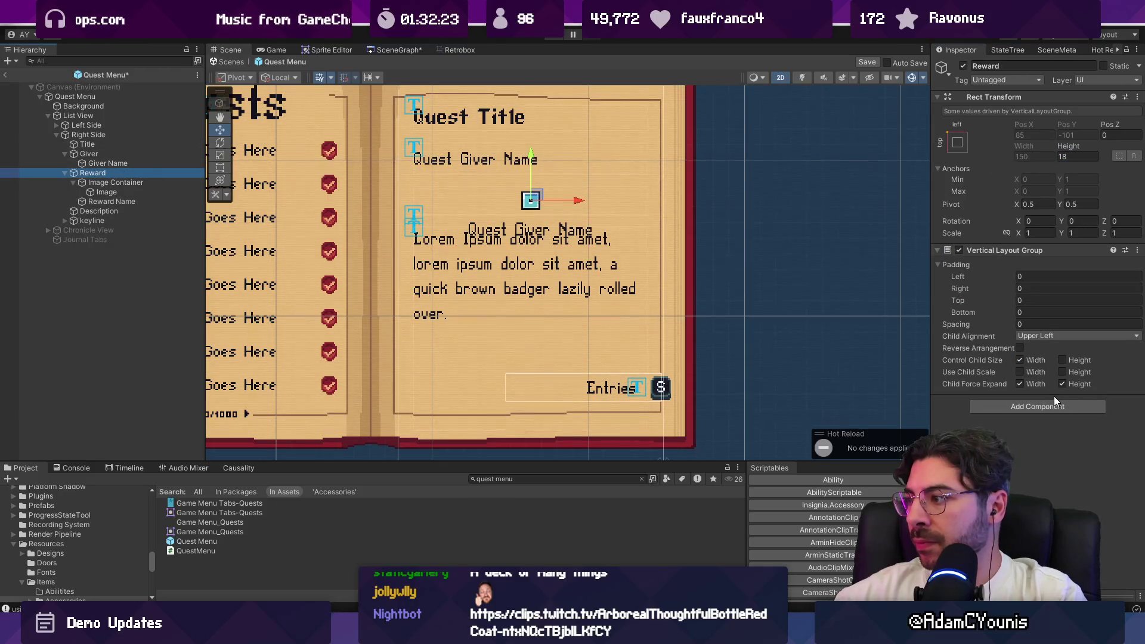
Add a Content Size Fitter to Reward with Vertical Fit set to Preferred Size
left_click(1033, 409)
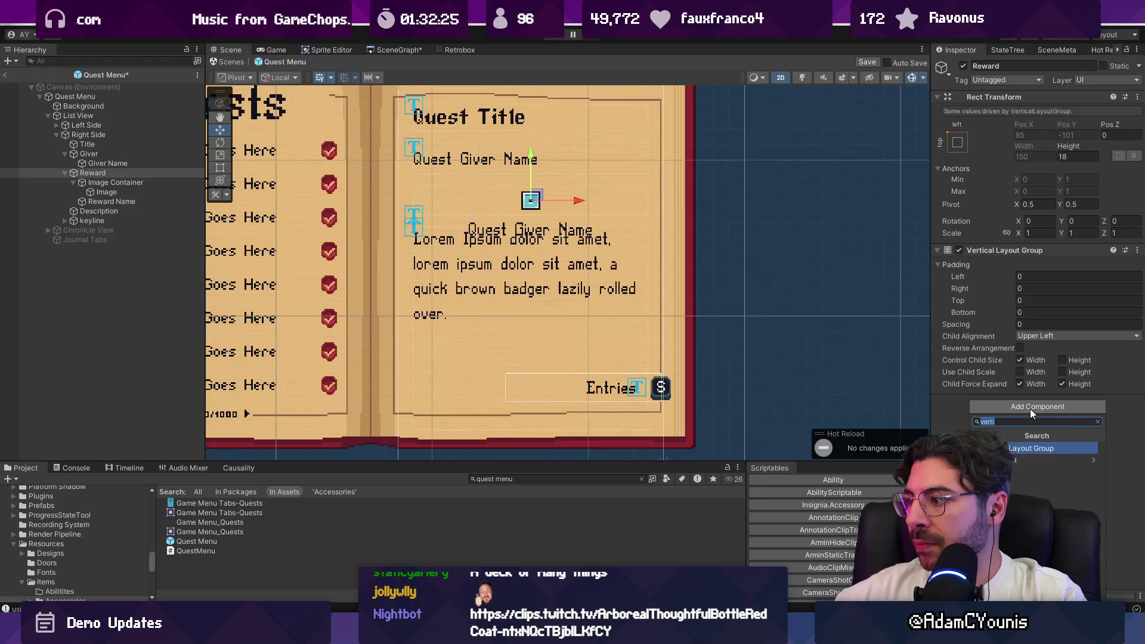
type("size")
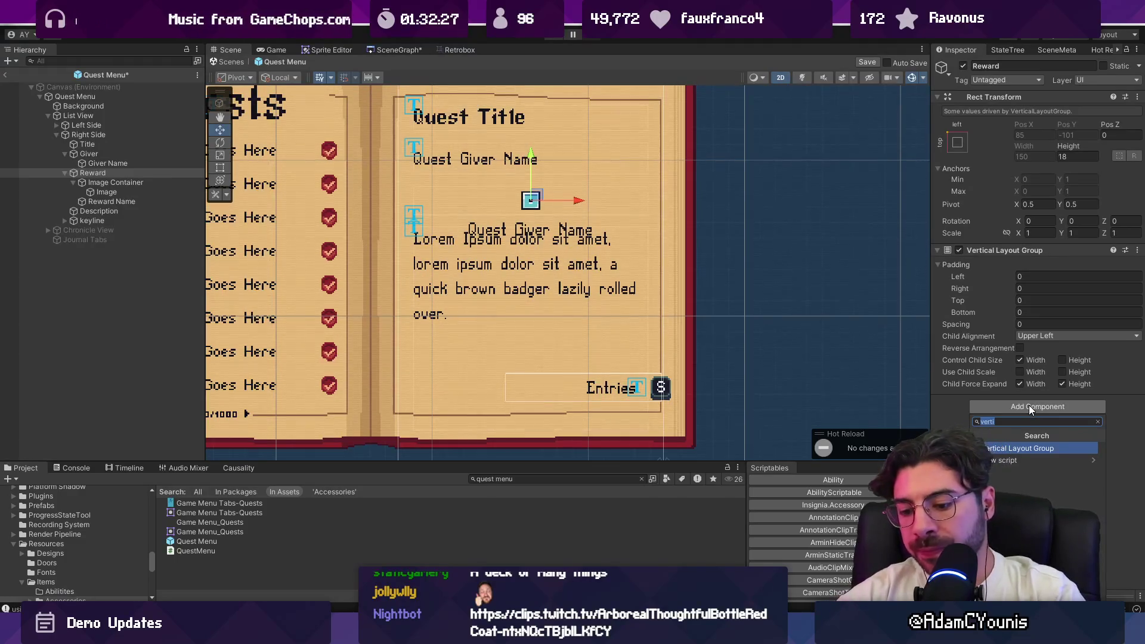
key("Return")
left_click(1050, 428)
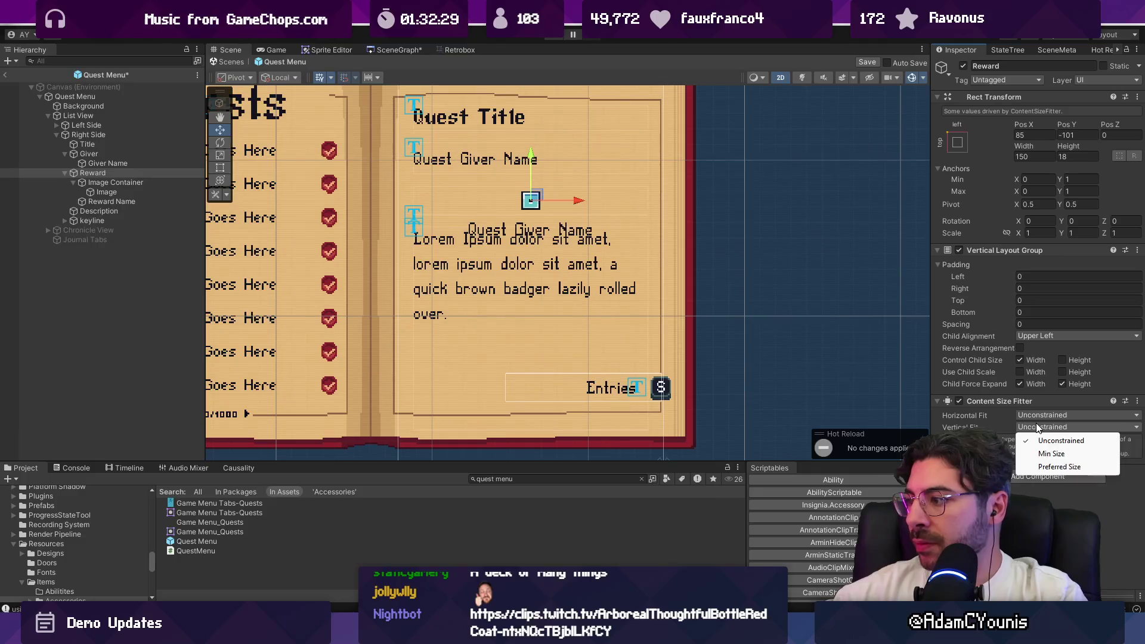
left_click(1048, 468)
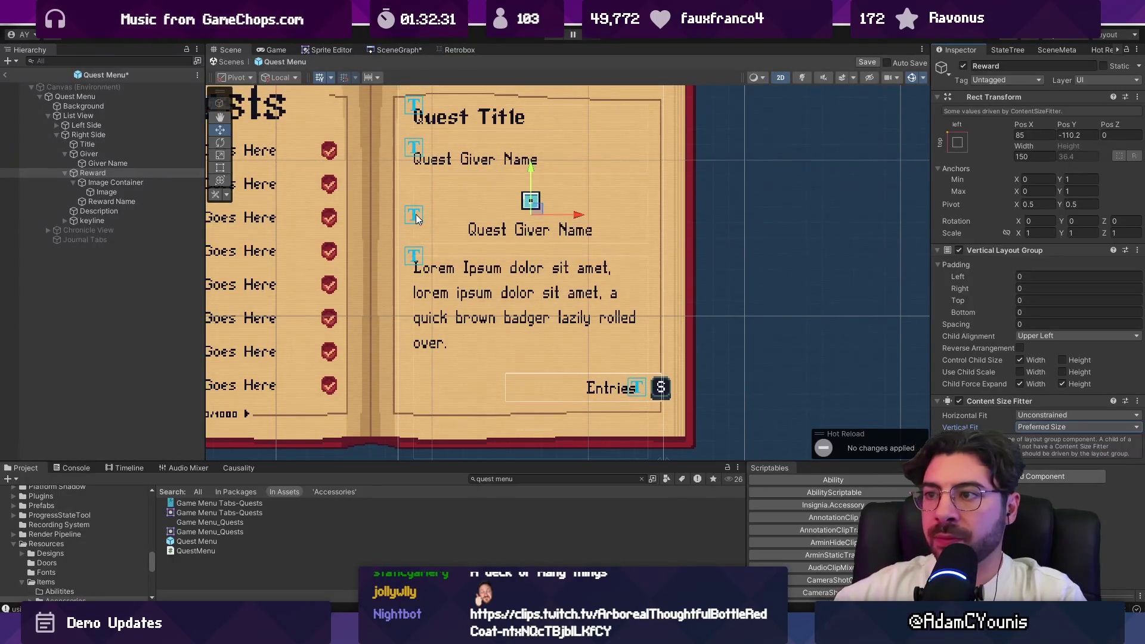
Rename Image Container to Reward Image Container
left_click(116, 191)
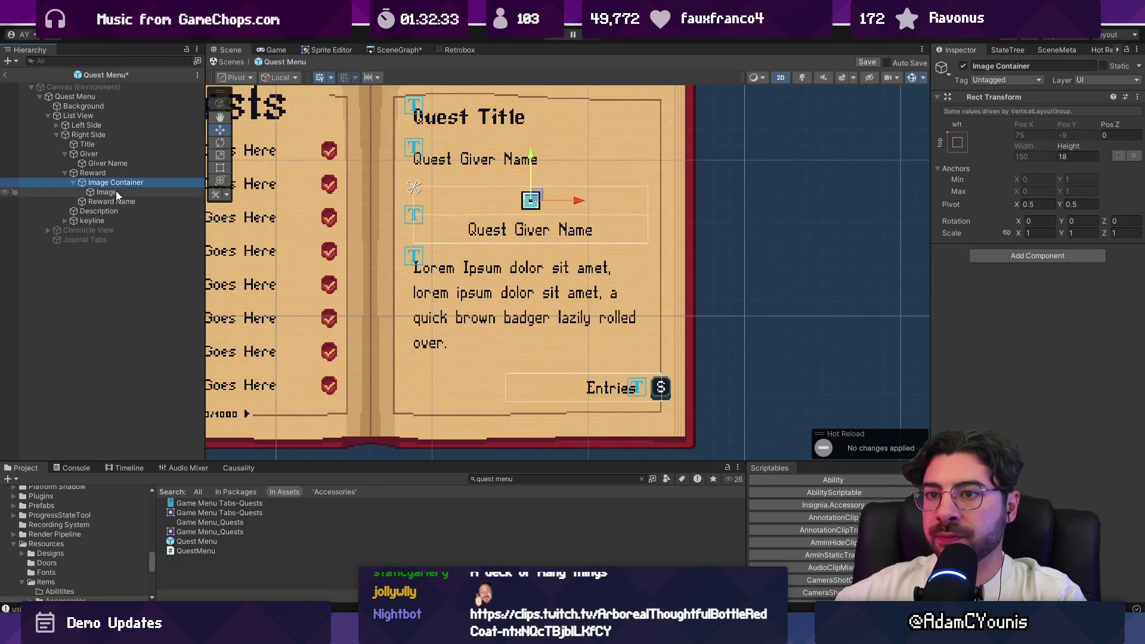
left_click(130, 203)
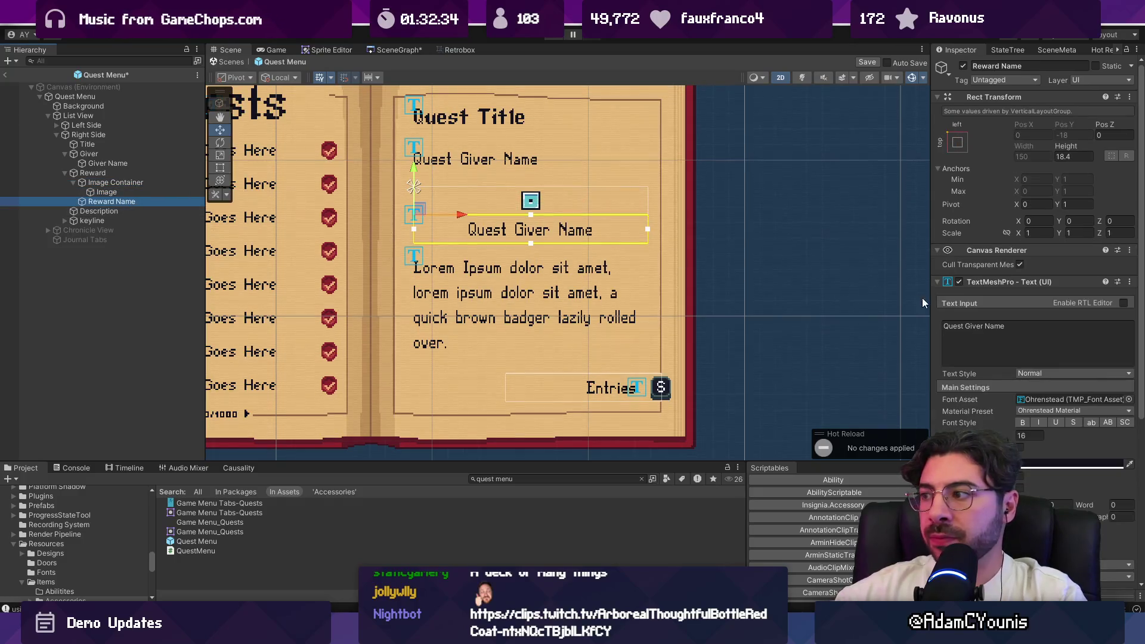
left_click(121, 182)
left_click(119, 183)
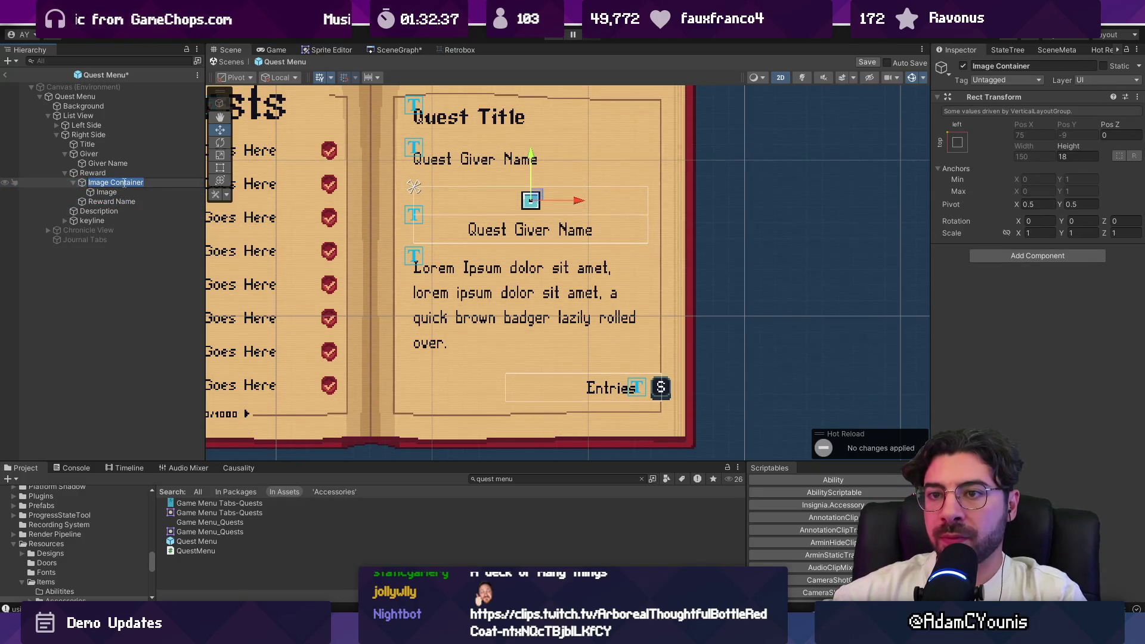
type("ItemReward")
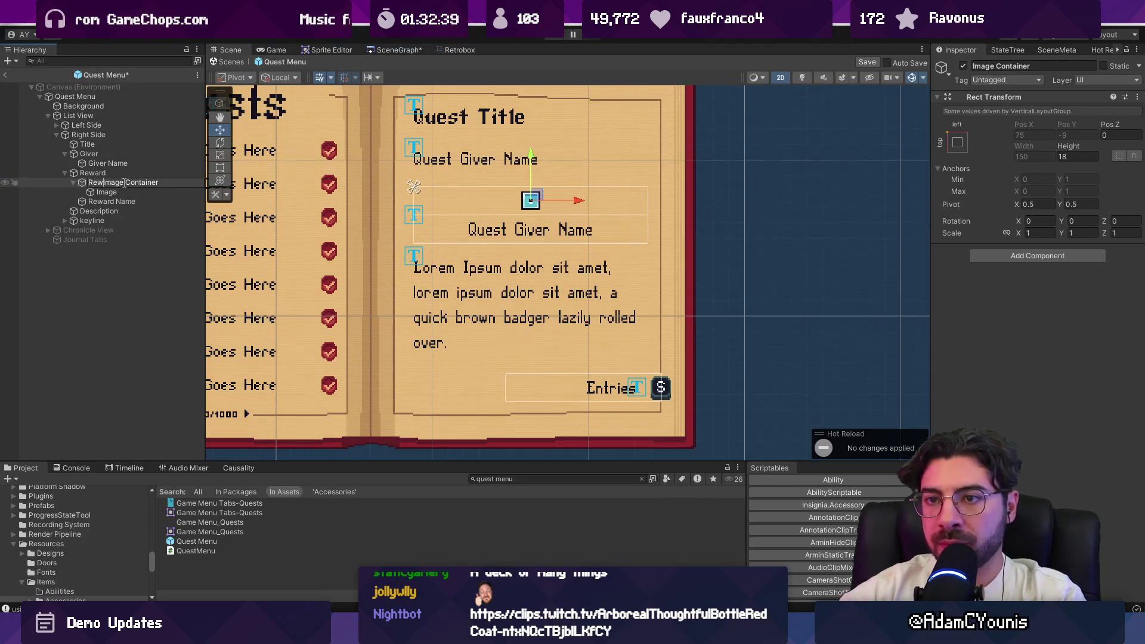
key("Return")
Replace the label's Quest Giver Name text with 'Reward Name' and preview the page
left_click(112, 201)
left_click(1002, 331)
key("BackSpace")
type("Reward Name")
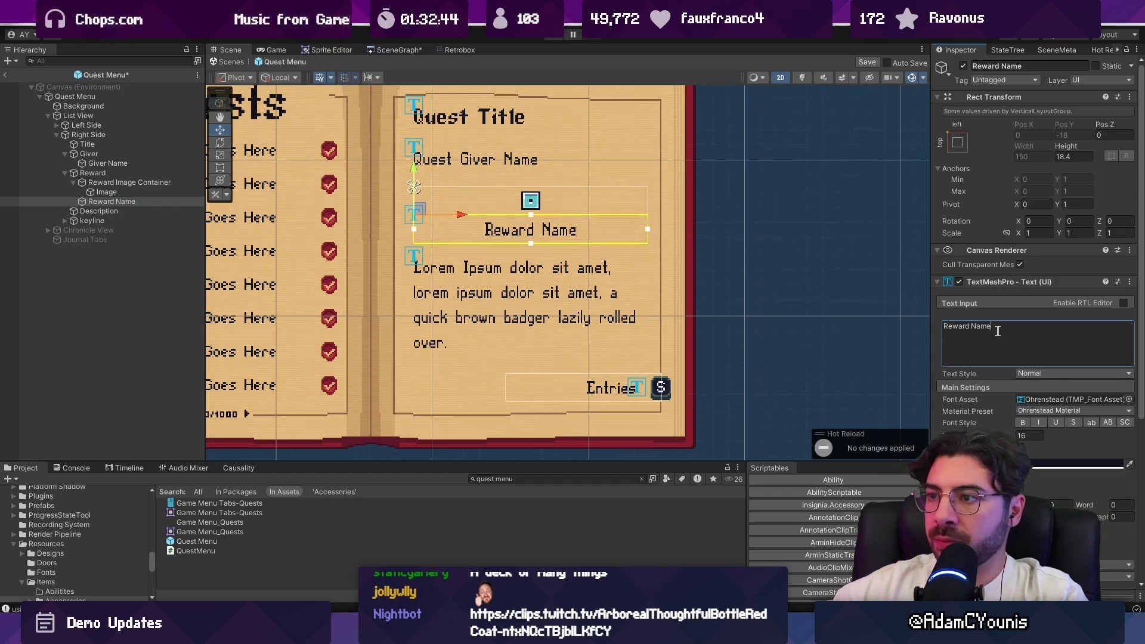
scroll(599, 284, "down", 3)
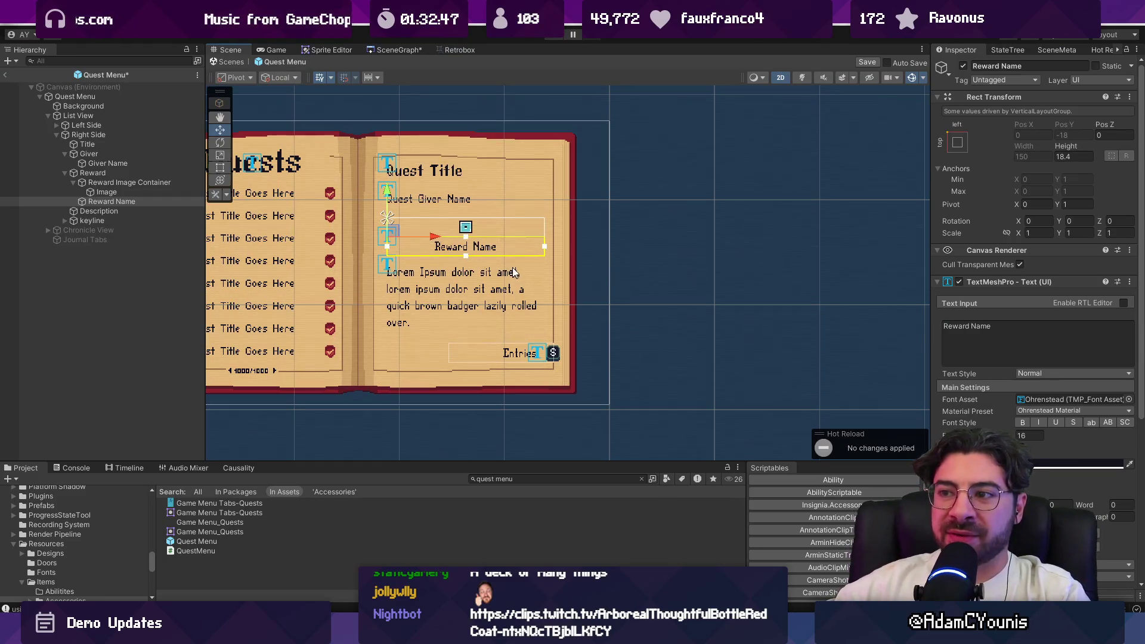
scroll(442, 234, "up", 2)
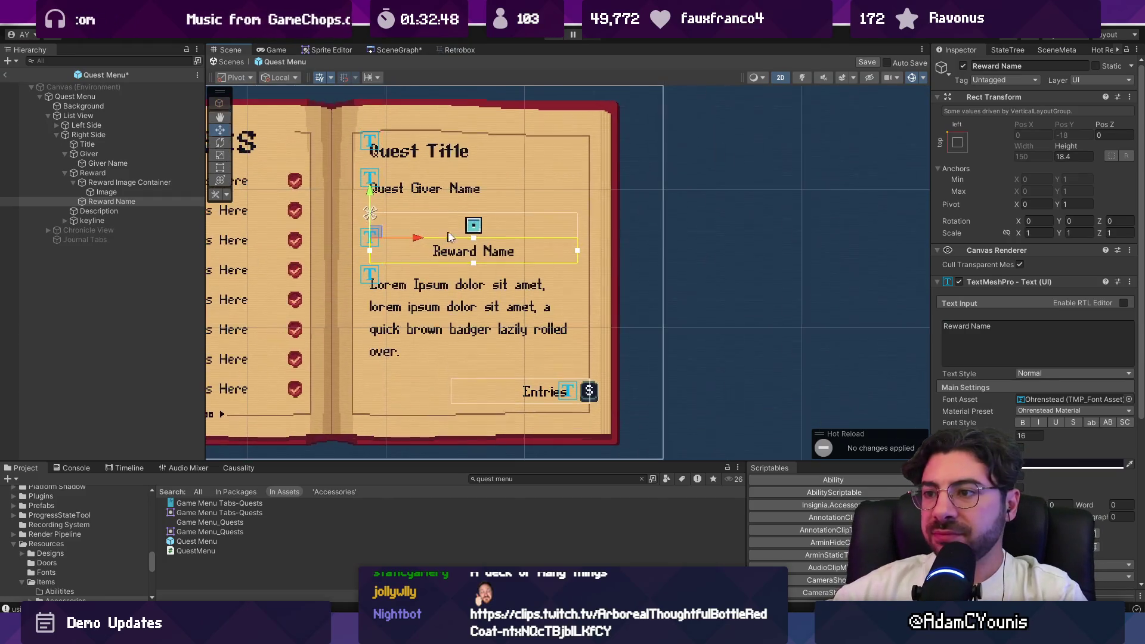
left_click(696, 239)
Add an Image component to the Reward group
left_click(134, 184)
left_click(138, 176)
left_click(356, 89)
key("ctrl+shift+a")
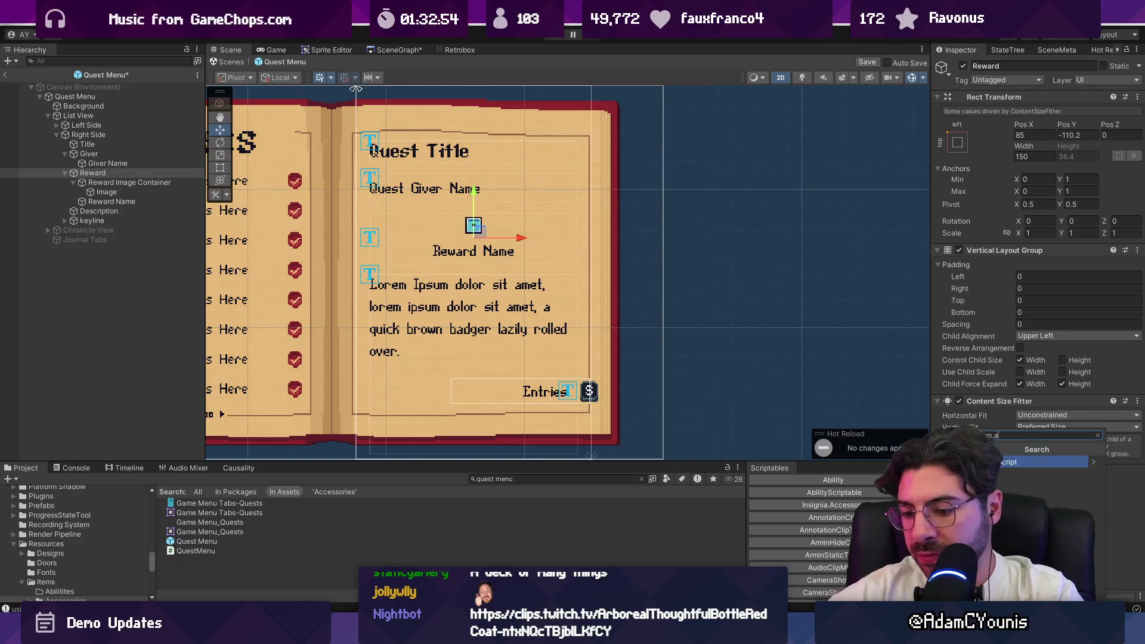
key("BackSpace")
key("Return")
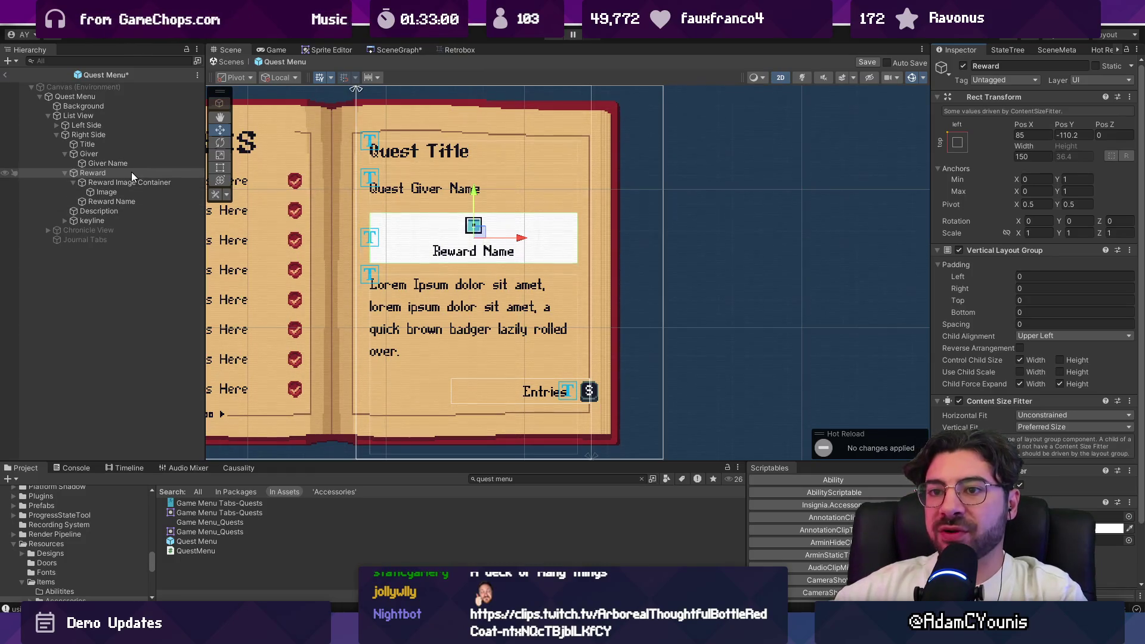
Duplicate the reward image as Image_1 and move it directly under Reward
left_click(122, 191)
key("ctrl+d")
mouse_move(120, 202)
left_mouse_down()
mouse_move(123, 174)
mouse_move(114, 187)
mouse_move(112, 178)
left_mouse_up()
left_click(100, 174)
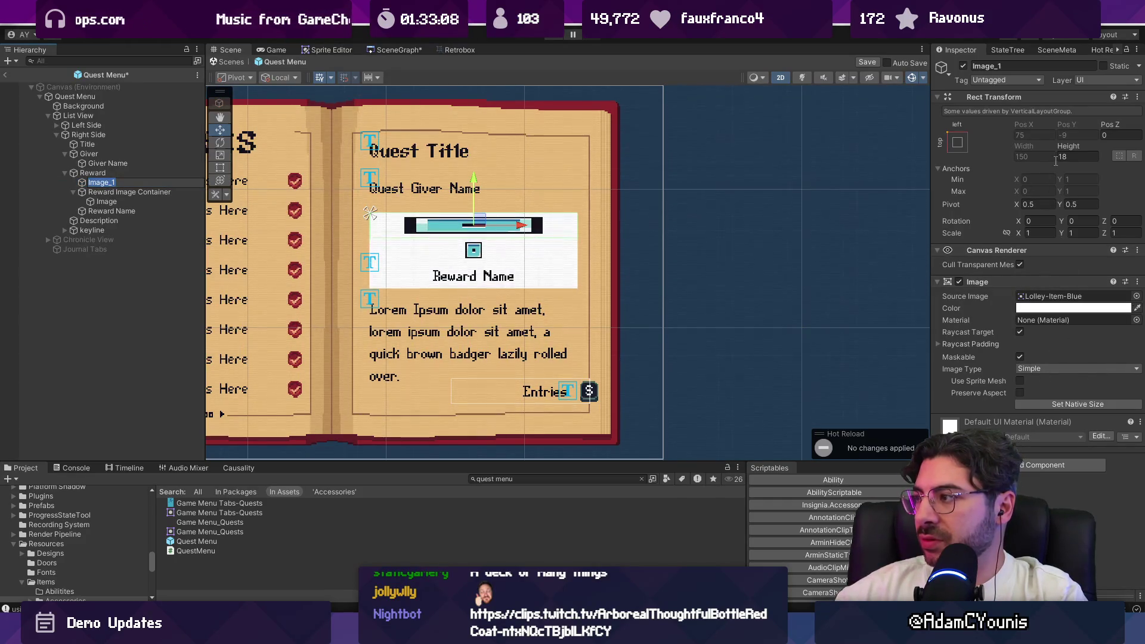
Give Image_1 a Layout Element with Ignore Layout and stretch it to fill Reward with 1px insets
left_click(957, 142)
left_click(1093, 306)
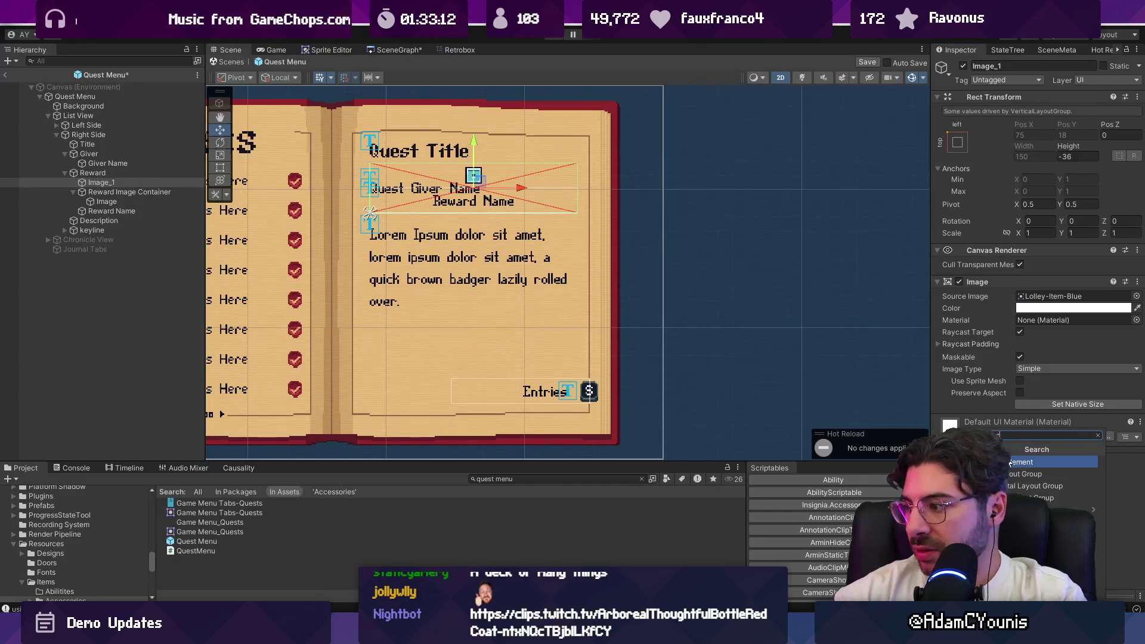
left_click(1056, 456)
left_click(1020, 435)
left_click(958, 131)
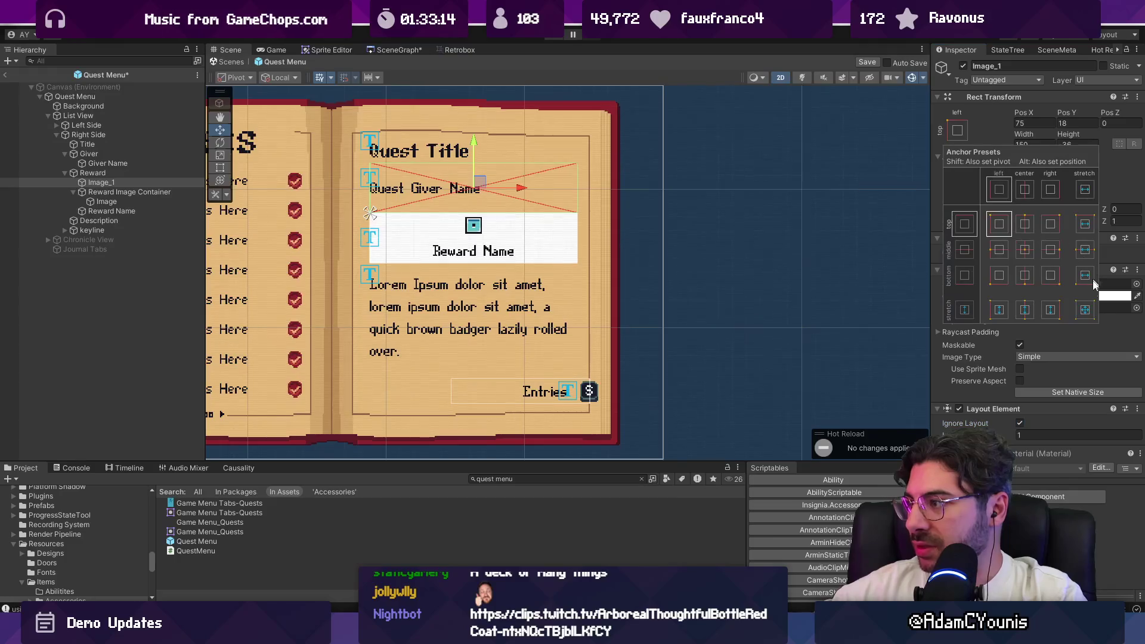
left_click(1045, 123)
type("1")
key("Tab")
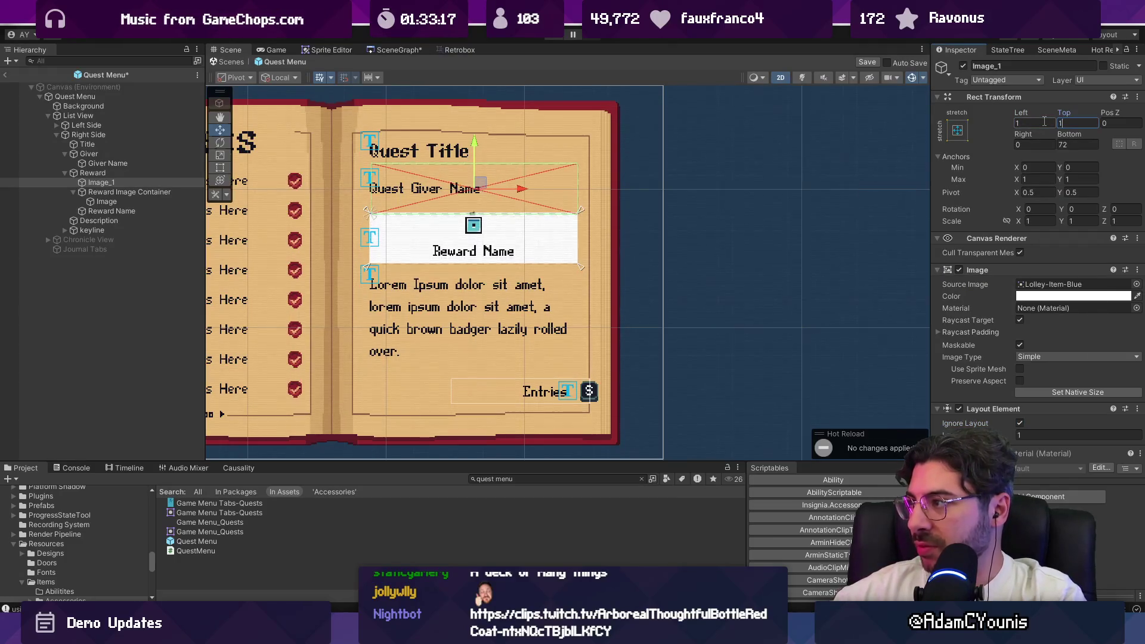
key("Tab")
type("1")
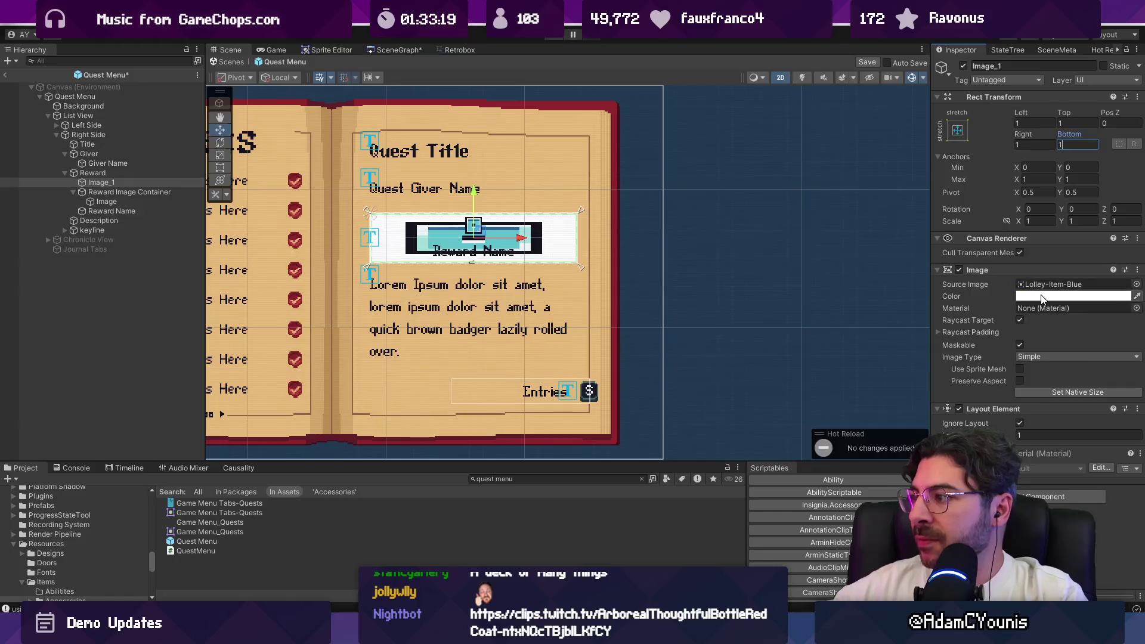
Eyedrop the tan parchment colour onto Image_1 and clear its source sprite
left_click(1023, 297)
left_click(1013, 310)
left_click(568, 292)
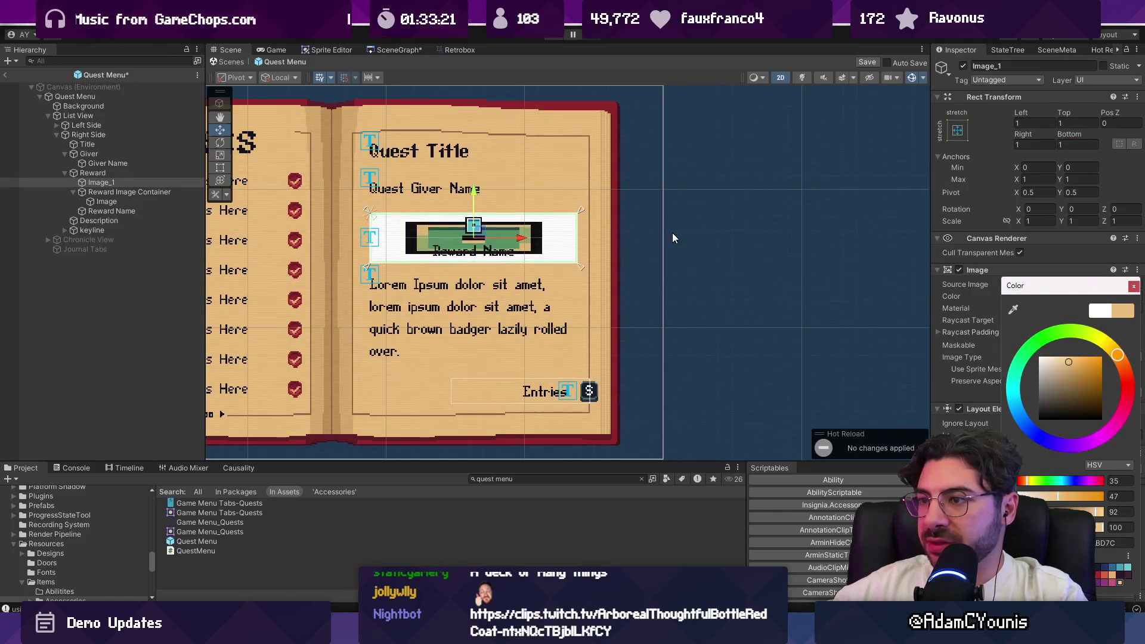
left_click(1134, 286)
left_click(1136, 285)
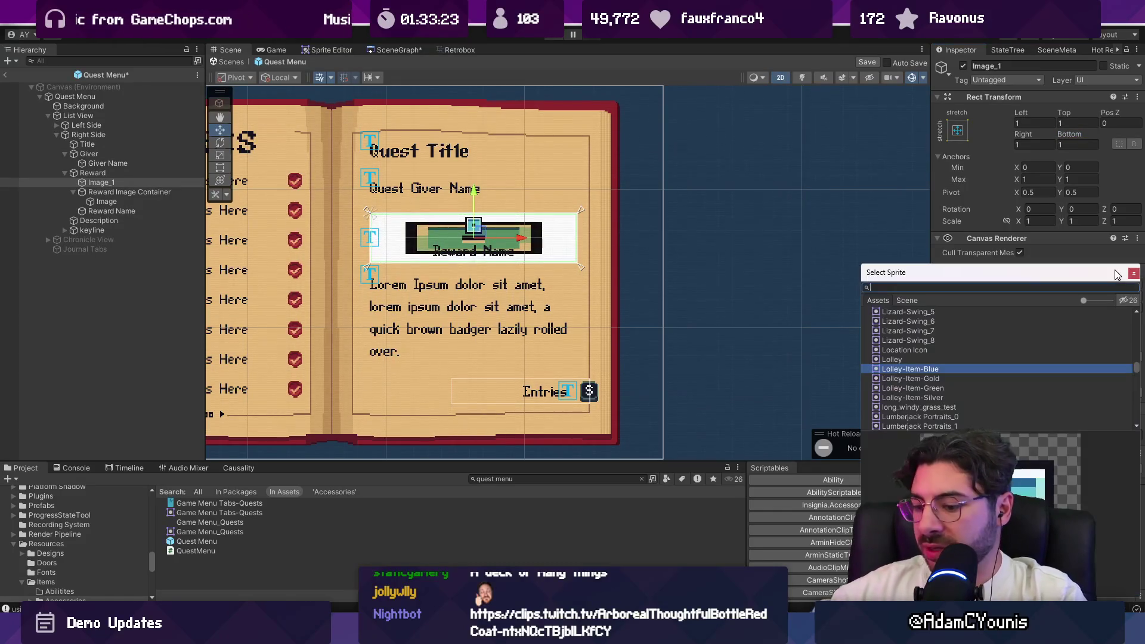
type("none")
key("Return")
scroll(420, 203, "up", 3)
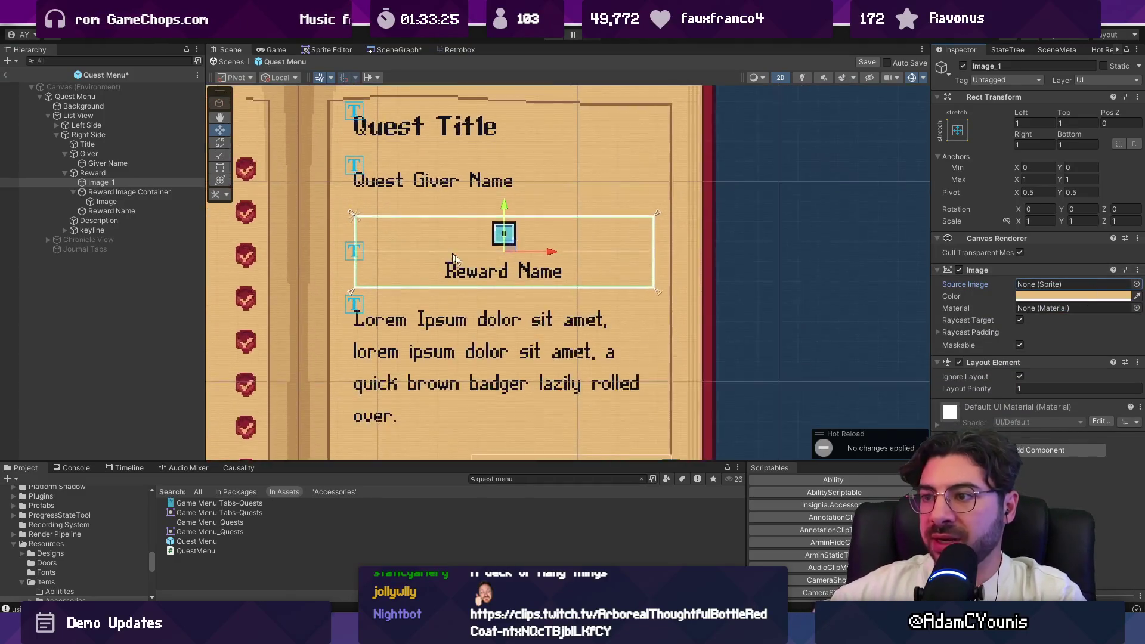
Sample a new background colour for the Reward group's Image
left_click(135, 173)
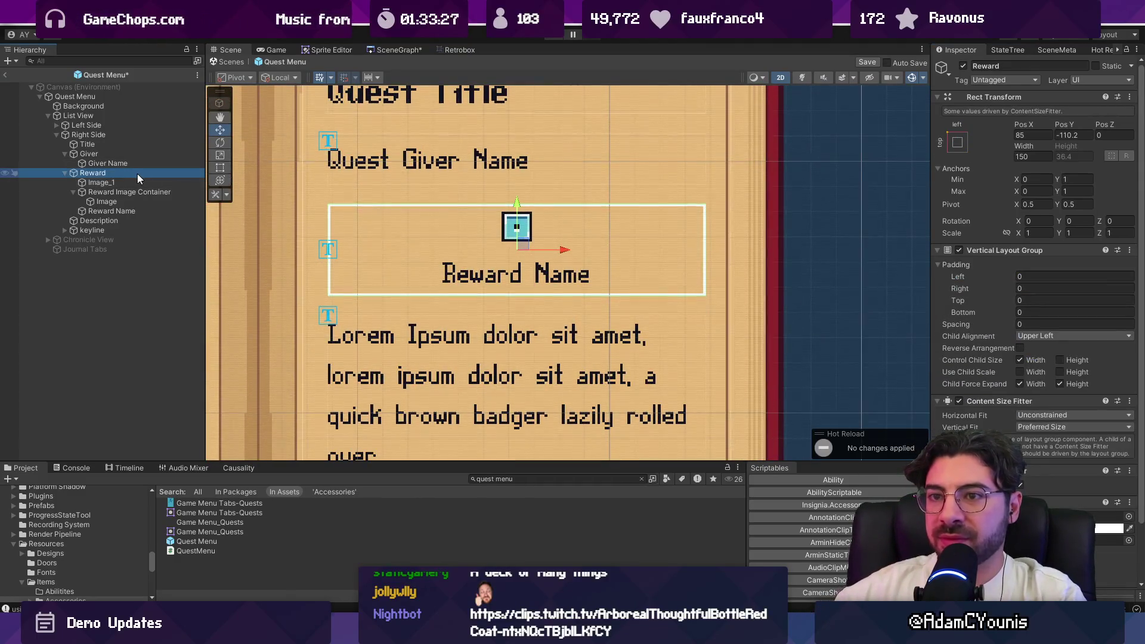
left_click(1109, 529)
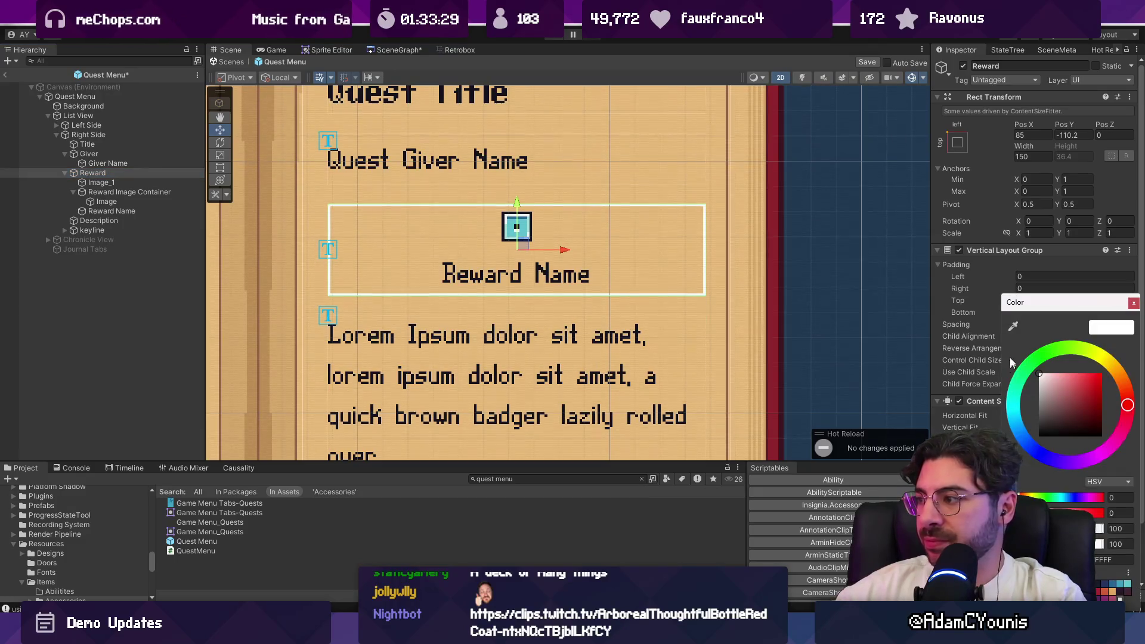
left_click(727, 262)
left_click(872, 281)
scroll(625, 274, "down", 5)
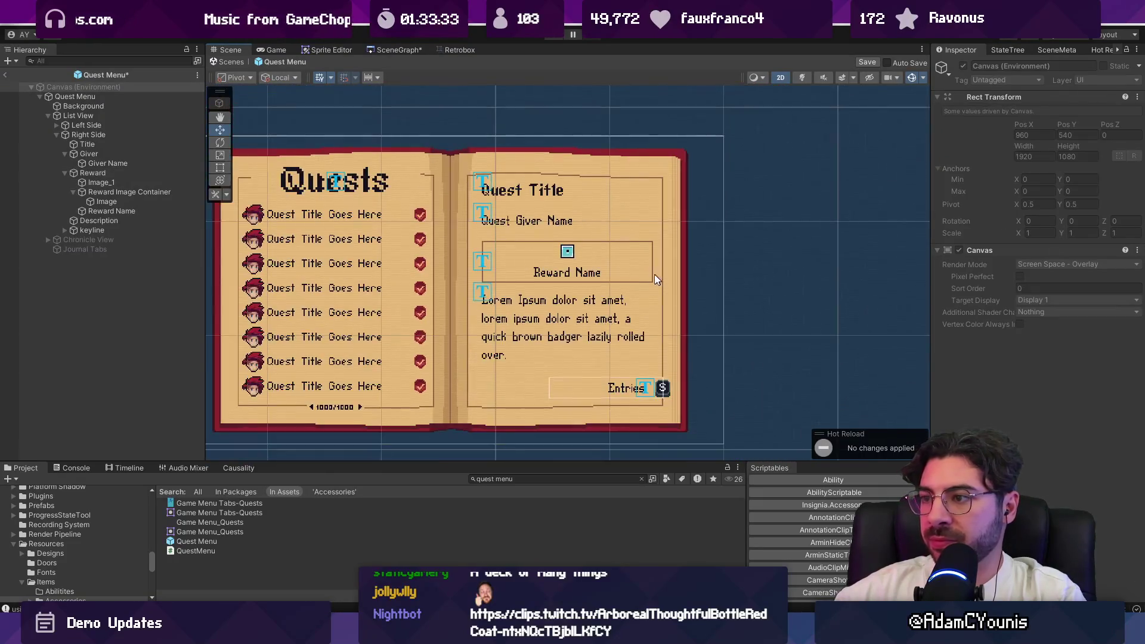
Retint Image_1 to a light tan and preview the panel with gizmos hidden
scroll(545, 273, "up", 2)
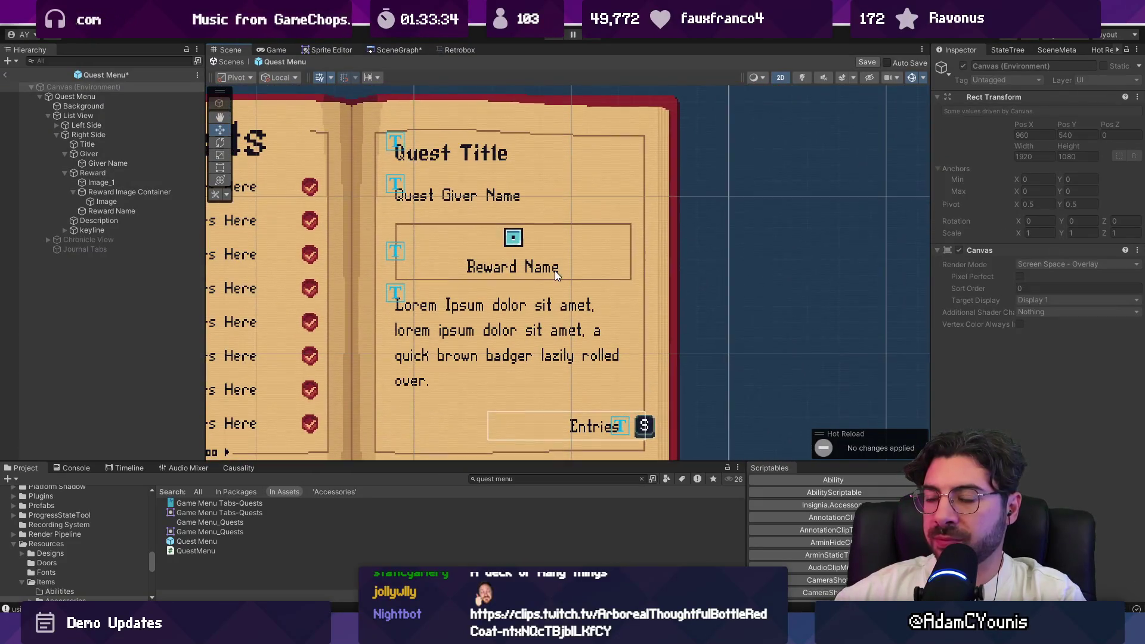
left_click(95, 185)
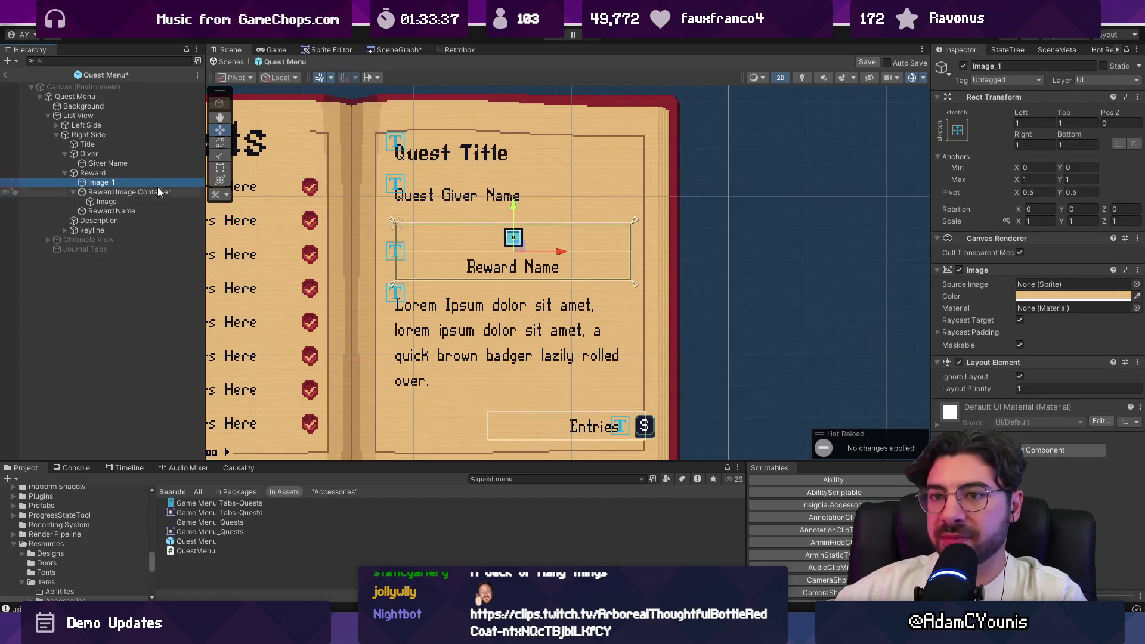
left_click(1074, 296)
mouse_move(1065, 365)
left_mouse_down()
mouse_move(1086, 381)
mouse_move(920, 428)
mouse_move(807, 245)
left_mouse_up()
left_click_drag(883, 278, 1066, 360)
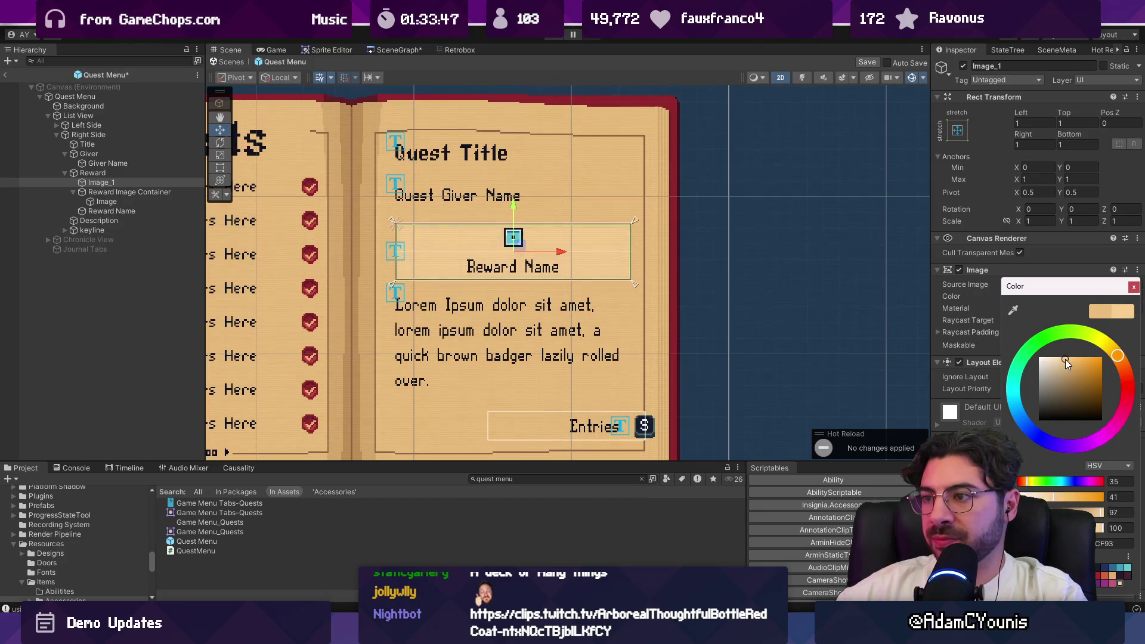
left_click(818, 285)
left_click(910, 80)
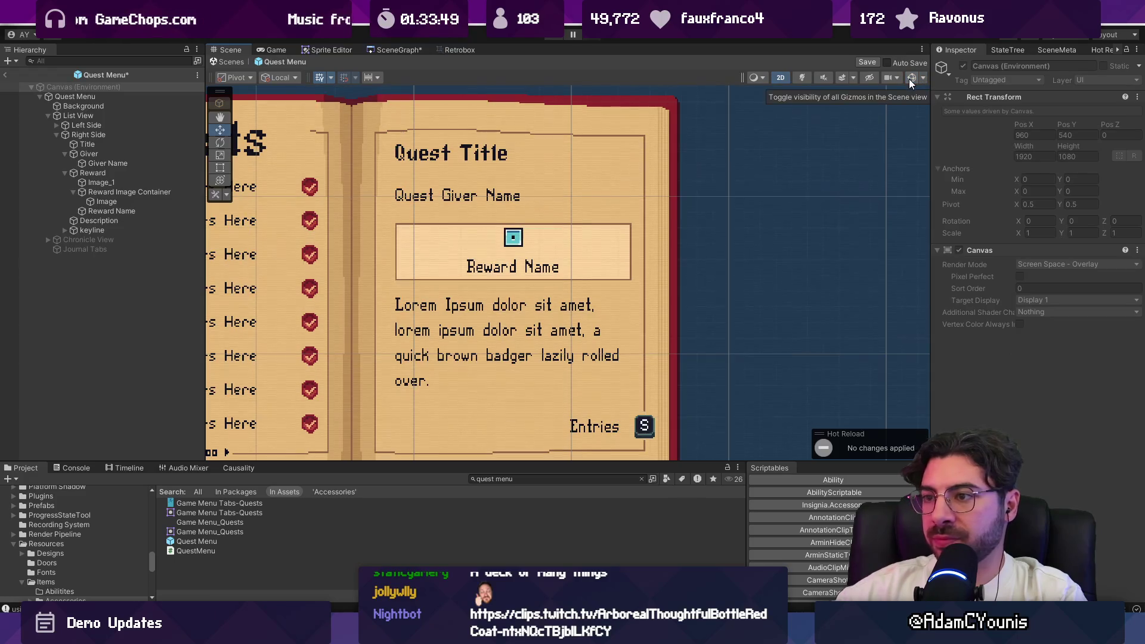
left_click(909, 79)
Delete the Image_1 inner panel and change the Reward Name label text to 'RName'
left_click(558, 246)
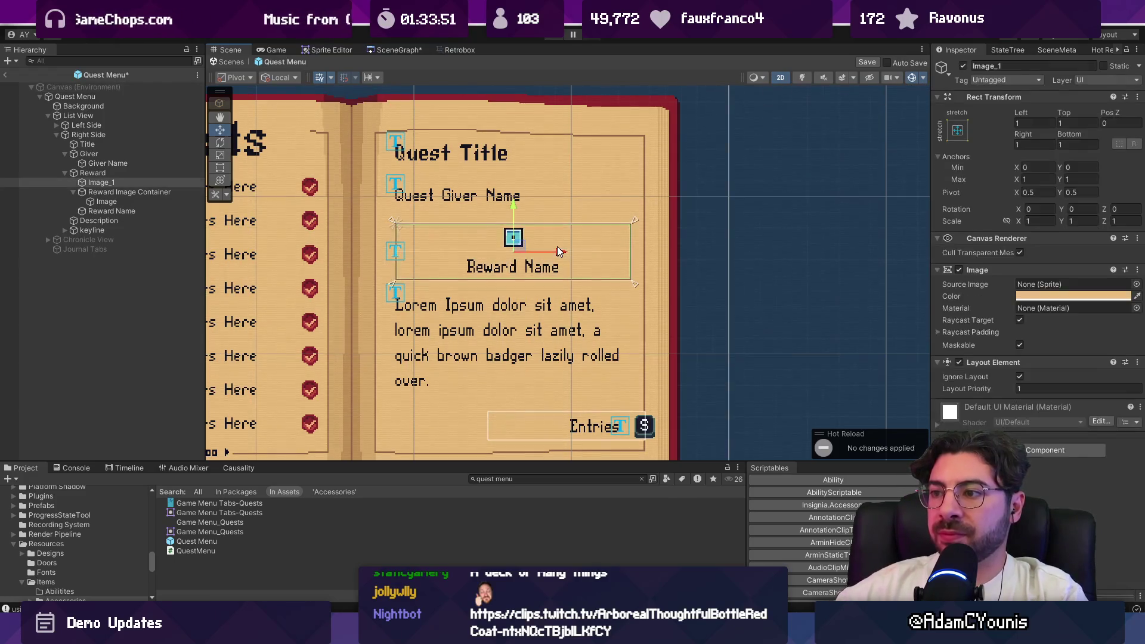
left_click(113, 183)
key("Delete")
key("ctrl+z")
key("Delete")
key("Down")
key("Down")
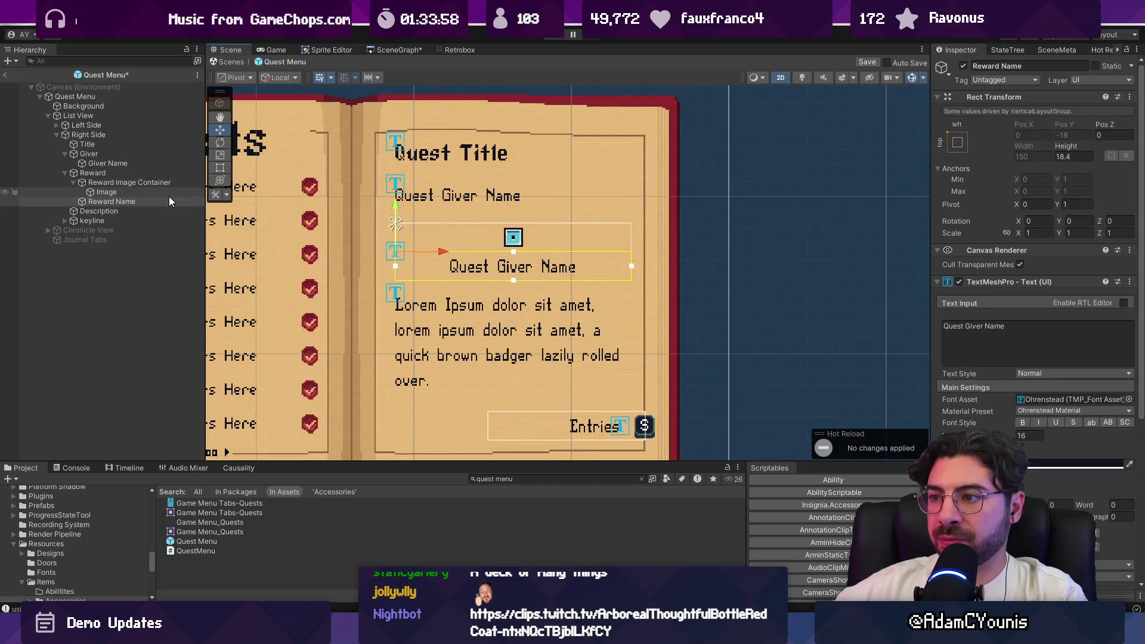
left_click(984, 339)
type("Rewards")
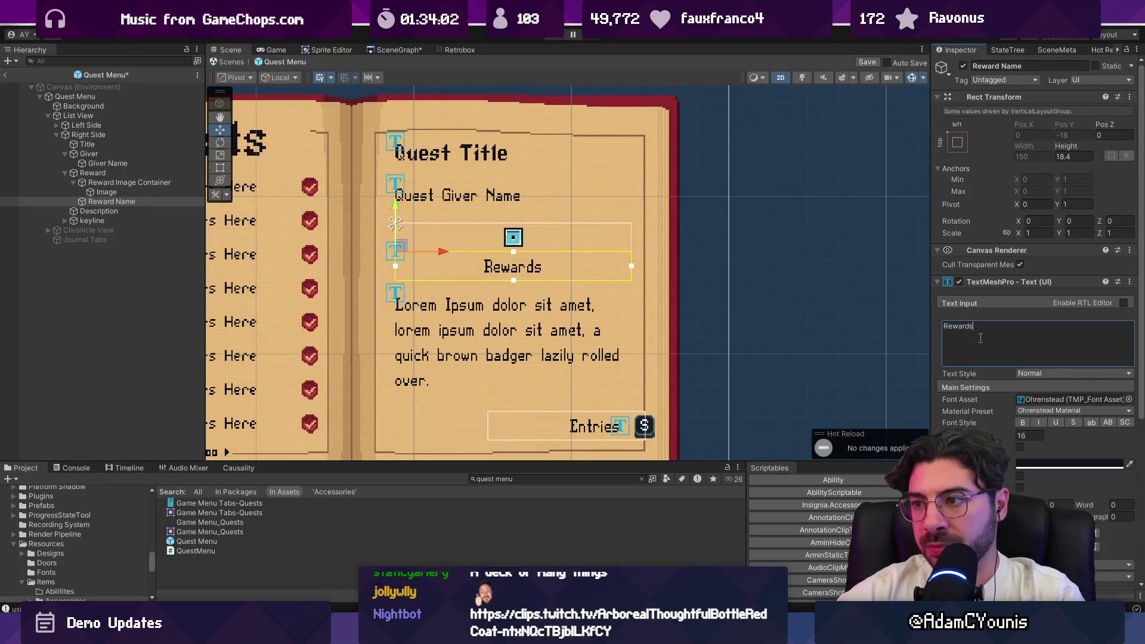
key("BackSpace")
type(" Name")
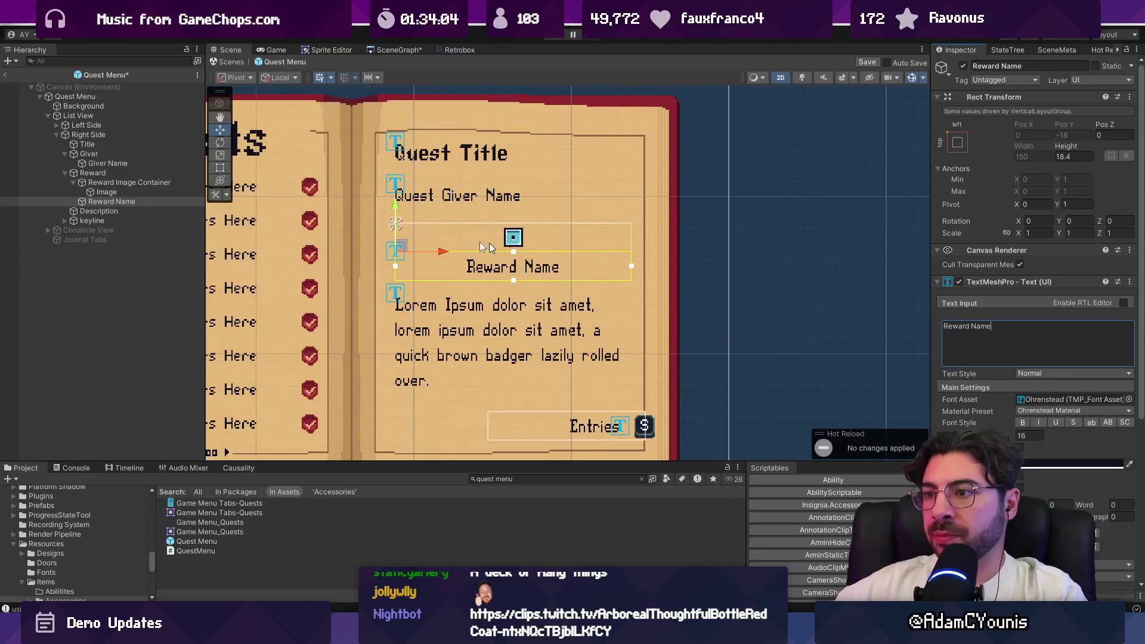
Inspect the Reward Image Container and Chronicle View, then exit the Quest Menu prefab
left_click(135, 191)
left_click(141, 184)
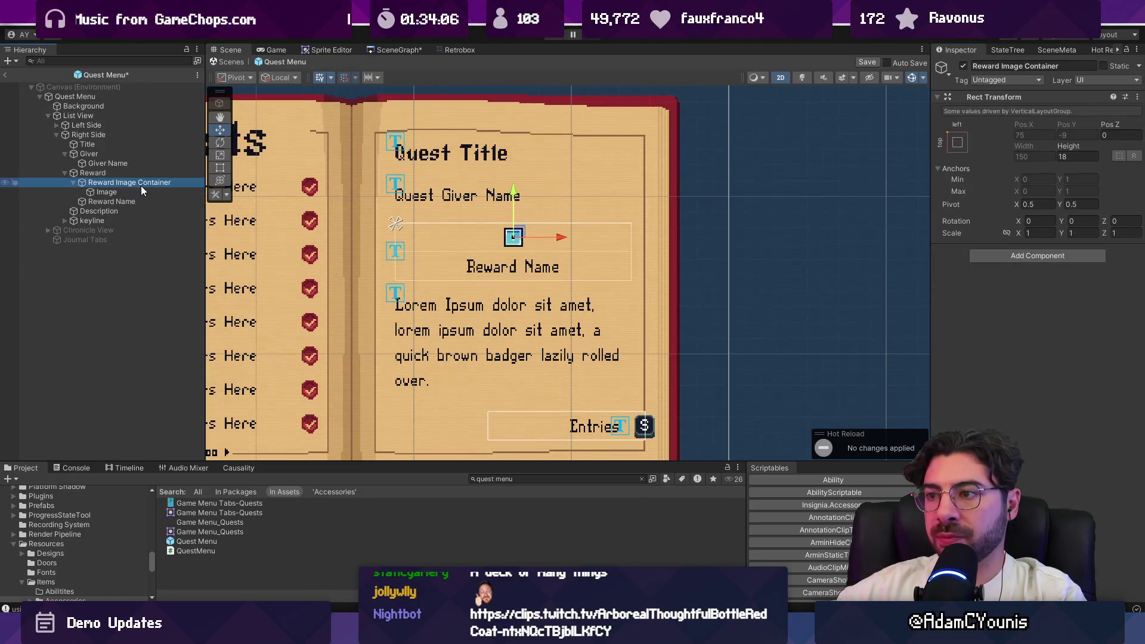
scroll(475, 262, "down", 3)
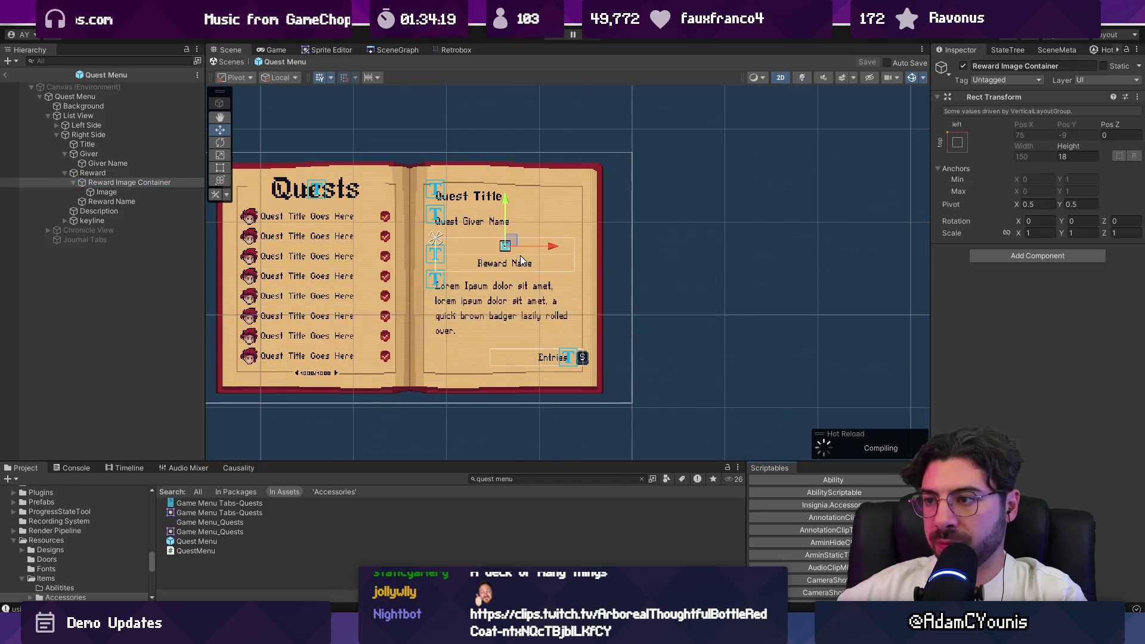
scroll(520, 255, "up", 5)
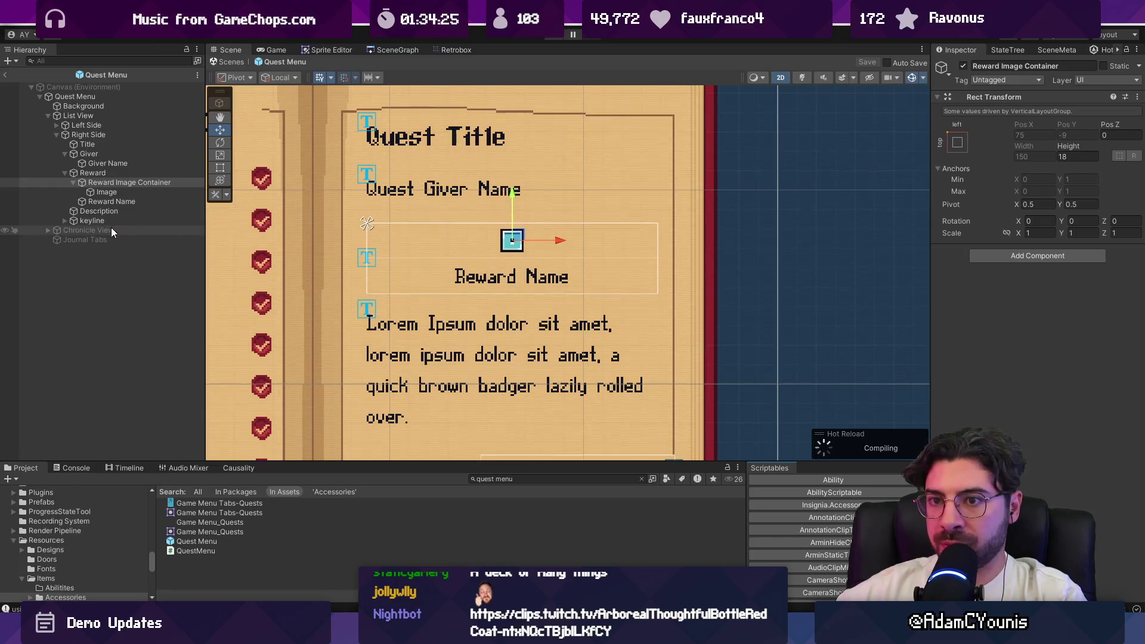
left_click(53, 231)
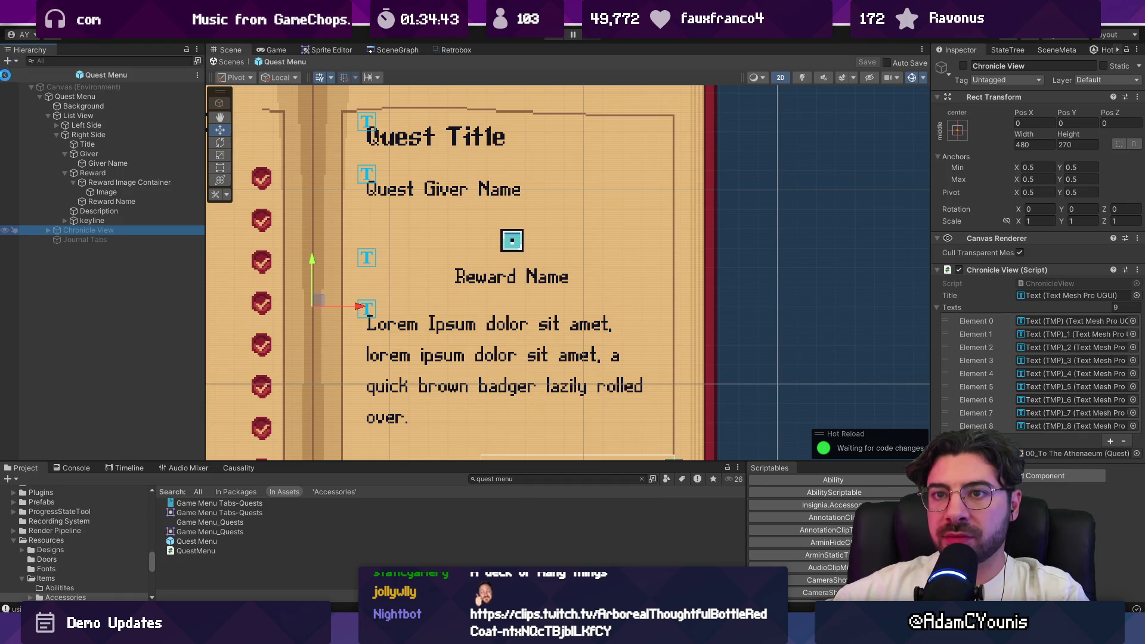
left_click(5, 76)
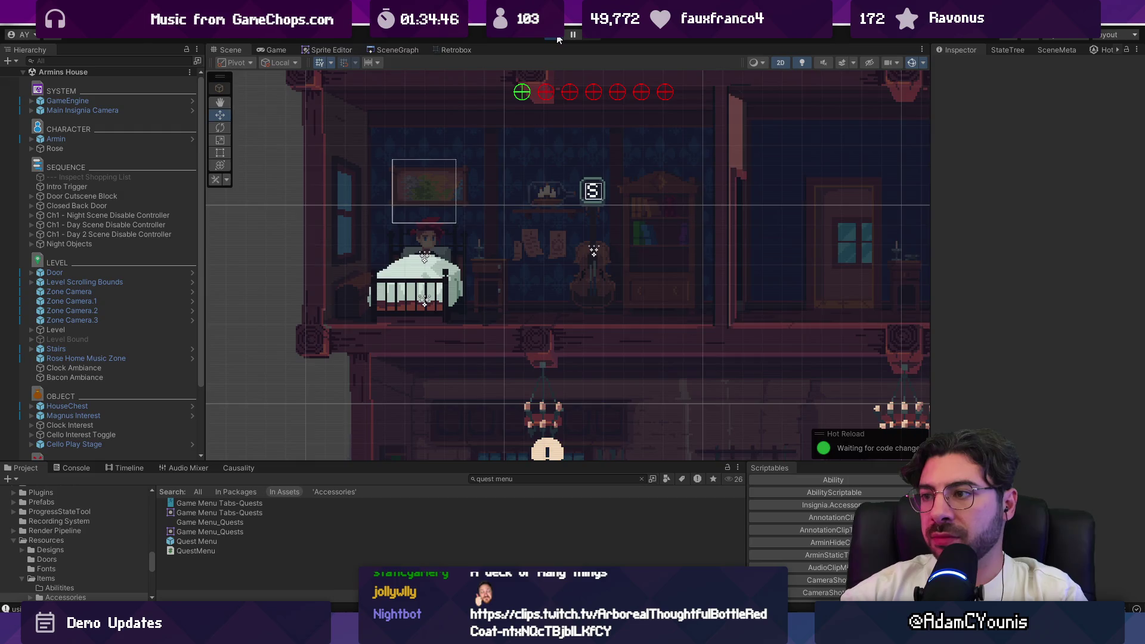
Run the game to check the quest journal, then stop it
left_click(559, 38)
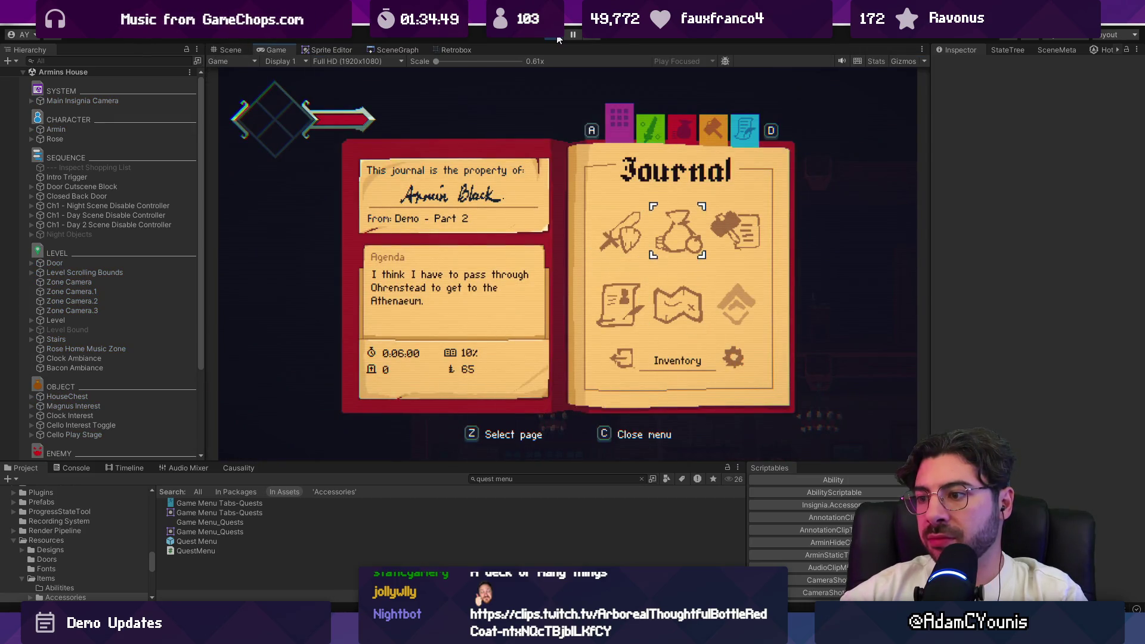
key("c")
key("ctrl+p")
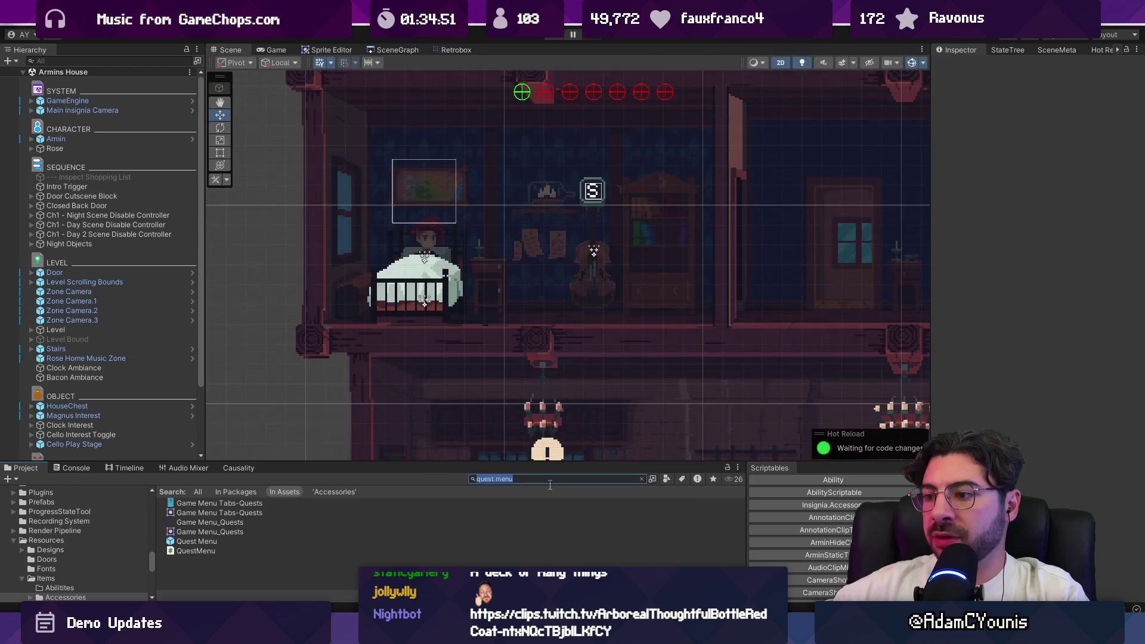
Search 'reward lockup' and open the Quest Reward Lockup prefab, then leave it
left_click(551, 479)
type("reward lockup")
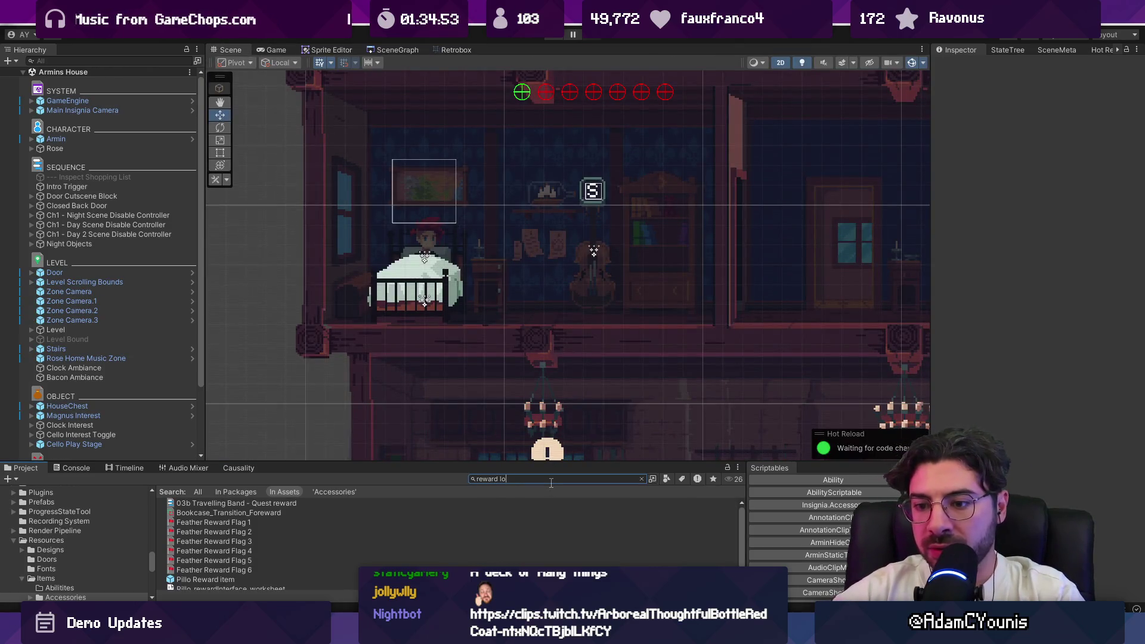
key("Down")
key("Return")
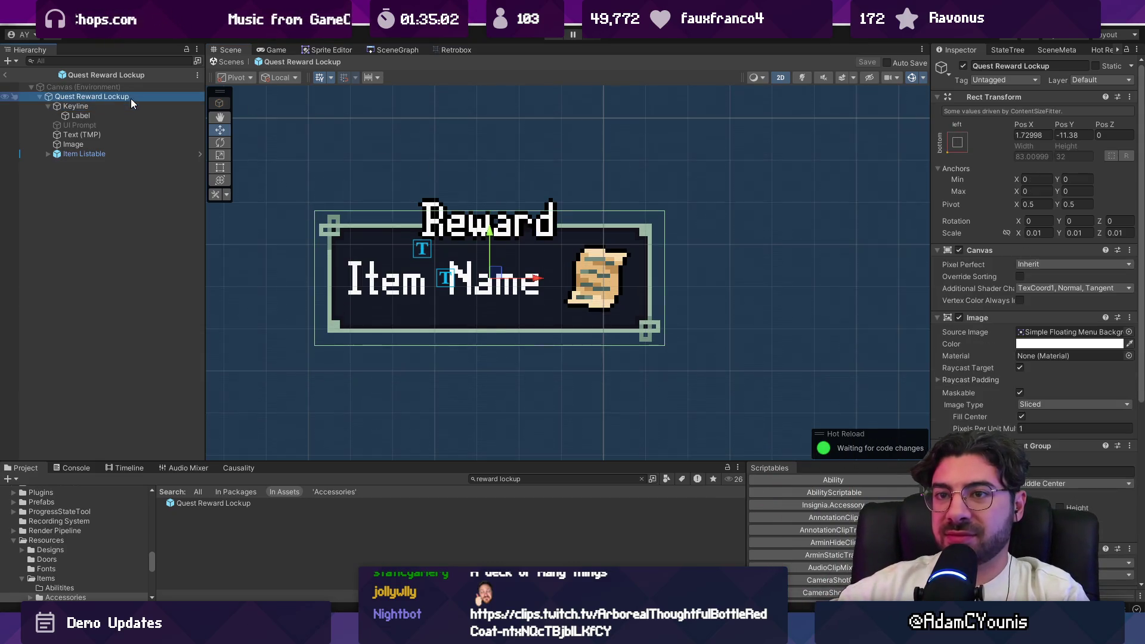
left_click(6, 75)
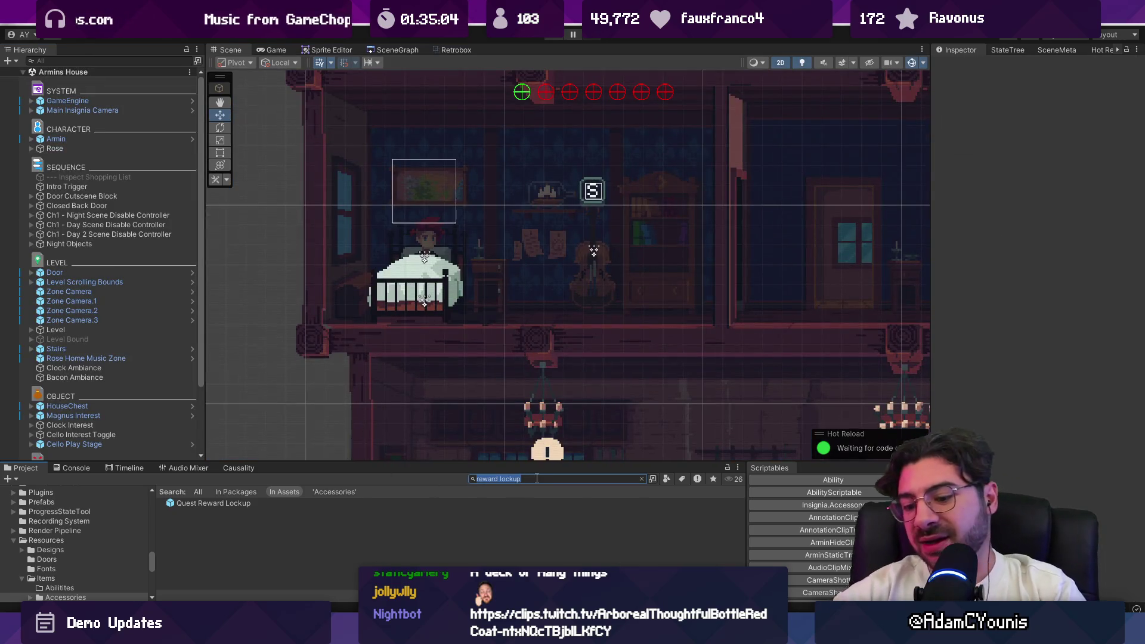
Open the Quest Menu prefab and delete its old Reward group
type("menu")
left_click(213, 542)
double_click(214, 542)
left_click(99, 172)
key("Delete")
Search the Project for 'reward loc' to find the lockup prefab
left_click(540, 477)
type("req")
key("BackSpace")
type("ward loc")
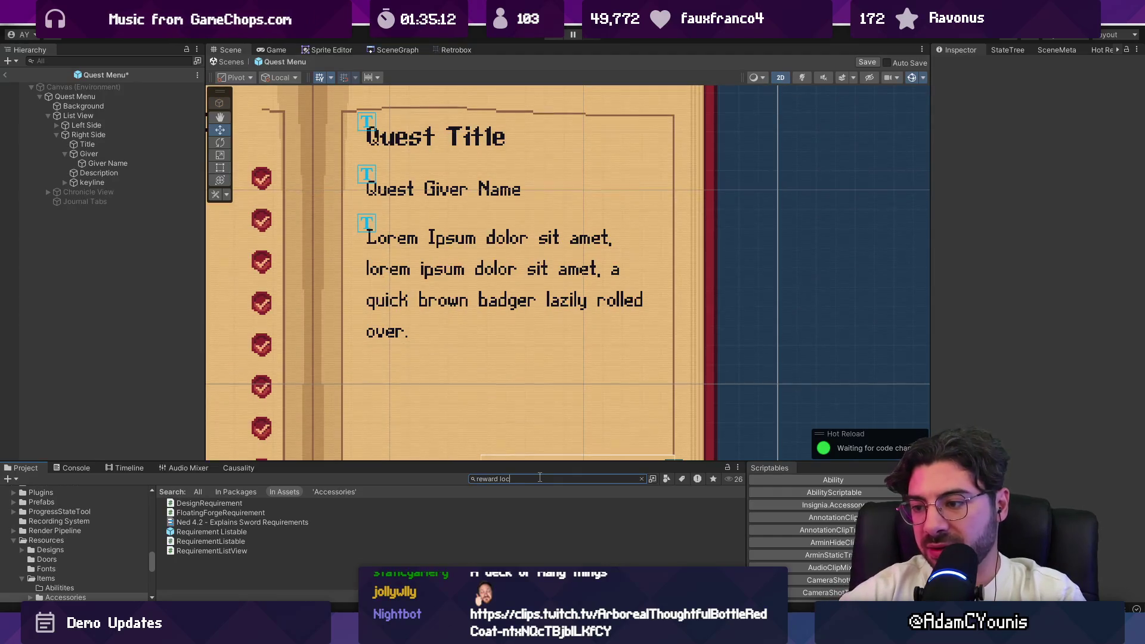
Drop the Quest Reward Lockup under Right Side and toggle its Canvas Group, undoing its removal
mouse_move(209, 504)
left_mouse_down()
mouse_move(155, 176)
mouse_move(106, 141)
mouse_move(109, 163)
mouse_move(75, 170)
left_mouse_up()
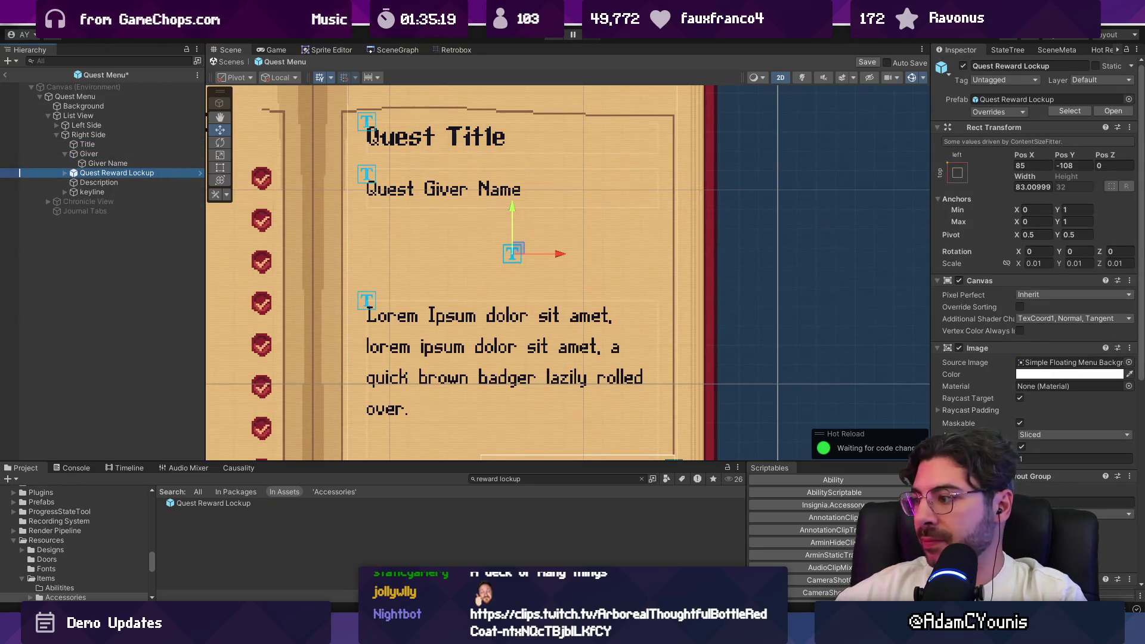
scroll(1001, 382, "down", 3)
scroll(1001, 382, "down", 4)
left_click(959, 391)
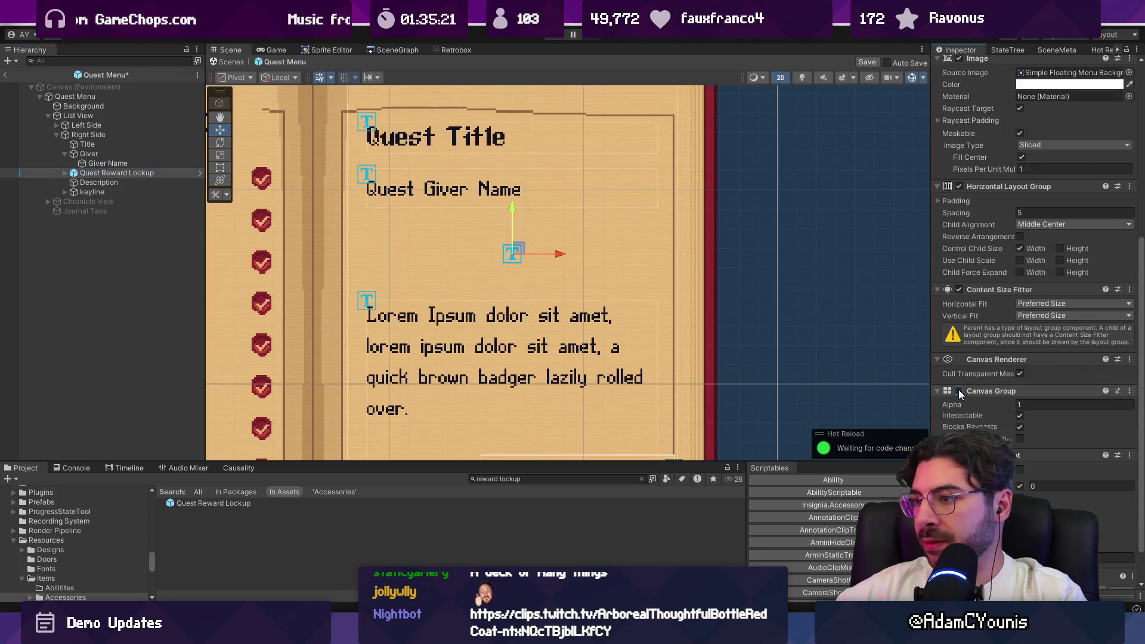
right_click(975, 391)
left_click(1006, 431)
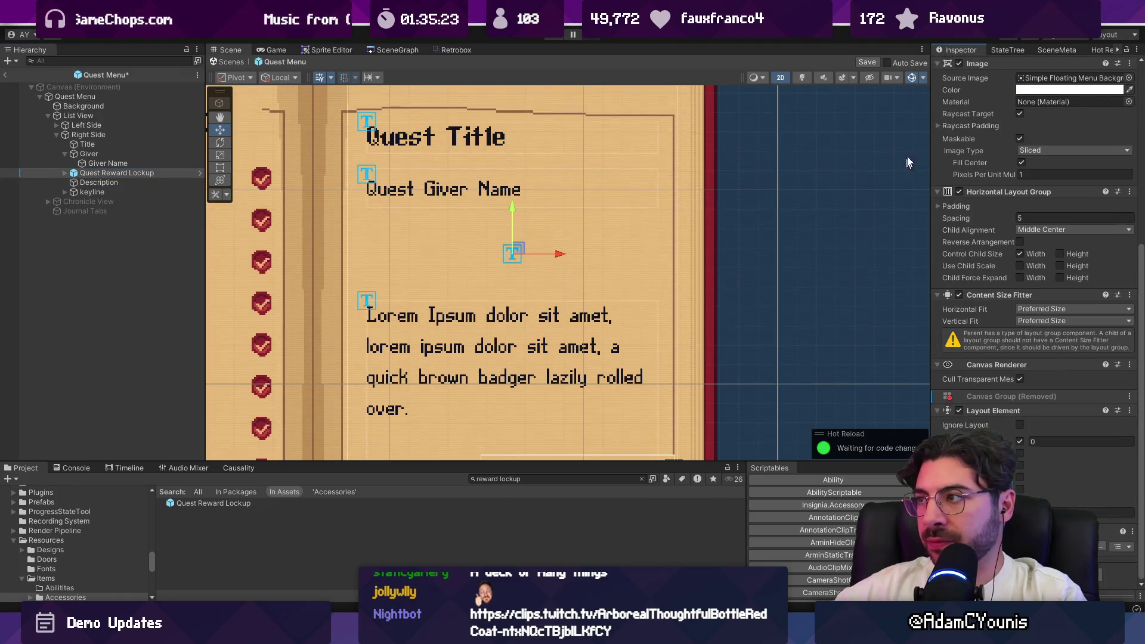
key("ctrl+z")
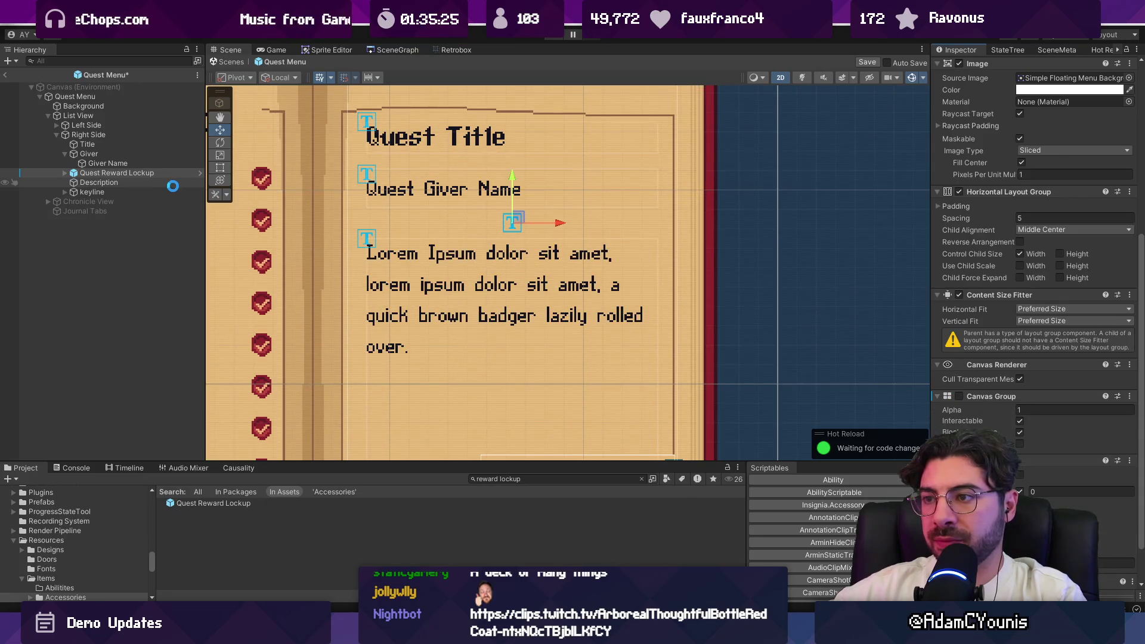
scroll(1024, 408, "up", 7)
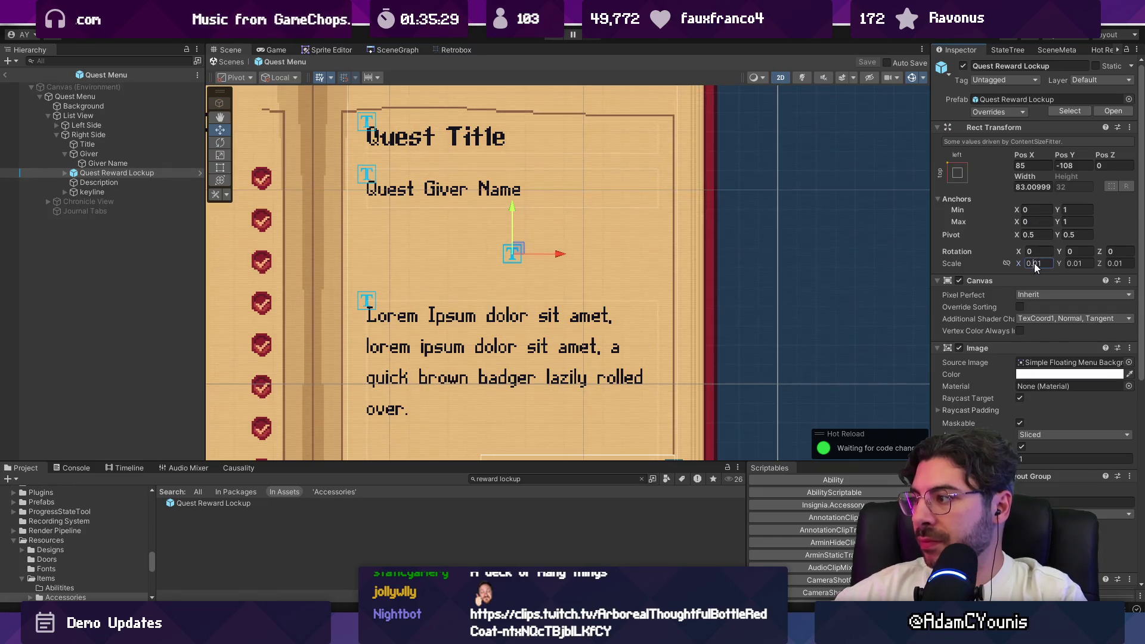
Set the lockup's Rect Transform scale X, Y and Z to 1
type("1")
key("Tab")
type("1")
key("Return")
left_click(1115, 266)
key("Return")
scroll(552, 233, "down", 3)
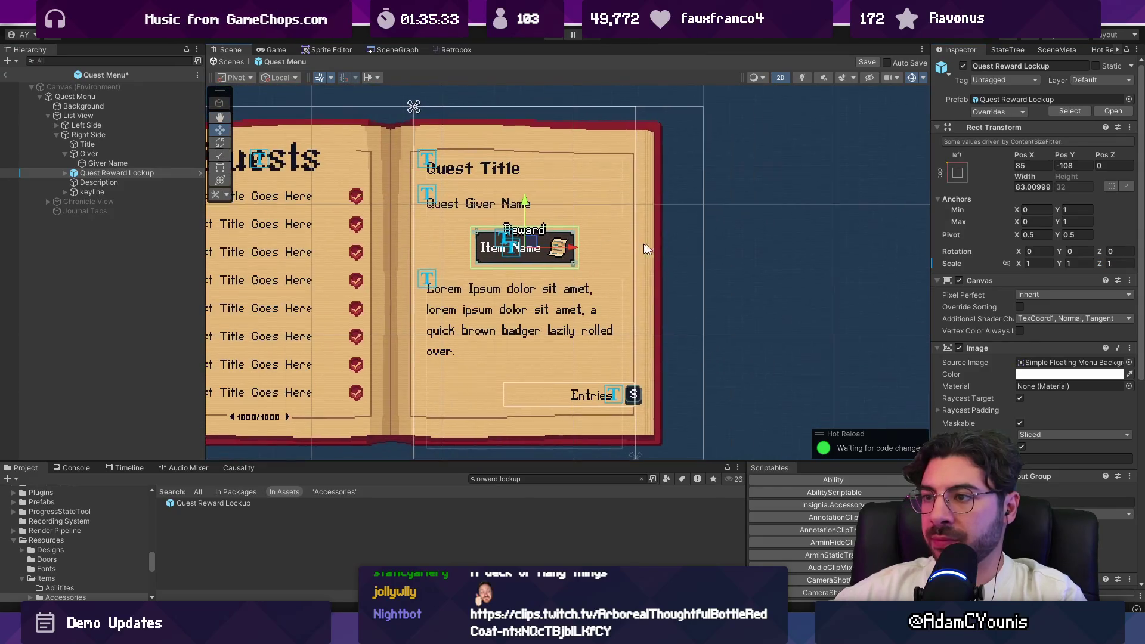
Select the Quest Reward Lockup and check its current width
scroll(591, 226, "up", 2)
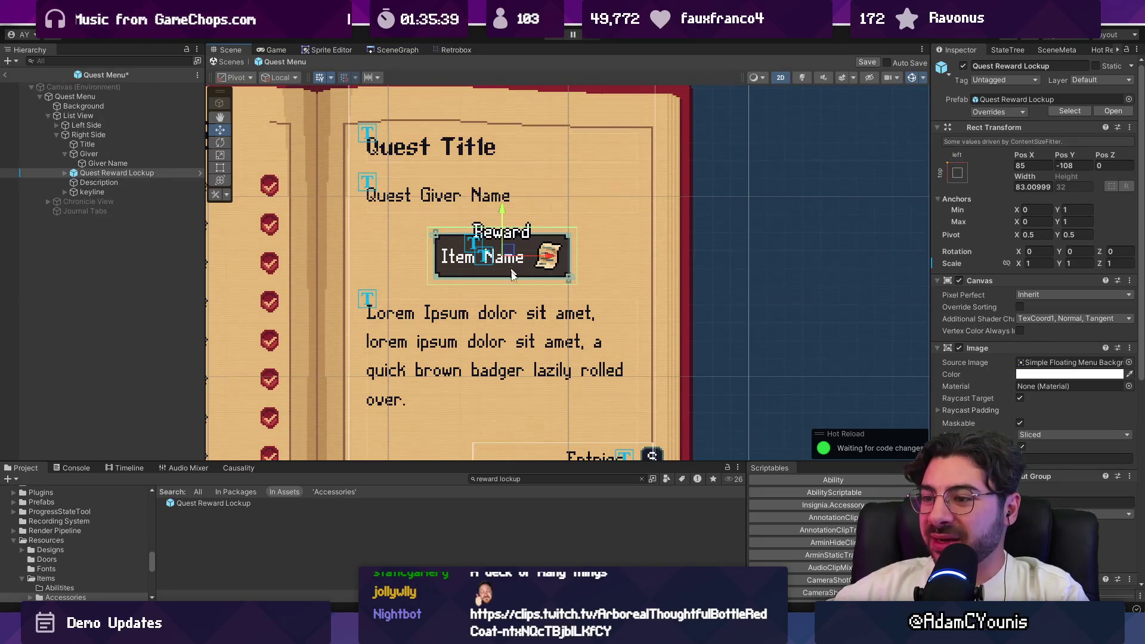
scroll(531, 228, "down", 2)
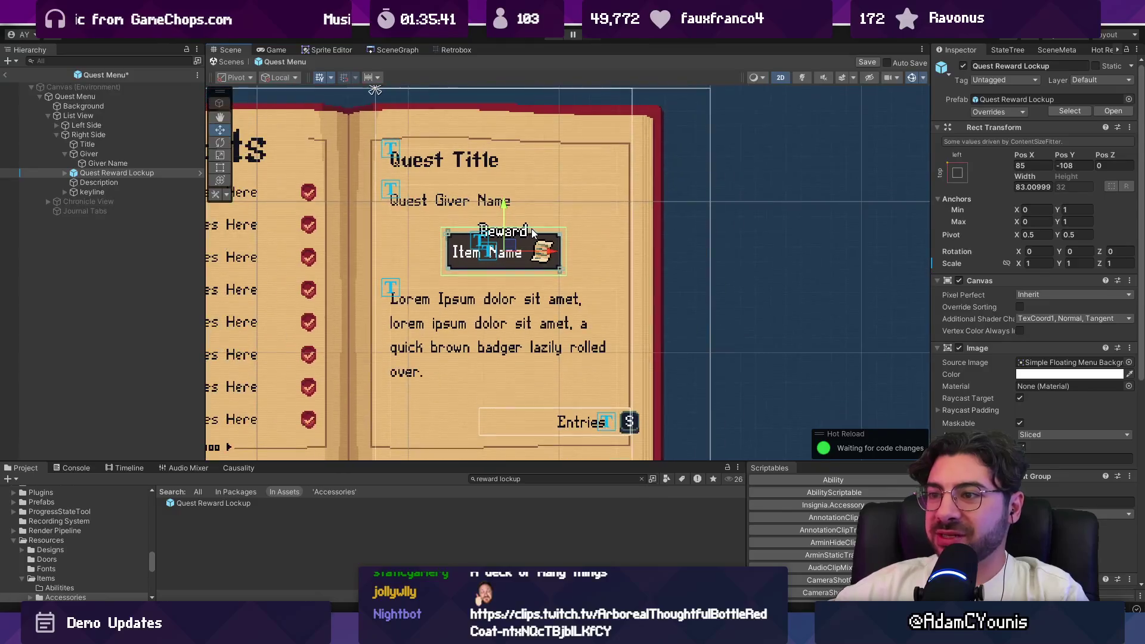
left_click(116, 173)
left_click(1032, 186)
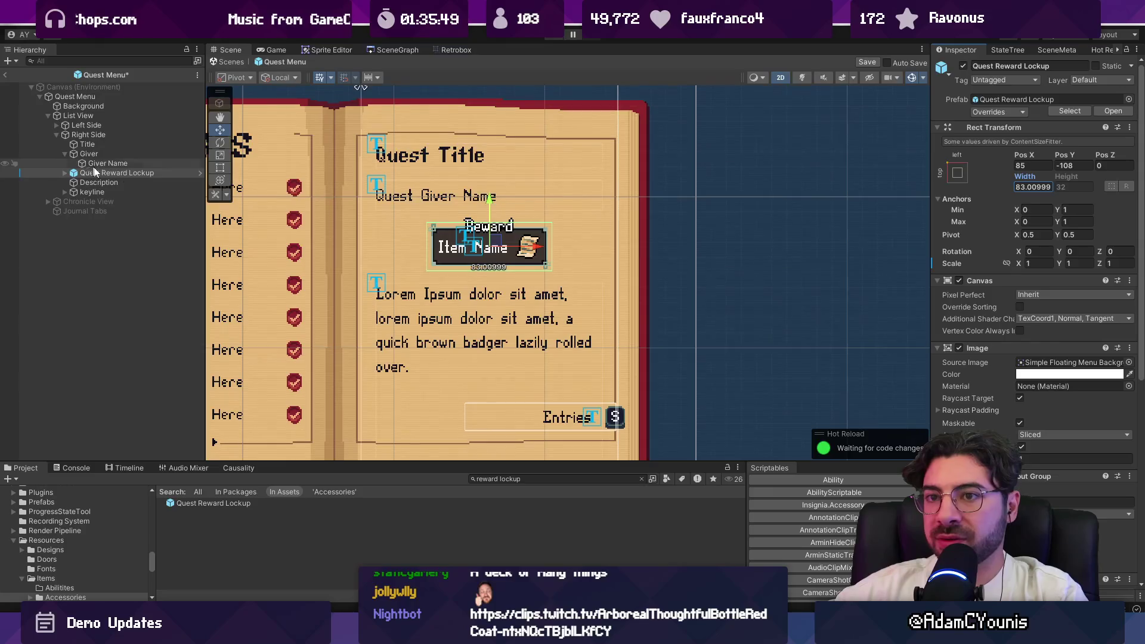
scroll(1043, 457, "down", 5)
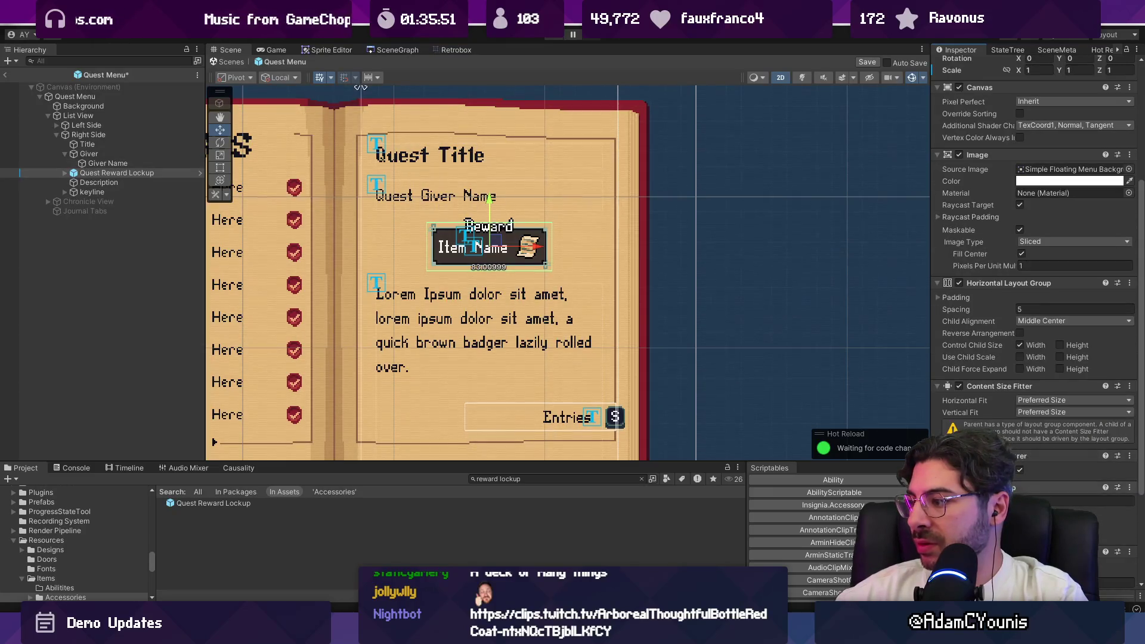
scroll(1033, 423, "up", 1)
scroll(1029, 485, "down", 3)
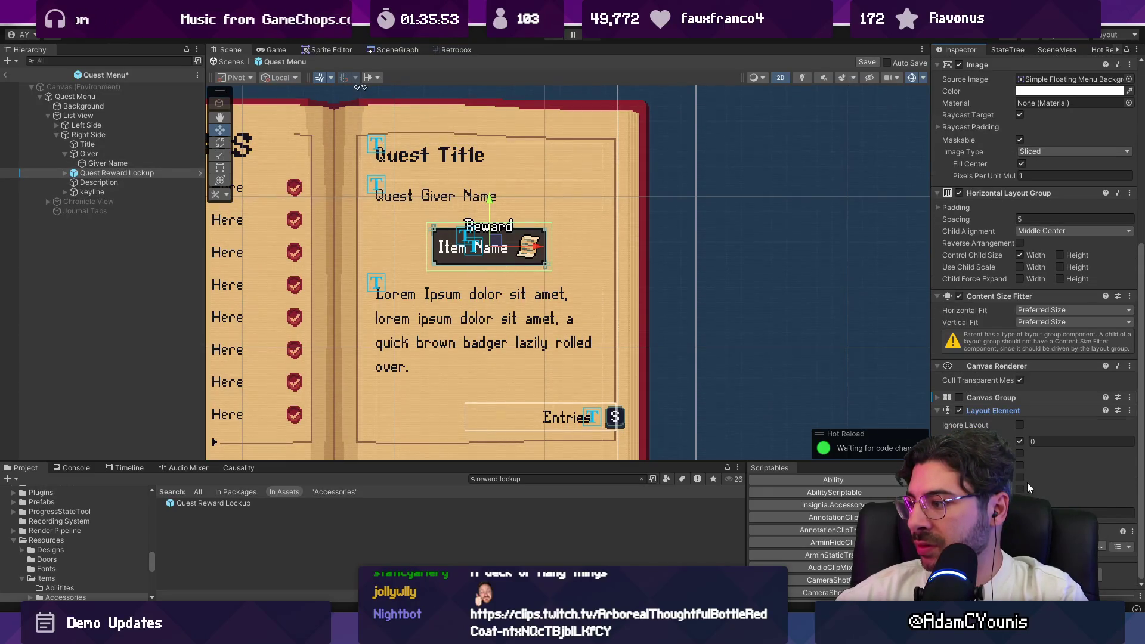
Try preferred widths 155.6 and 164.3, revert to the original width, and save
left_click(1021, 465)
left_click(1050, 465)
type("155.6")
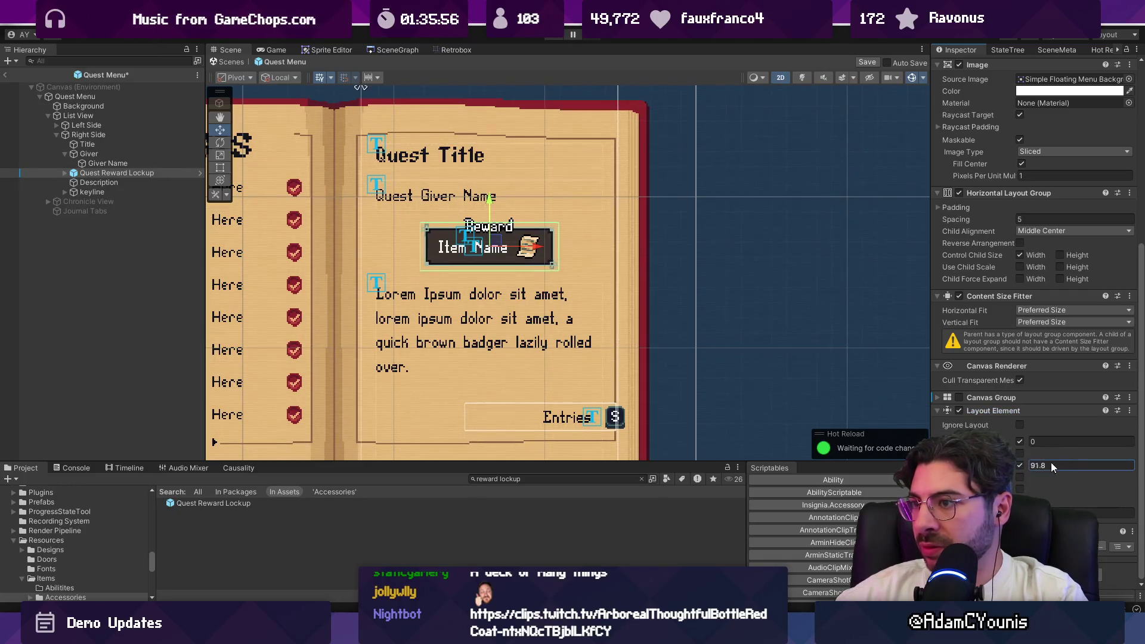
key("BackSpace")
key("BackSpace")
key("BackSpace")
type("164.3")
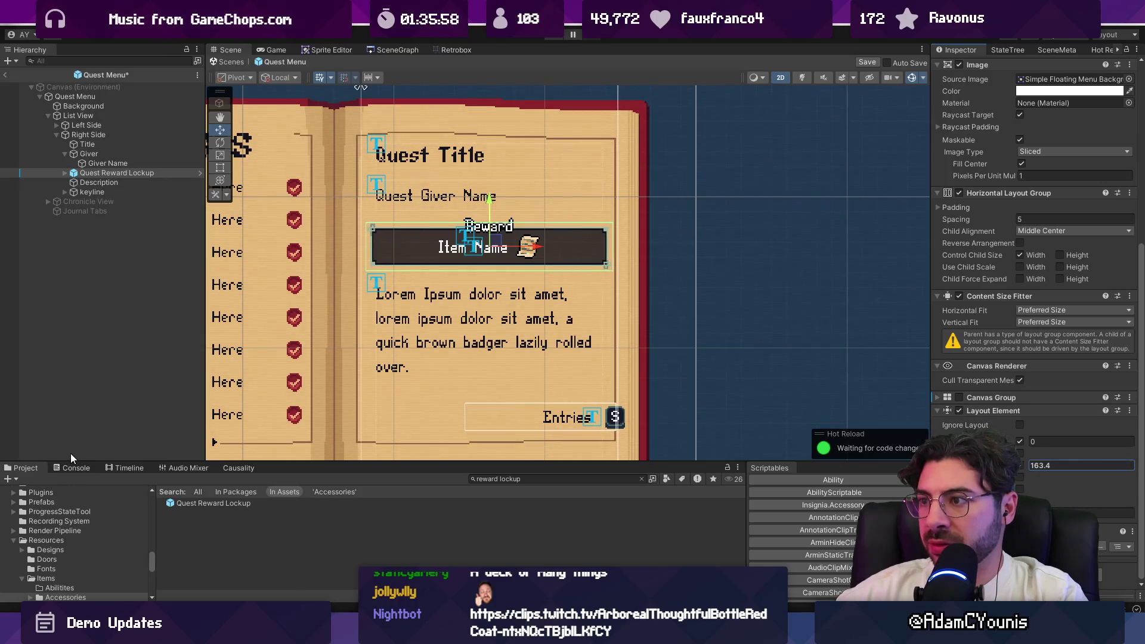
key("ctrl+z")
key("ctrl+z")
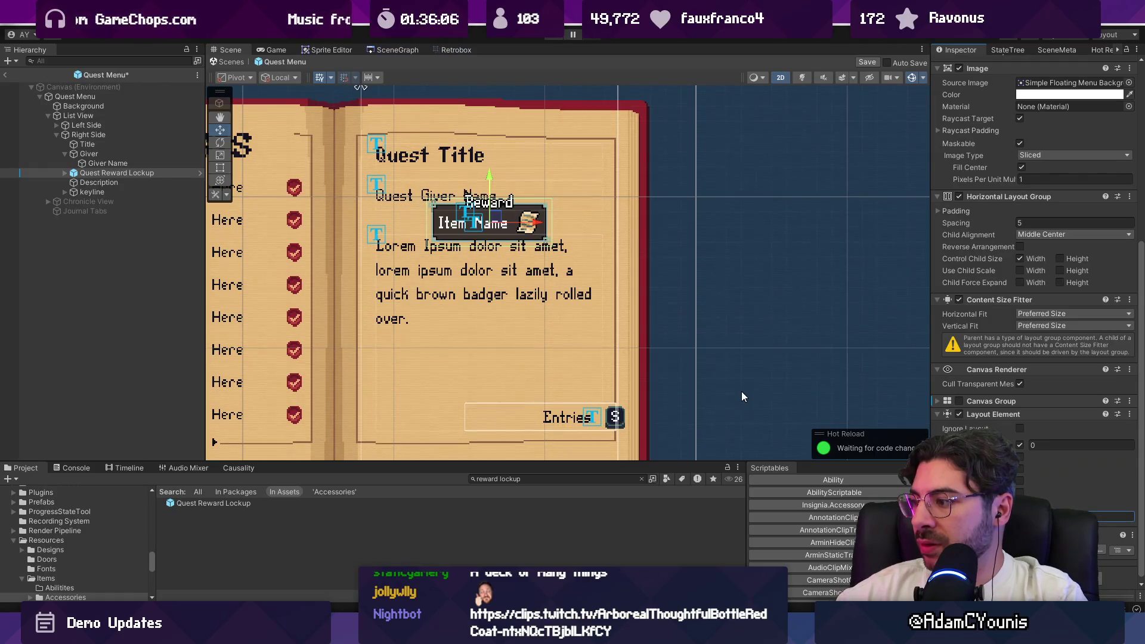
key("ctrl+s")
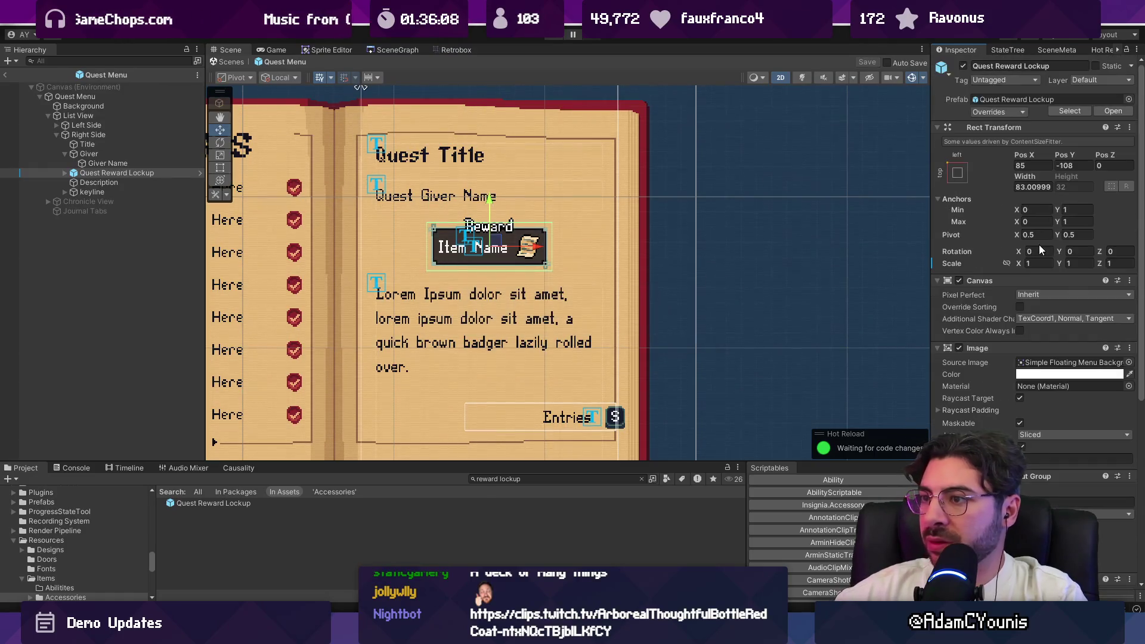
Inspect the lockup's Keyline, Image and Item Name children, testing then undoing a longer label
left_click(65, 173)
left_click(85, 182)
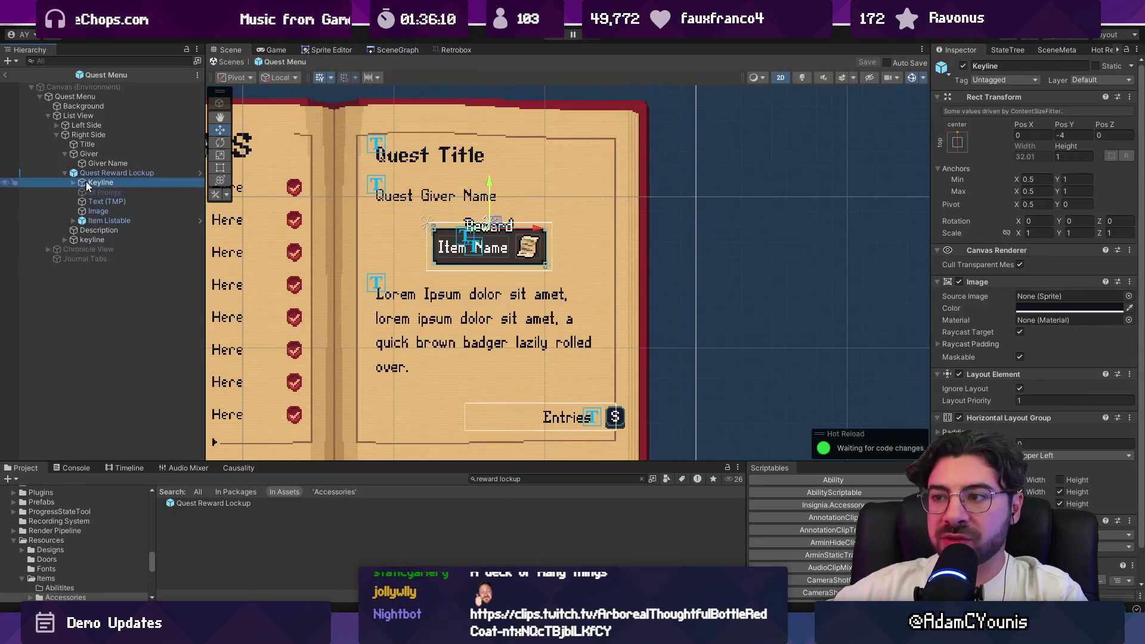
left_click(103, 212)
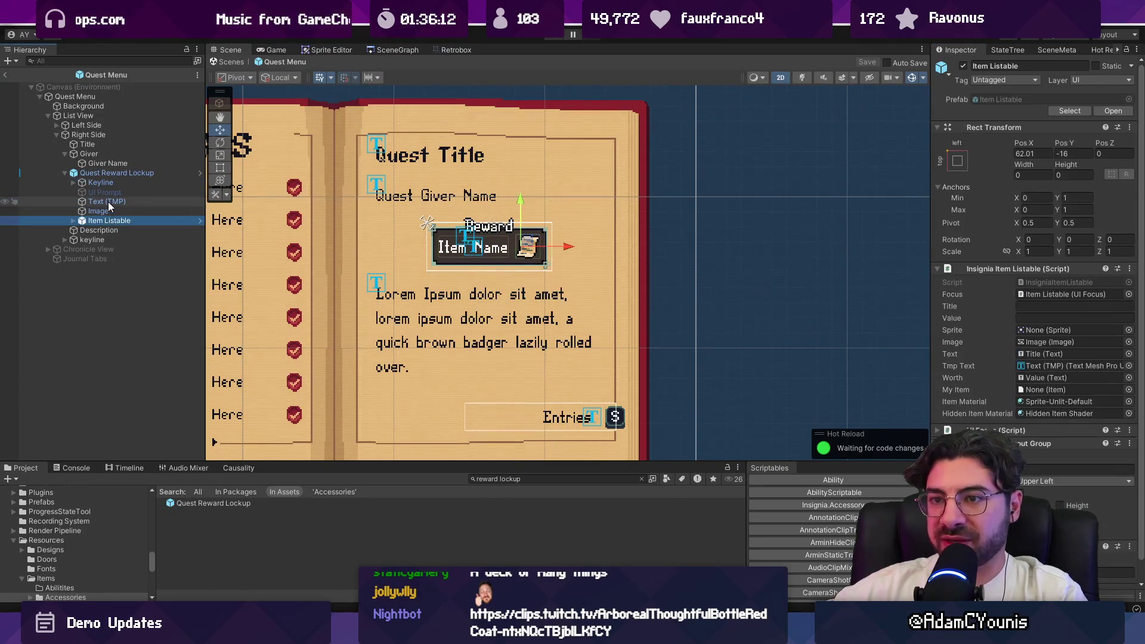
left_click(109, 202)
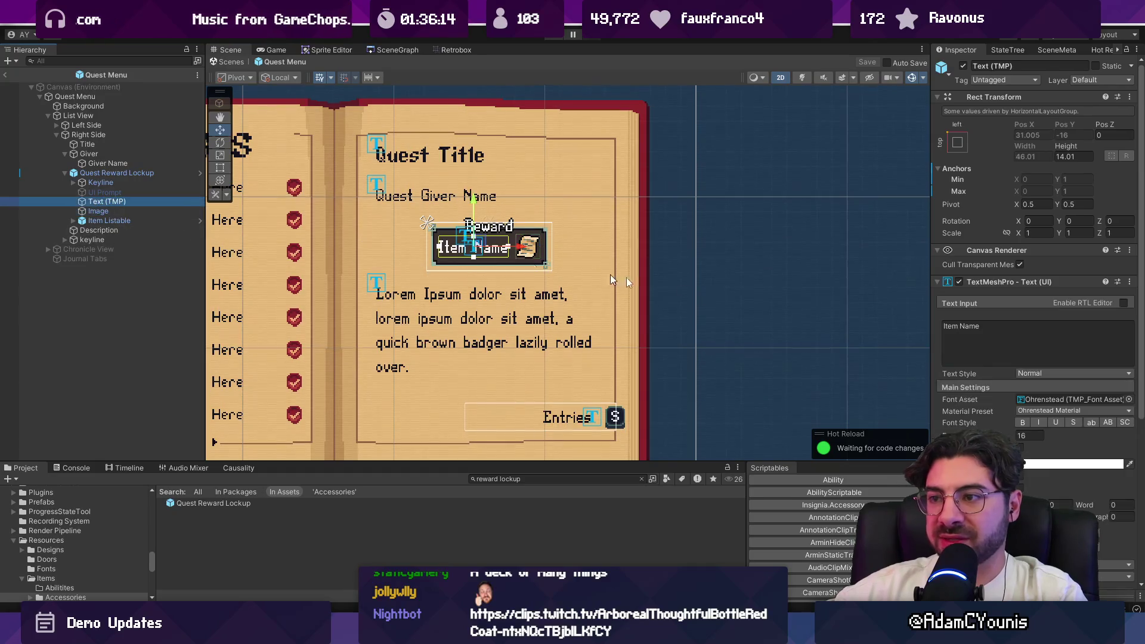
left_click(1035, 346)
key("ctrl+v")
key("ctrl+z")
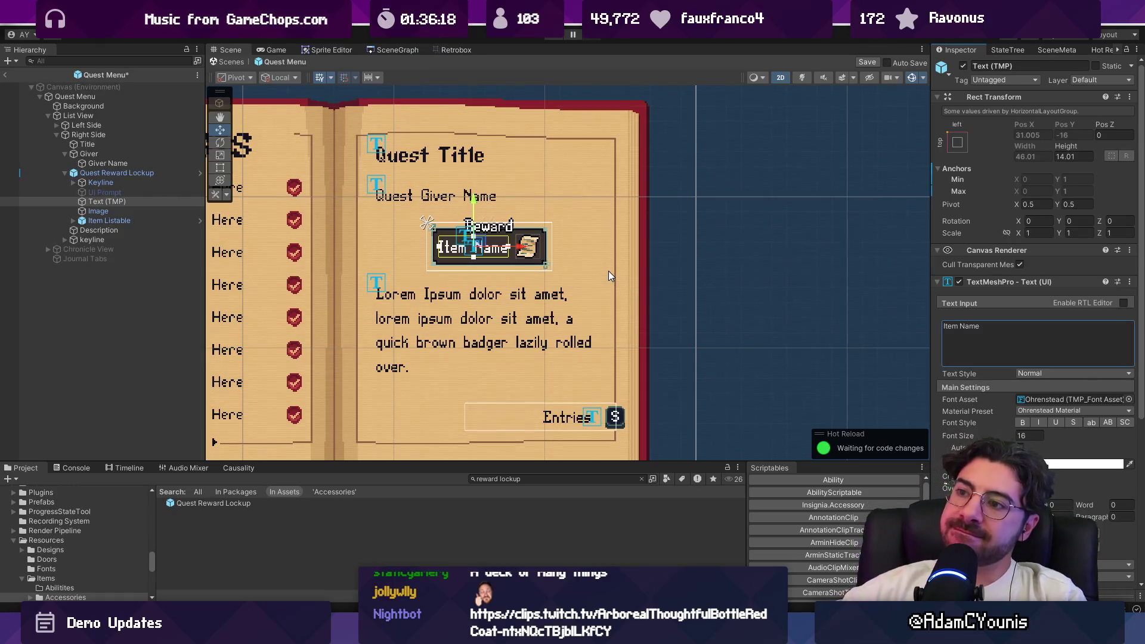
Enable a preferred width override on the Quest Reward Lockup and edit its value
left_click(112, 172)
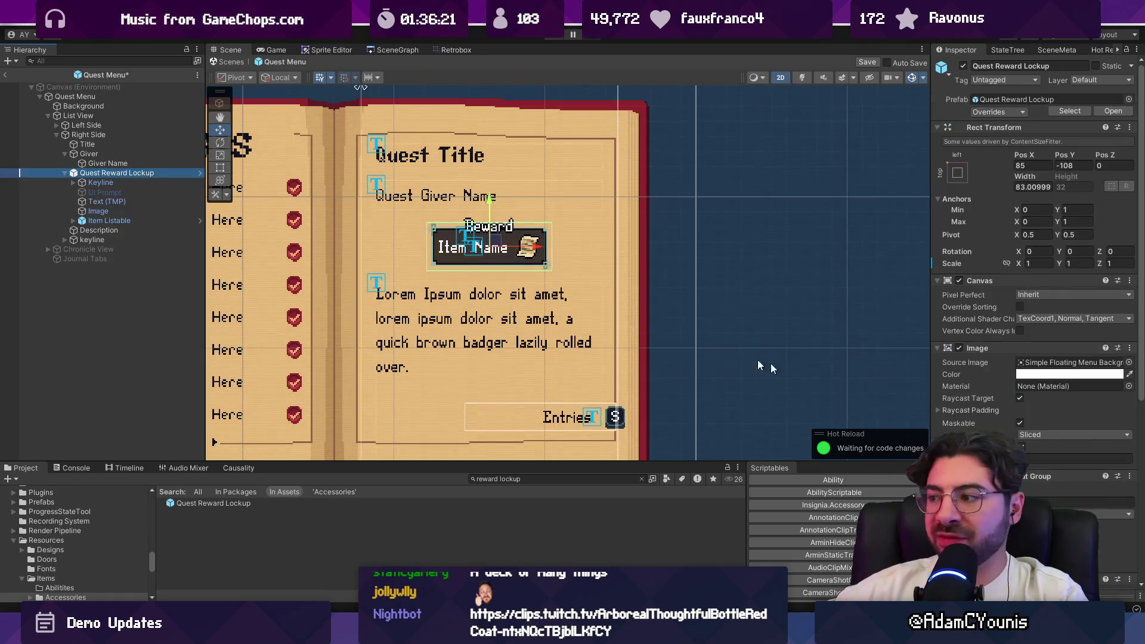
scroll(1033, 452, "down", 3)
left_click(1021, 465)
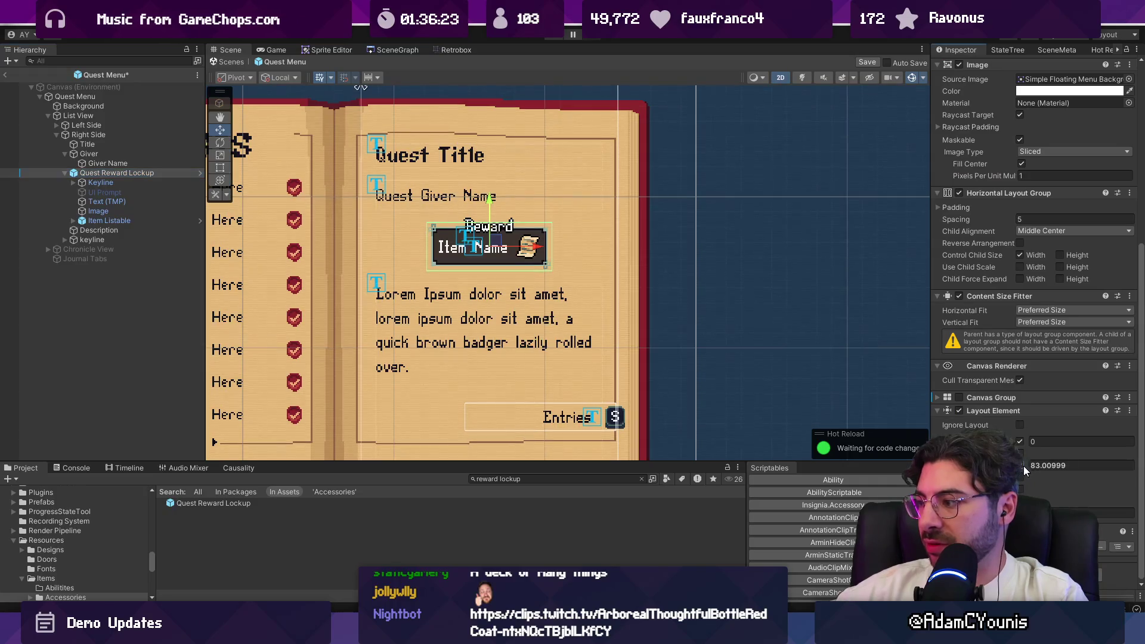
left_click(1059, 465)
scroll(1071, 466, "up", 5)
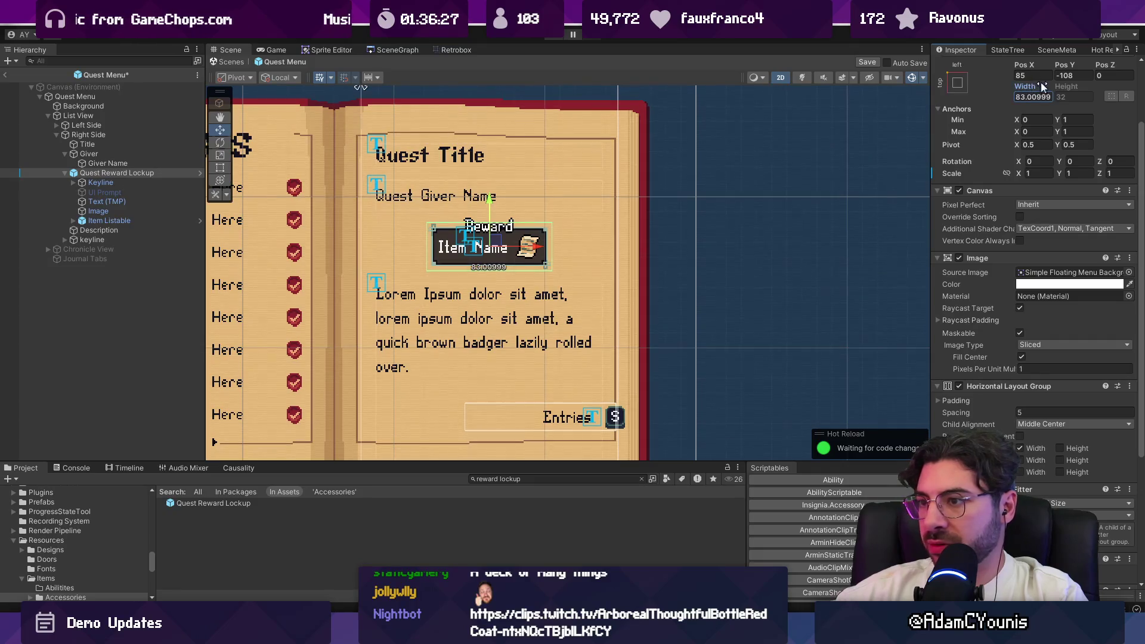
scroll(1074, 452, "down", 5)
key("BackSpace")
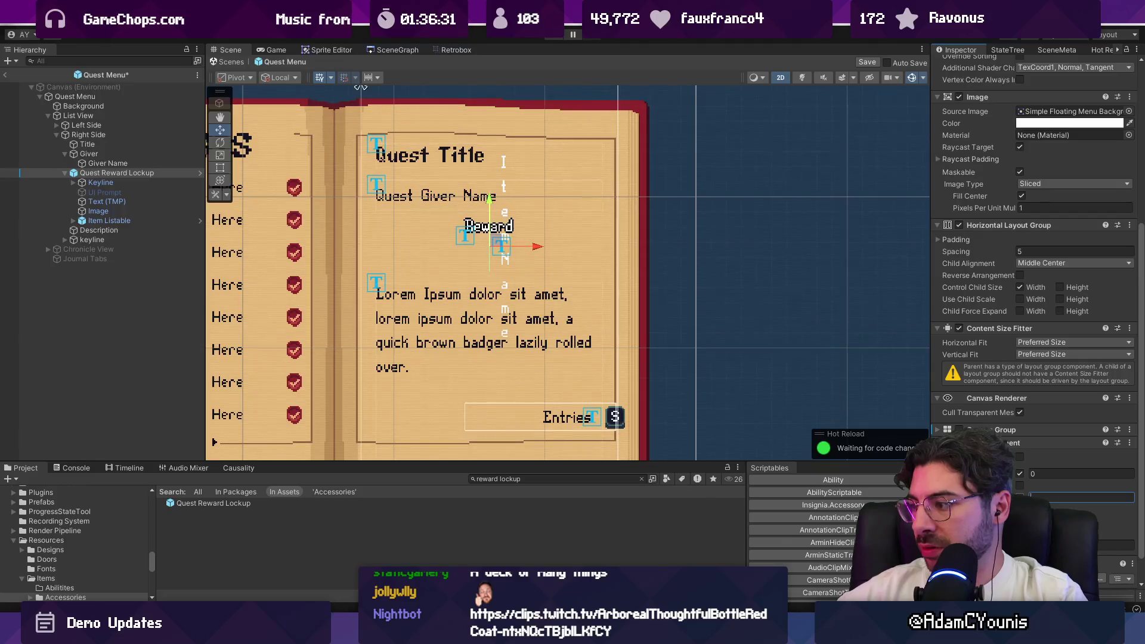
key("Return")
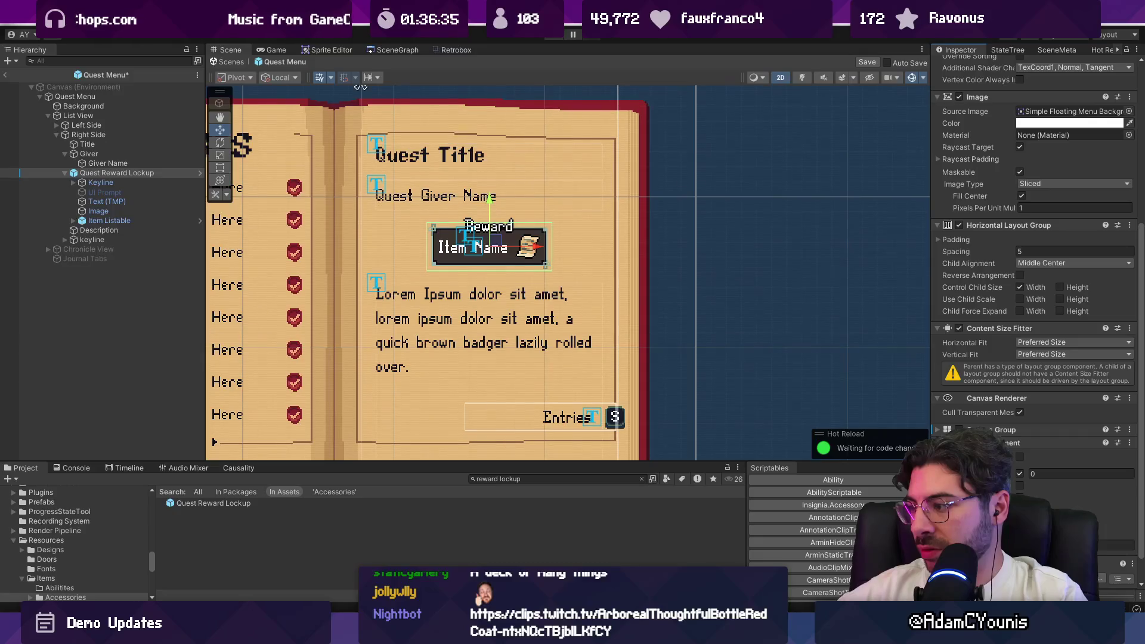
Apply the overrides to the Quest Reward Lockup prefab and keep it below the giver name
left_click(1020, 473)
right_click(1007, 436)
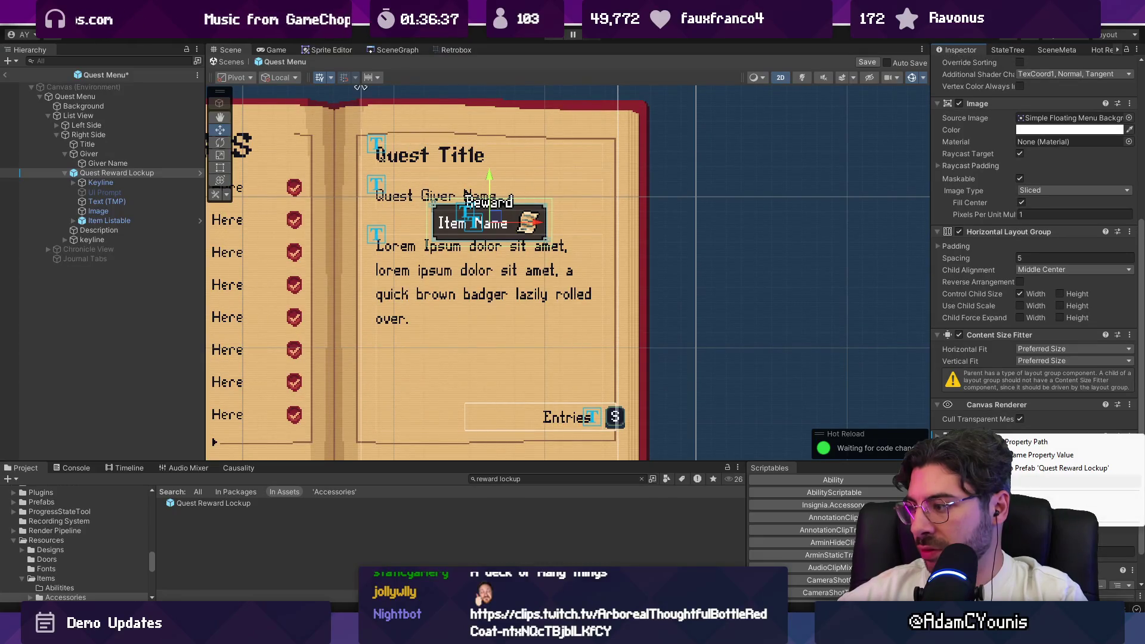
left_click(1014, 469)
scroll(1016, 389, "up", 5)
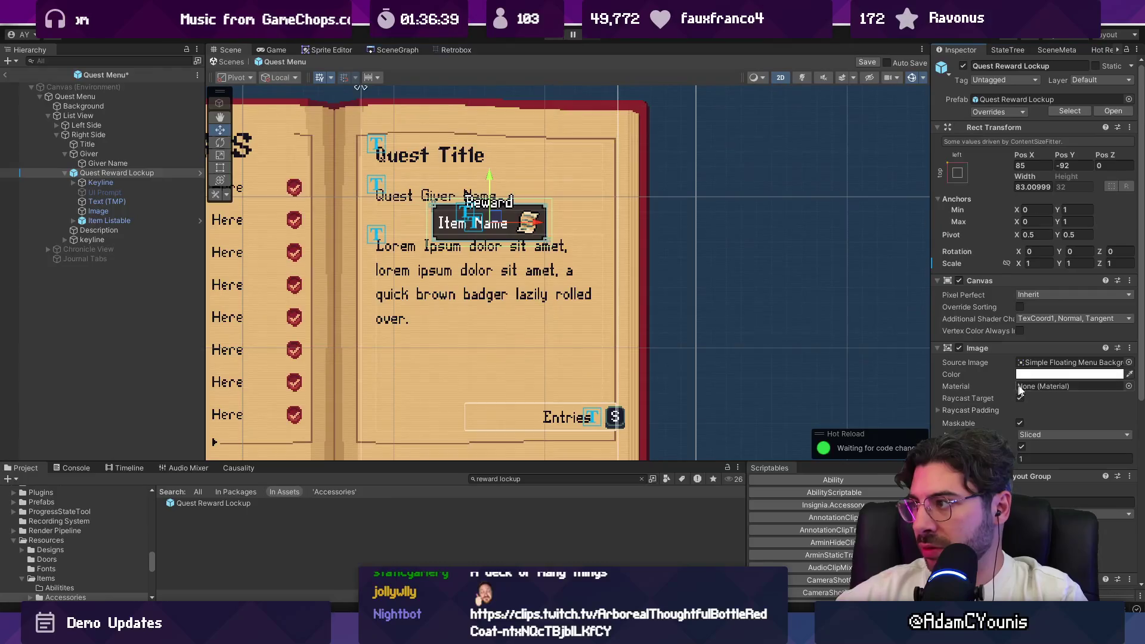
left_click(1045, 173)
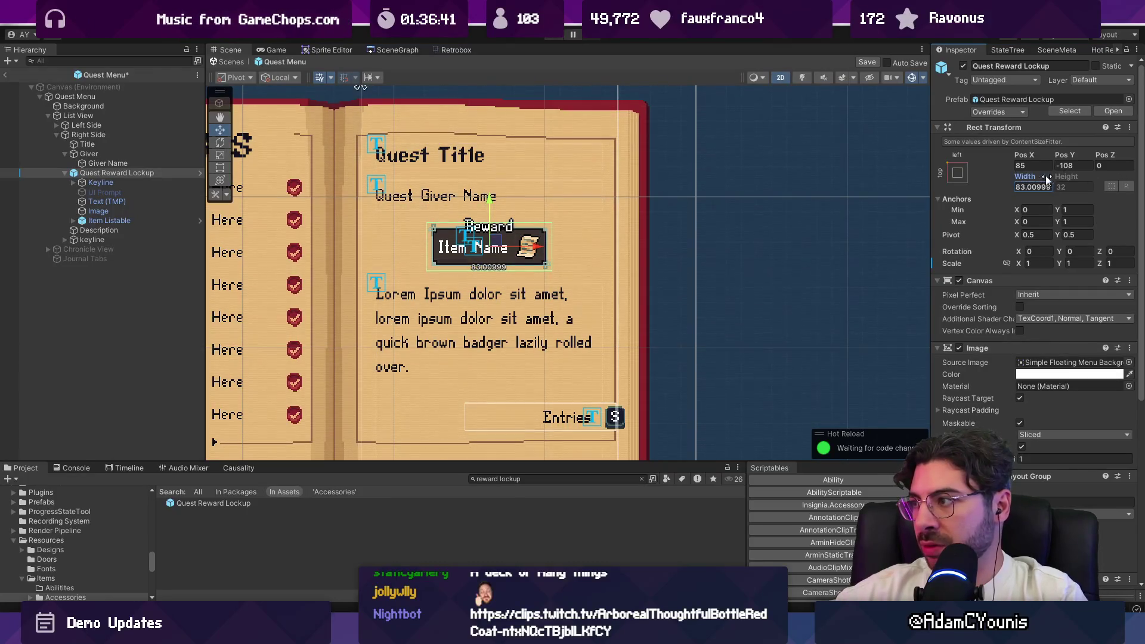
scroll(1032, 358, "down", 5)
Set the lockup's preferred width to 155 and save the Quest Menu prefab
left_click(1021, 467)
left_click(1038, 465)
type("155.7")
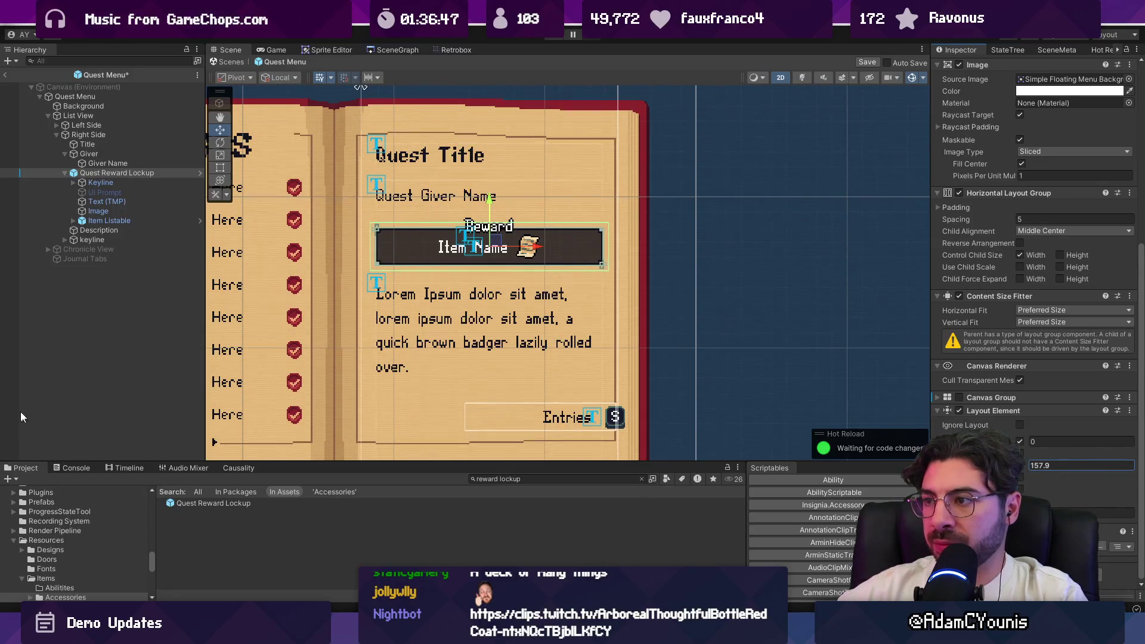
type("157.9")
key("Return")
type("155")
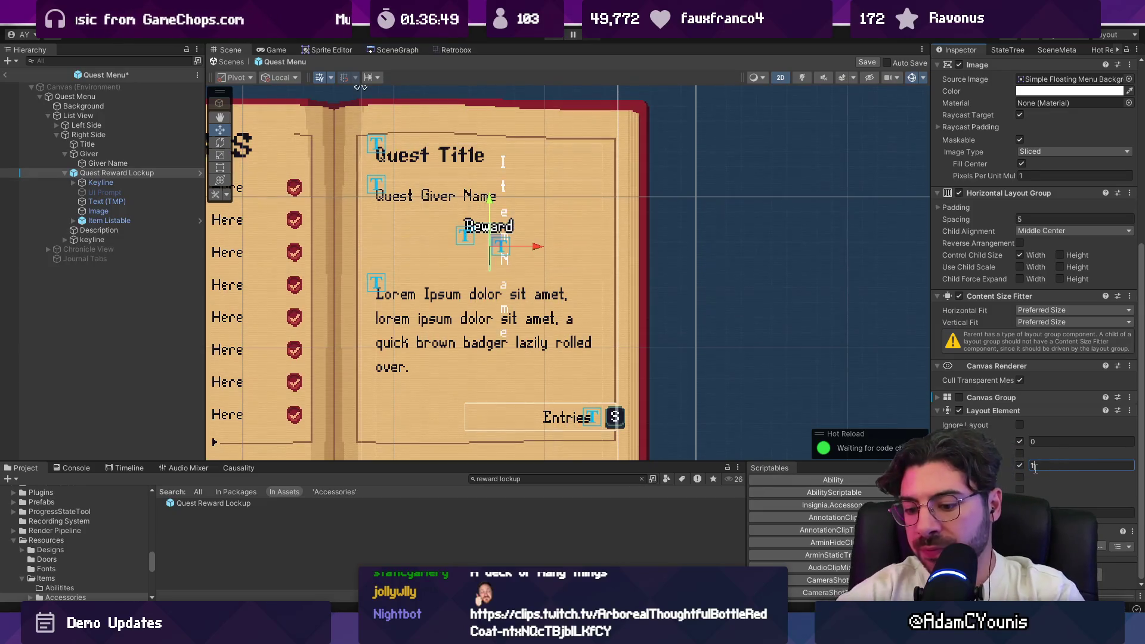
key("ctrl+s")
Collapse the lockup and Giver entries and inspect the Right Side and Quest Menu objects
left_click(66, 171)
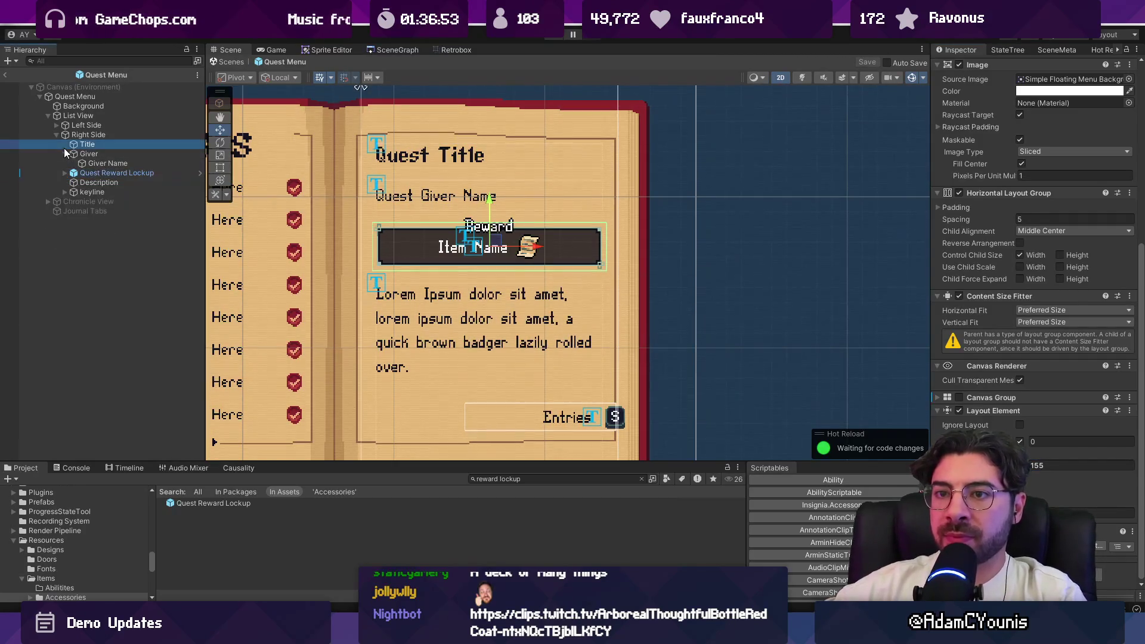
left_click(63, 153)
left_click(99, 259)
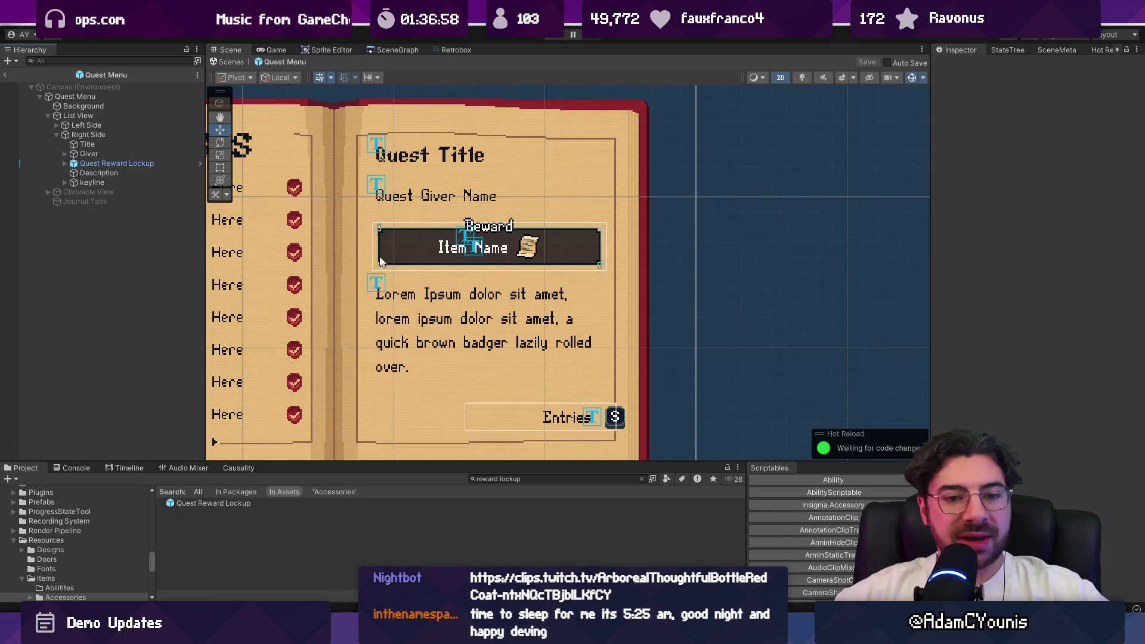
left_click(96, 135)
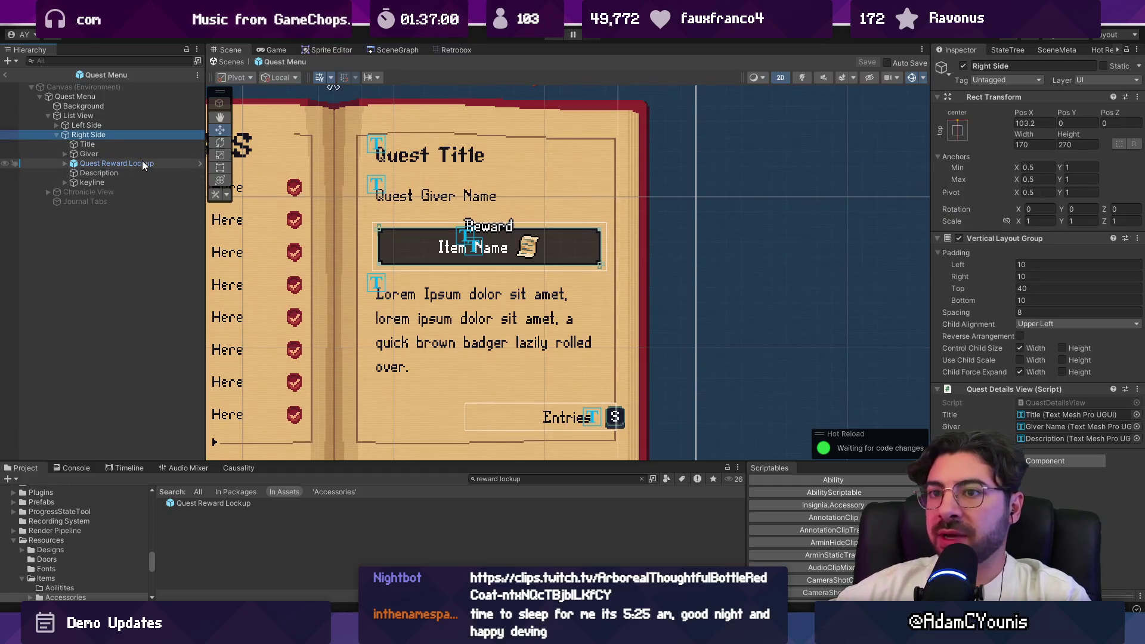
left_click(94, 97)
left_click(103, 115)
Open the QuestDetailsView script from the Right Side object's component
left_click(100, 135)
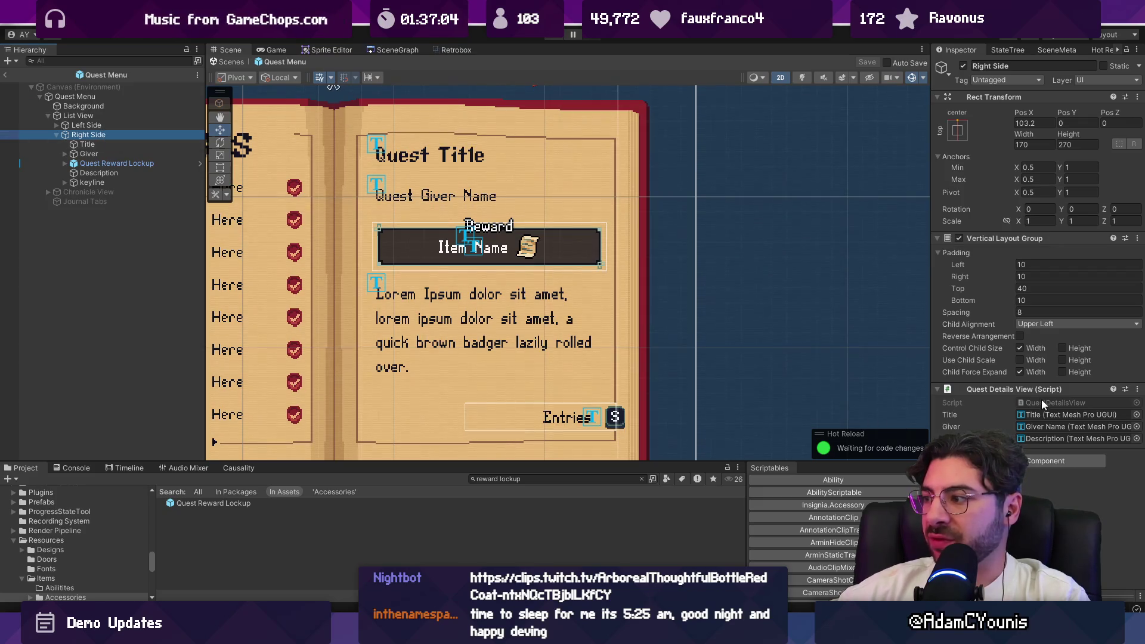
double_click(1037, 401)
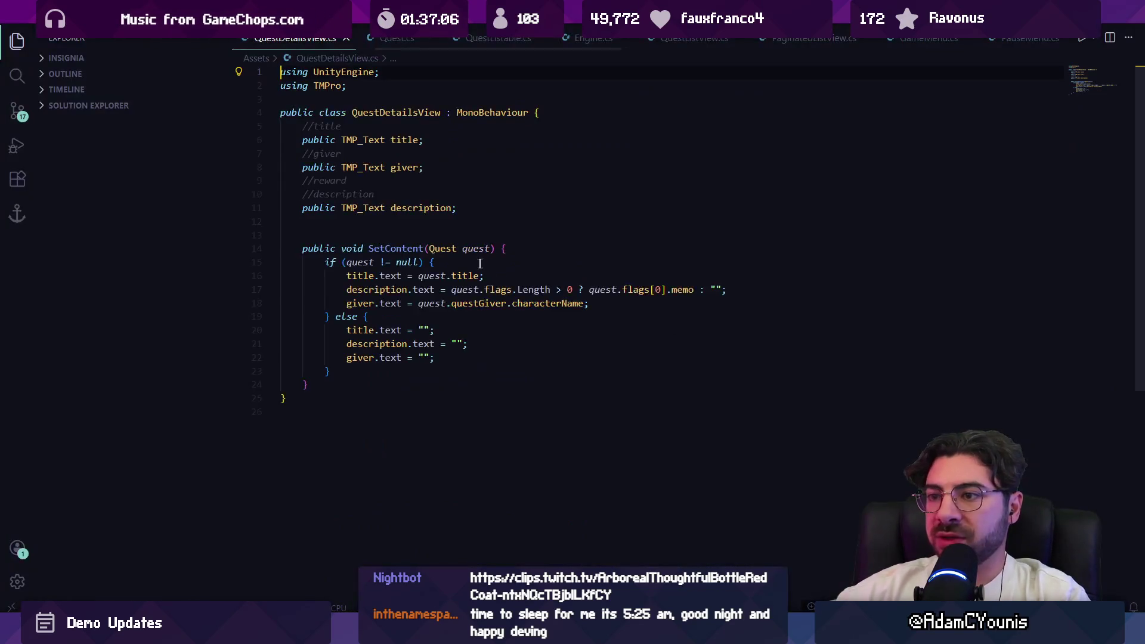
key("alt+Tab")
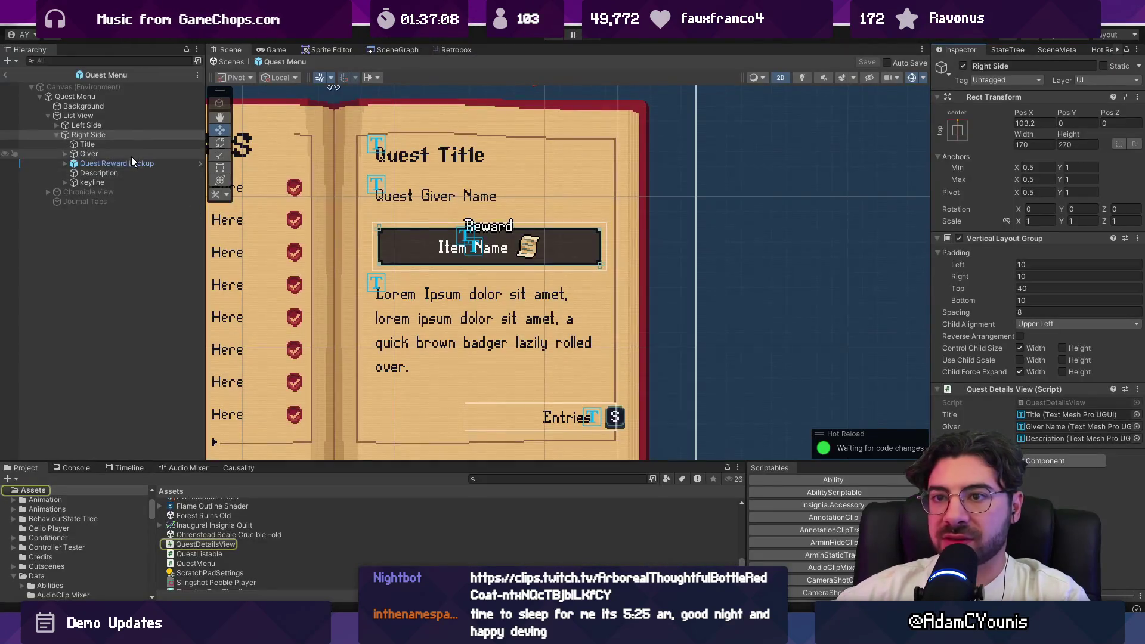
Expand Quest Reward Lockup and inspect its Keyline, Image and Item Listable children
left_click(131, 161)
scroll(1105, 425, "down", 5)
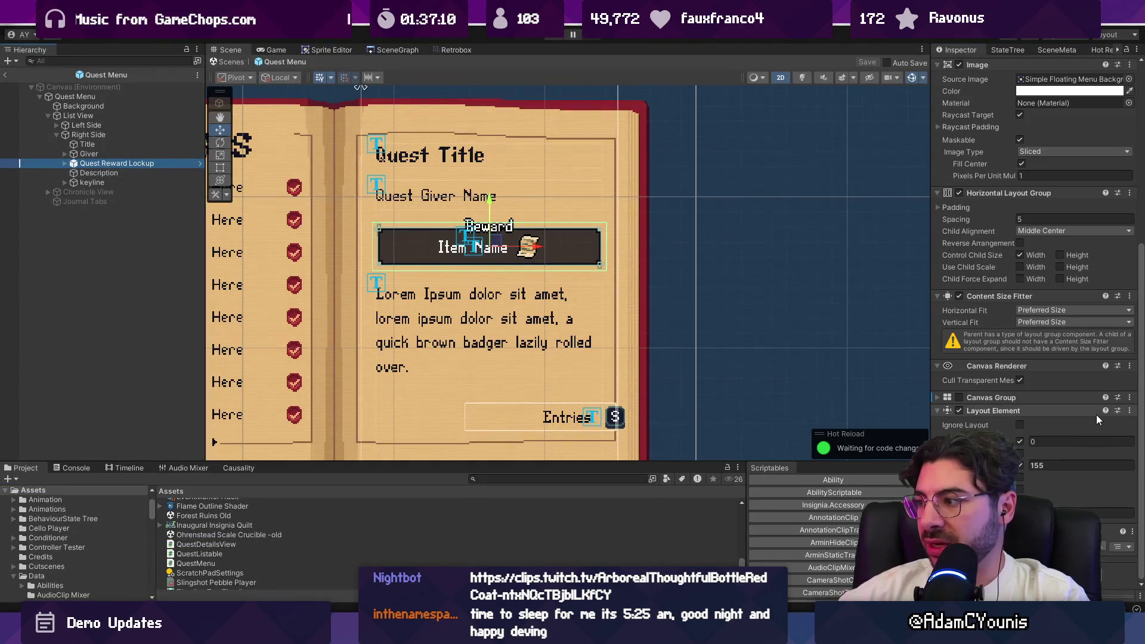
scroll(1089, 410, "down", 3)
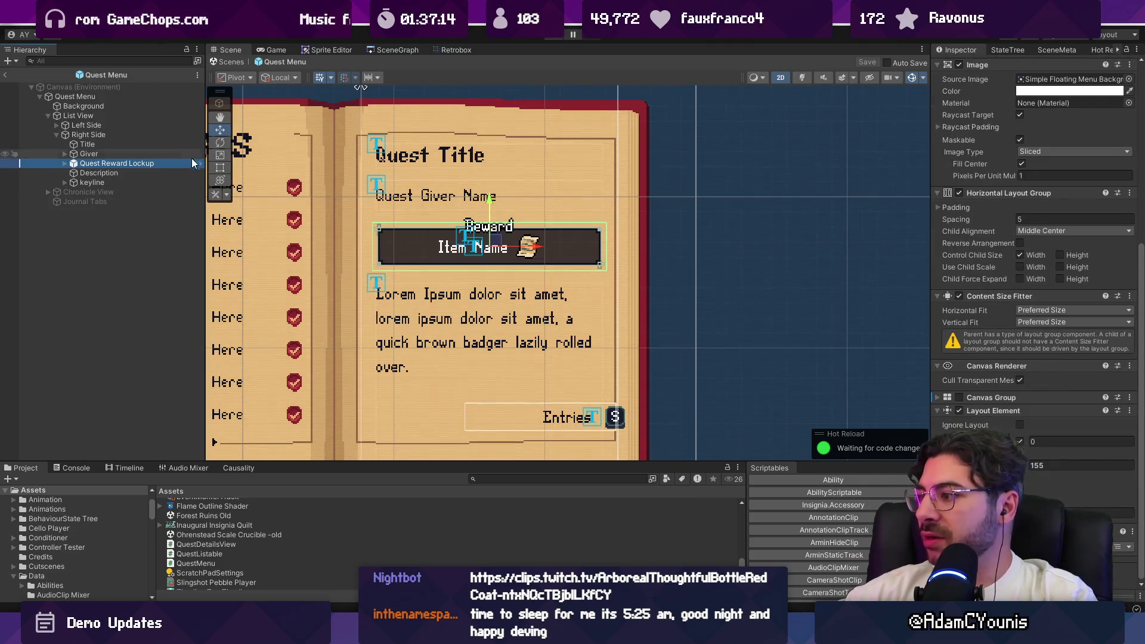
left_click(65, 163)
left_click(85, 173)
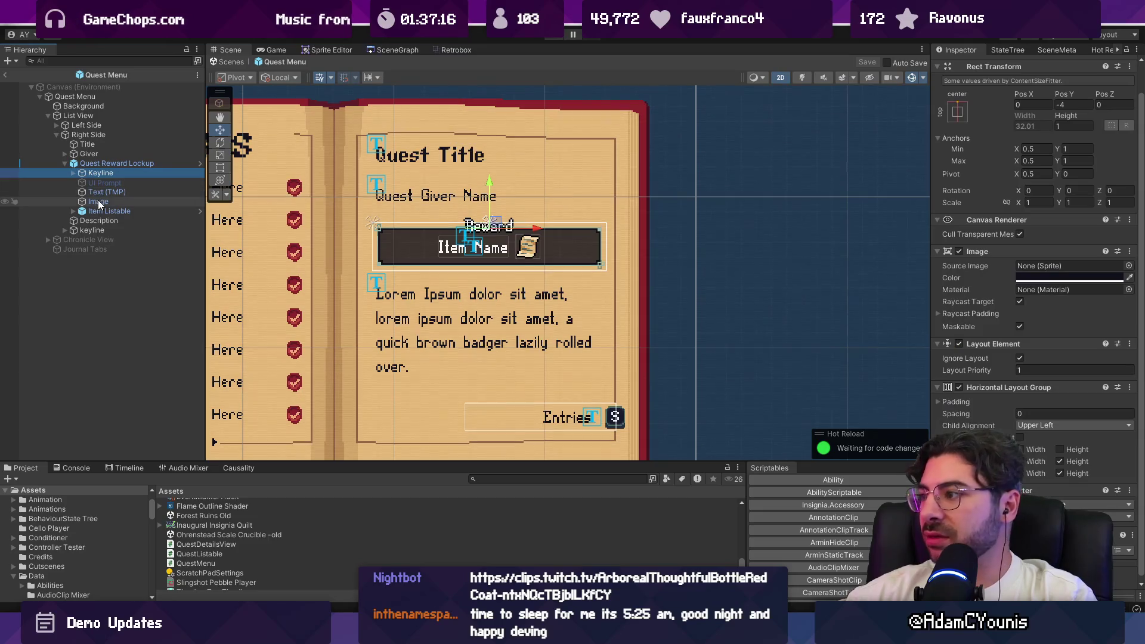
left_click(100, 202)
left_click(106, 211)
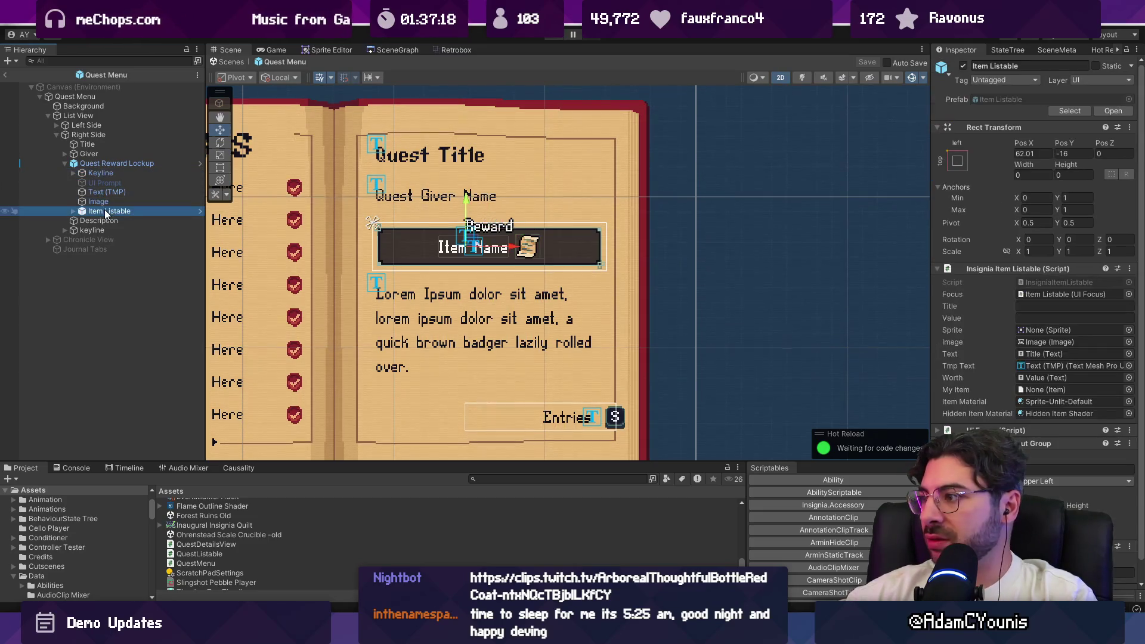
scroll(543, 256, "up", 3)
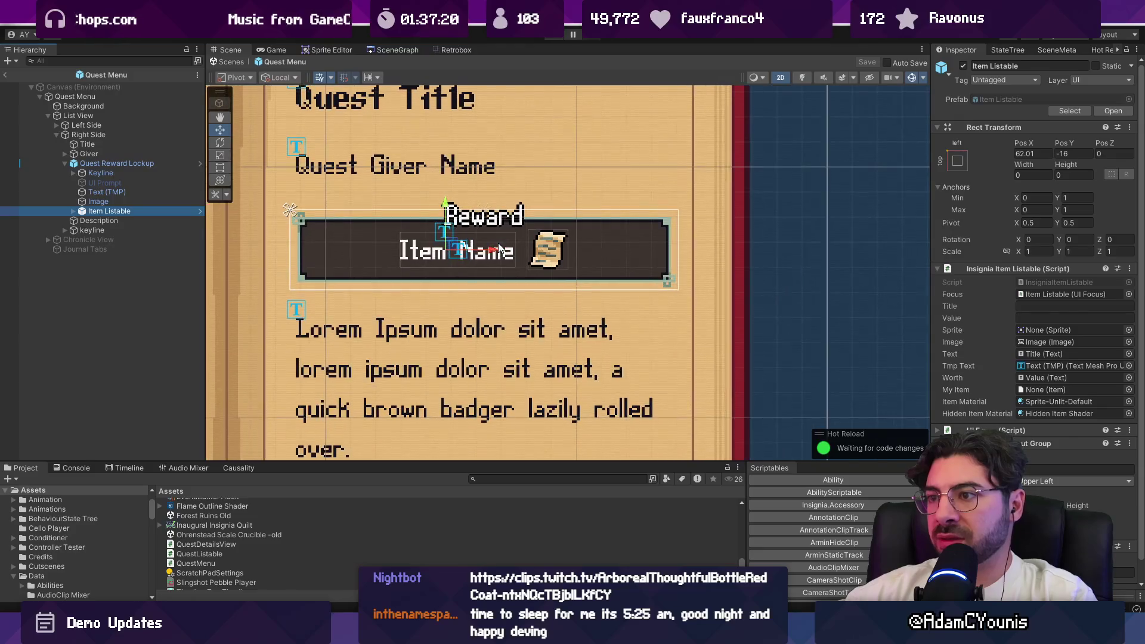
scroll(1018, 297, "down", 1)
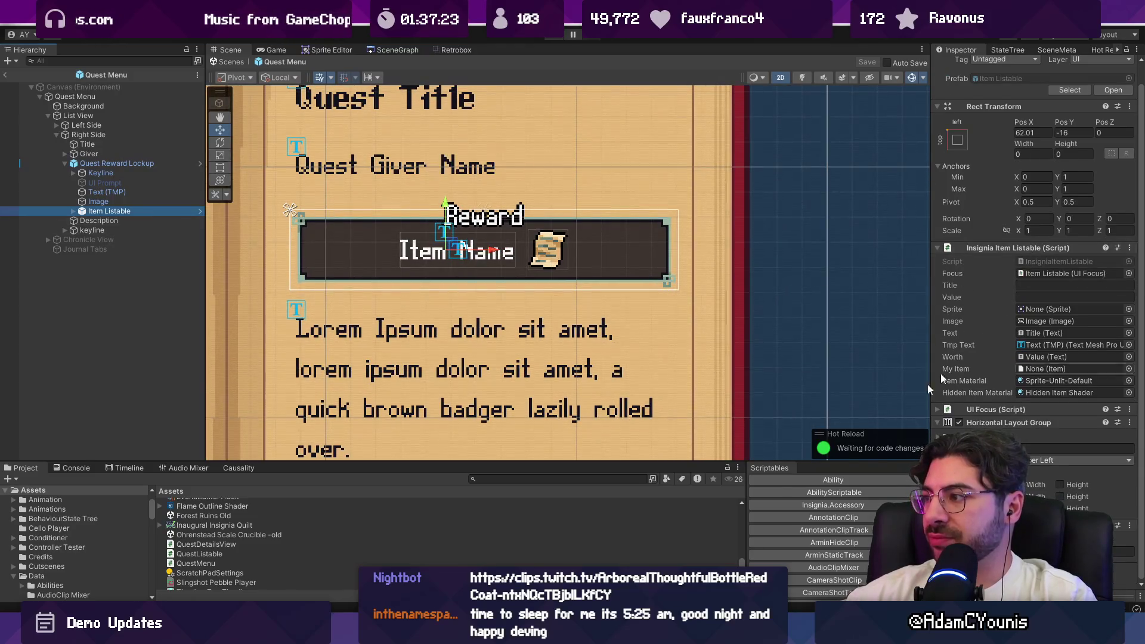
key("alt+Tab")
Declare a public InsigniaItemListable rewardListable field and save the script
type("pu")
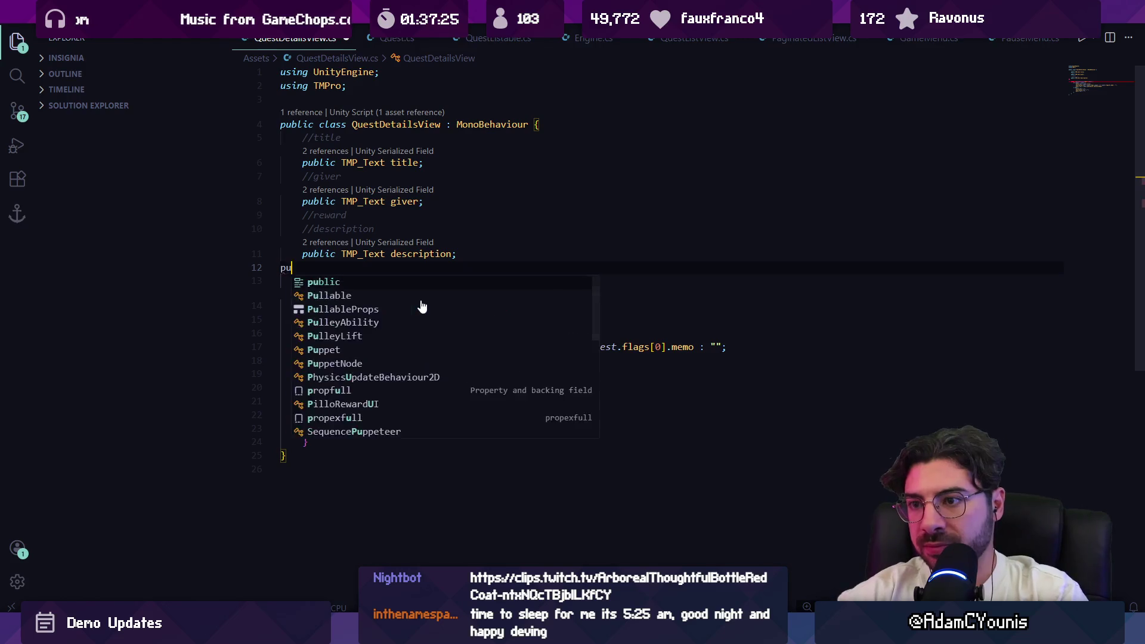
type("blic InsigniaItemLi")
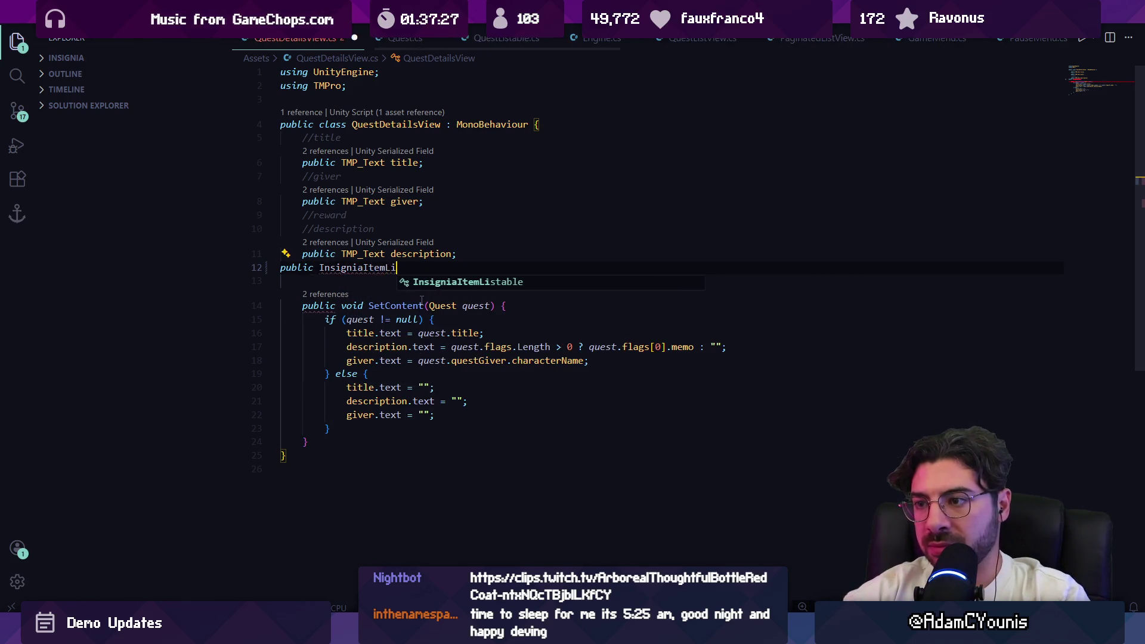
key("Tab")
type("rewardListable;")
key("ctrl+s")
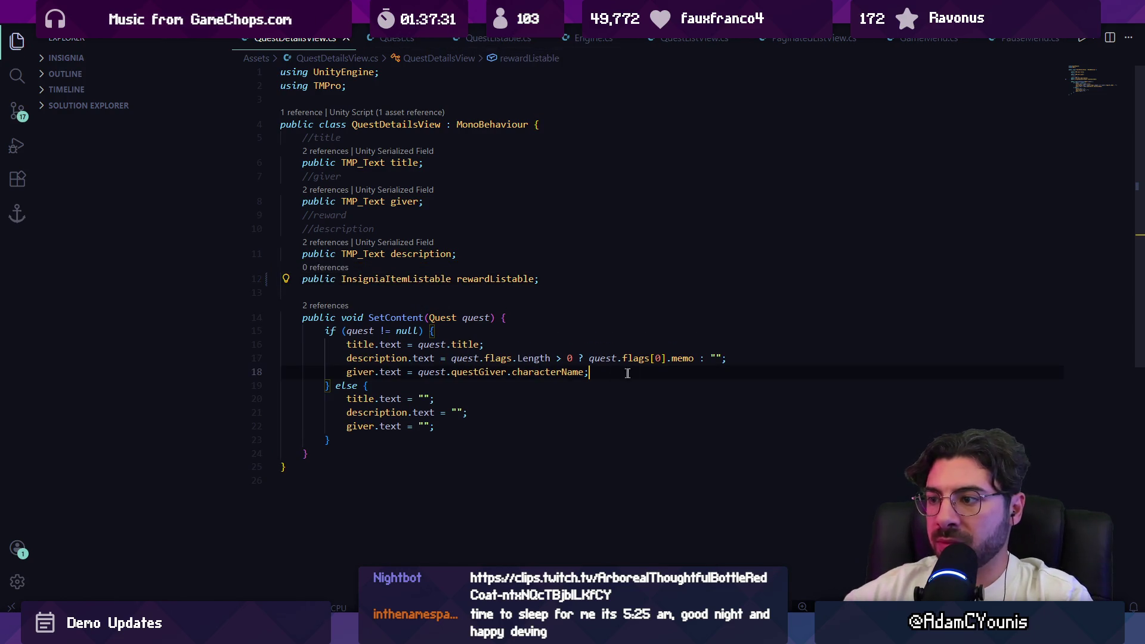
Add an if(quest.reward) check that passes the quest's reward to rewardListable.SetContent
key("Return")
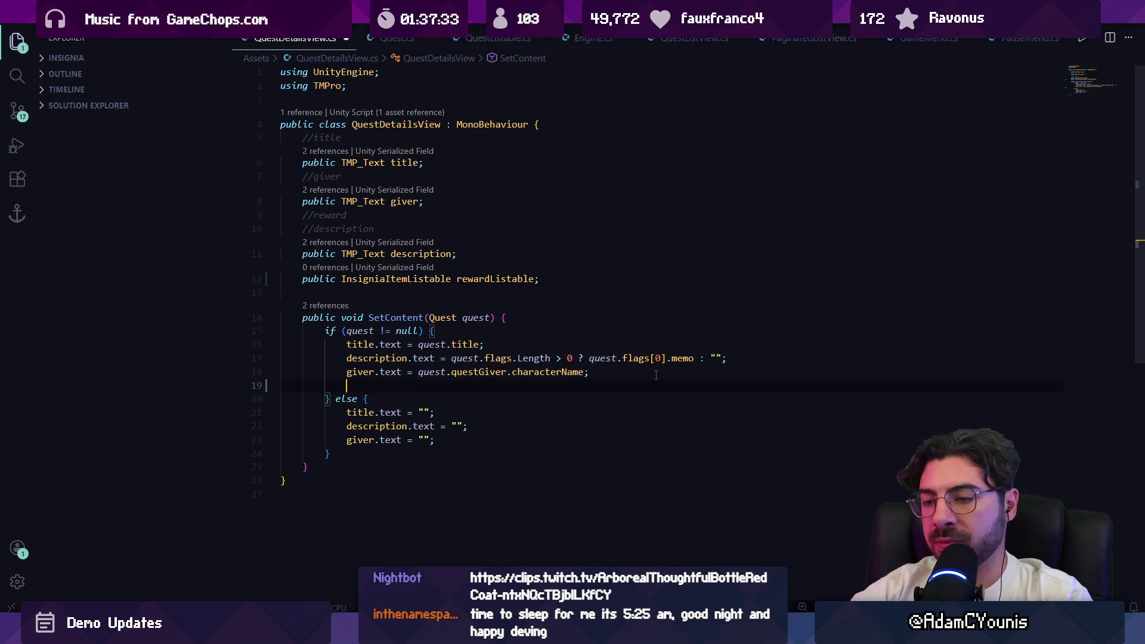
type("if(quest.reward")
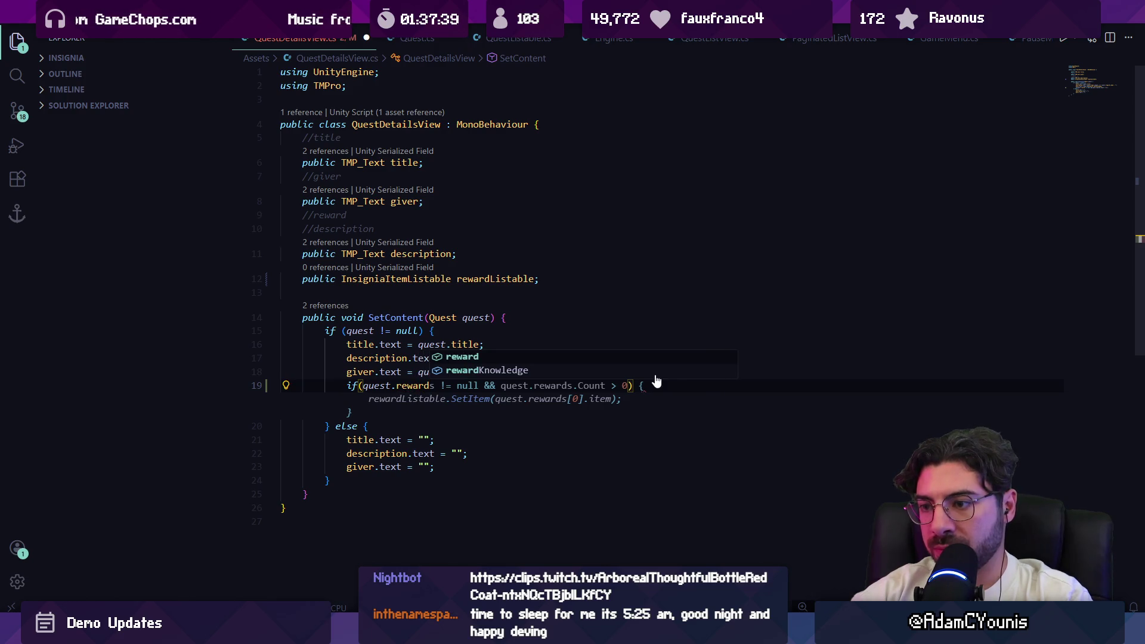
key("Escape")
key("Tab")
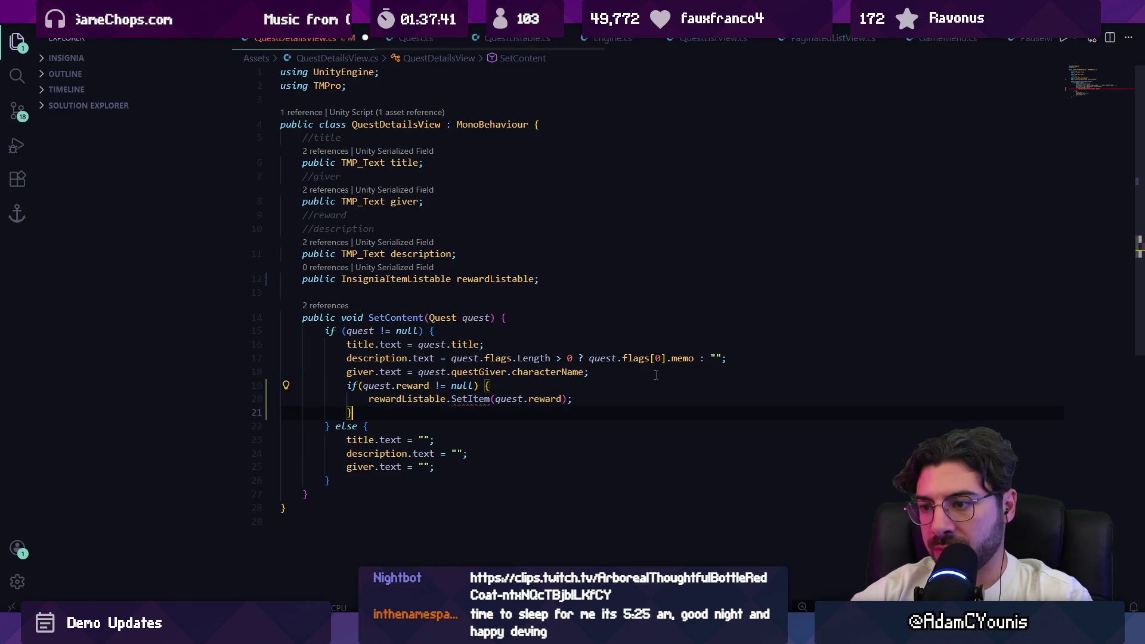
key("Up")
key("End")
key("ctrl+Left")
key("ctrl+Left")
key("ctrl+Left")
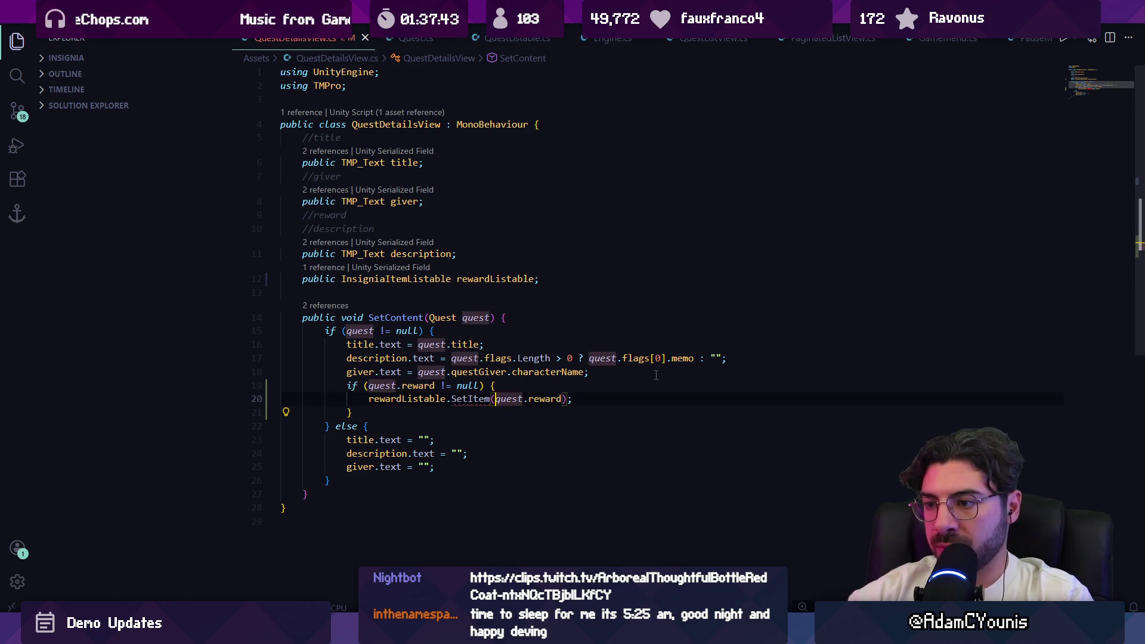
key("ctrl+Delete")
type("SetCont")
key("Tab")
key("ctrl+Right")
key("ctrl+Right")
key("ctrl+Right")
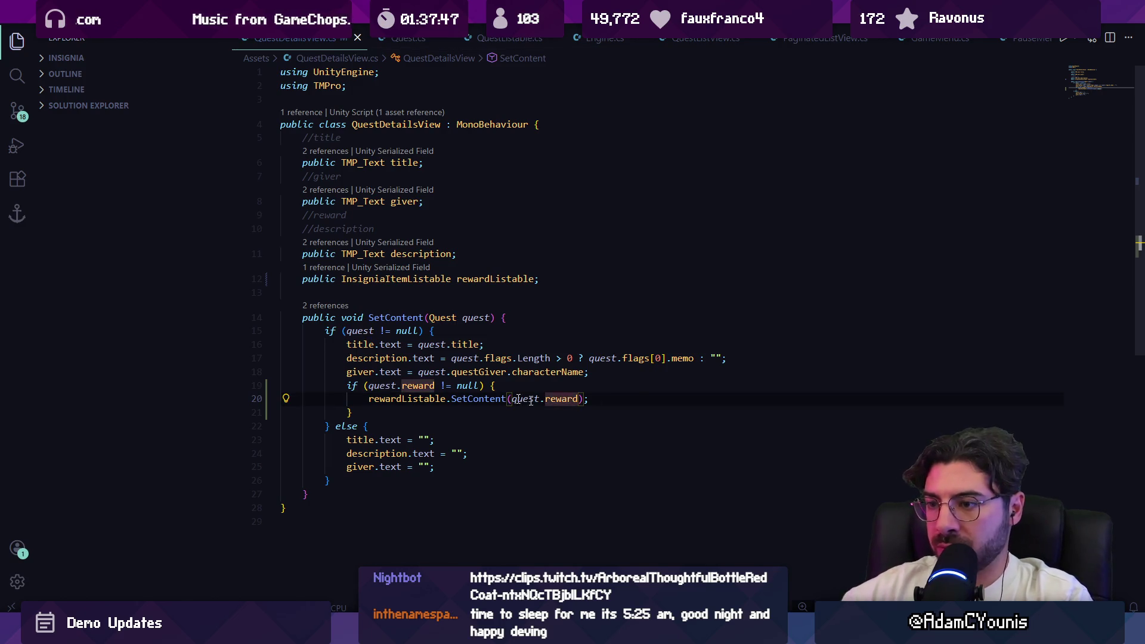
Check the reward field in Quest.cs and how InsigniaItemListable.SetContent handles null
left_click(419, 386, "ctrl")
key("alt+Left")
left_click(419, 387, "ctrl")
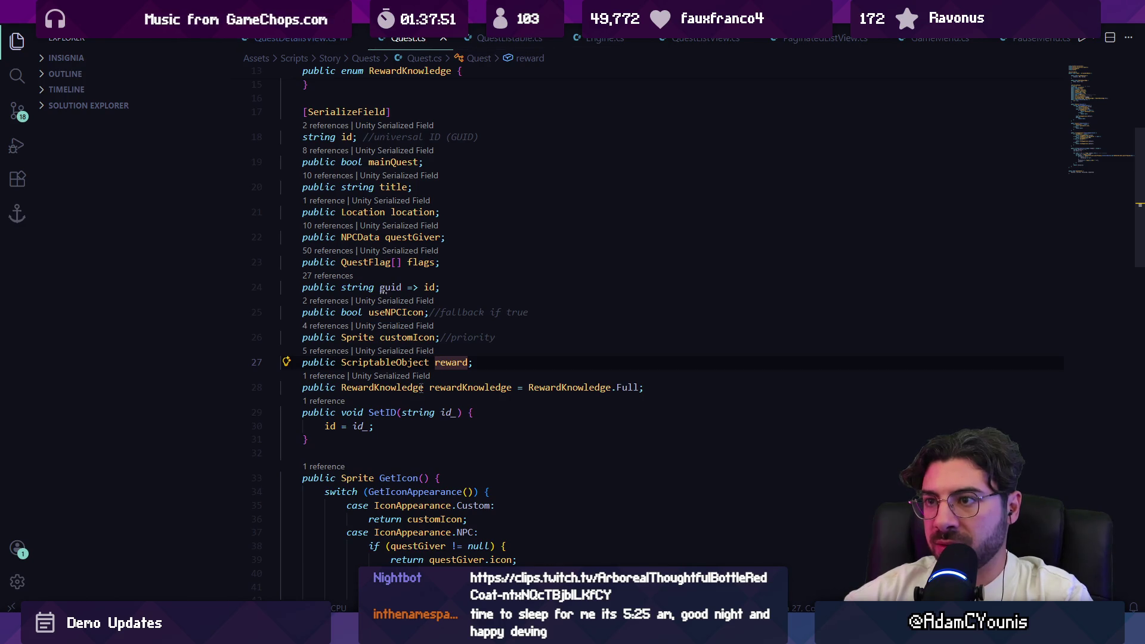
key("alt+Left")
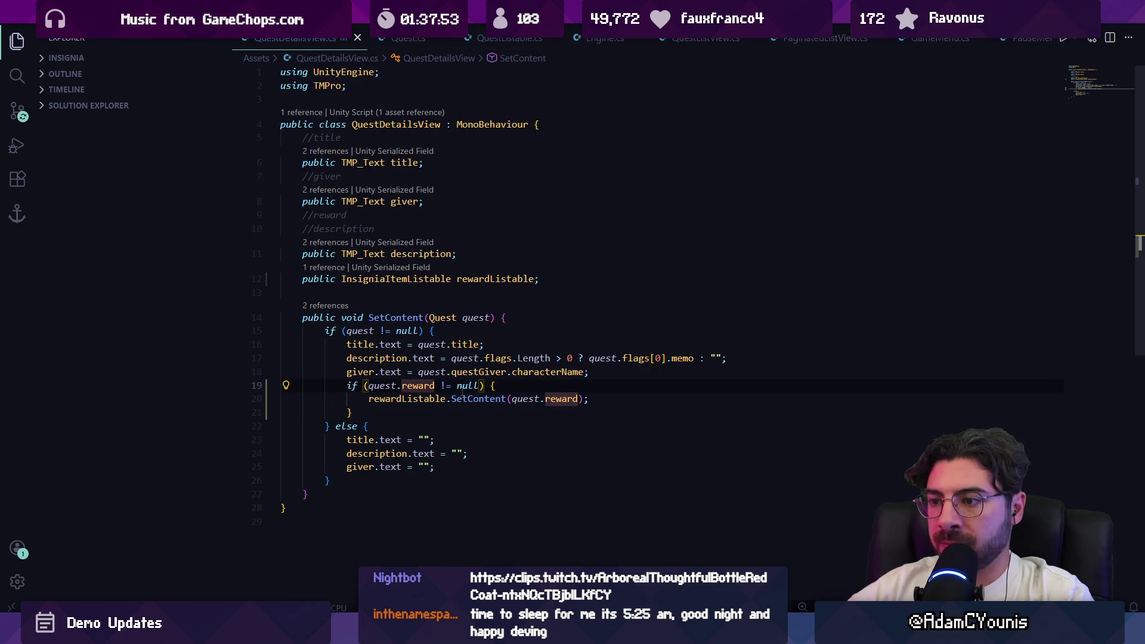
left_click(471, 399, "ctrl")
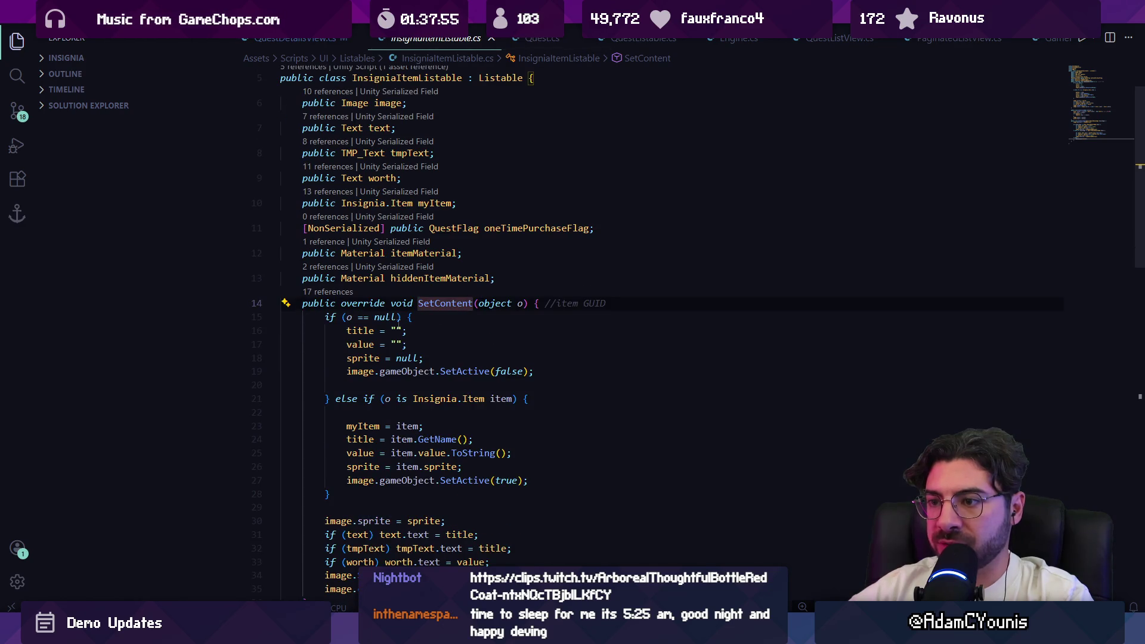
scroll(398, 330, "down", 1)
left_click(404, 338)
left_click(442, 300)
scroll(472, 283, "down", 3)
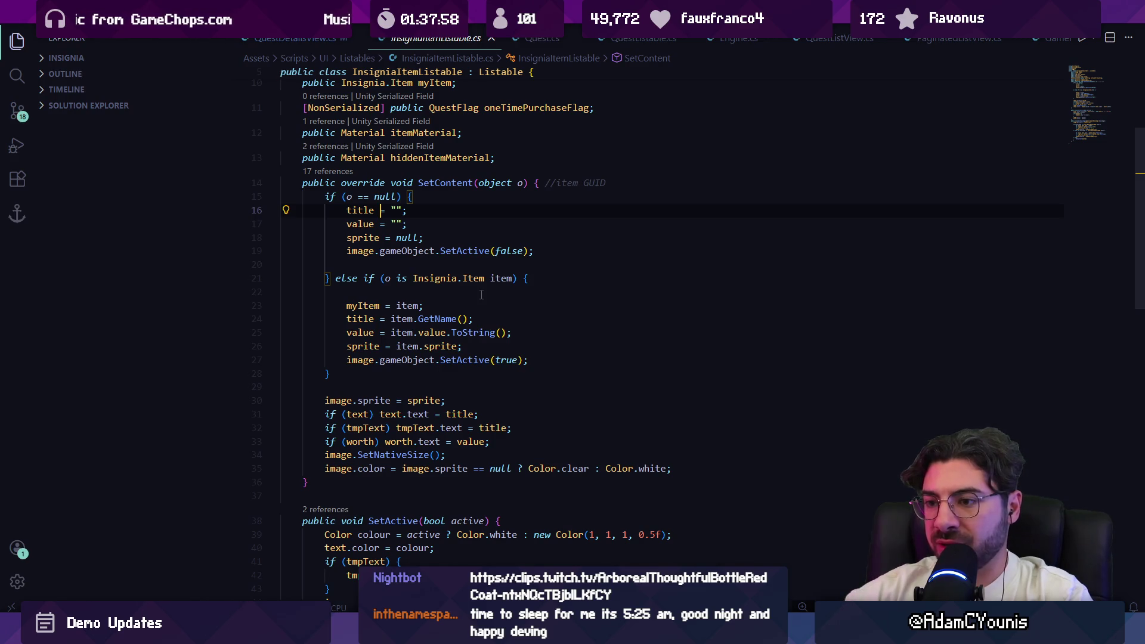
key("alt+Left")
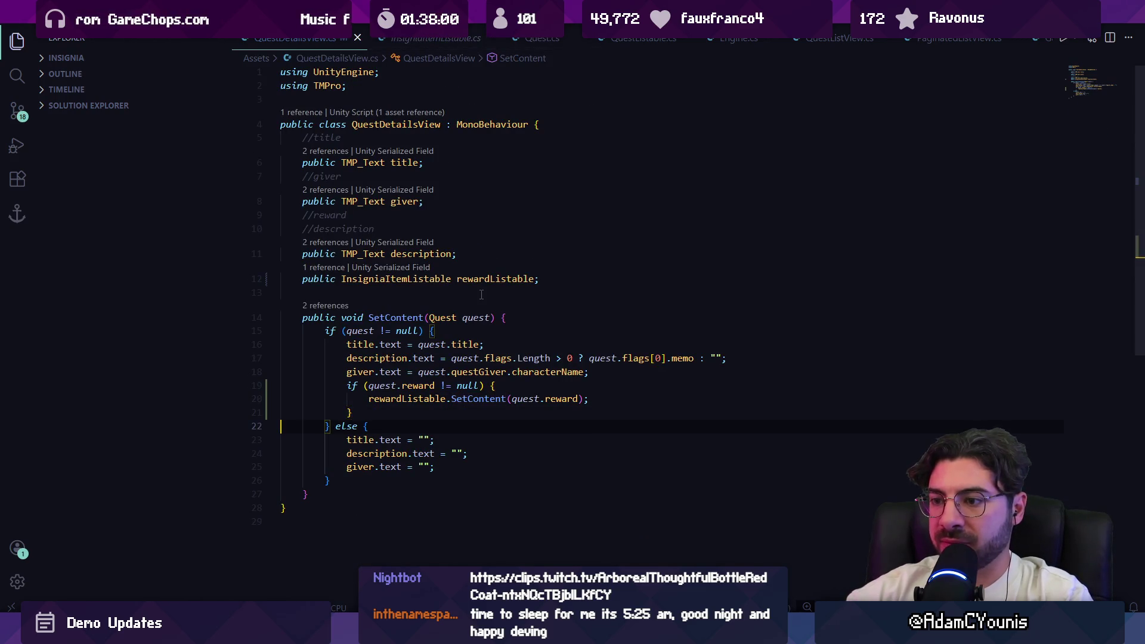
Copy the reward block into the else branch to clear rewardListable with null
key("Return")
key("shift+Up")
key("shift+Up")
key("shift+Up")
key("ctrl+c")
key("Down")
key("Down")
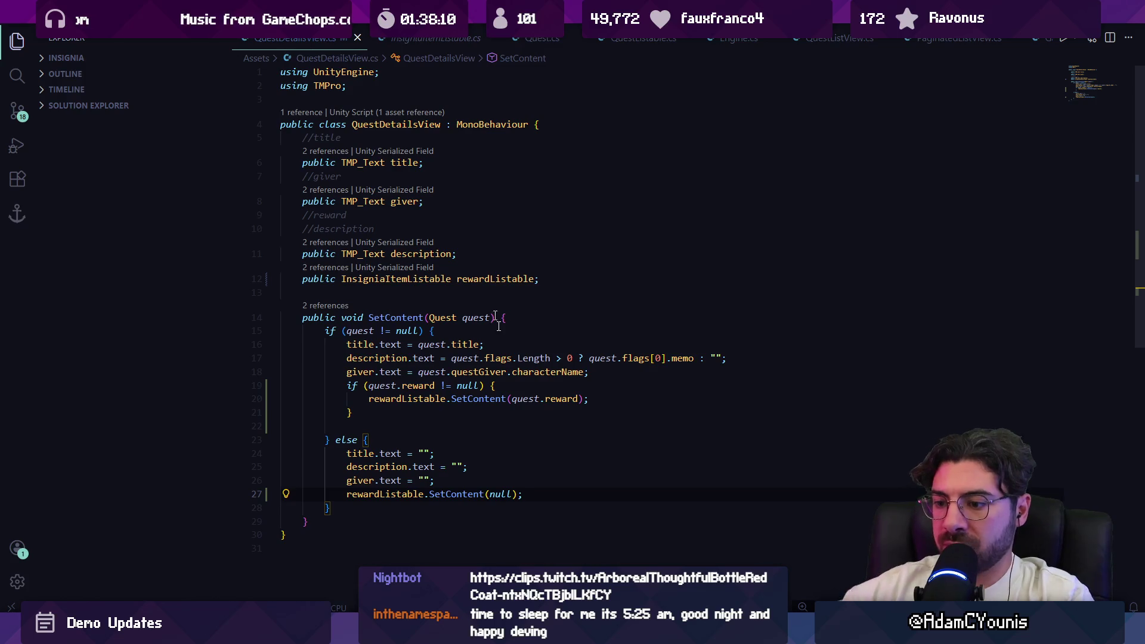
key("alt+Tab")
scroll(455, 258, "down", 5)
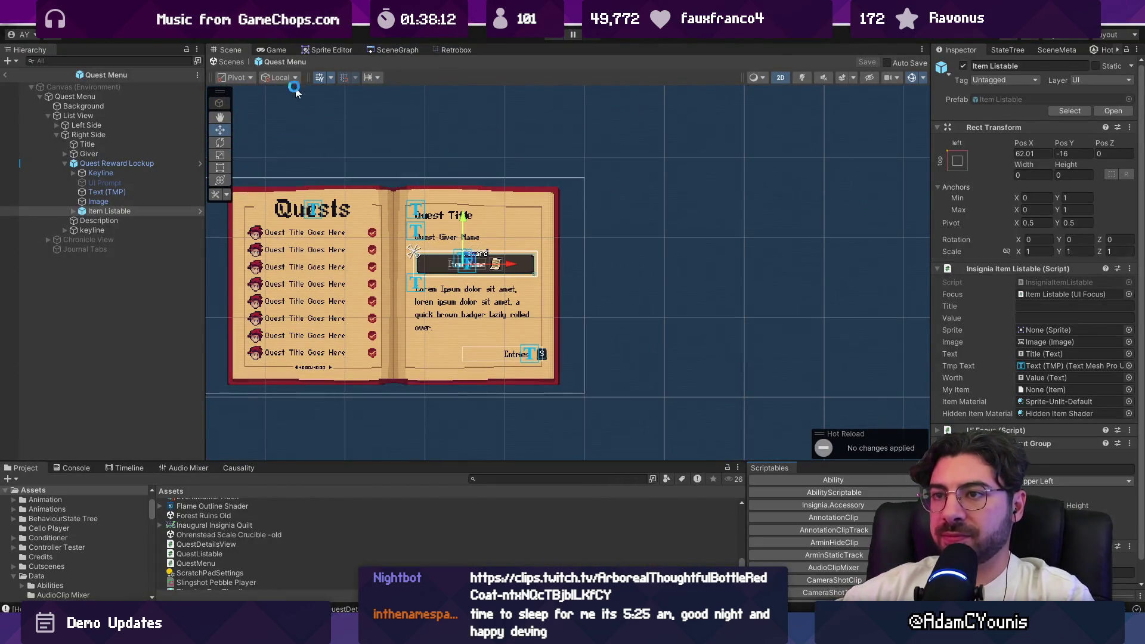
Leave the current prefab and open the Quest Menu prefab found by searching 'enu'
left_click(230, 63)
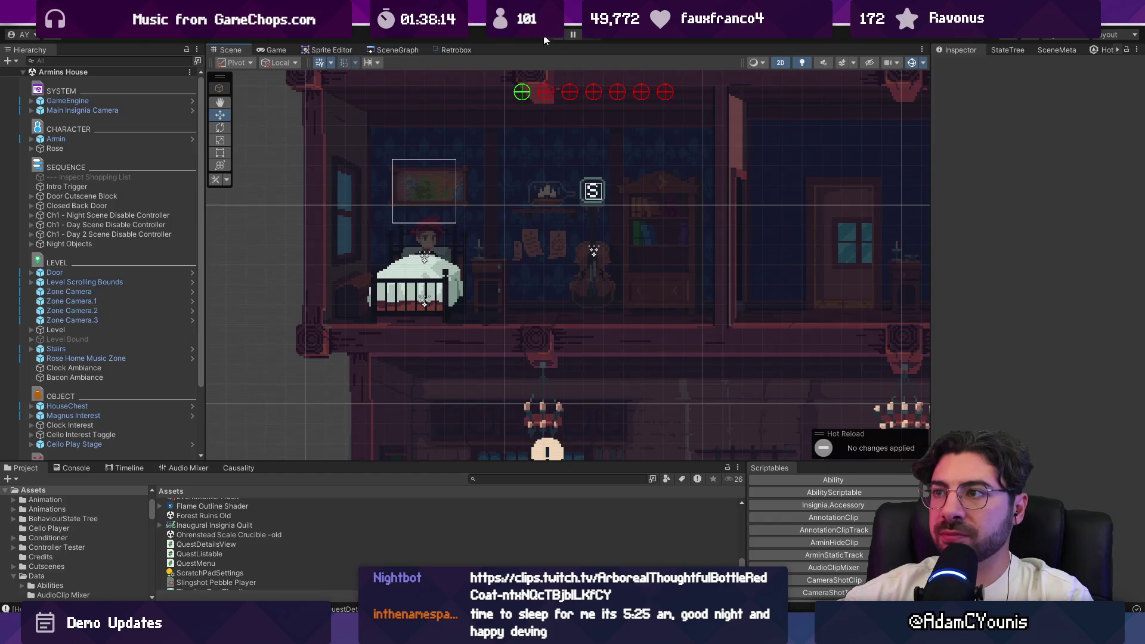
left_click(549, 40)
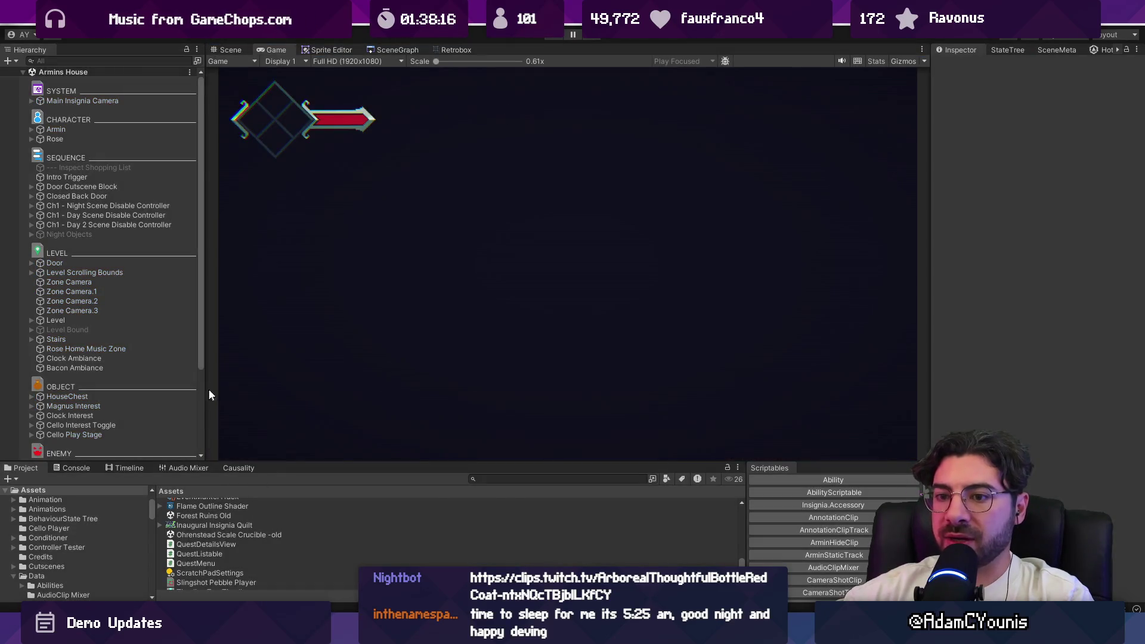
left_click(521, 479)
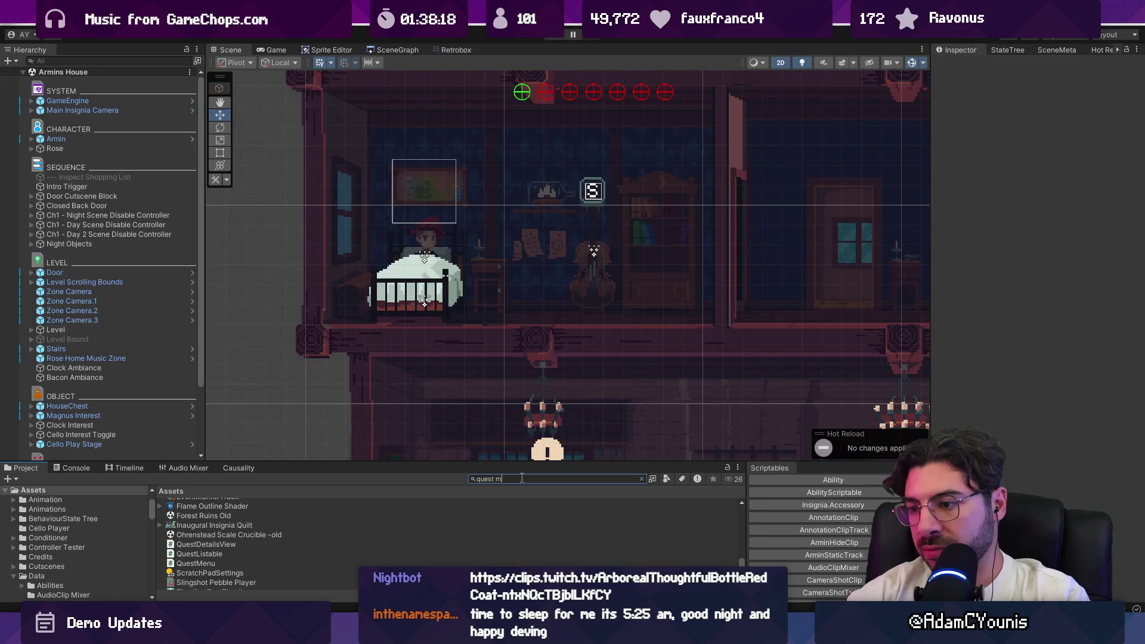
type("enu")
double_click(197, 541)
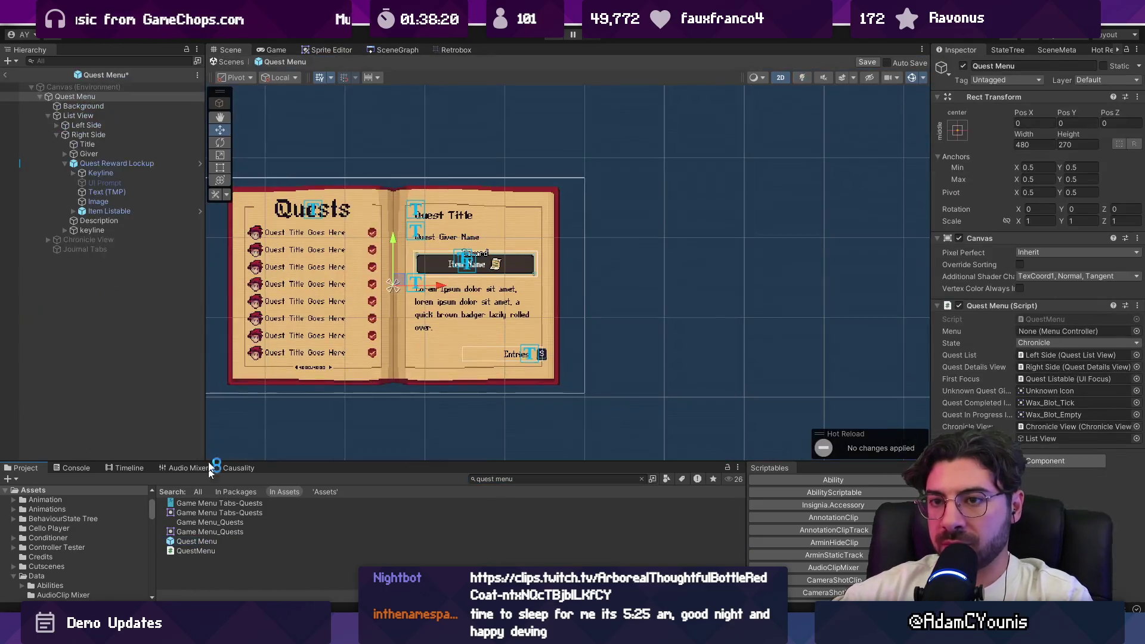
Inspect the Quest Reward Lockup's Keyline, layout settings and Description objects
left_click(101, 173)
scroll(462, 255, "up", 3)
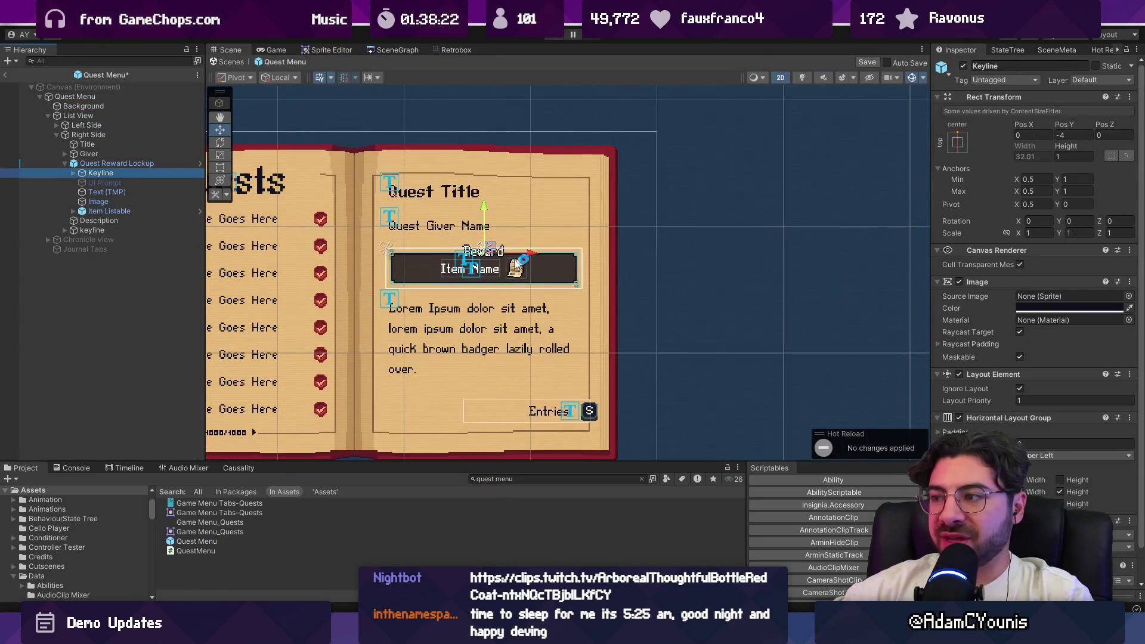
left_click(72, 165)
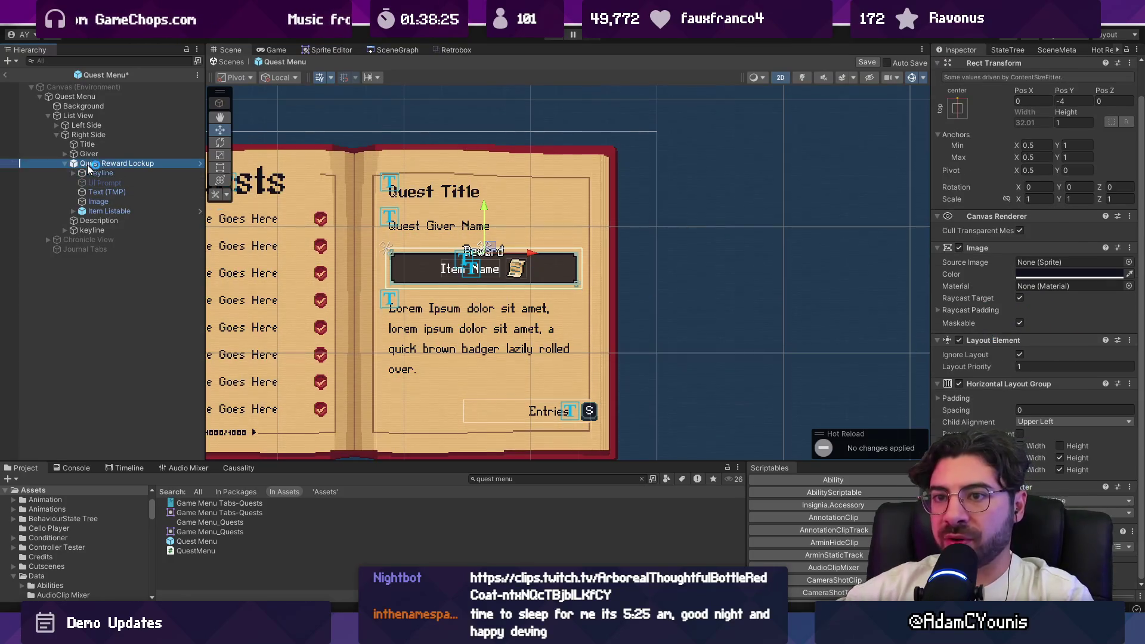
scroll(1014, 364, "down", 5)
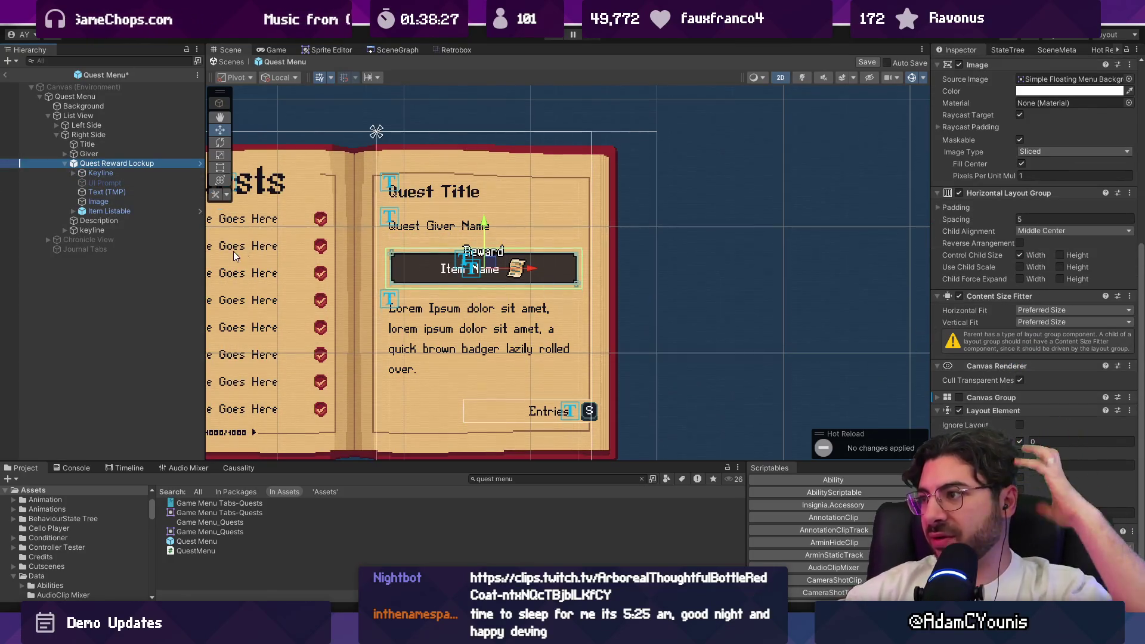
left_click(83, 220)
left_click(83, 230)
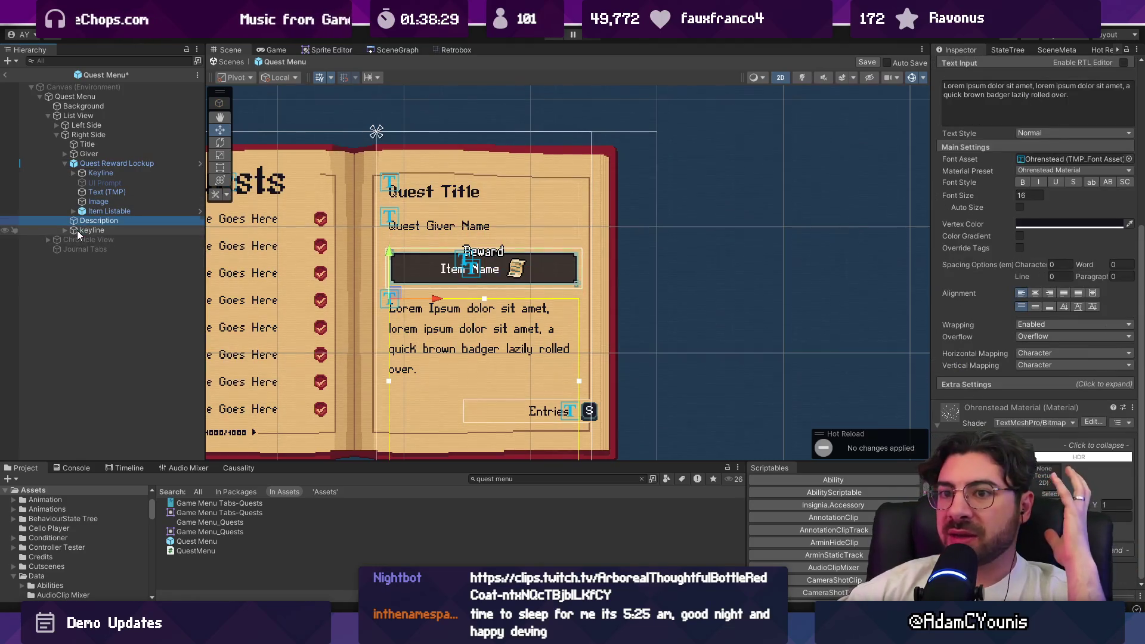
Link Item Listable to Right Side's Quest Details View reward field, then exit the prefab
left_click(88, 135)
left_click(1049, 452)
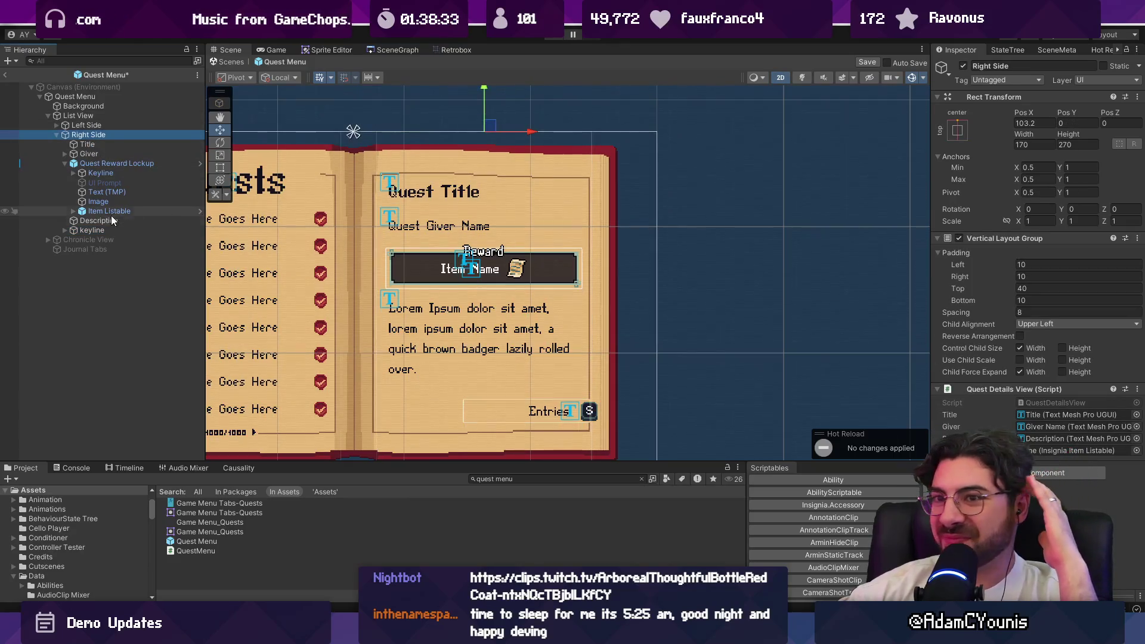
left_click_drag(1049, 454, 1050, 452)
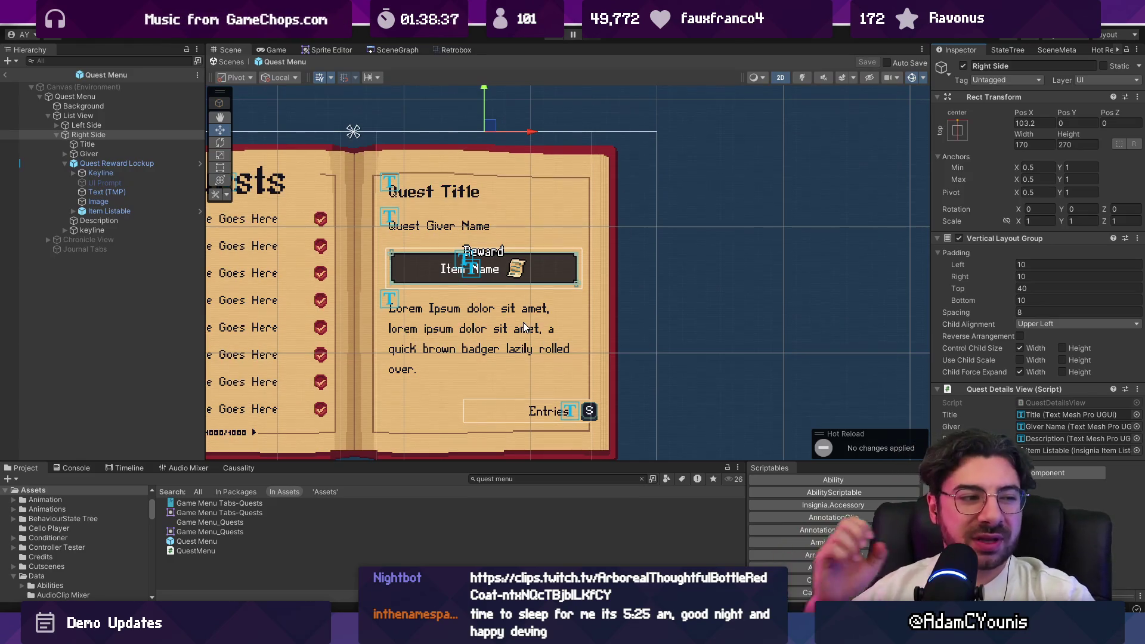
left_click(224, 64)
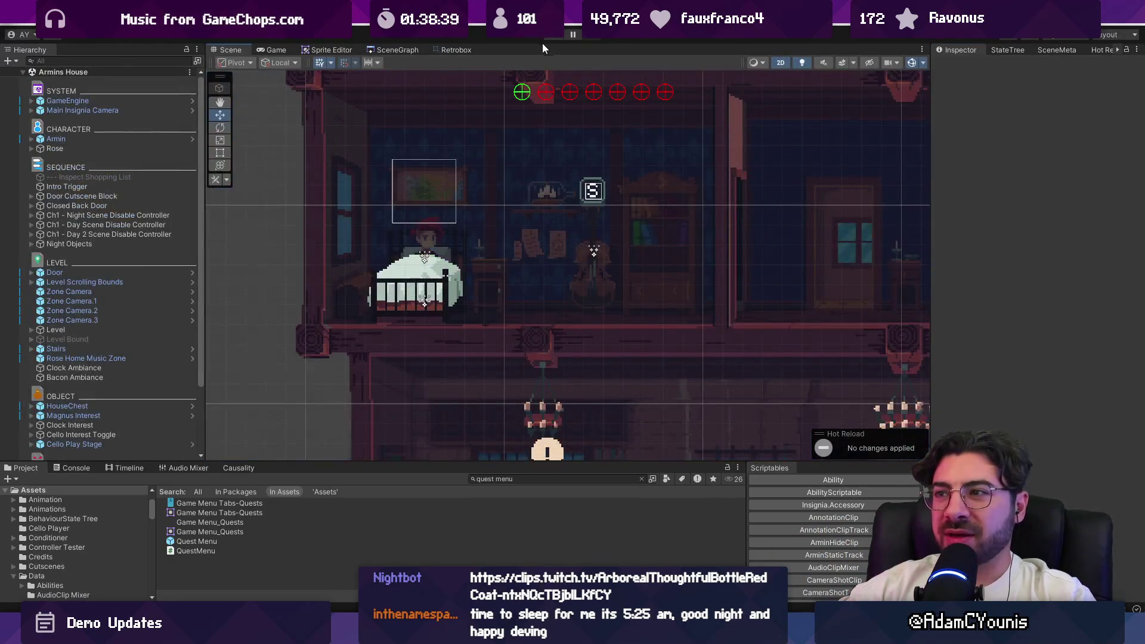
Play the game, open the journal's Quests page and confirm To The Athenaeum's Green Lolley reward
left_click(548, 40)
key("Escape")
key("Right")
key("Return")
key("Down")
key("Down")
key("Down")
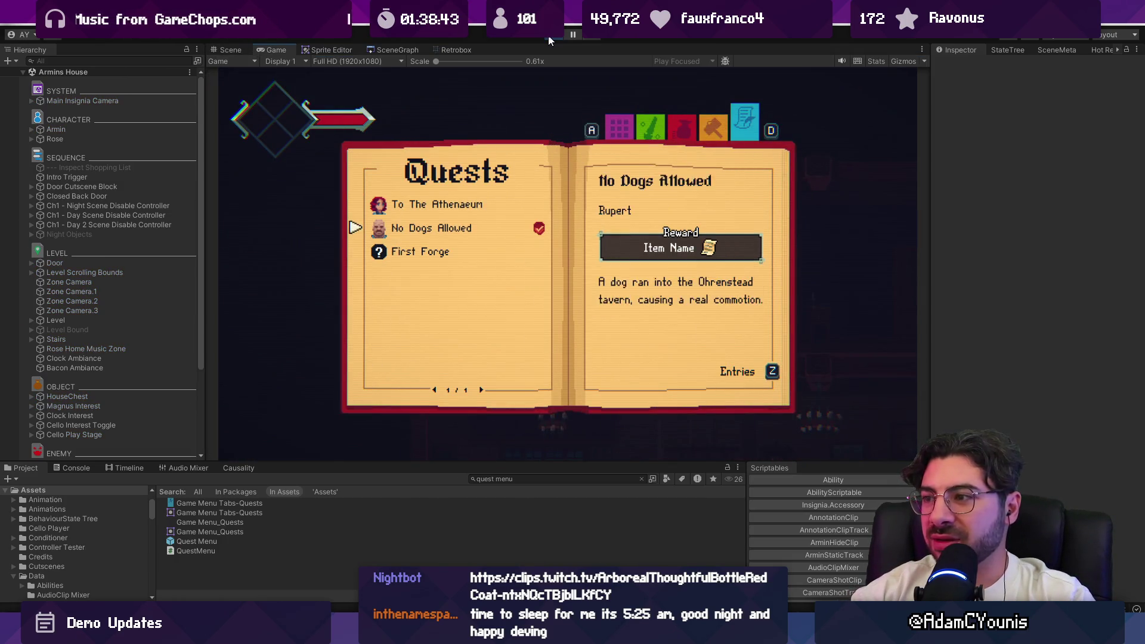
key("Down")
key("Down")
key("Down")
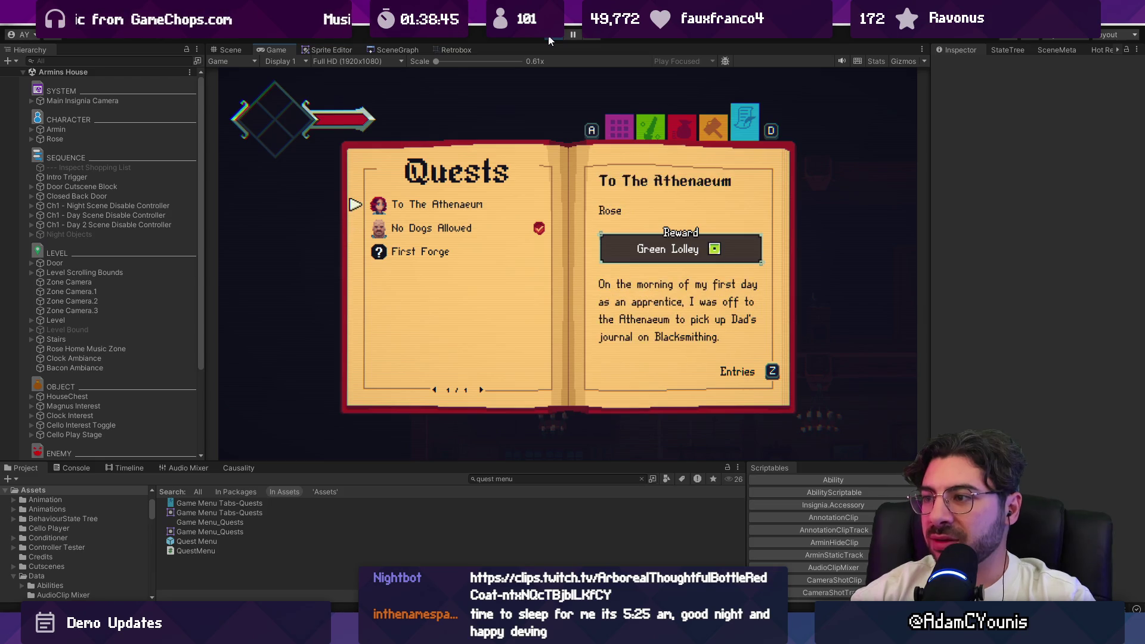
key("Escape")
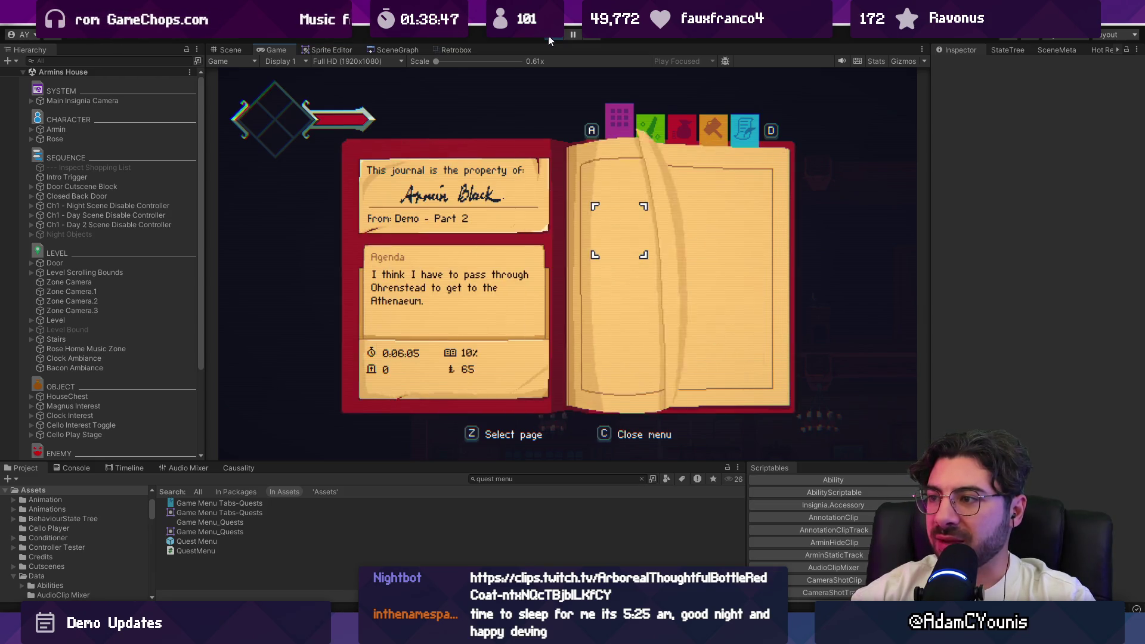
key("Return")
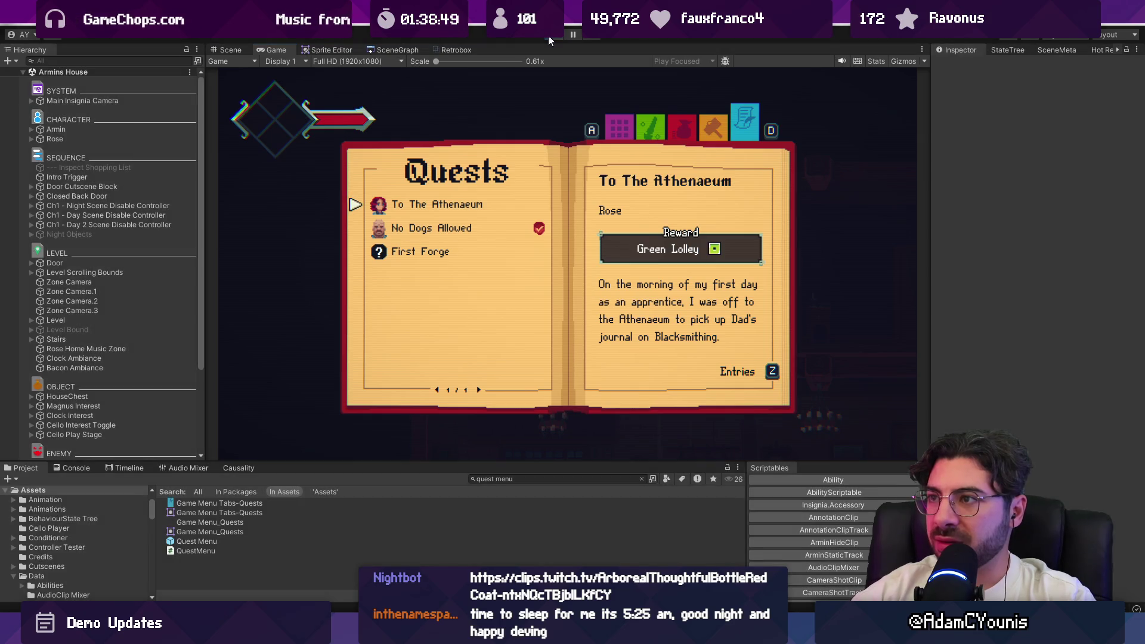
left_click(550, 39)
left_click(549, 40)
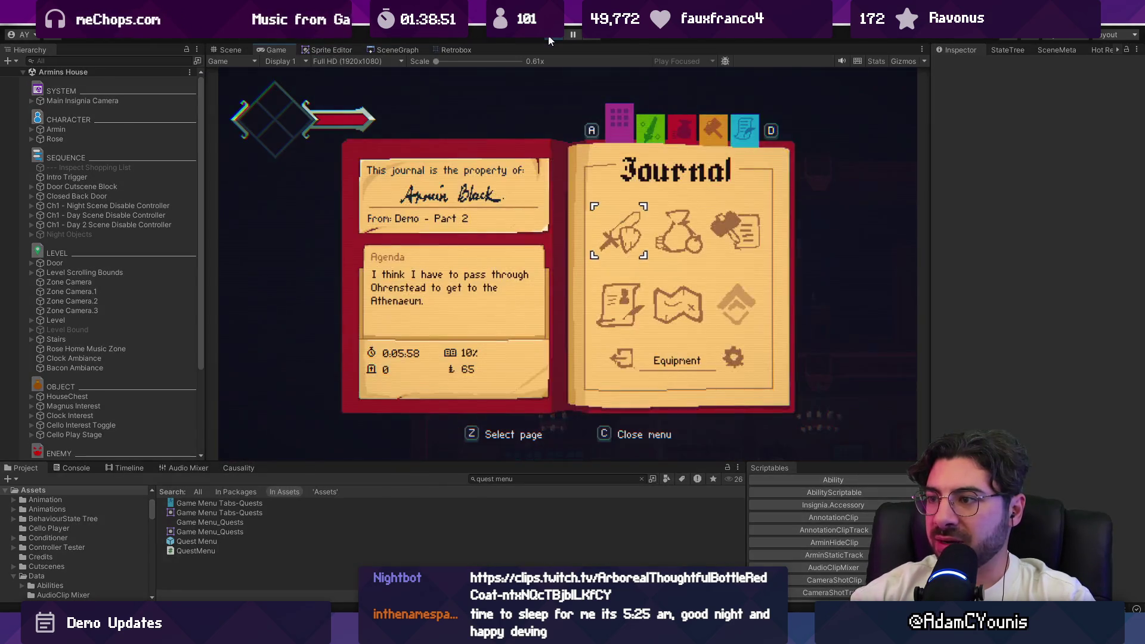
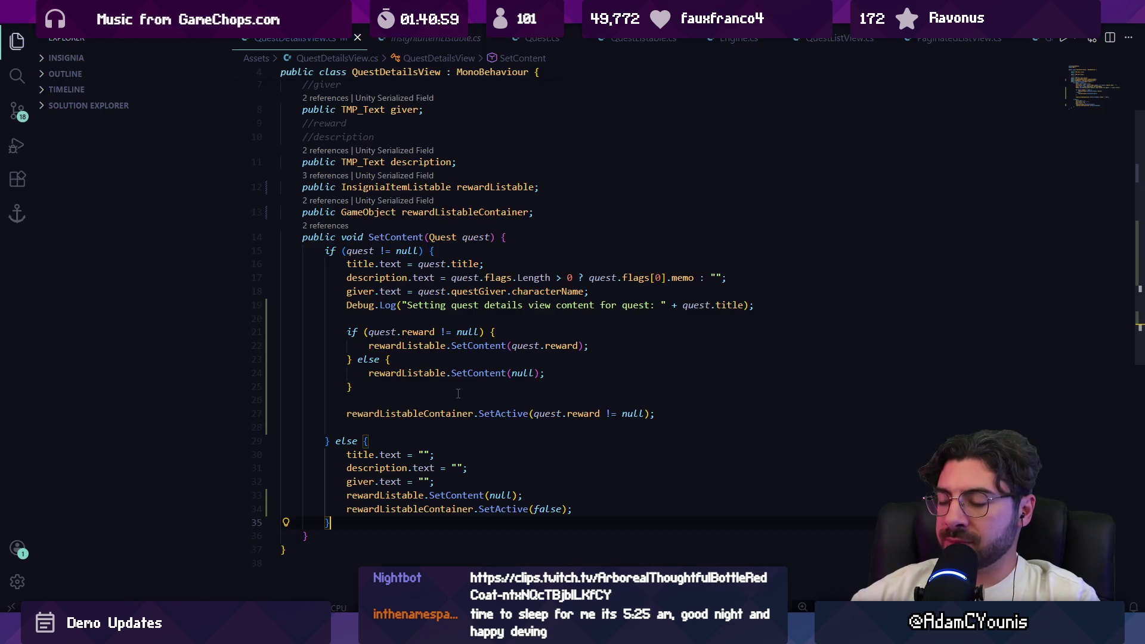
Stop the running game in Unity
key("alt+Tab")
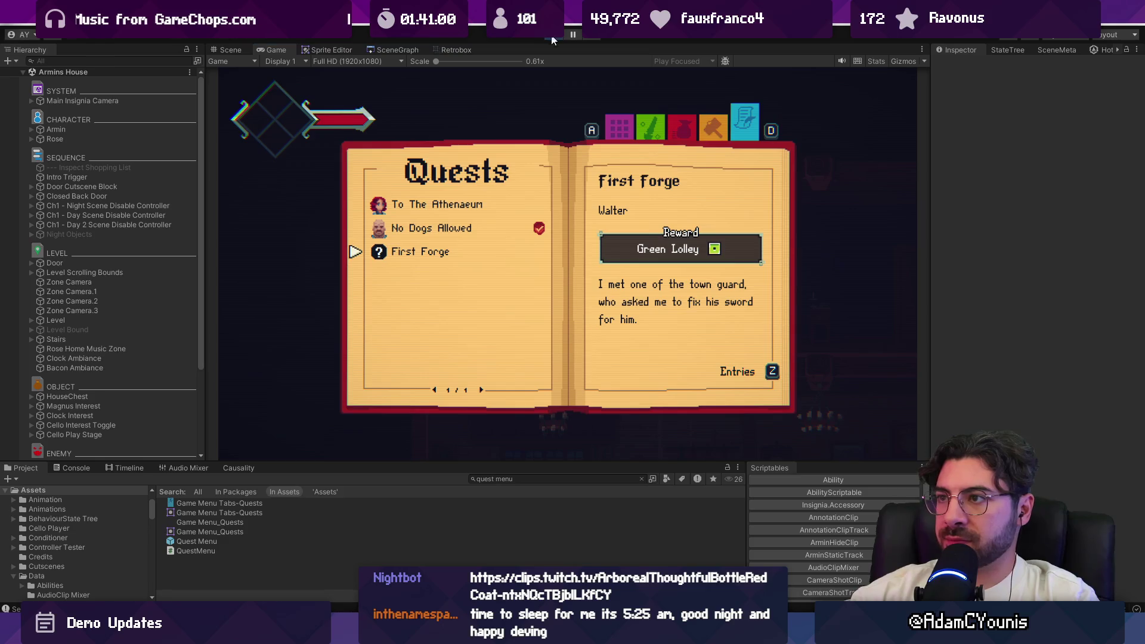
left_click(552, 40)
scroll(149, 334, "down", 3)
scroll(149, 334, "up", 3)
Open the Quest Menu prefab and move Quest Reward Lockup above Giver in the Hierarchy
double_click(205, 540)
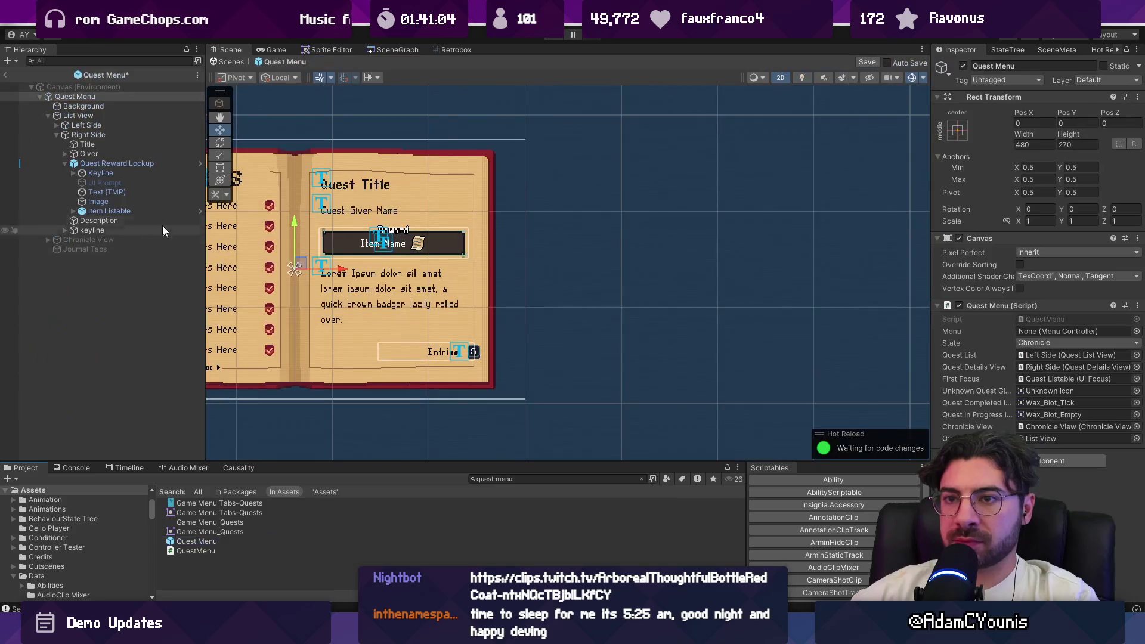
left_click(78, 163)
left_click_drag(82, 153, 84, 149)
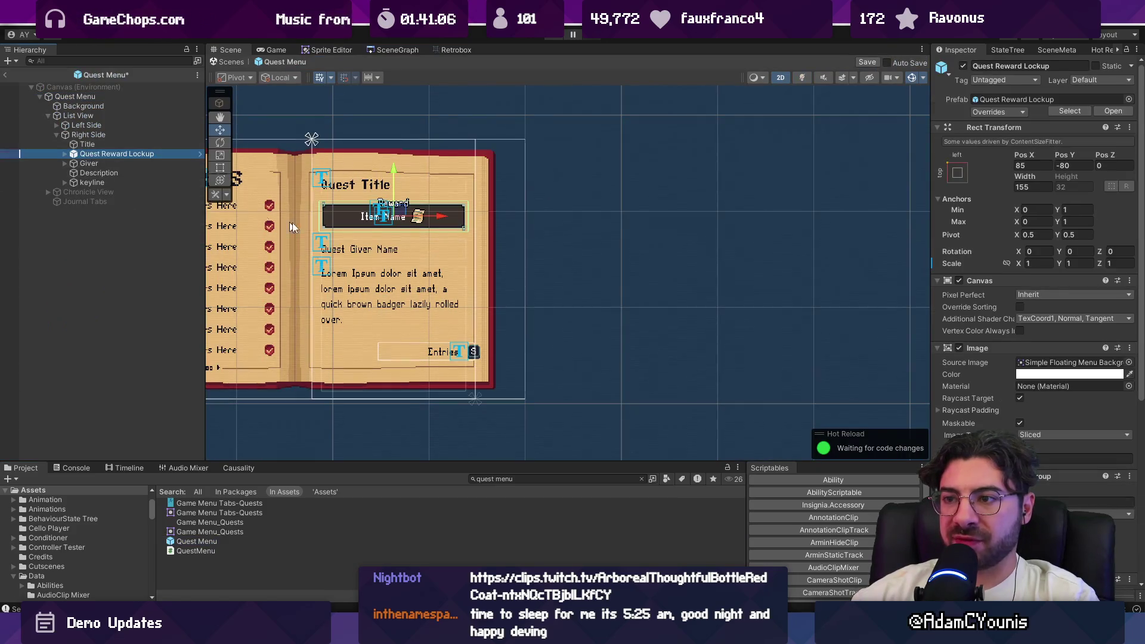
scroll(349, 219, "up", 3)
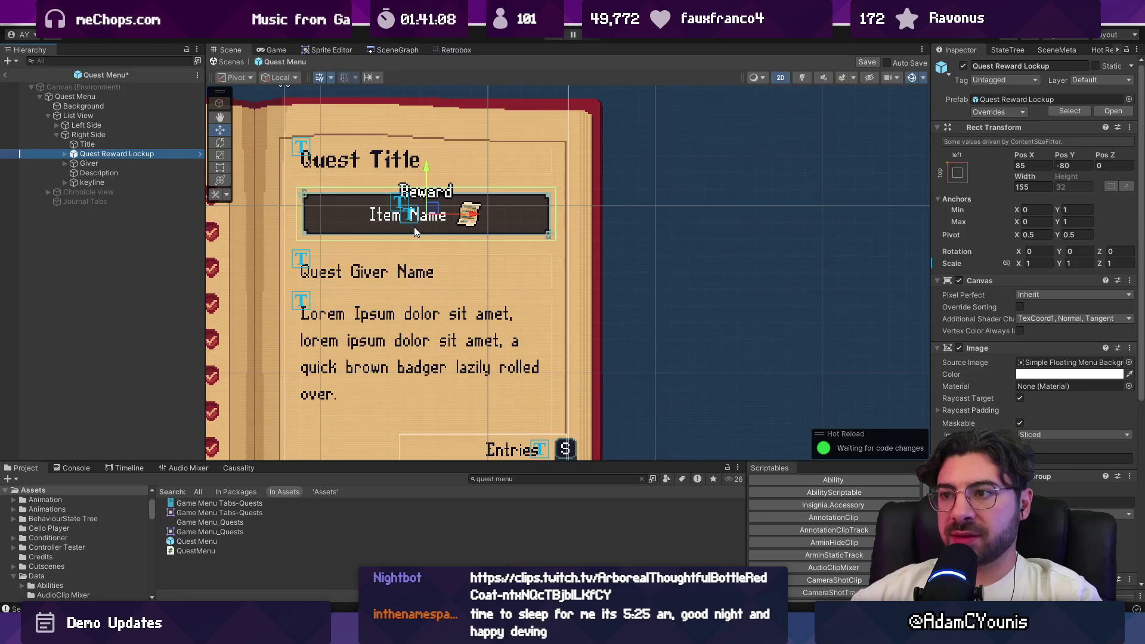
scroll(413, 226, "down", 2)
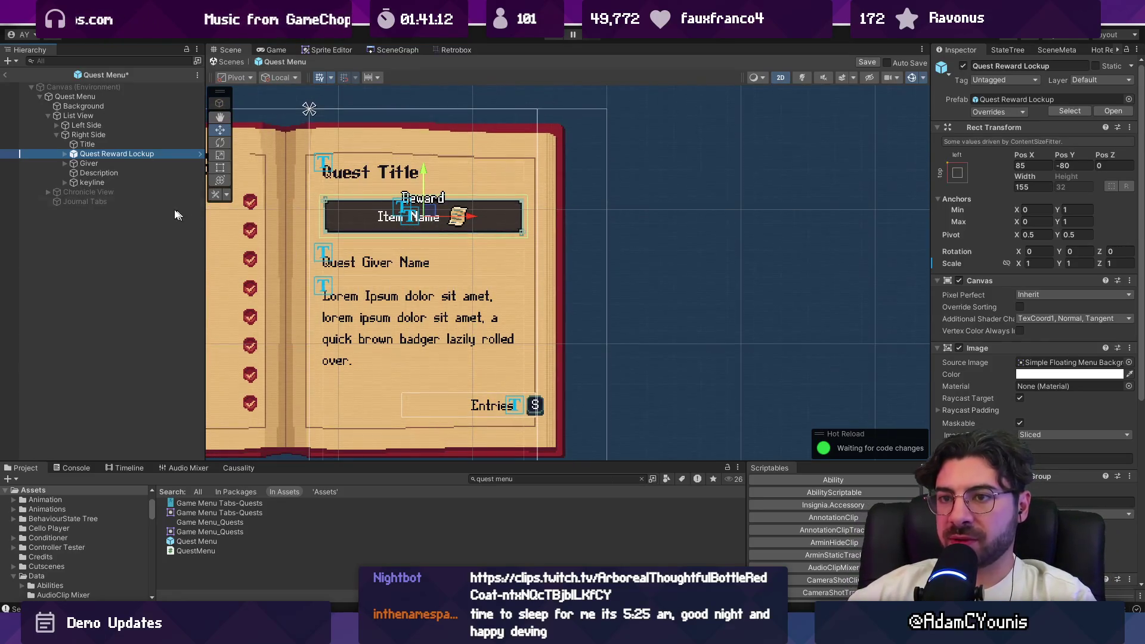
Expand Giver and select its Giver Name text object
left_click(376, 256)
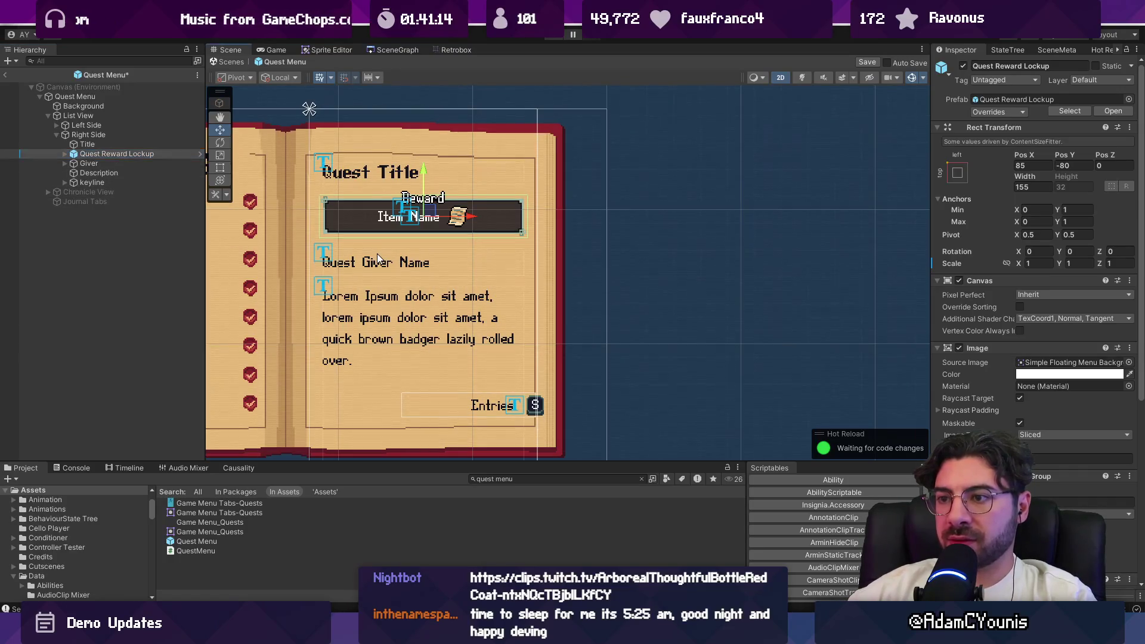
left_click(369, 260)
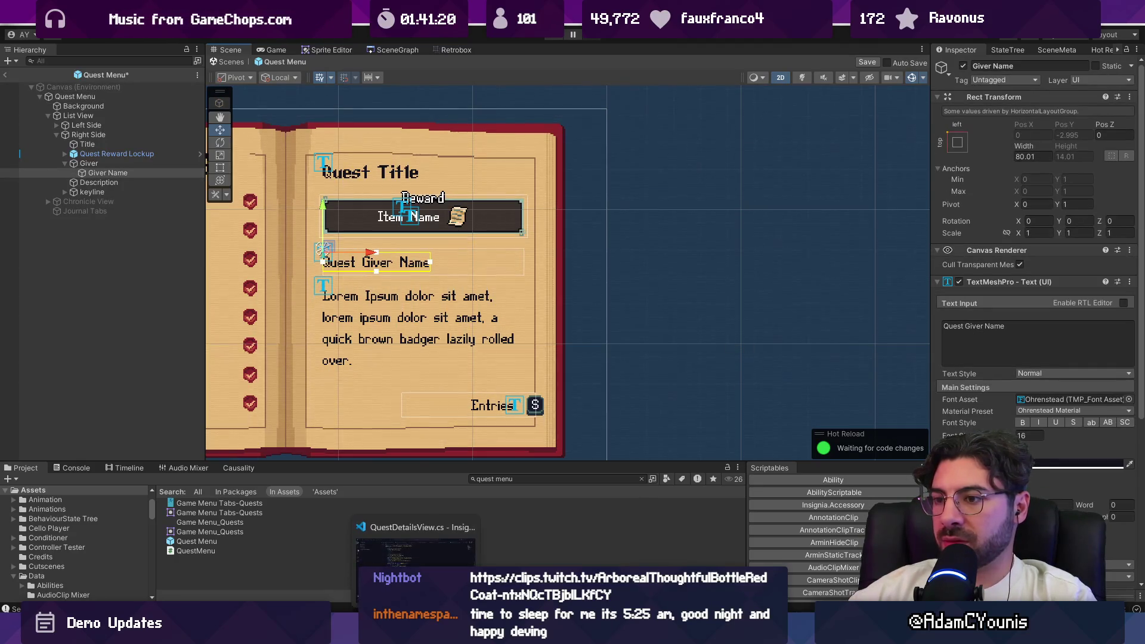
key("alt+Tab")
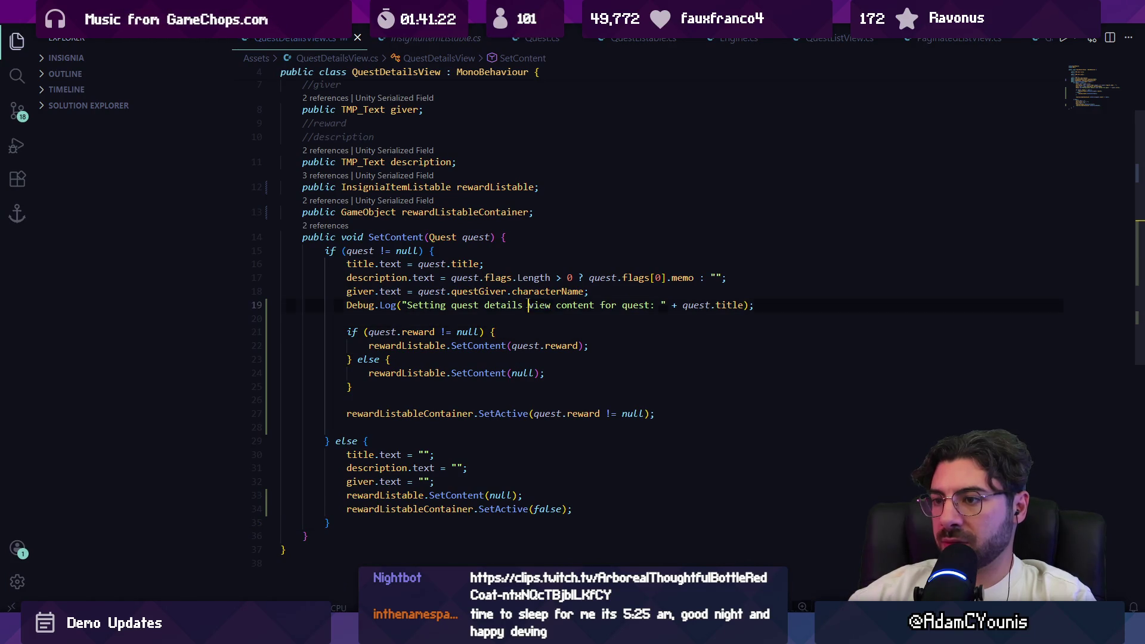
Delete the Debug.Log line and start a quoted "Given" prefix concatenated before the giver name
triple_click(528, 305)
key("BackSpace")
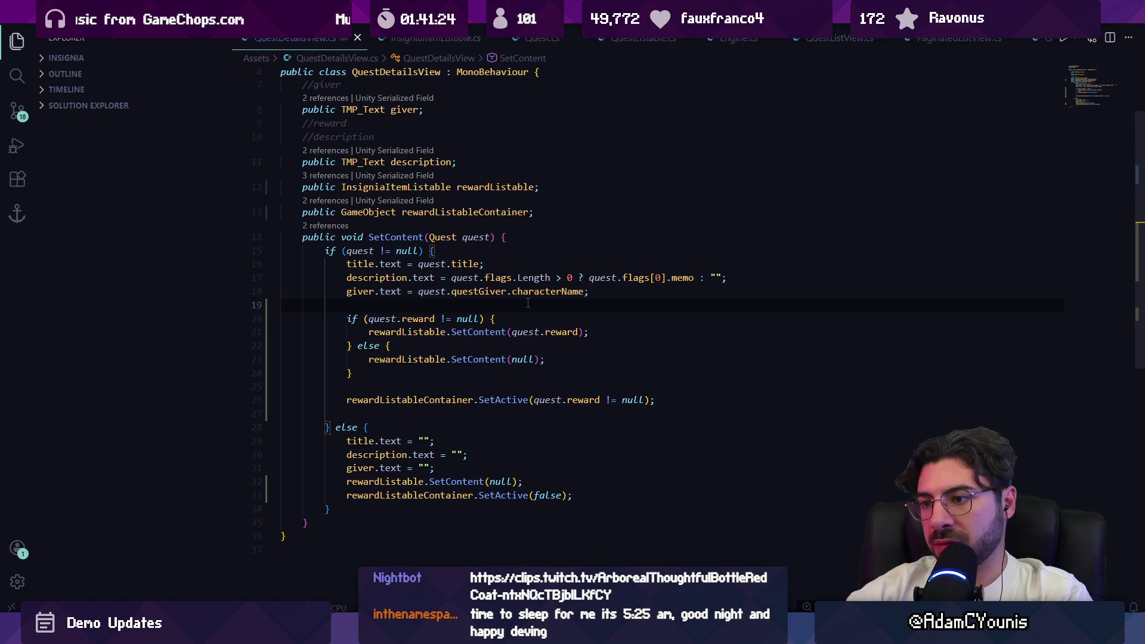
key("ctrl+Right")
key("ctrl+Right")
key("ctrl+Right")
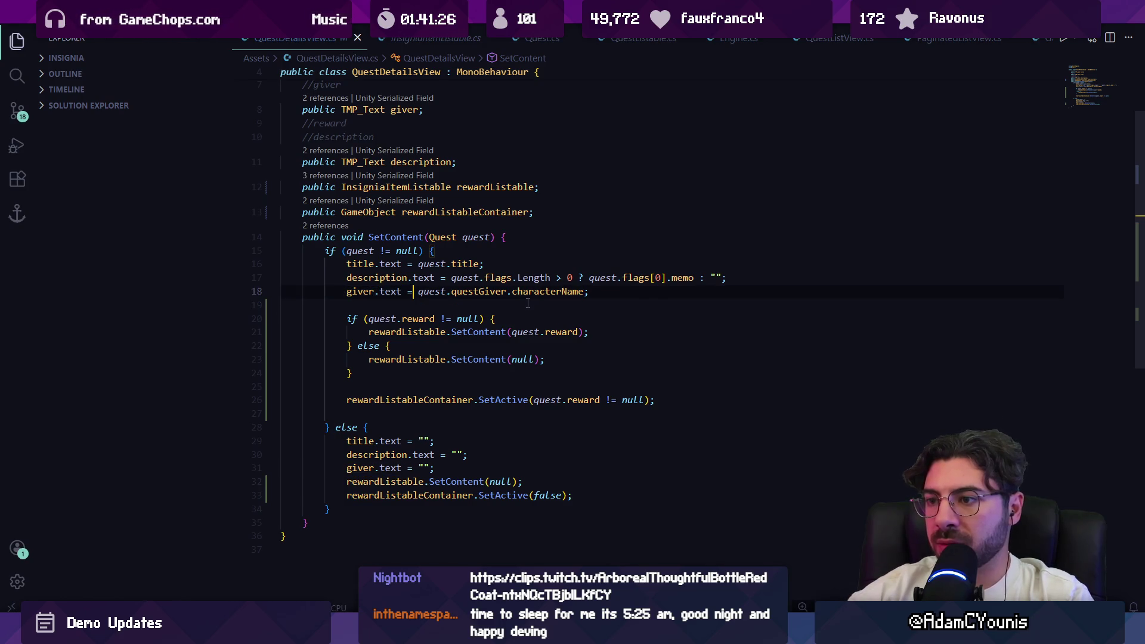
type("\"Given B")
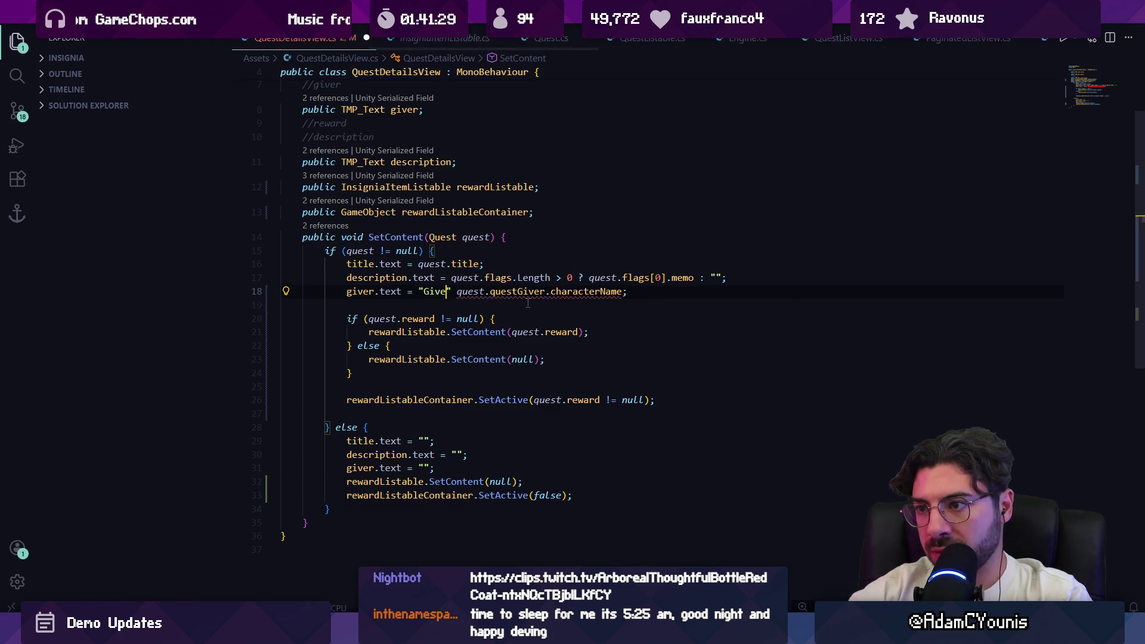
key("BackSpace")
key("Right")
type("+")
key("Left")
key("Left")
key("Left")
Correct the prefix to "Given by " and save QuestDetailsView
type("By:")
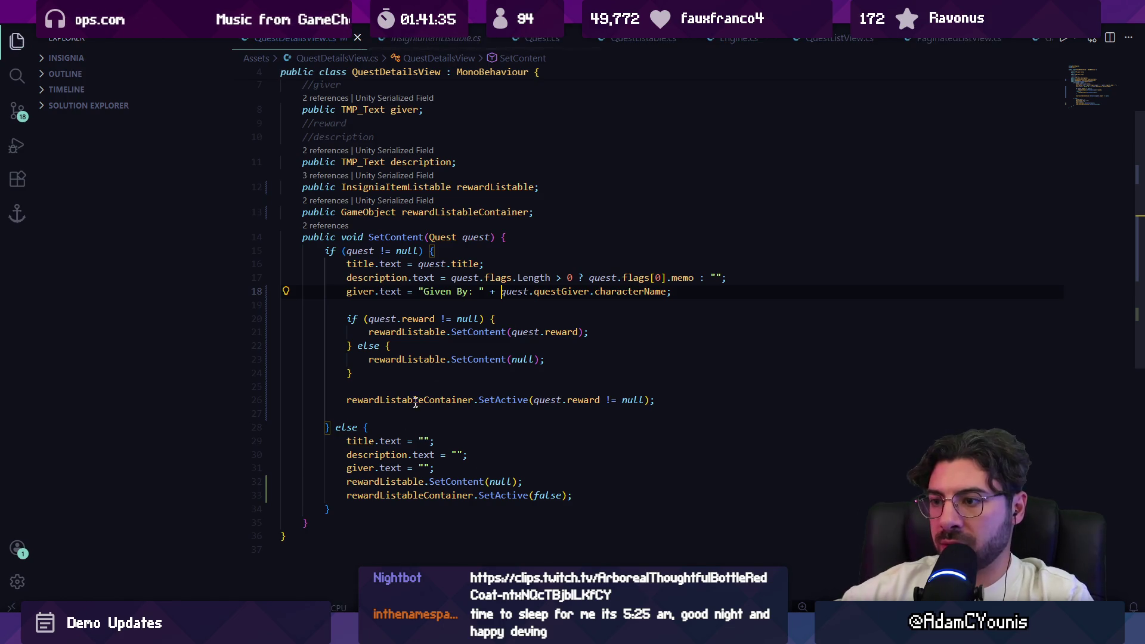
key("Left")
key("BackSpace")
key("BackSpace")
type("by")
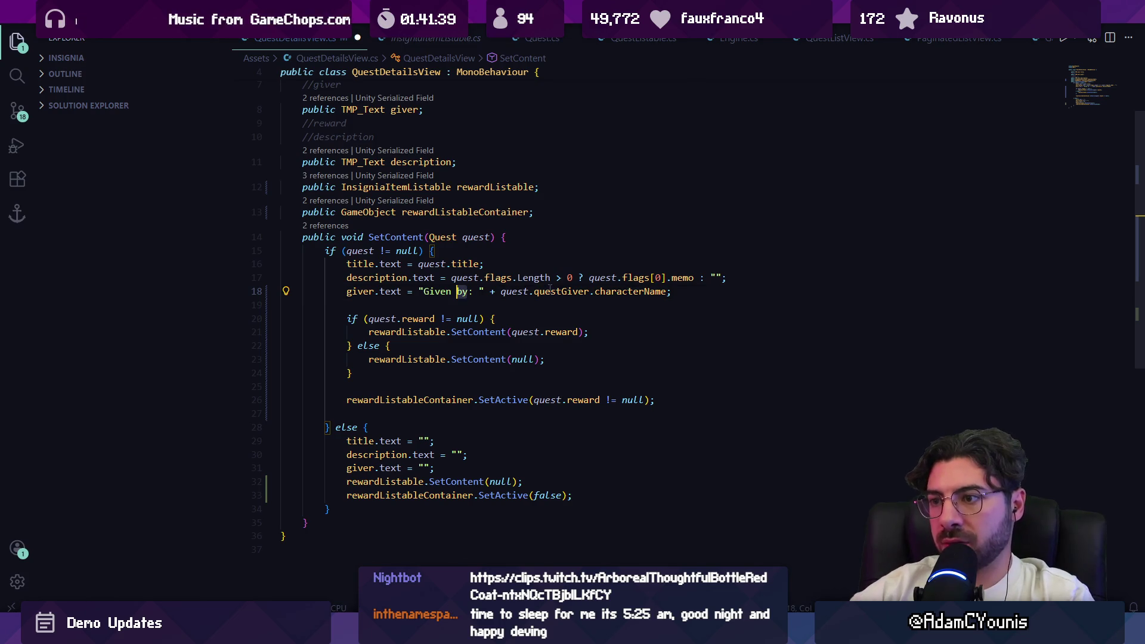
key("ctrl+s")
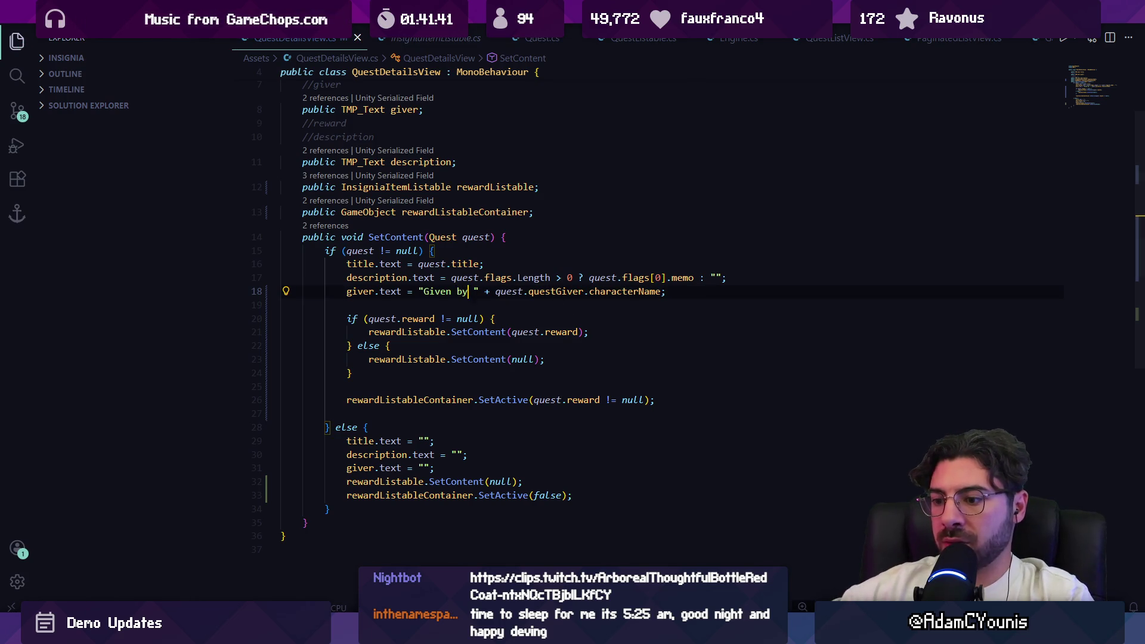
key("alt+Tab")
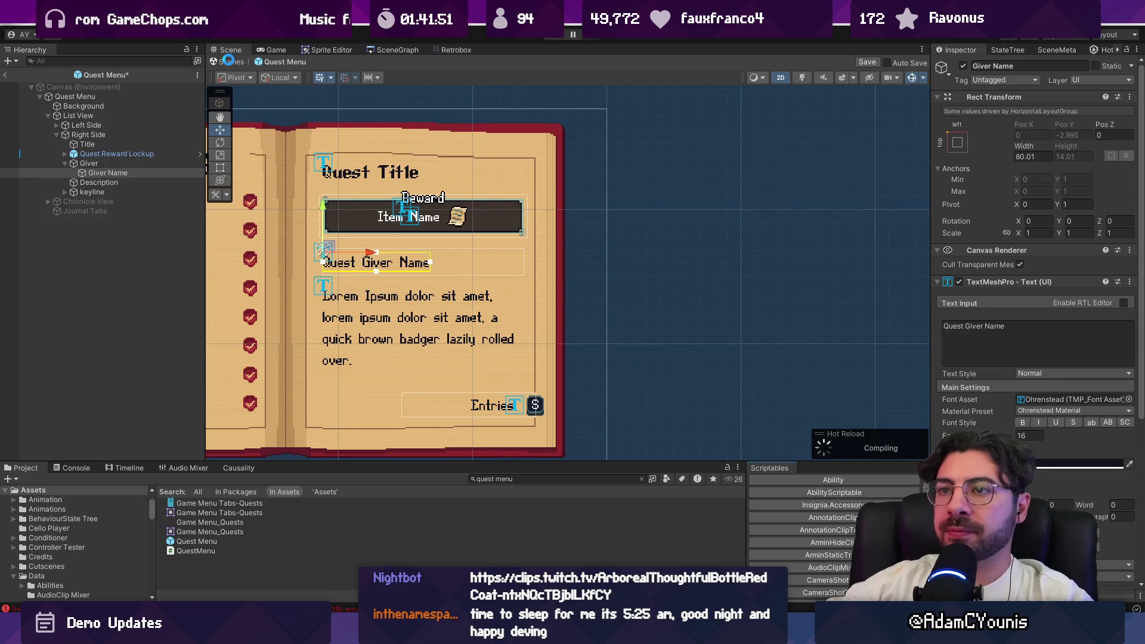
Return to the scene and browse the journal to the First Forge quest details
left_click(227, 62)
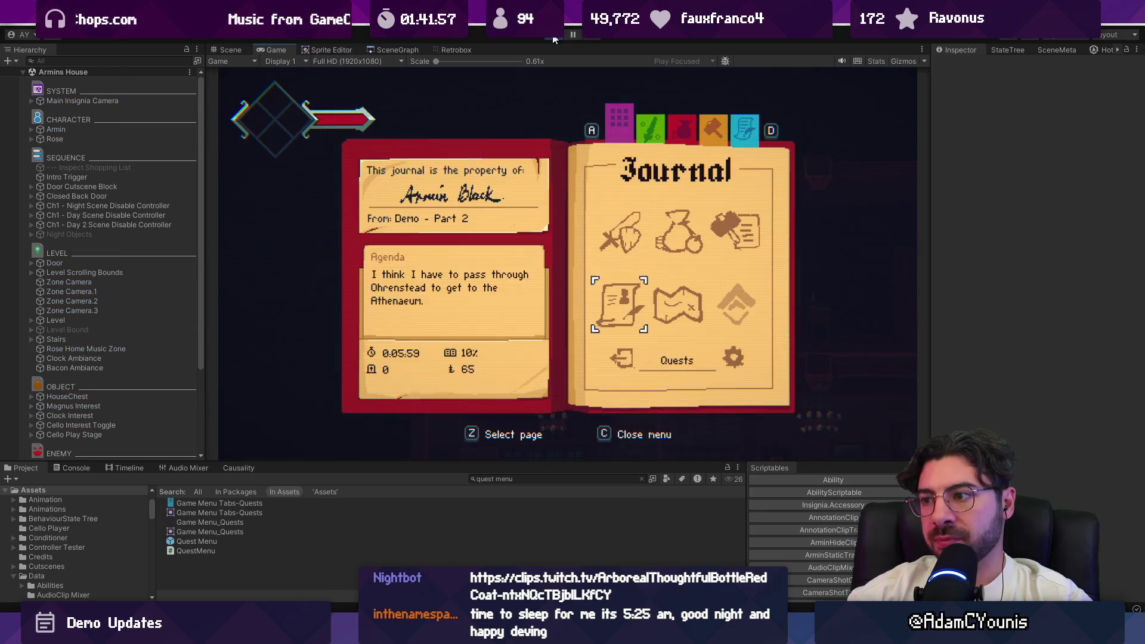
key("s")
key("s")
key("s")
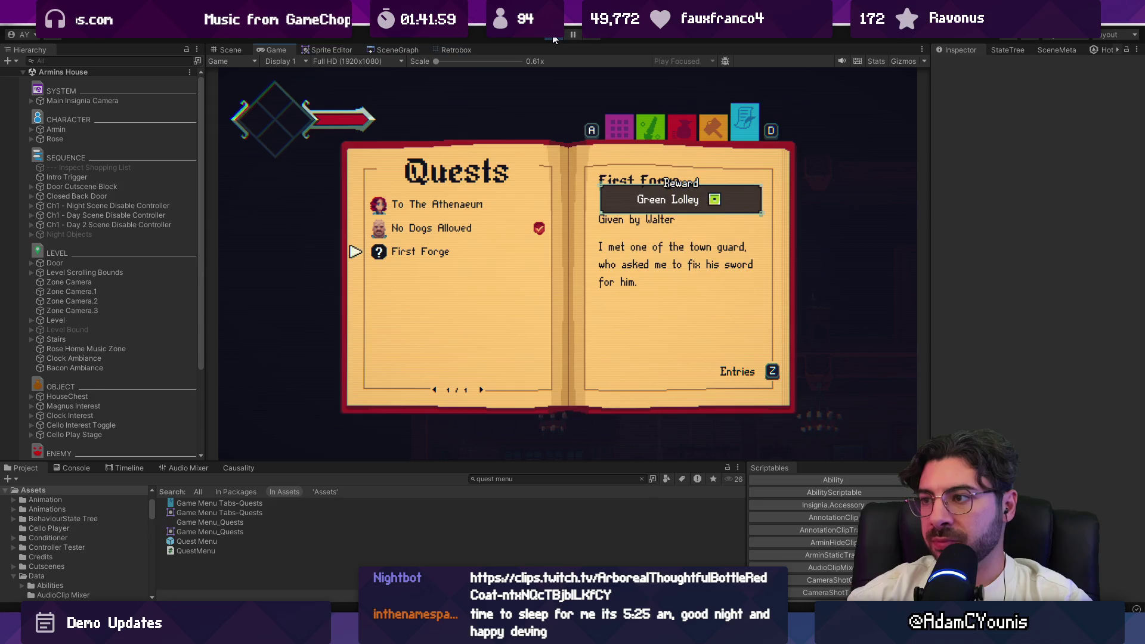
key("w")
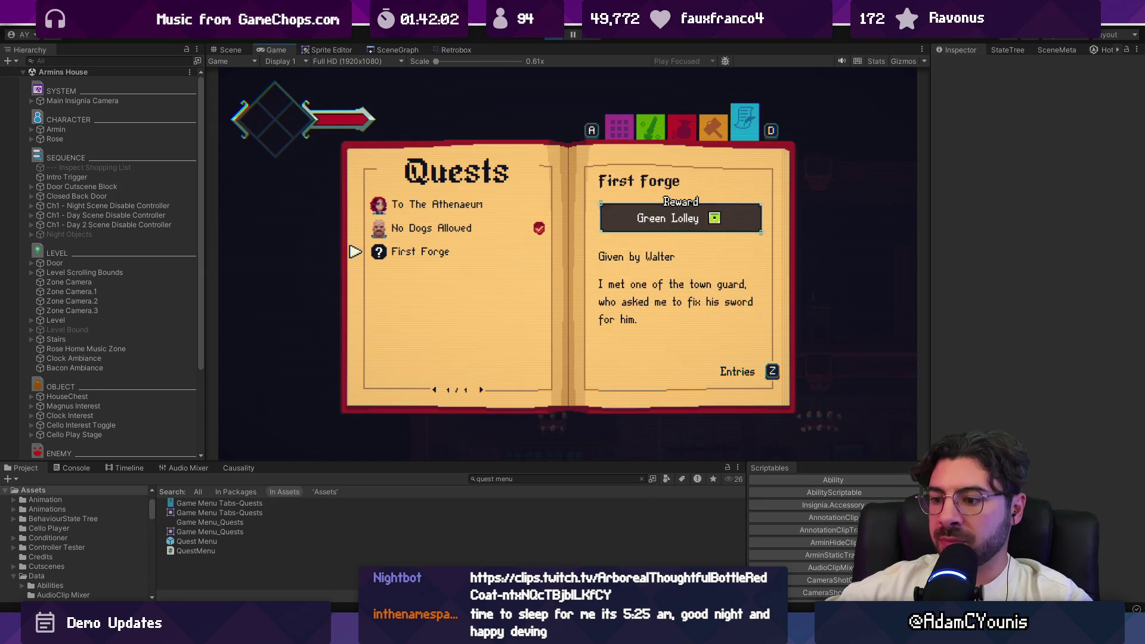
Move the rewardListableContainer.SetActive line above the reward if-block, followed by a blank line
key("alt+Tab")
key("Down")
key("Down")
key("Down")
key("ctrl+a")
triple_click(555, 404)
key("alt+Up")
key("alt+Up")
key("alt+Up")
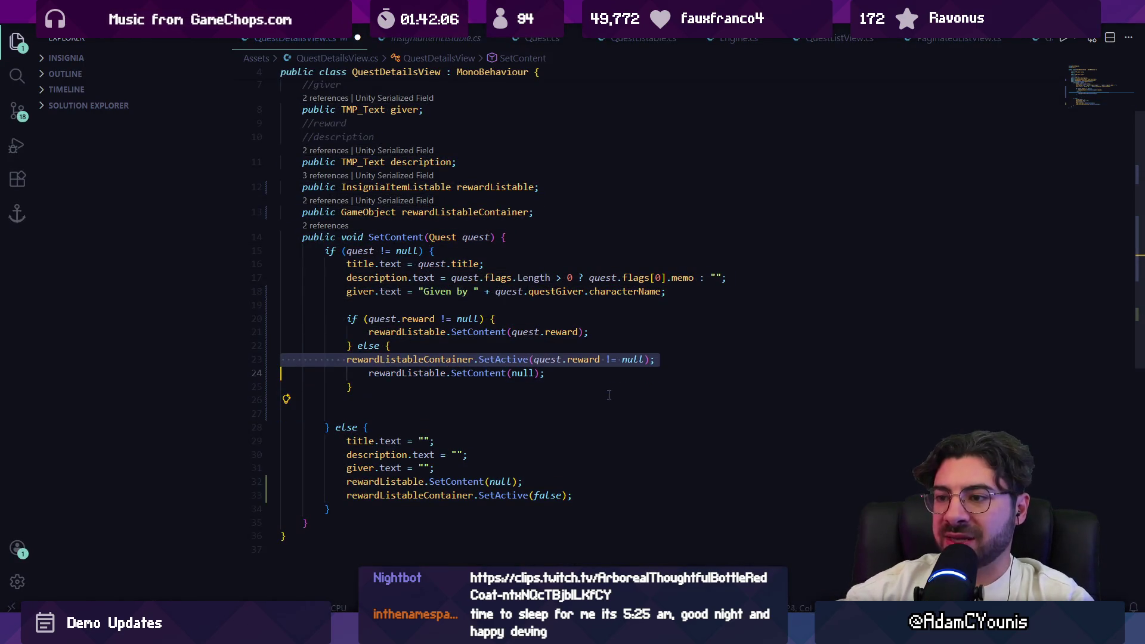
key("Right")
key("Return")
key("Up")
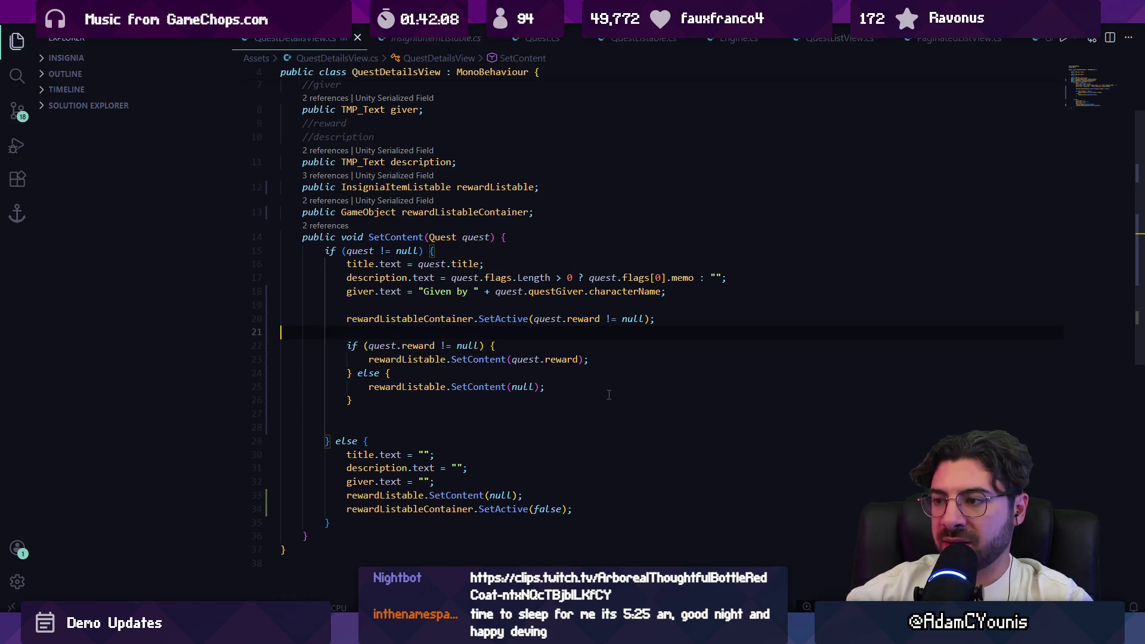
Reopen the journal's Quests page in Unity and check the First Forge quest again
key("alt+Tab")
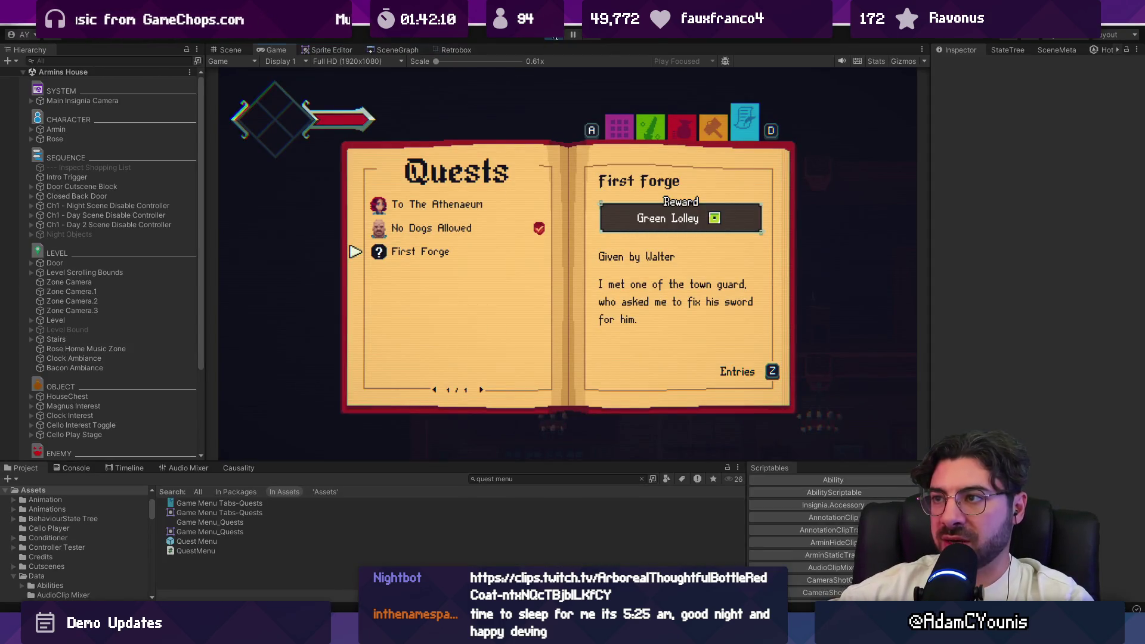
key("Escape")
key("Escape")
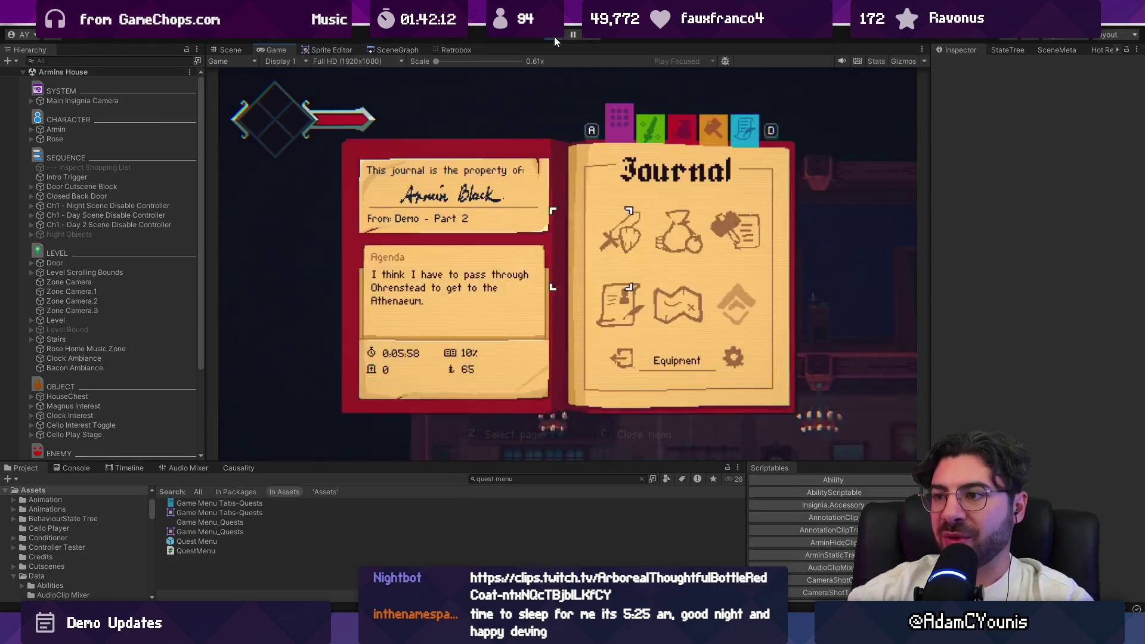
key("Down")
key("Return")
key("Down")
key("Down")
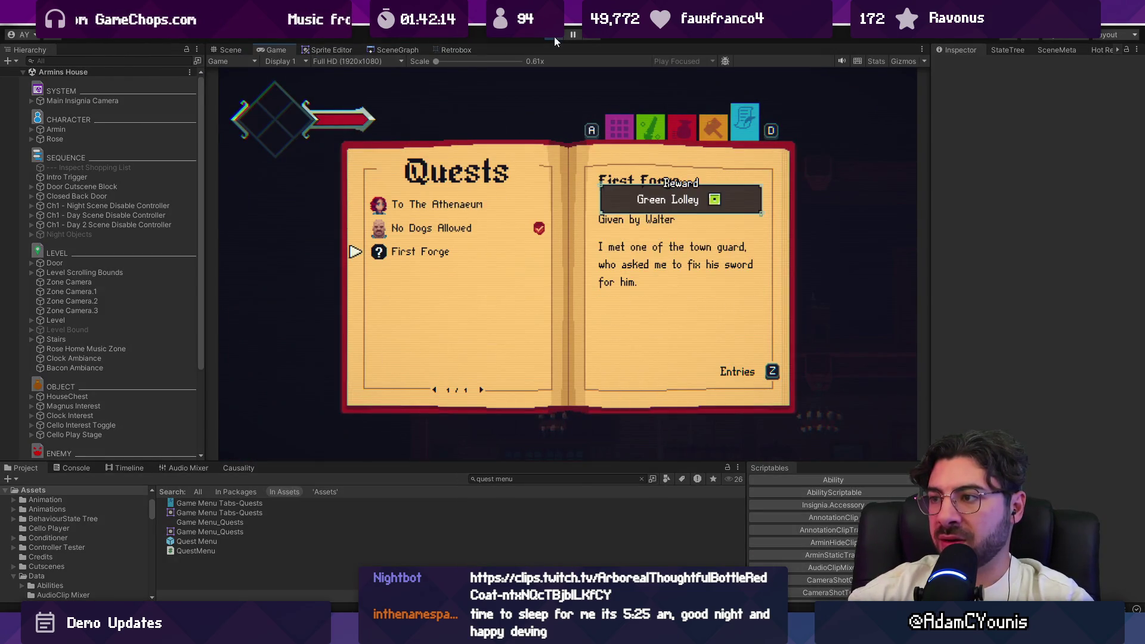
Stop Play mode and move to the end of the reward if-block in the script
left_click(554, 37)
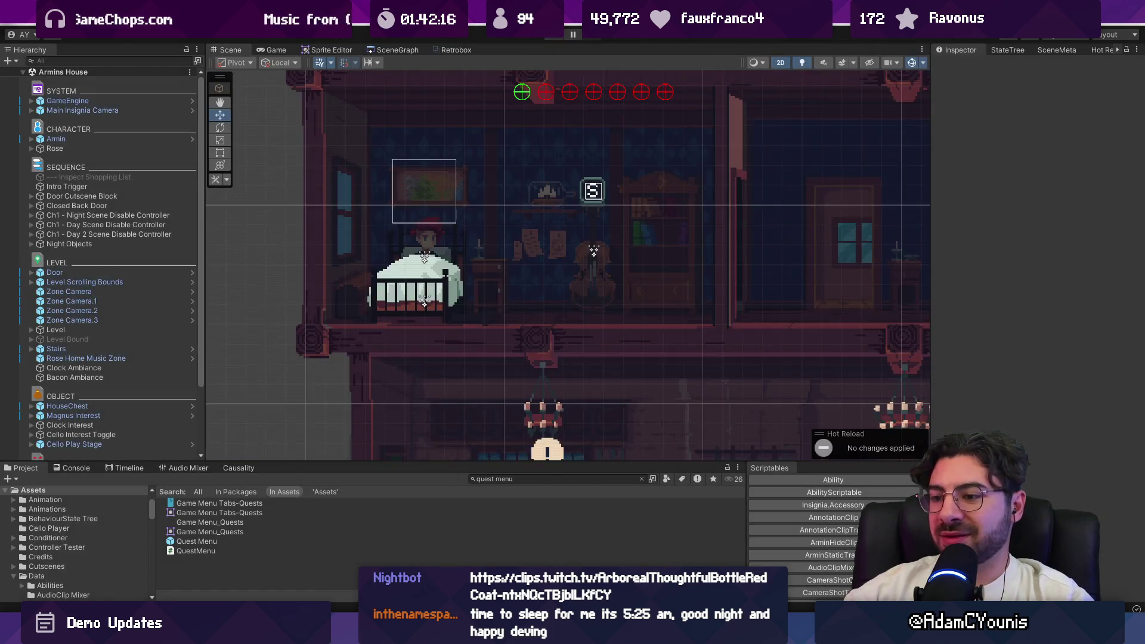
key("alt+Tab")
key("Home")
key("Down")
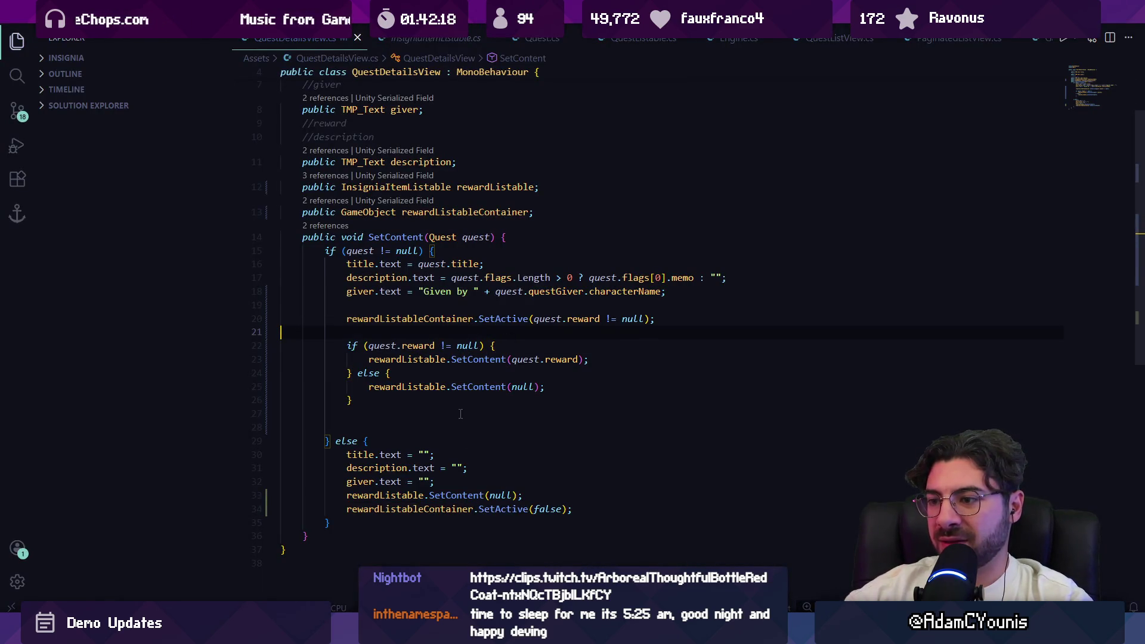
Add a redraw-canvas comment and a Canvas.ForceUpdateCanvases() call after the reward if-block
key("Return")
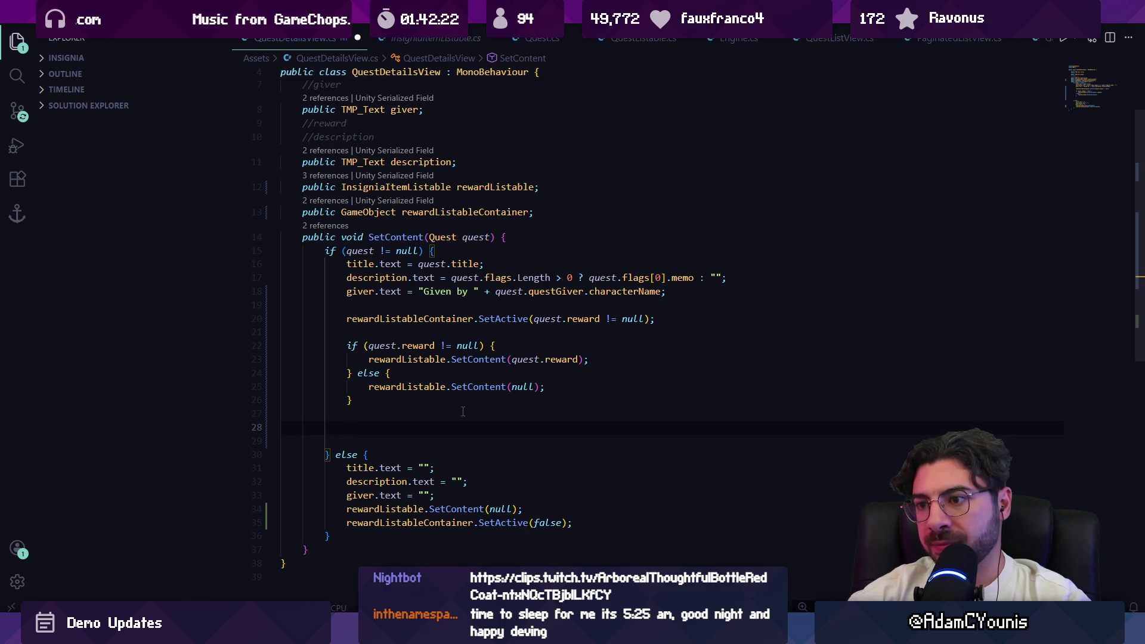
type("/red")
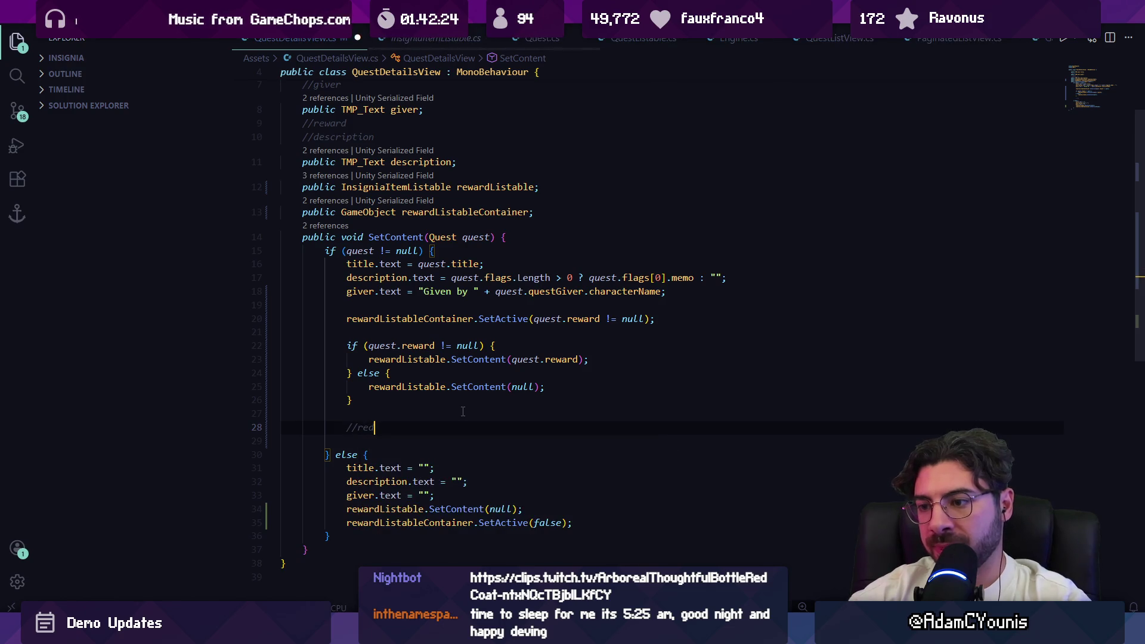
type("raw co")
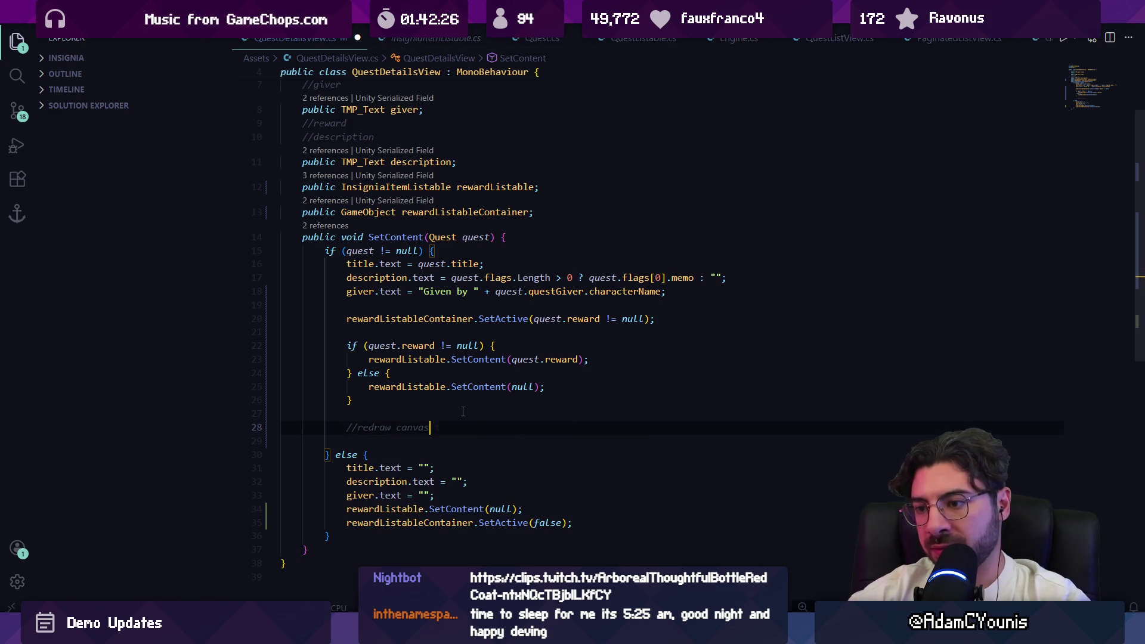
key("Return")
key("Tab")
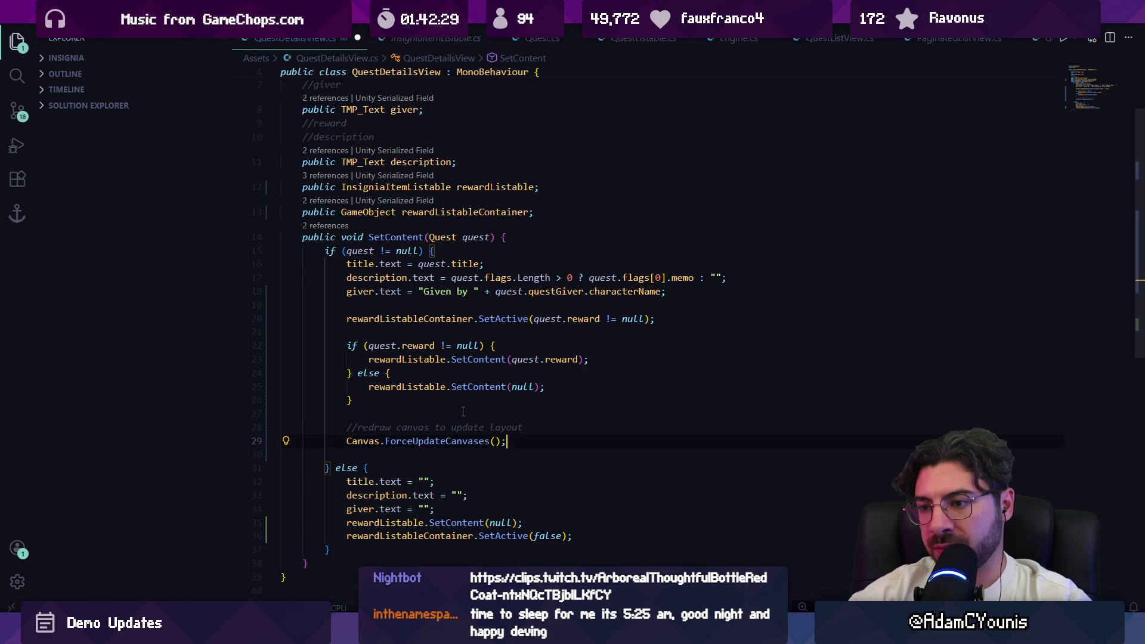
Test the canvas update in Unity Play mode, then stop and return to the script
key("alt+Tab")
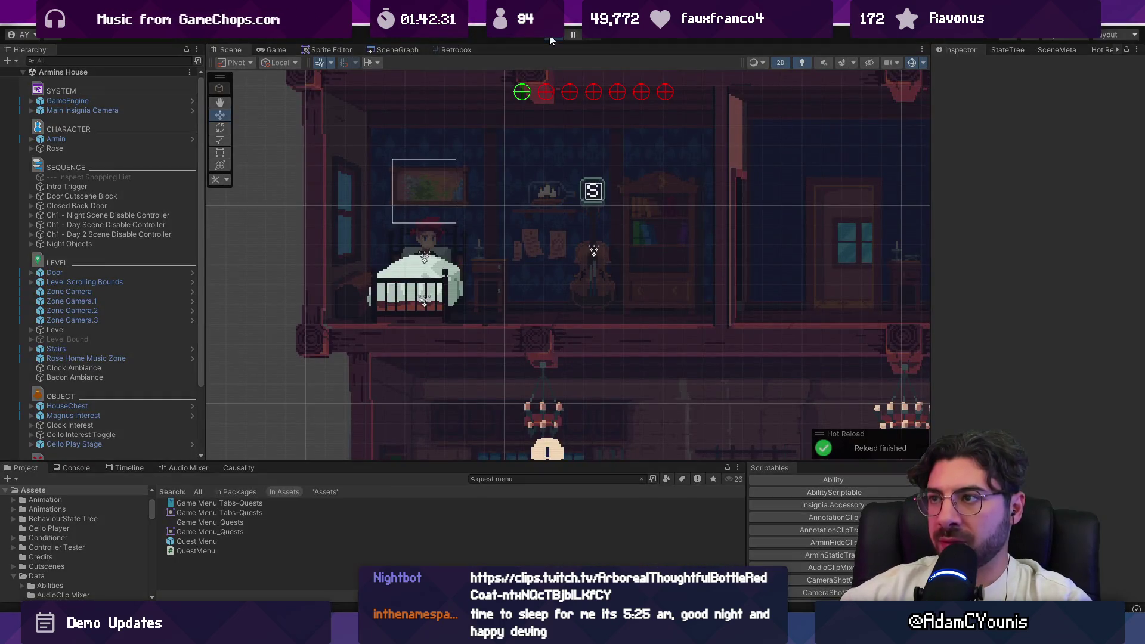
left_click(550, 36)
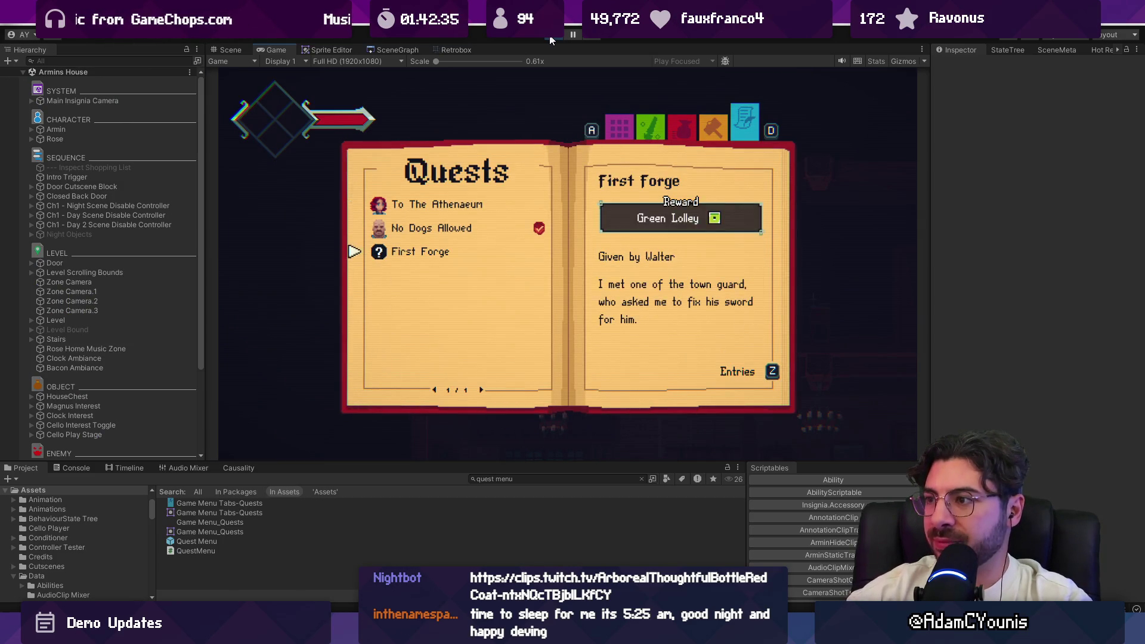
left_click(550, 38)
key("alt+Tab")
Delete the redraw comment, the ForceUpdateCanvases call and the leftover empty line
double_click(459, 441)
left_click(508, 441)
key("shift+Up")
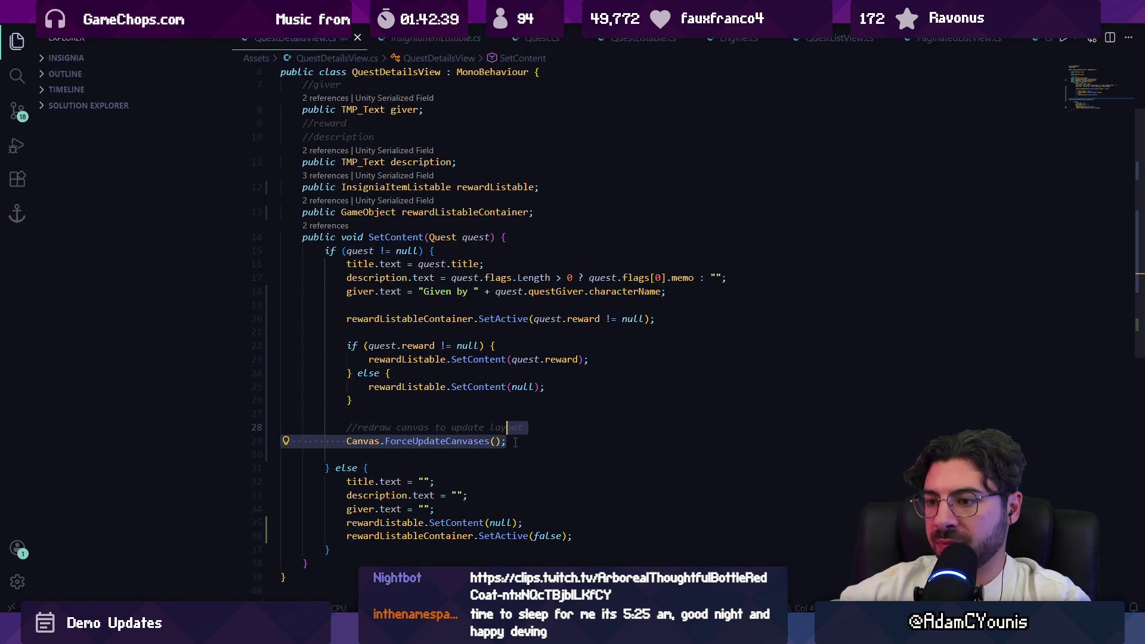
key("ctrl+shift+Left")
key("ctrl+shift+Left")
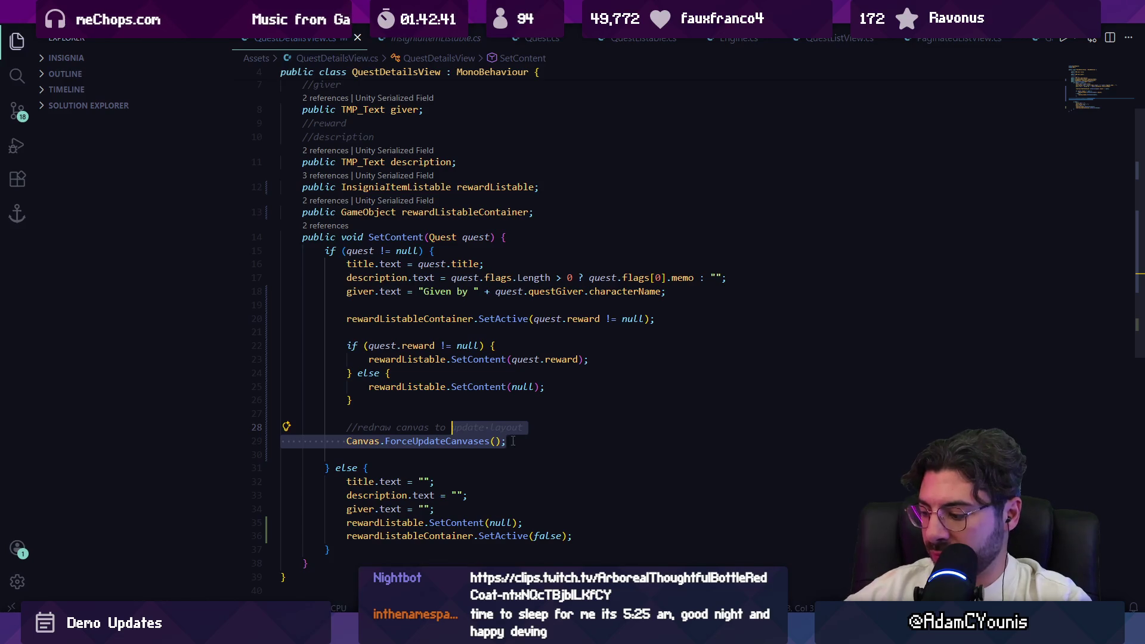
key("BackSpace")
key("ctrl+BackSpace")
key("ctrl+BackSpace")
key("ctrl+BackSpace")
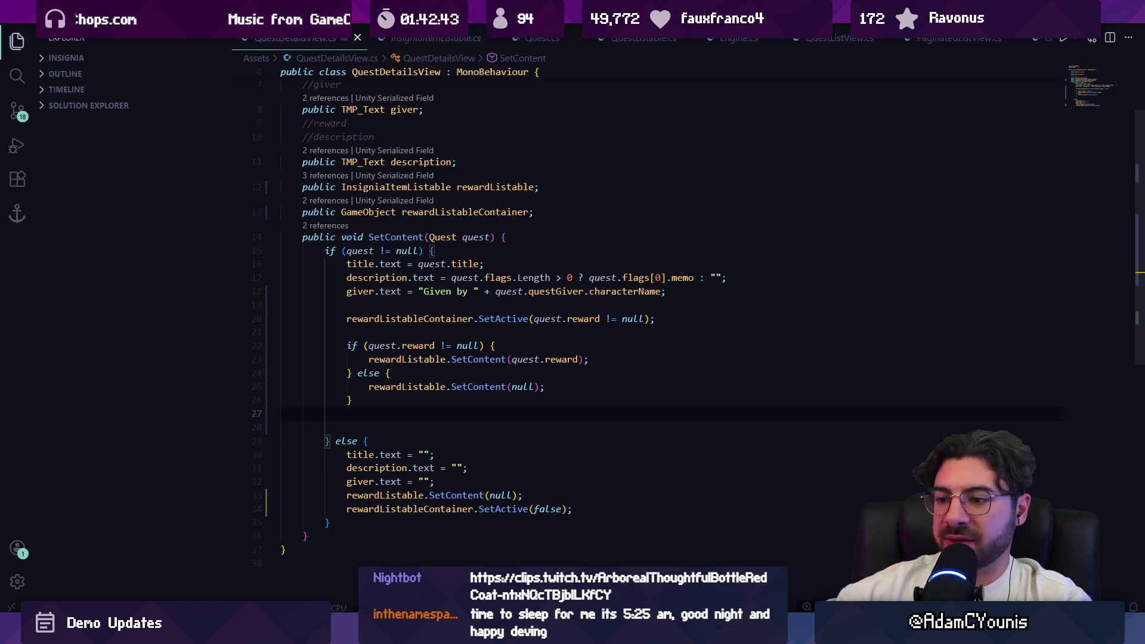
key("BackSpace")
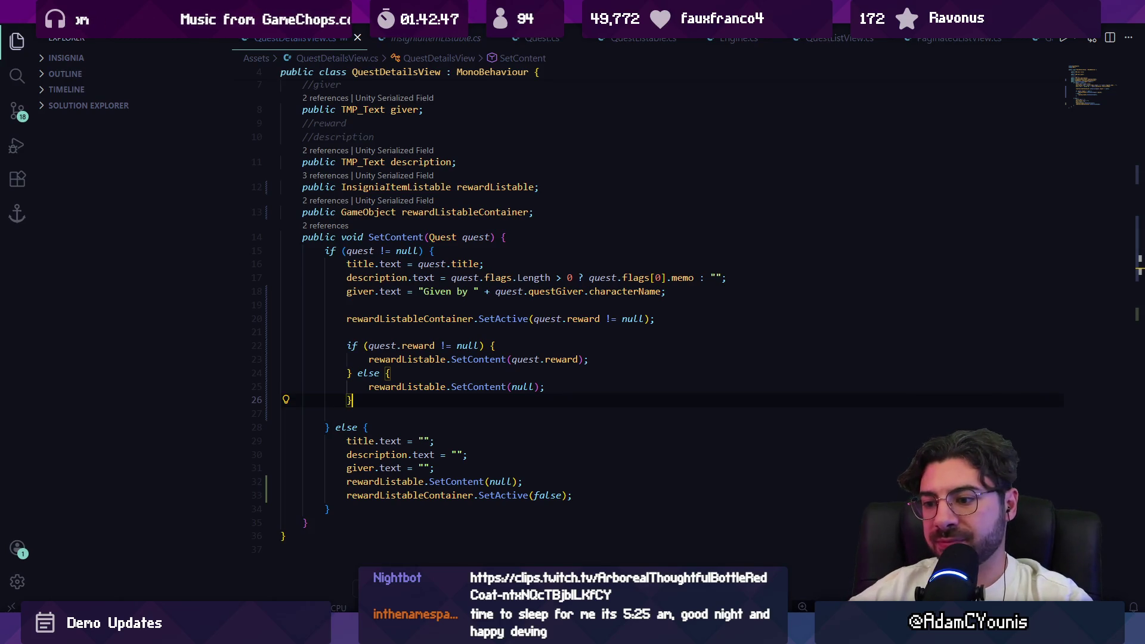
Open the AI agent chat panel with Ctrl+Alt+I
key("alt+Tab")
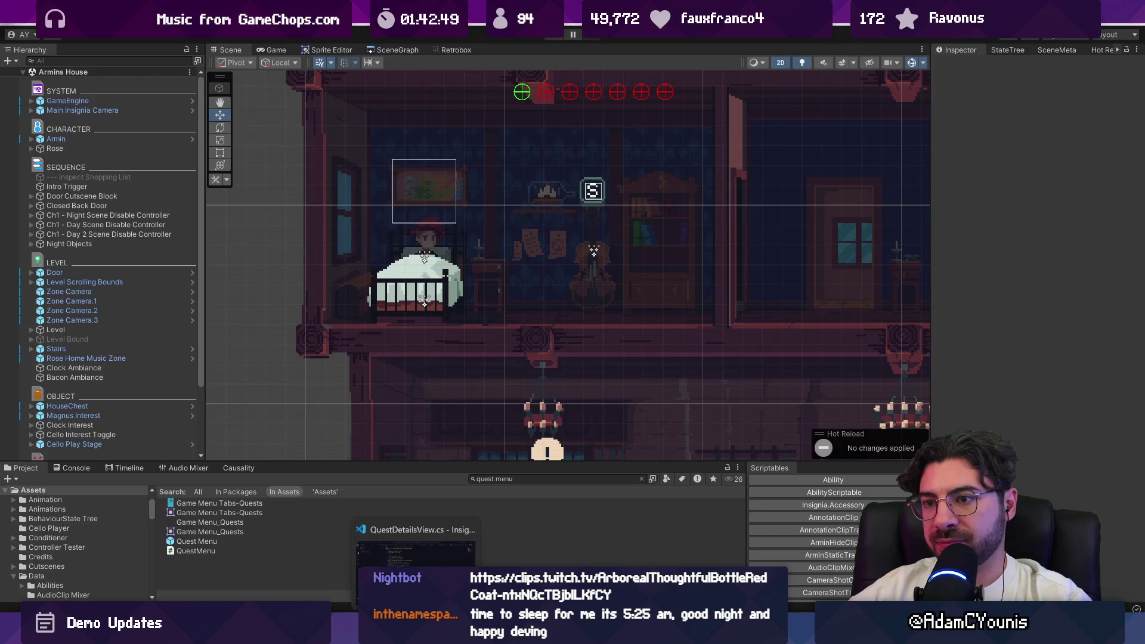
key("alt+Tab")
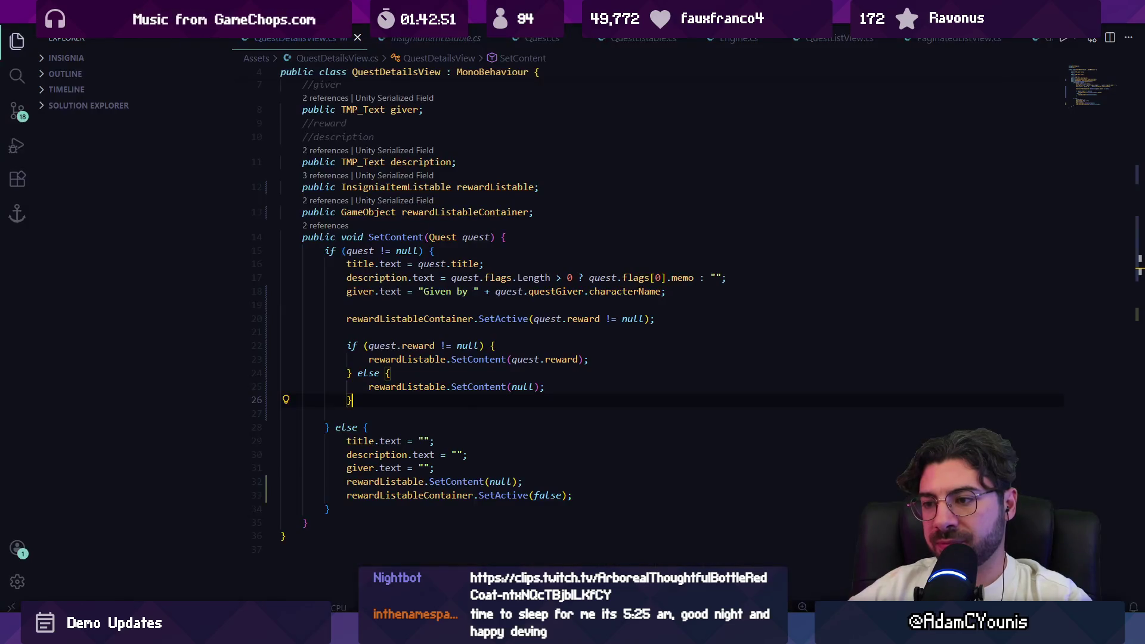
key("ctrl+alt+i")
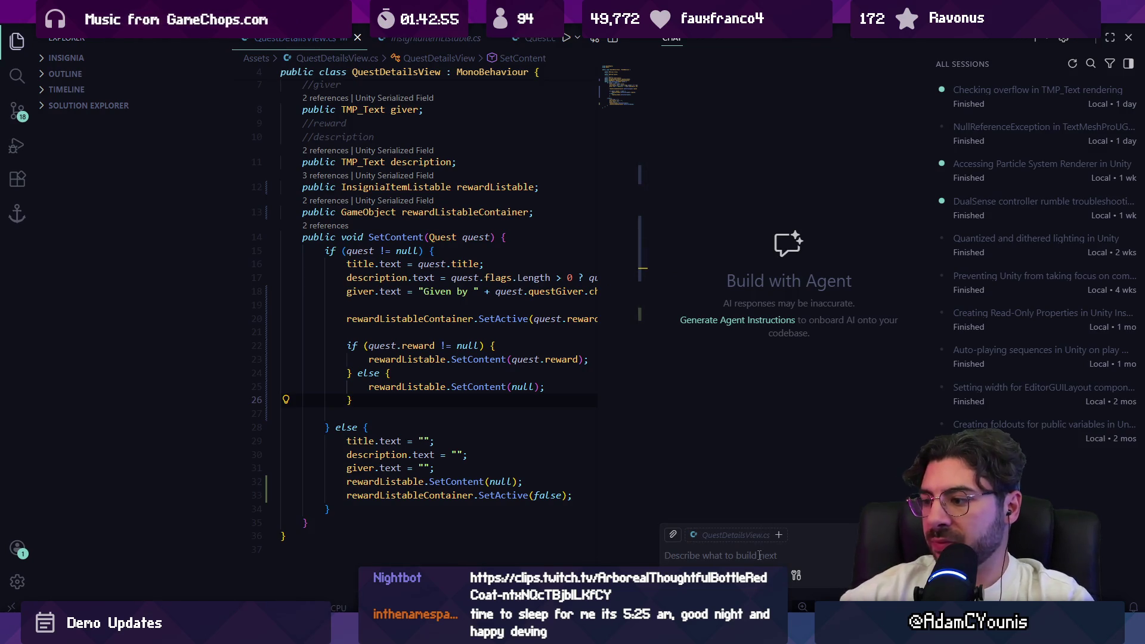
Ask the chat agent how to rebuild a Vertical Layout Group when objects are enabled or disabled
type("how do i make sure that a vertical layout gr")
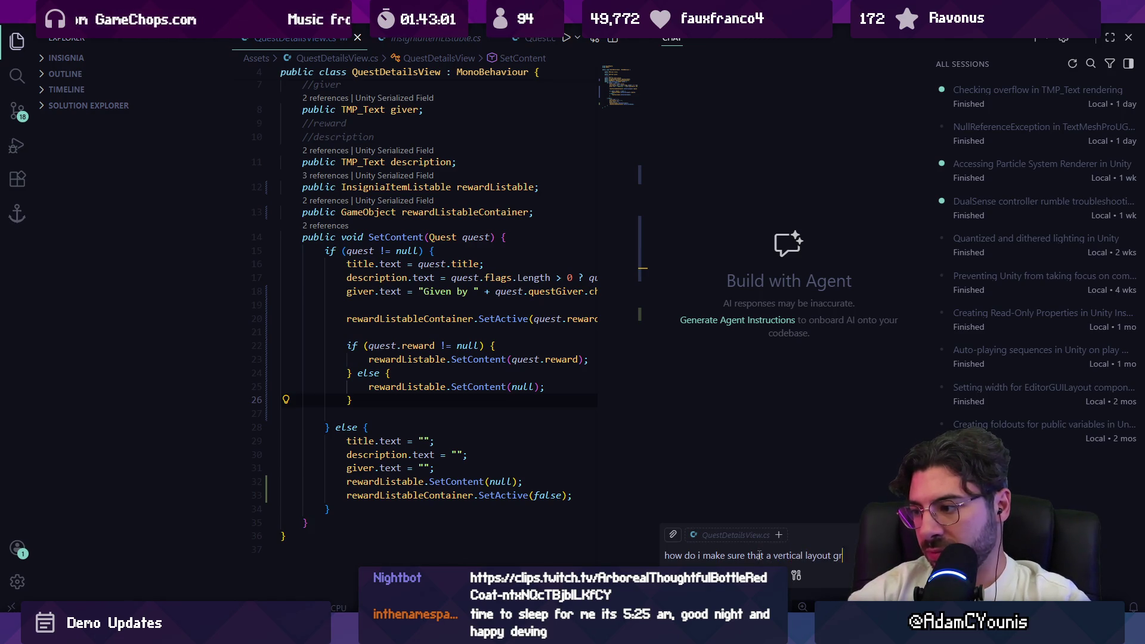
type("oup will correctly increase")
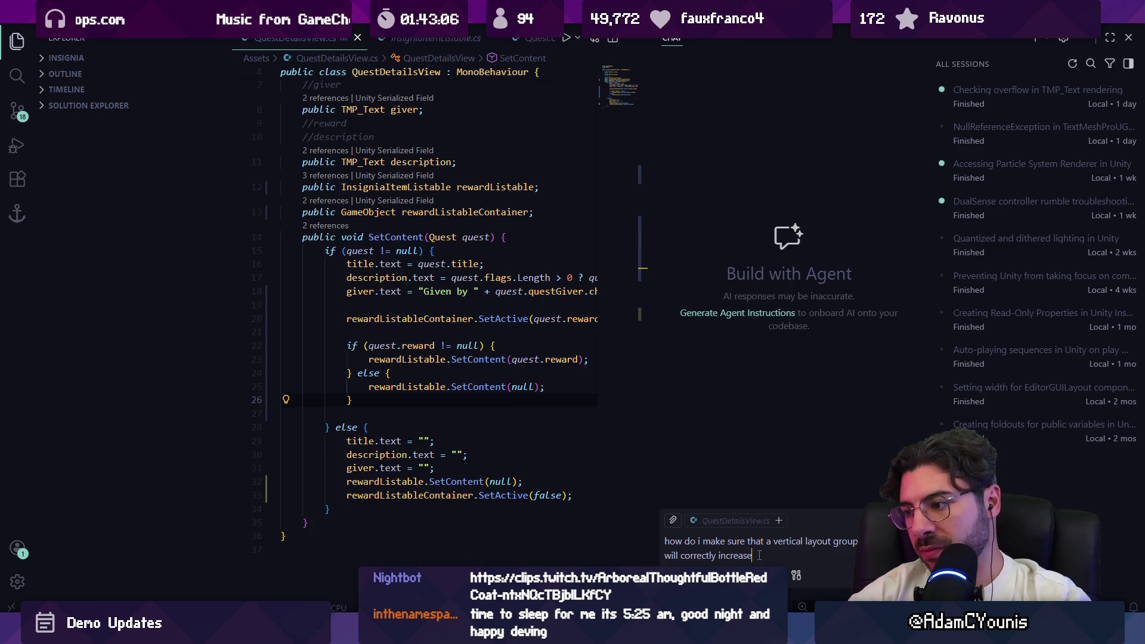
key("ctrl+BackSpace")
type("redraw the layout once items a")
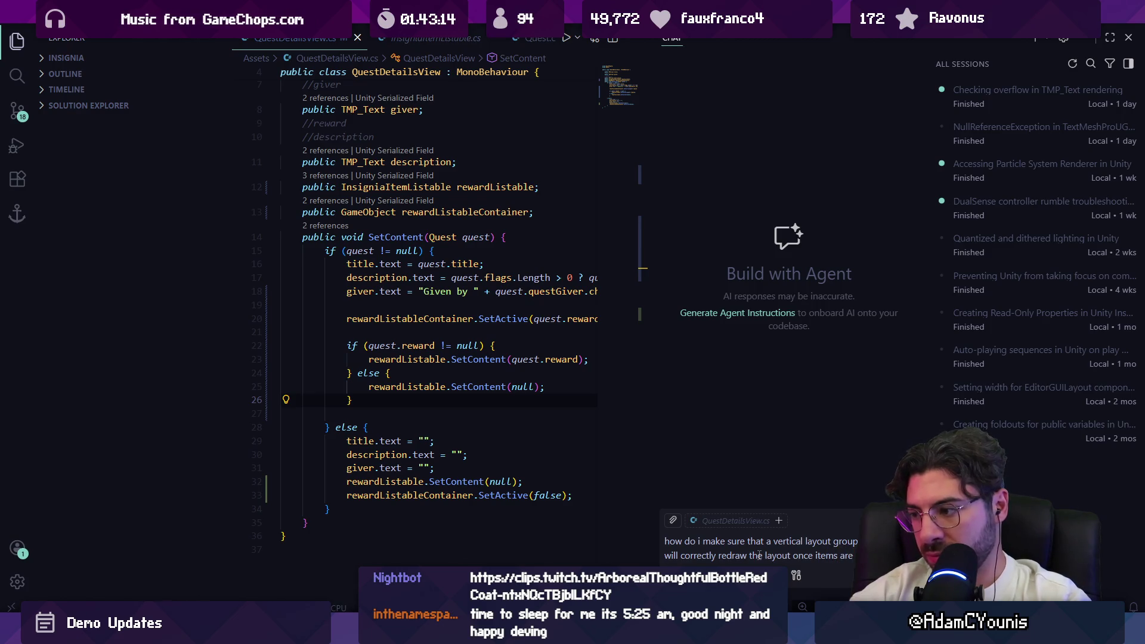
type("enabled or disabled within the current frame")
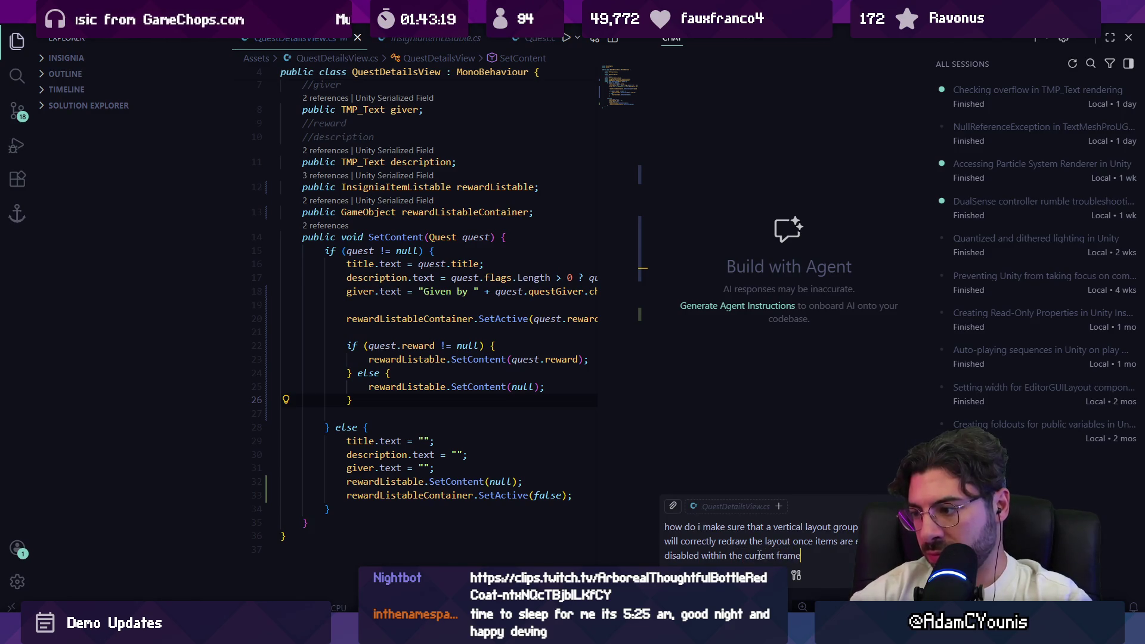
key("Return")
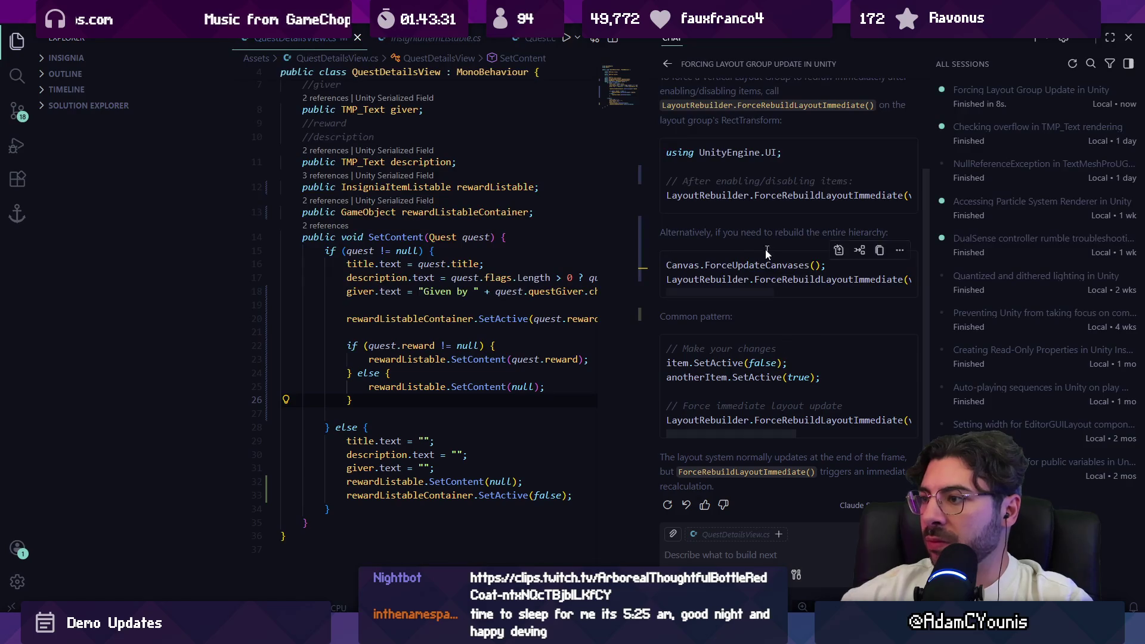
Select the agent's suggested LayoutRebuilder rebuild line in the answer
scroll(748, 239, "up", 1)
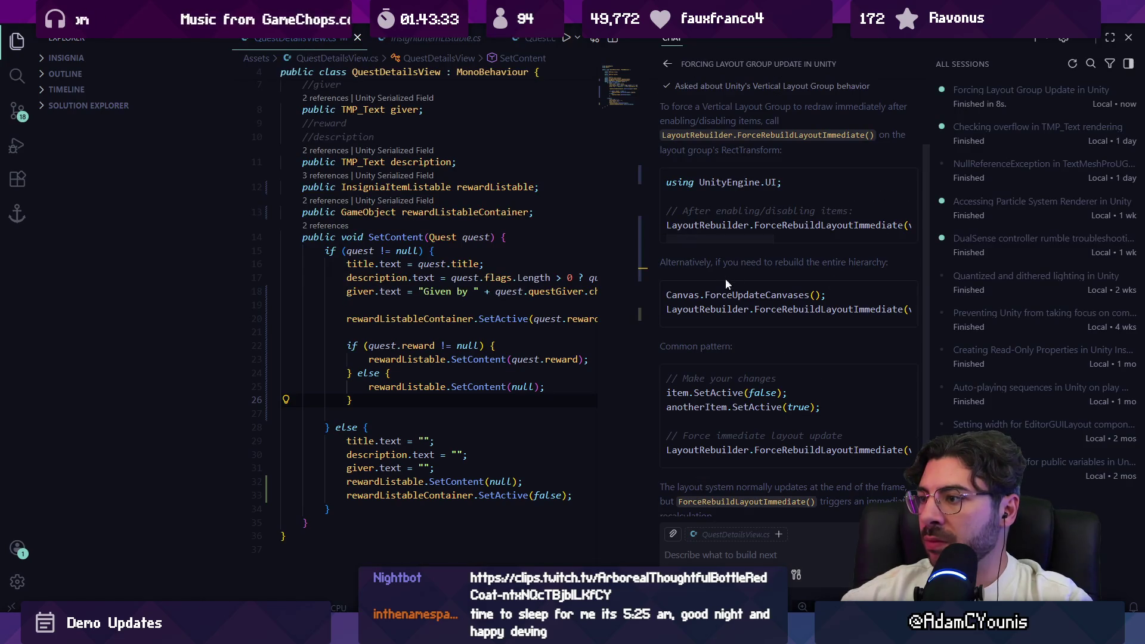
mouse_move(751, 323)
left_mouse_down()
mouse_move(878, 322)
mouse_move(815, 328)
left_mouse_up()
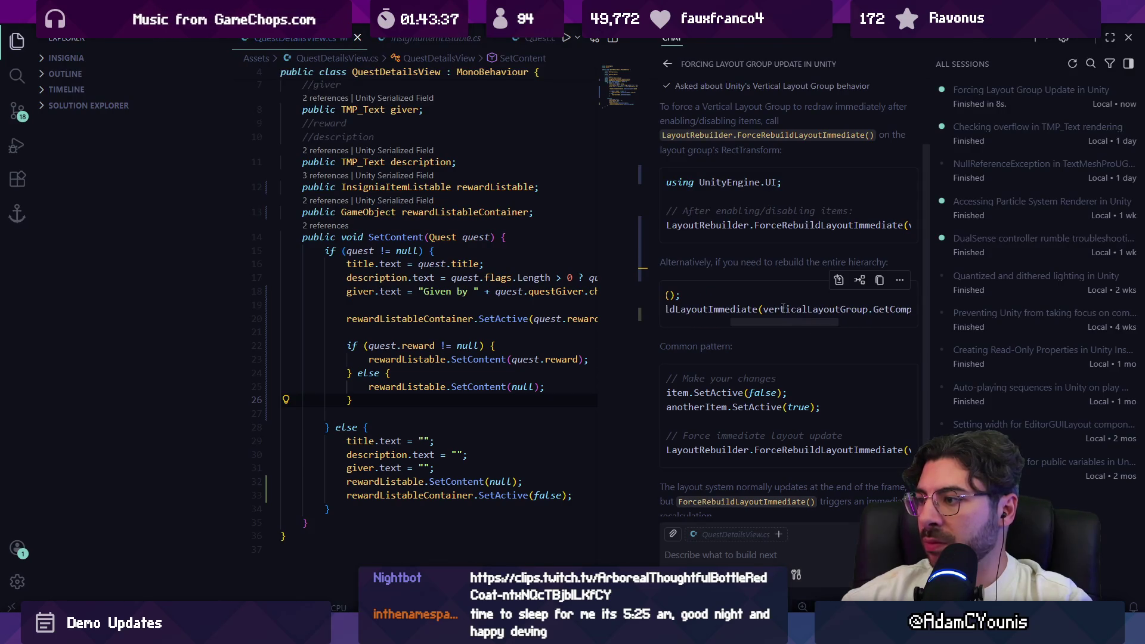
triple_click(782, 308)
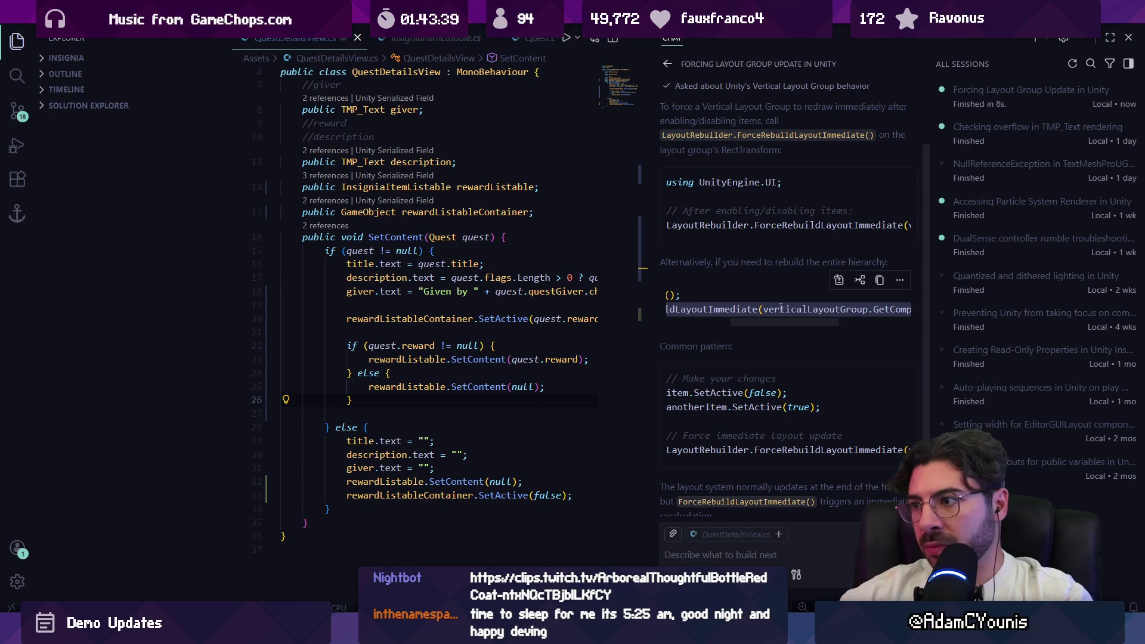
left_click_drag(754, 319, 678, 308)
Add 'using UnityEngine.UI;' on line 3 of QuestDetailsView.cs
left_click(451, 401)
scroll(418, 150, "up", 3)
left_click(373, 99)
type("using UnityEngine.UI;")
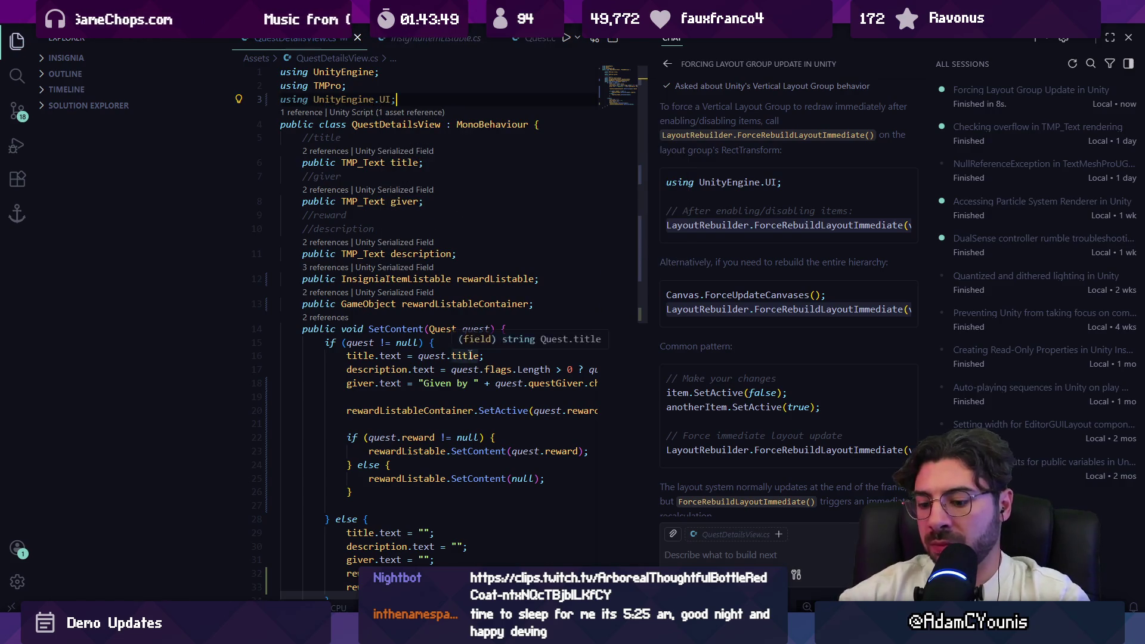
Close the chat and paste the layout rebuild call into line 27 of QuestDetailsView
key("ctrl+alt+b")
scroll(395, 327, "down", 5)
left_click(395, 327)
type("LayoutRebuilder.ForceRebuildLayoutImmediate(verticalLayoutGroup.GetComponent<RectTransform>());")
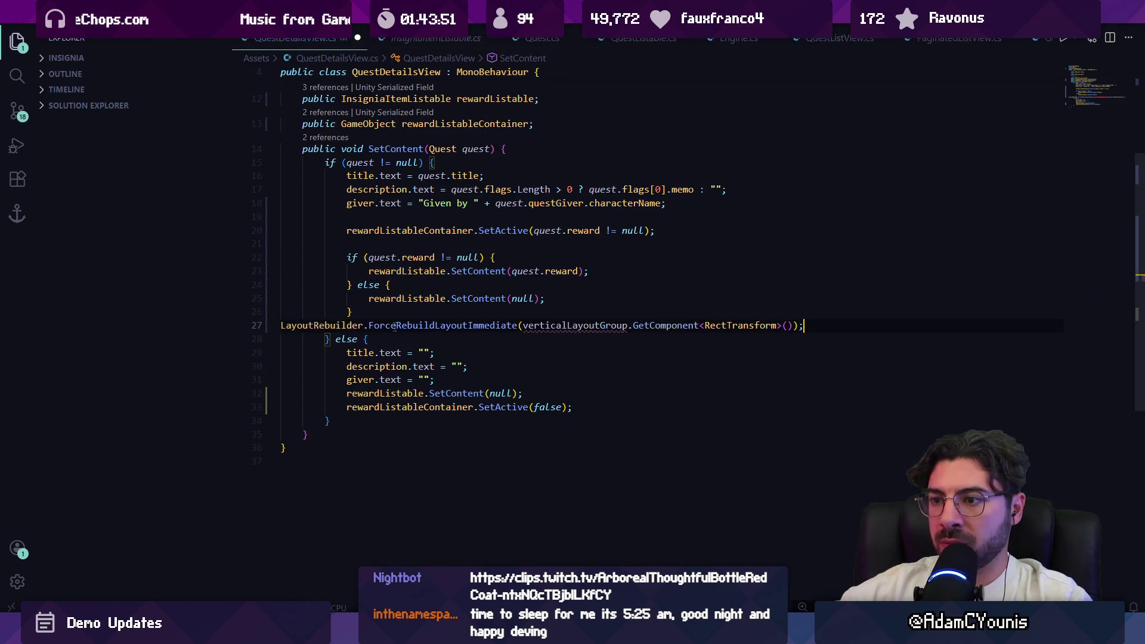
double_click(604, 325)
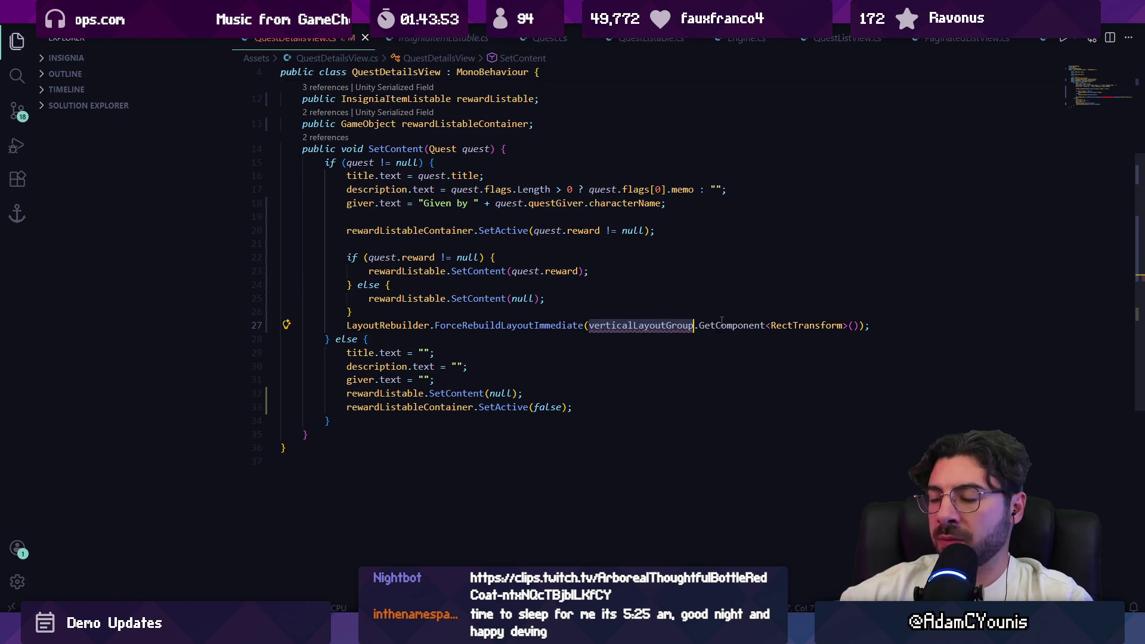
Cut the layout rebuild line back out of QuestDetailsView
scroll(657, 299, "up", 5)
left_click(569, 281)
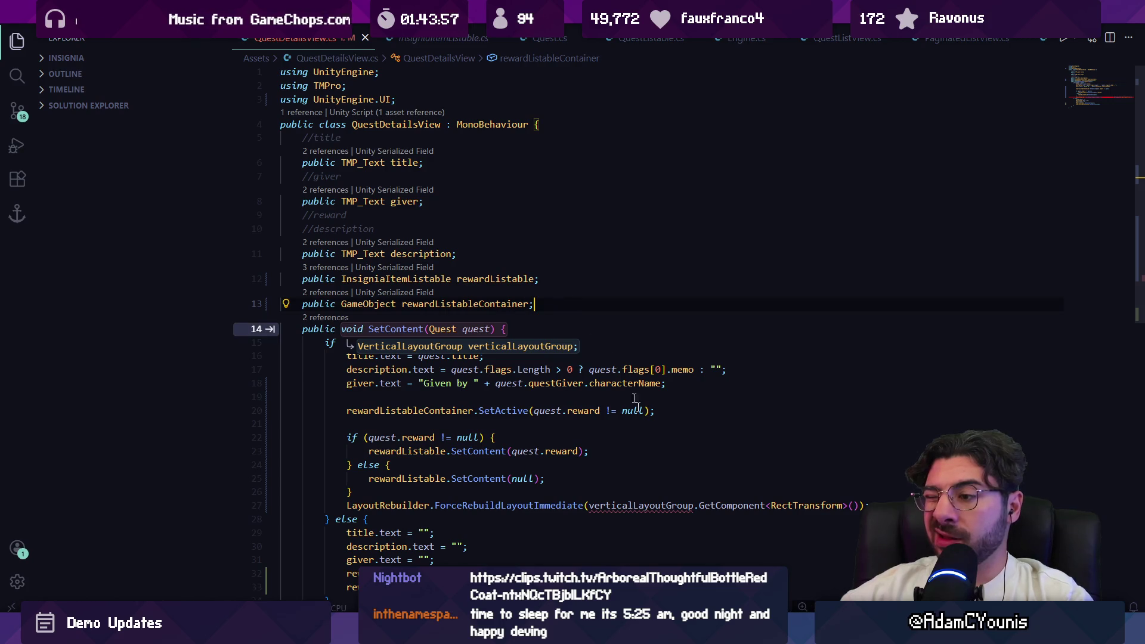
left_click(634, 505)
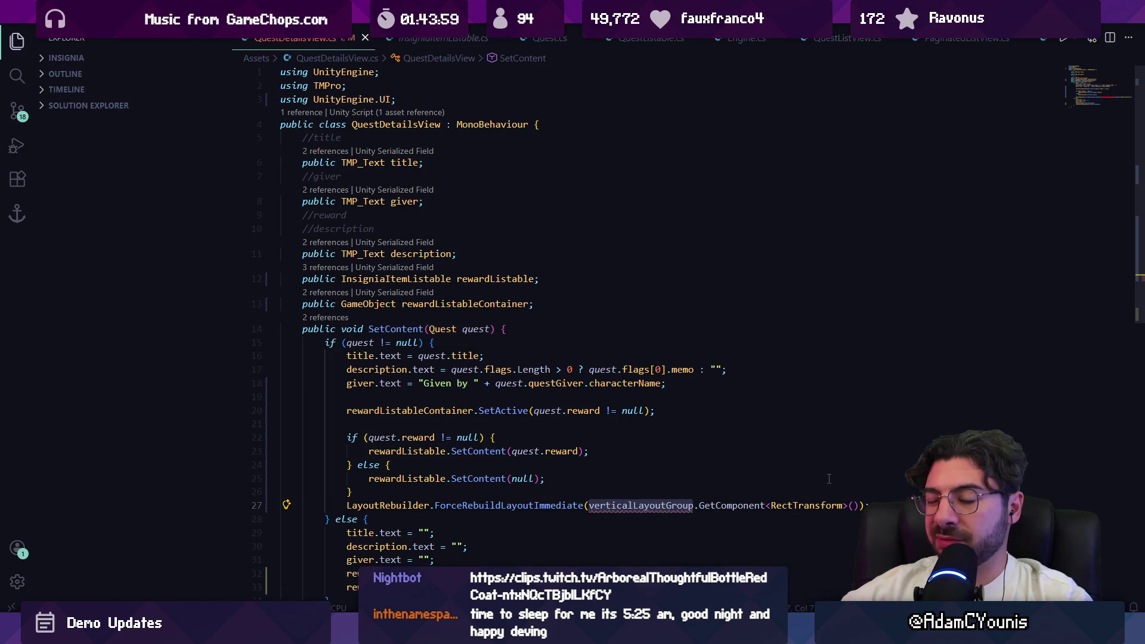
left_click(605, 491)
key("Down")
key("ctrl+l")
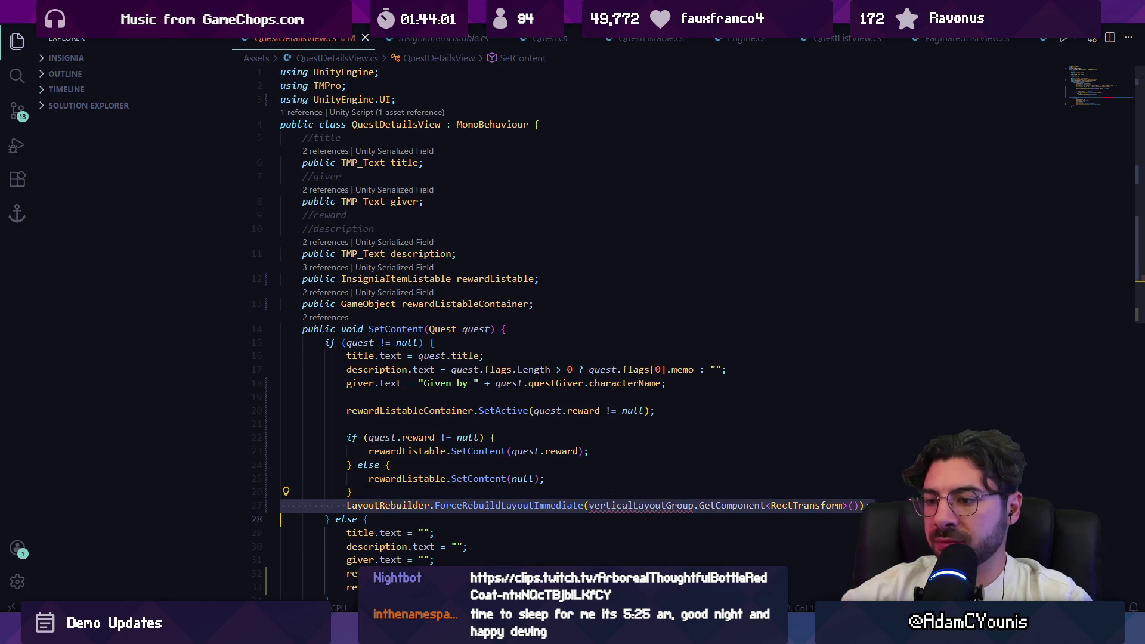
key("Delete")
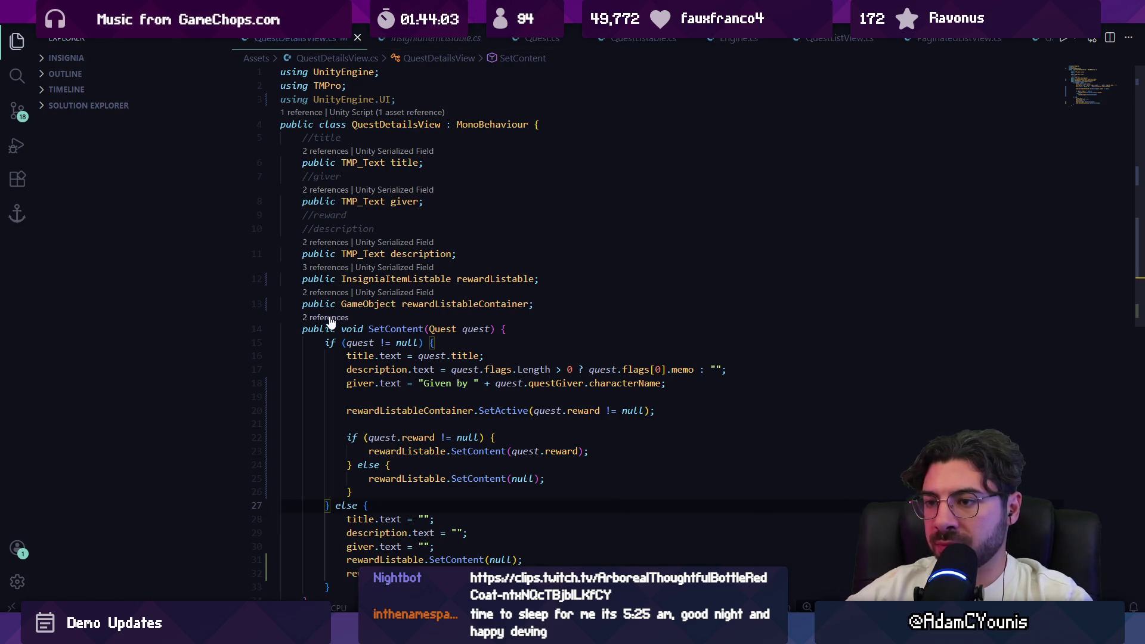
Find the SetContent call in QuestMenu.cs and paste the rebuild call after it
left_click(326, 317)
left_click(650, 353)
left_click(690, 369)
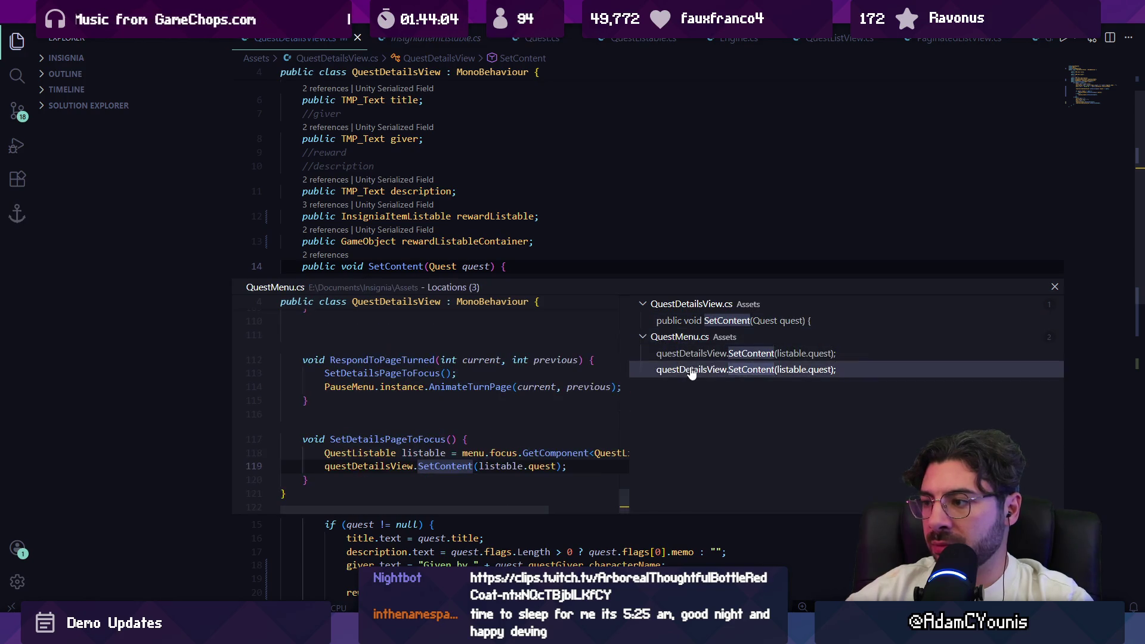
double_click(573, 466)
type("LayoutRebuilder.ForceRebuildLayoutImmediate(verticalLayoutGroup.GetComponent<RectTransform>());")
Try trimming prefixes from the pasted rebuild call, then undo back to the full call
key("Home")
scroll(595, 356, "up", 3)
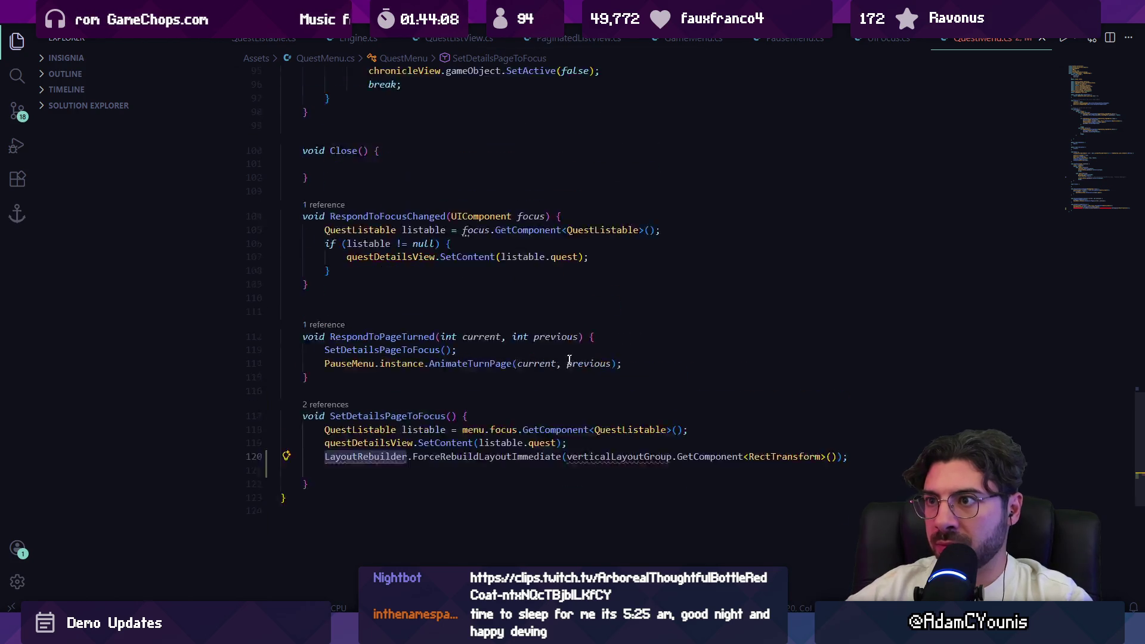
key("ctrl+Delete")
key("ctrl+Delete")
key("ctrl+shift+Right")
key("ctrl+shift+Right")
key("Right")
key("Right")
key("ctrl+shift+Left")
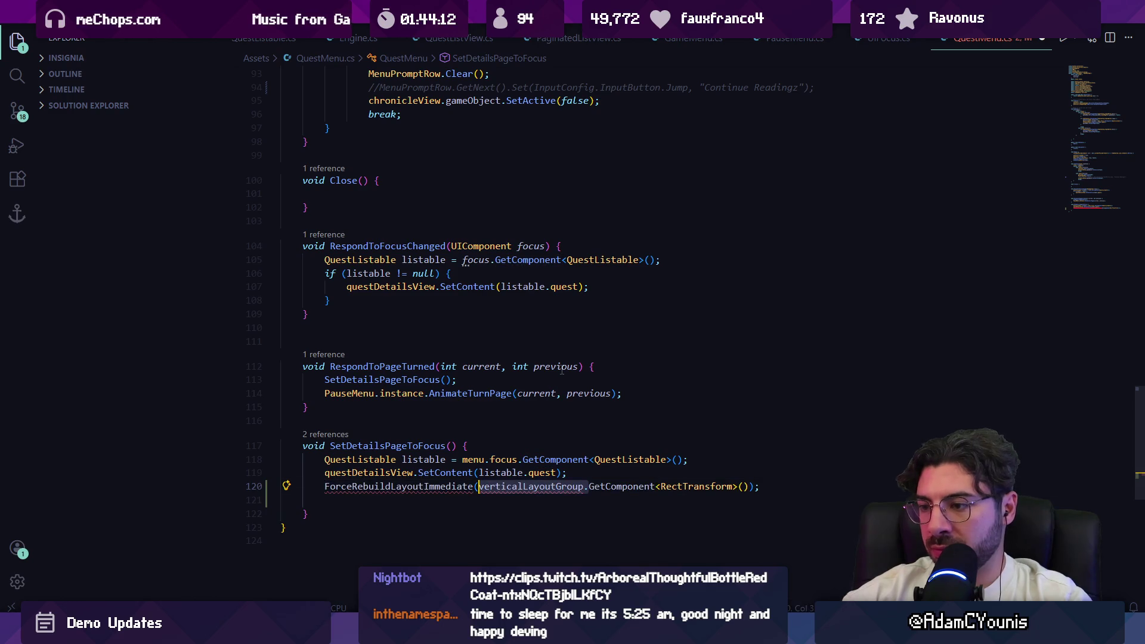
key("Delete")
key("ctrl+z")
key("ctrl+z")
key("ctrl+z")
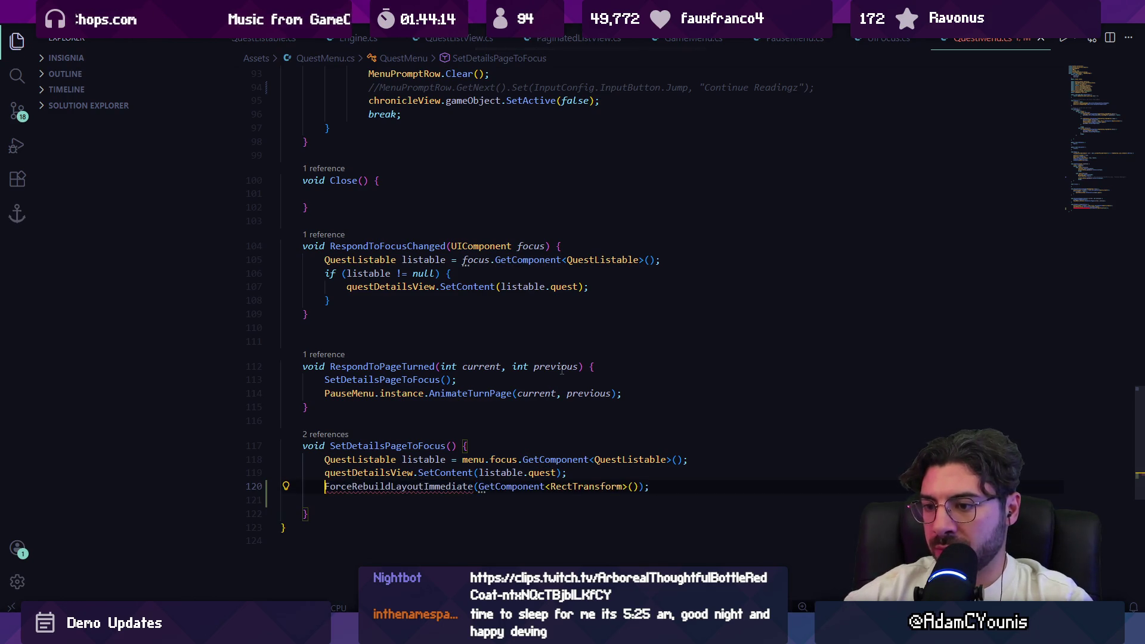
key("ctrl+z")
key("ctrl+z")
key("ctrl+z")
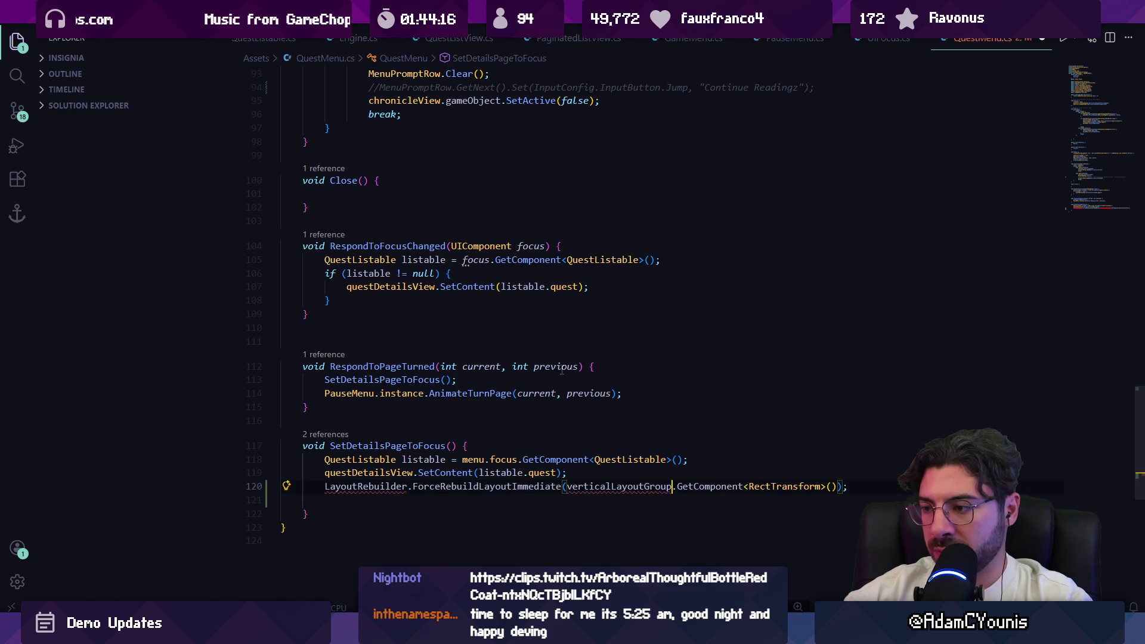
Add 'using UnityEngine.UI;' to QuestMenu.cs and restore the Serialization import's semicolon
scroll(459, 212, "up", 10)
scroll(460, 212, "up", 15)
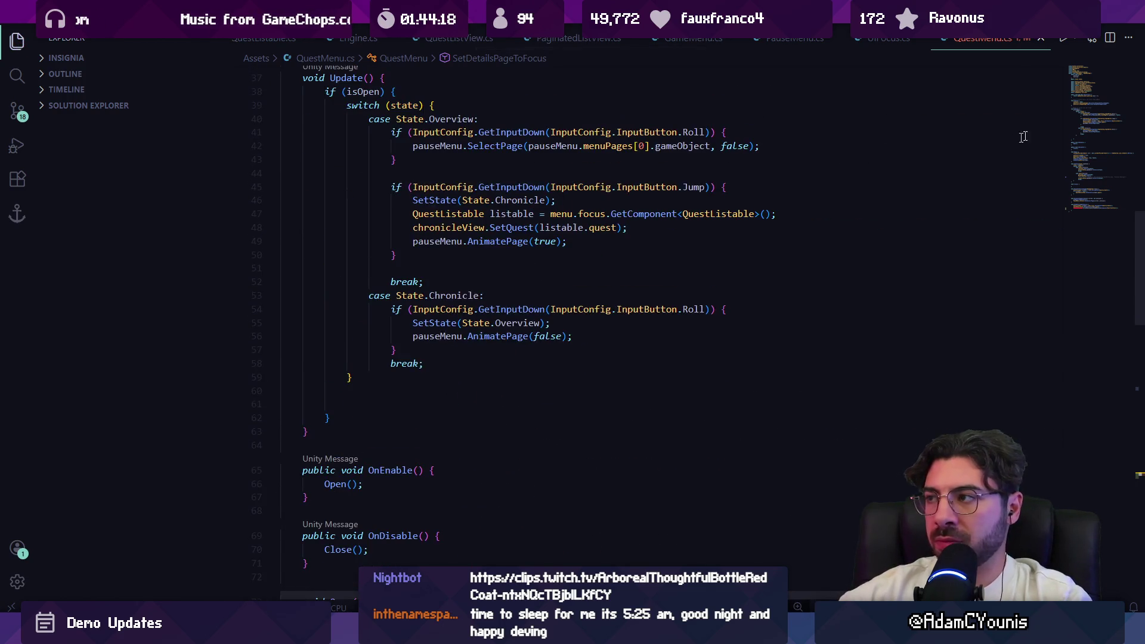
left_click(543, 126)
key("Return")
type("u")
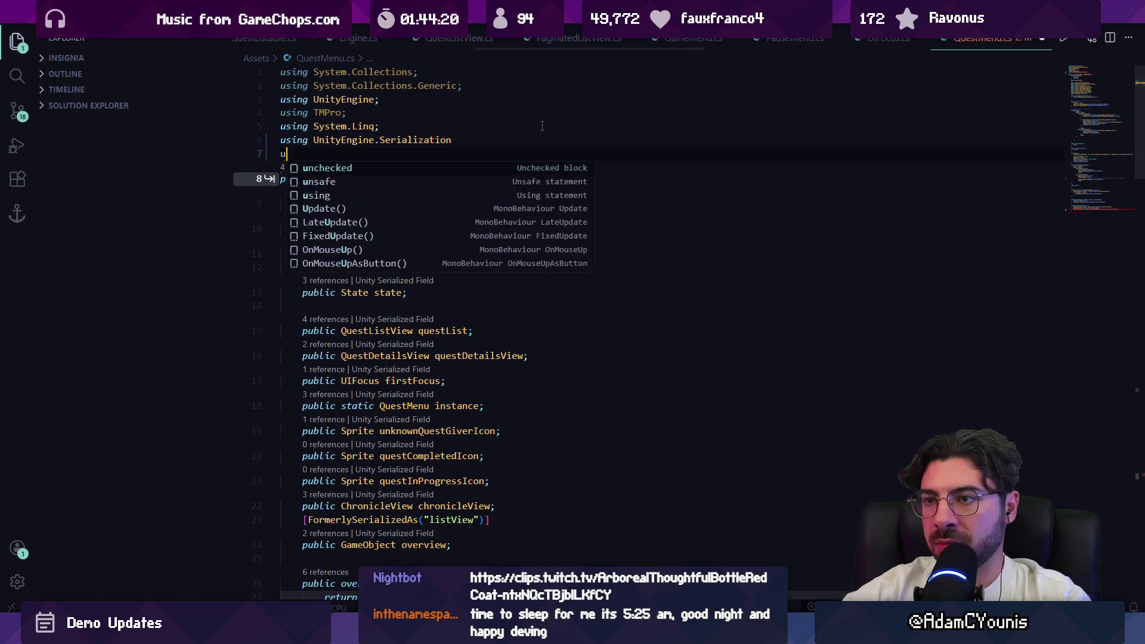
type("sing UnityEngine.UI;")
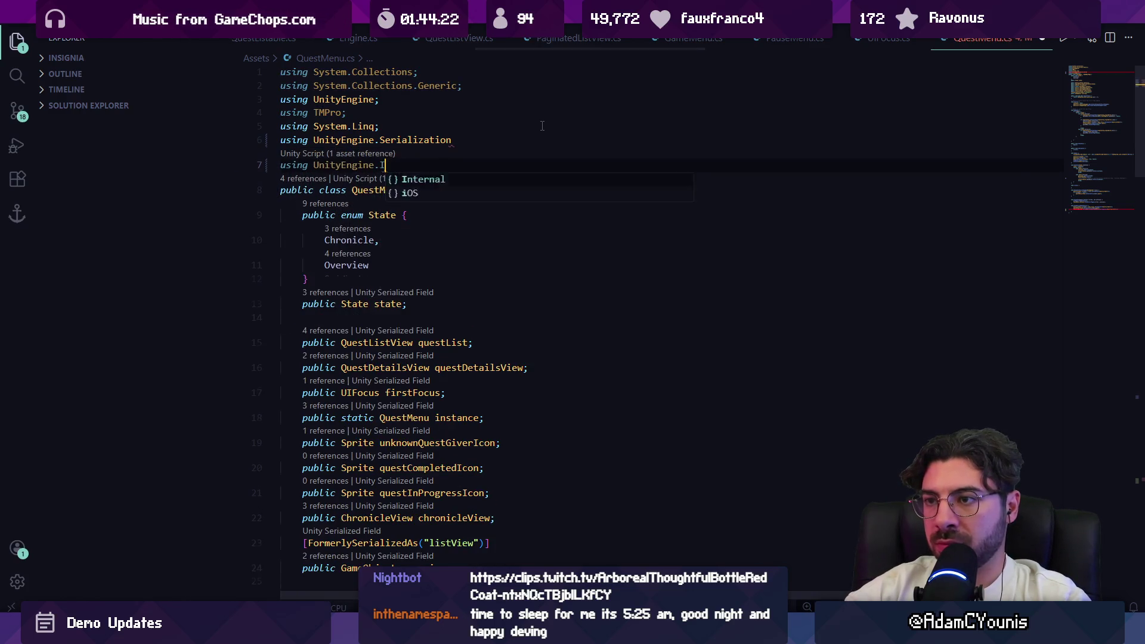
key("ctrl+f")
key("BackSpace")
key("Right")
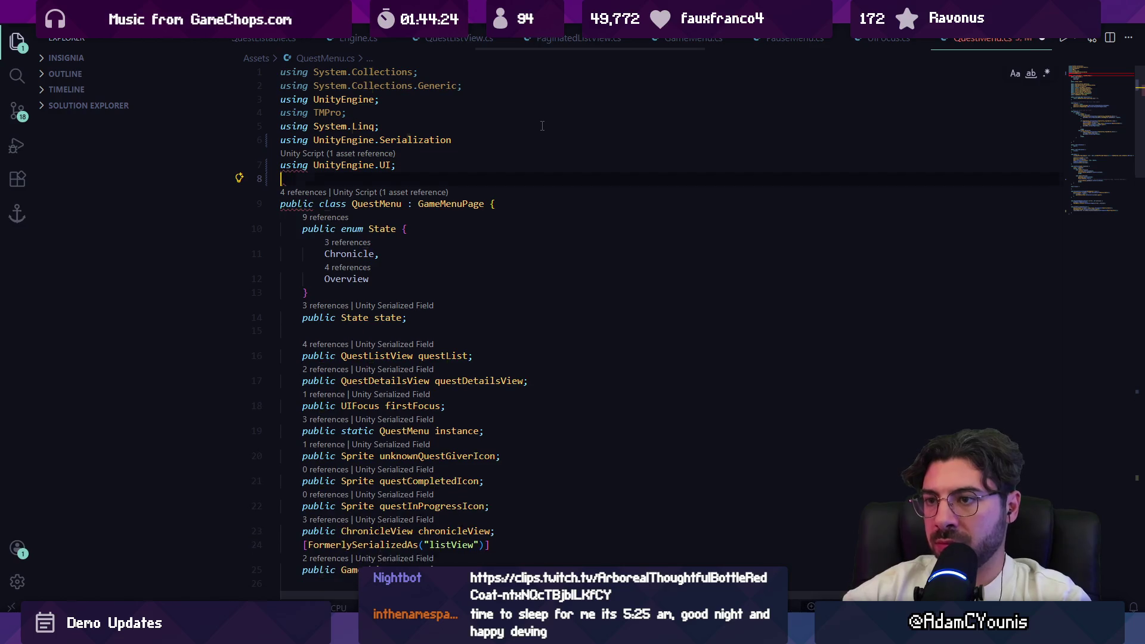
key("Up")
key("End")
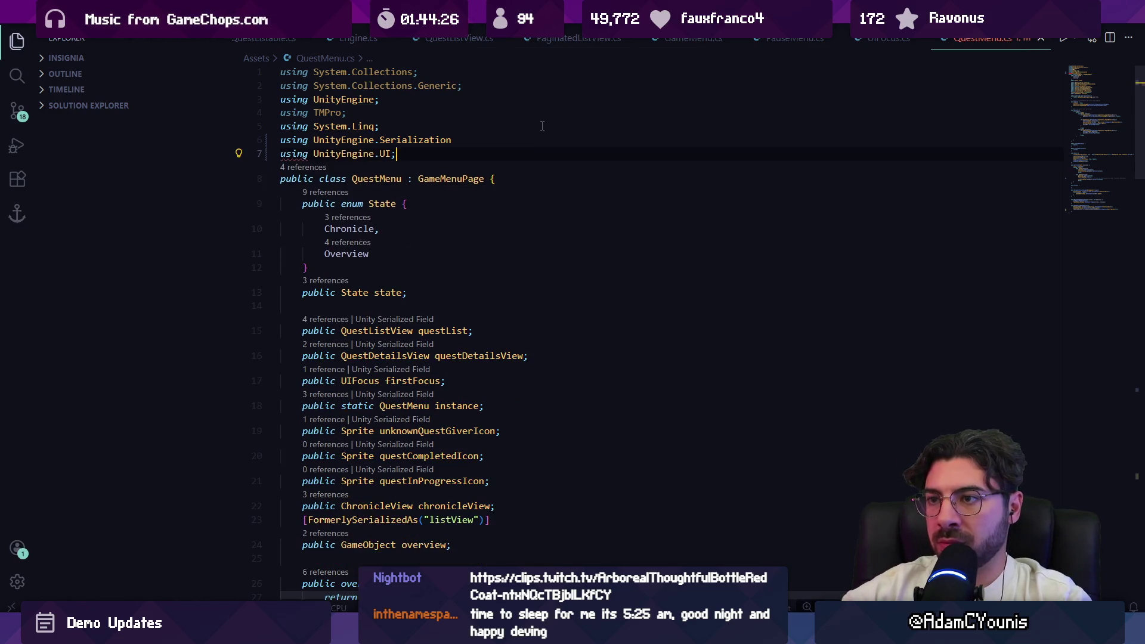
type(";")
Revisit the ForceRebuildLayoutImmediate call in SetDetailsPageToFocus, then switch to Unity
key("alt+Left")
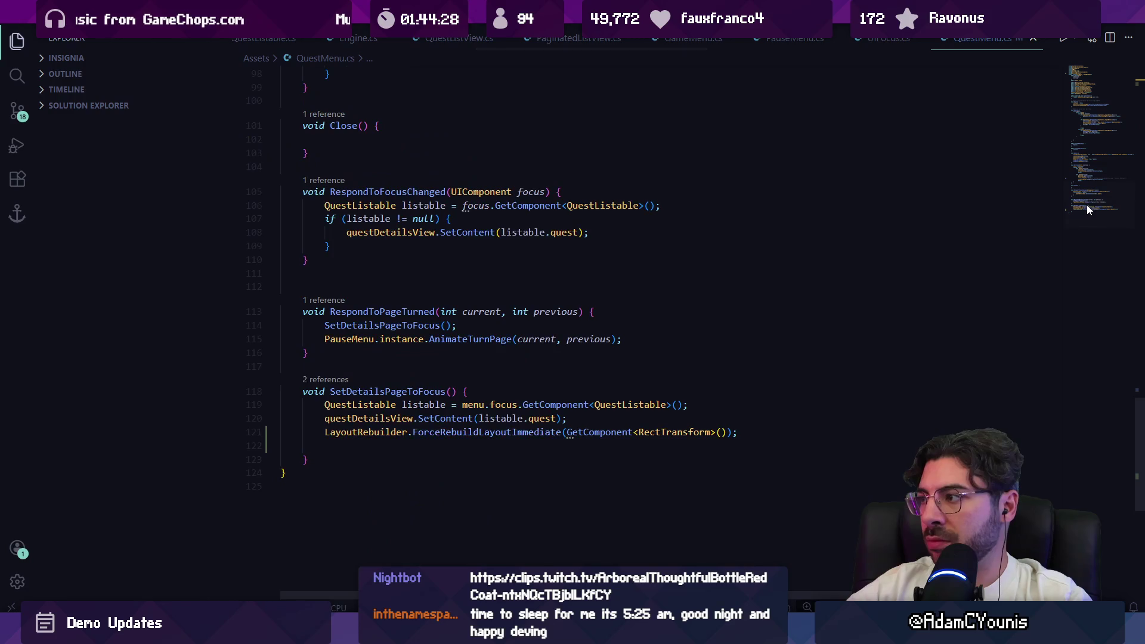
left_click(501, 372)
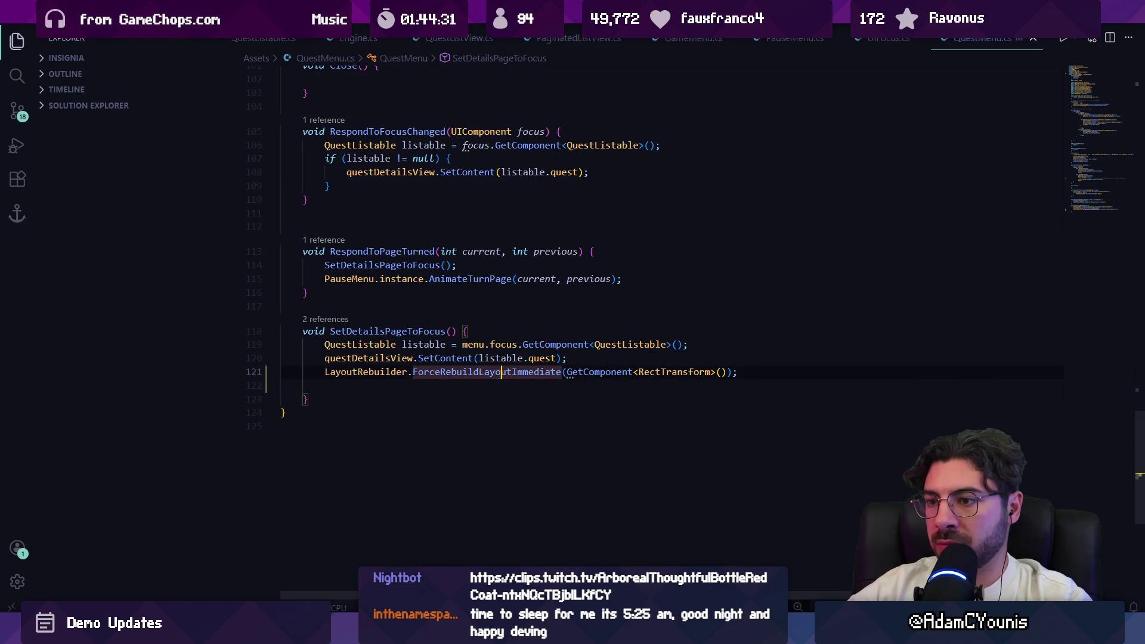
key("alt+Tab")
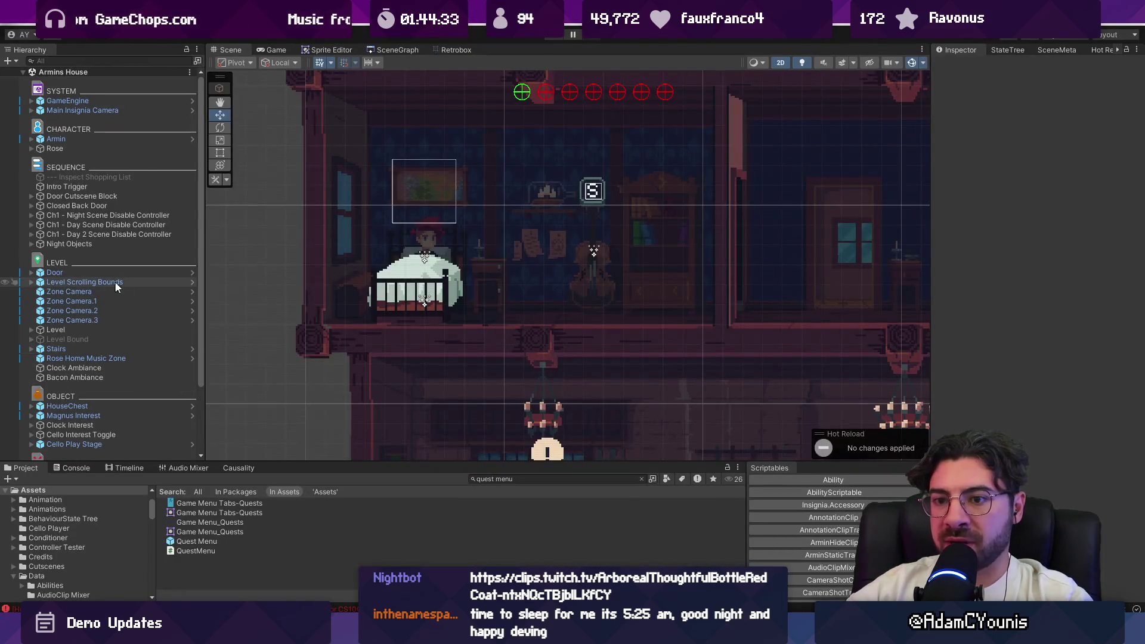
Open the Quest Menu prefab, select Right Side and zoom out to view the whole book
double_click(216, 540)
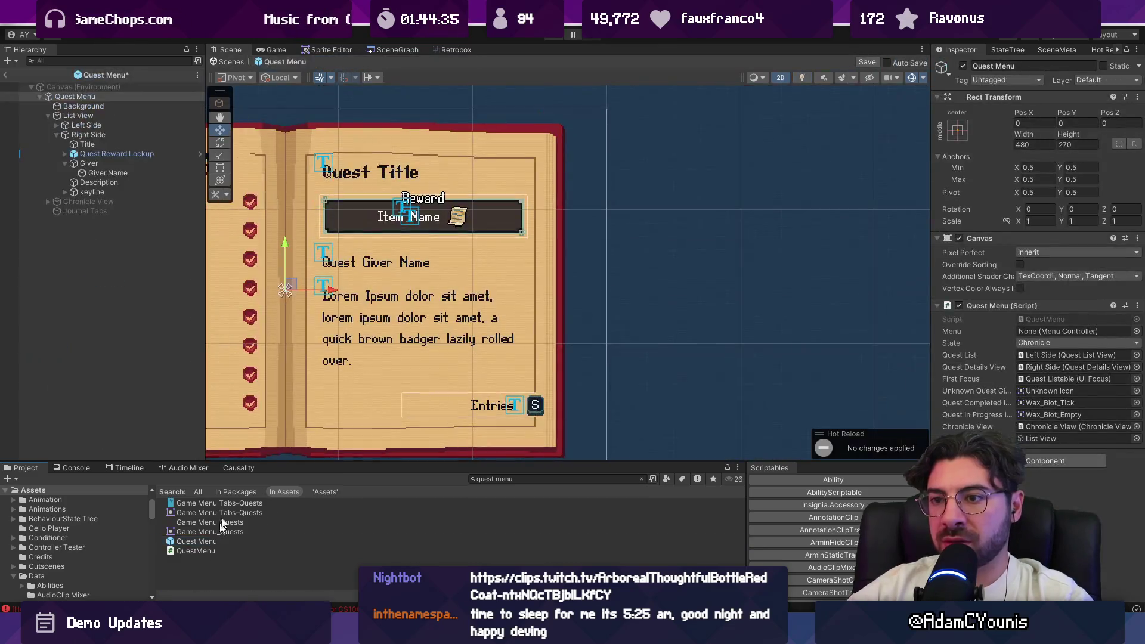
left_click(102, 135)
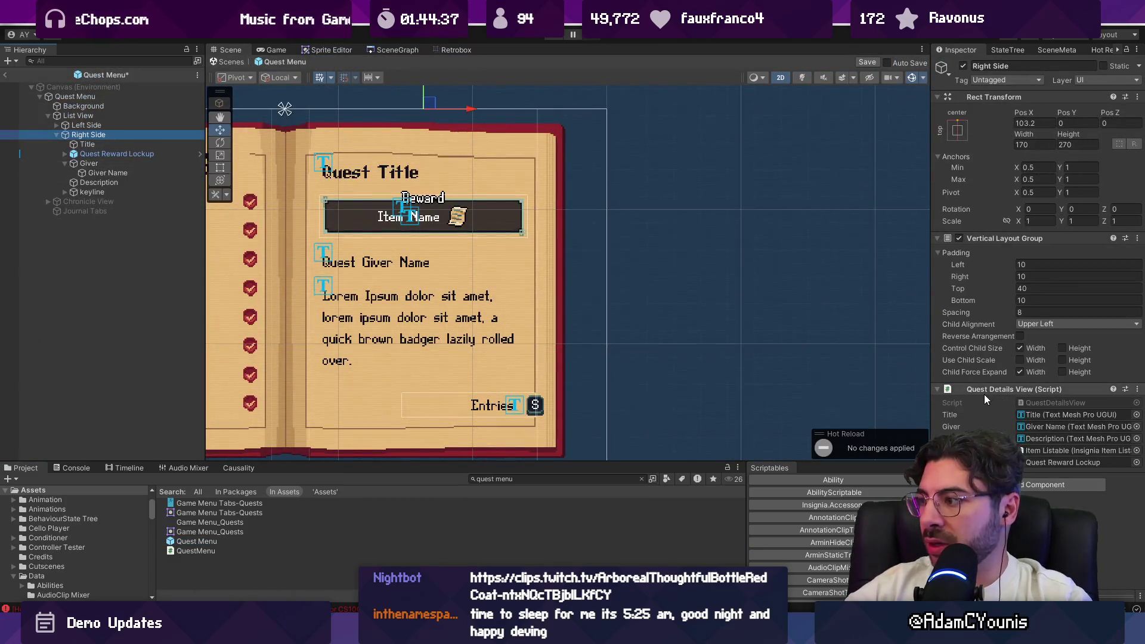
scroll(652, 333, "down", 2)
left_click_drag(652, 333, 740, 320)
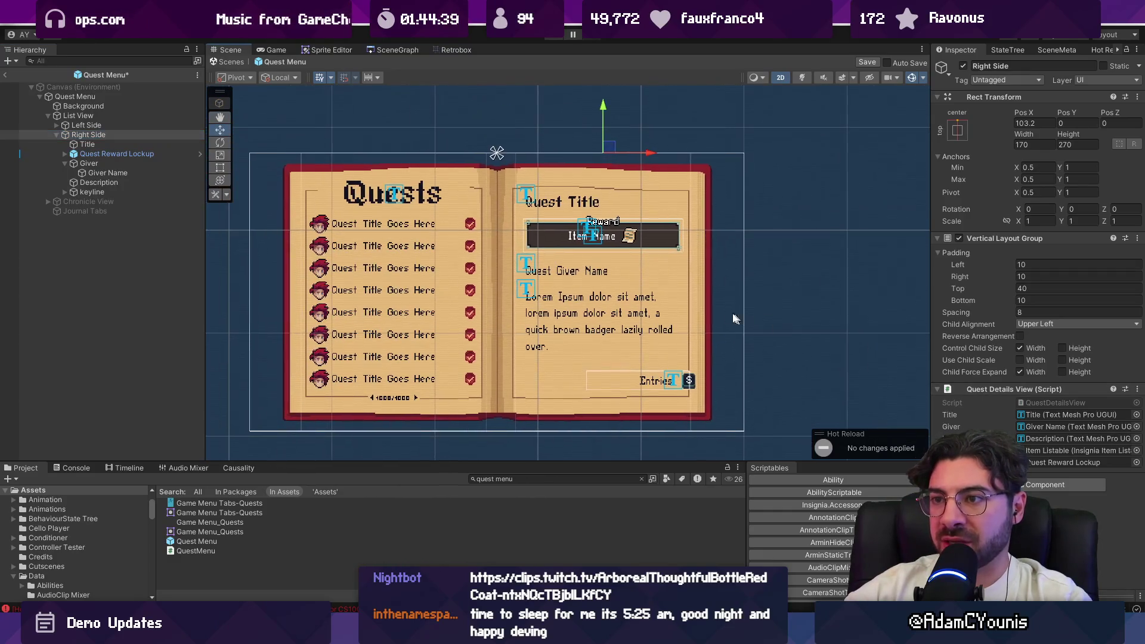
key("alt+Tab")
triple_click(366, 372)
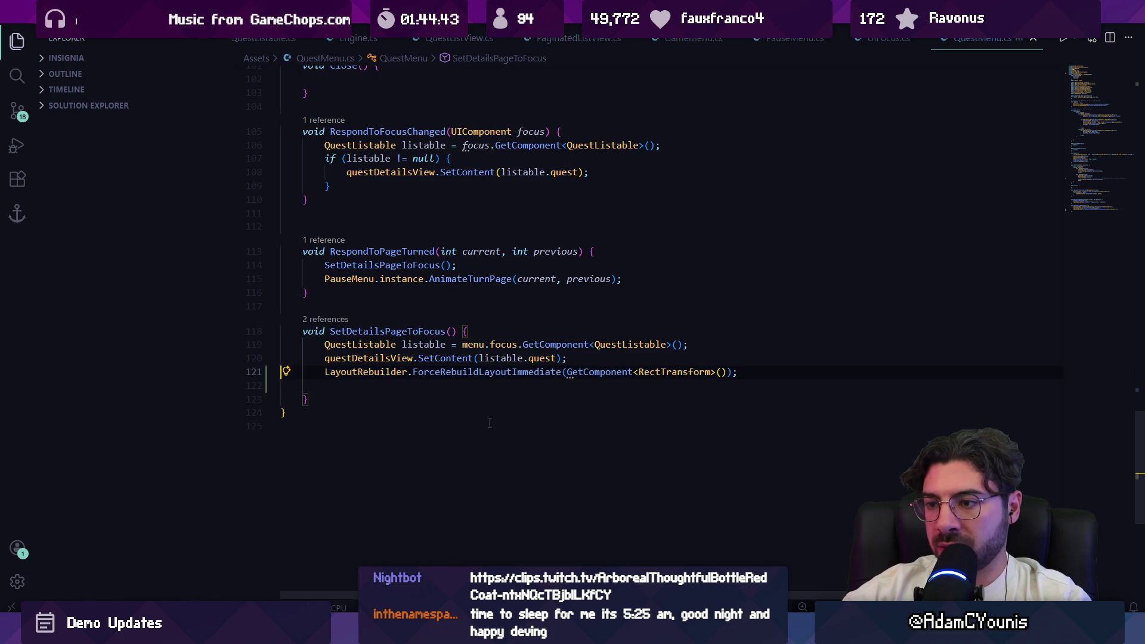
Point the rebuild call at questDetailsView's RectTransform, save, and let Unity reload
type("guestdetai")
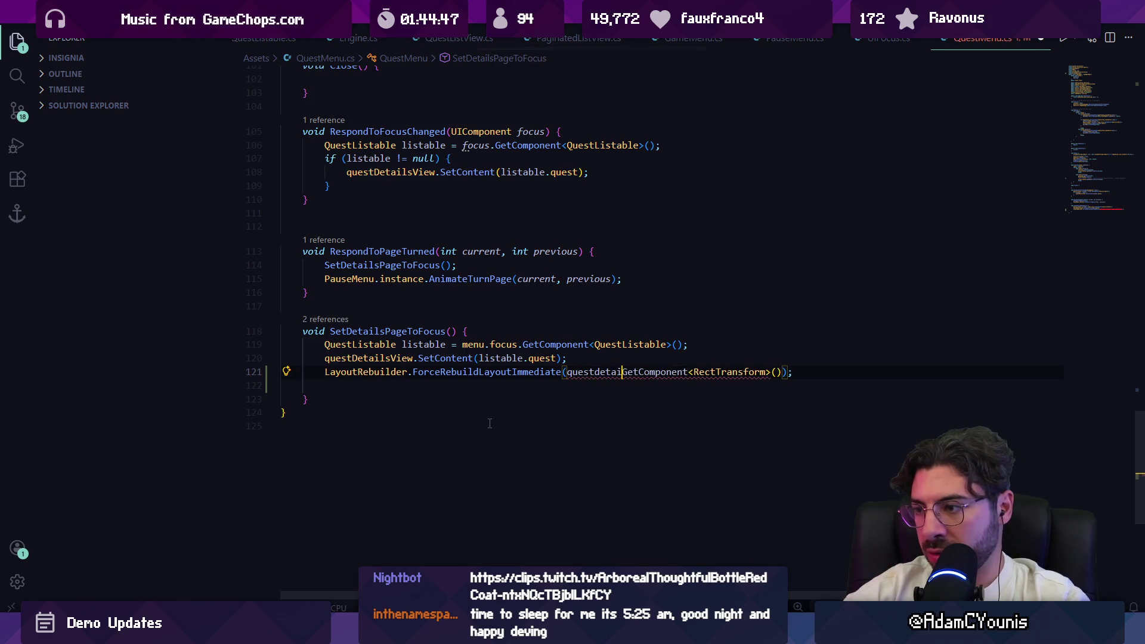
key("ctrl+space")
key("Tab")
type(".")
key("ctrl+s")
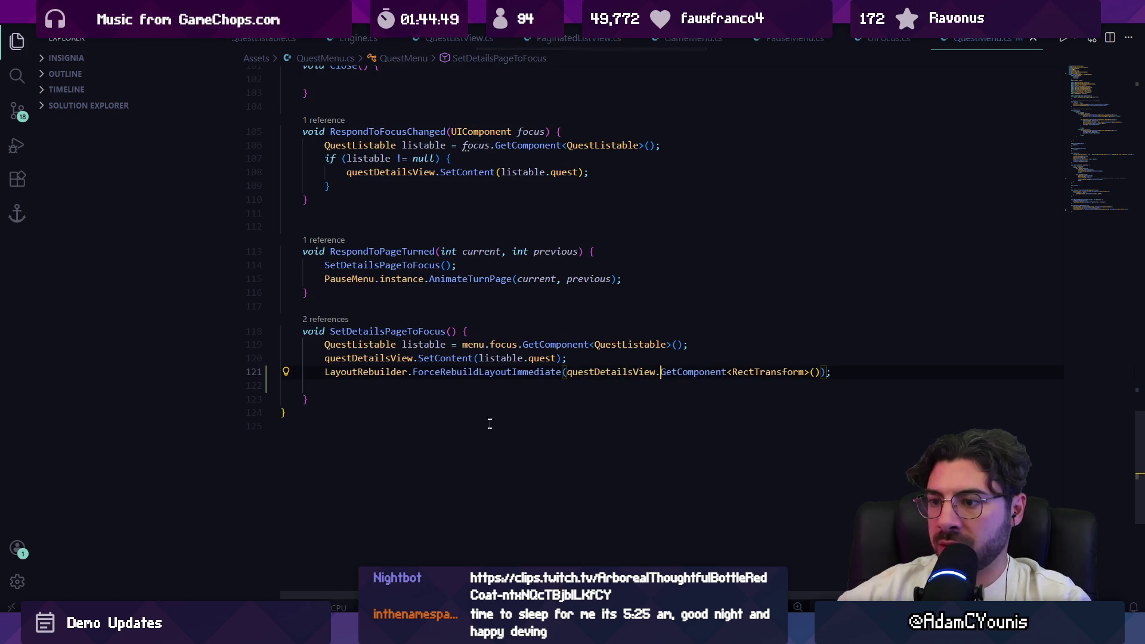
key("alt+Tab")
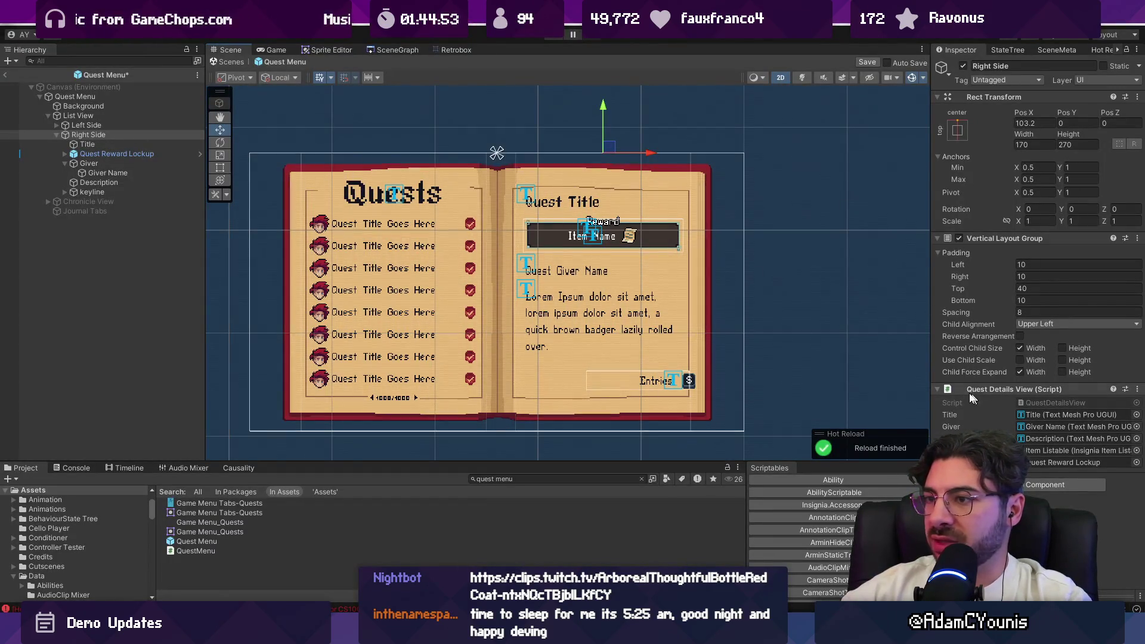
Select Right Side, open its QuestMenu script, and show the Unity Console
left_click(89, 135)
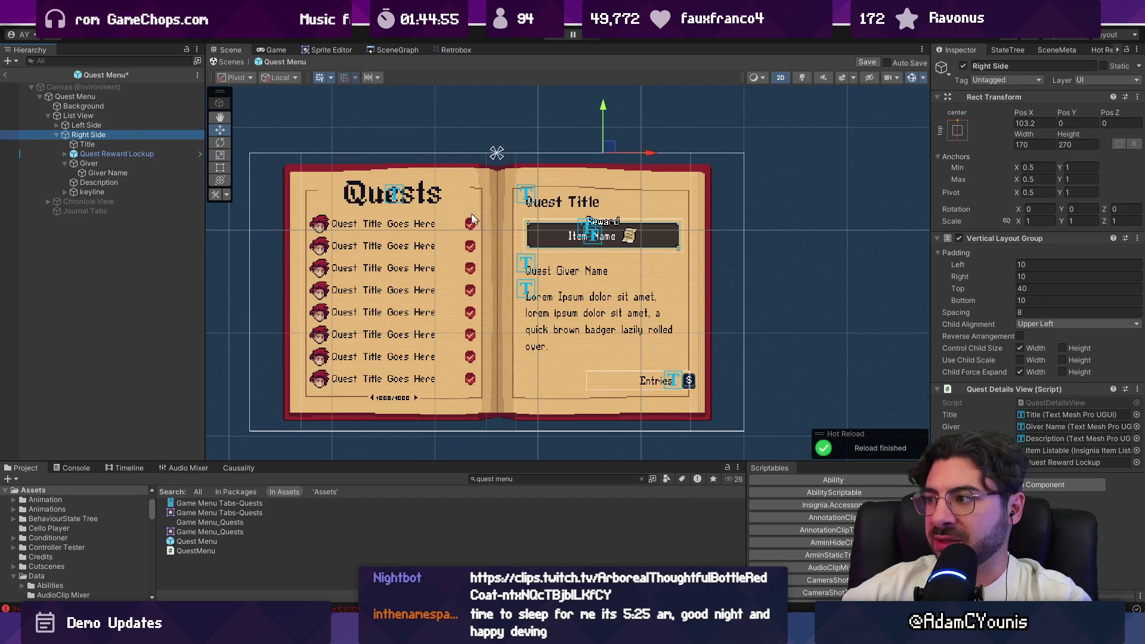
double_click(409, 551)
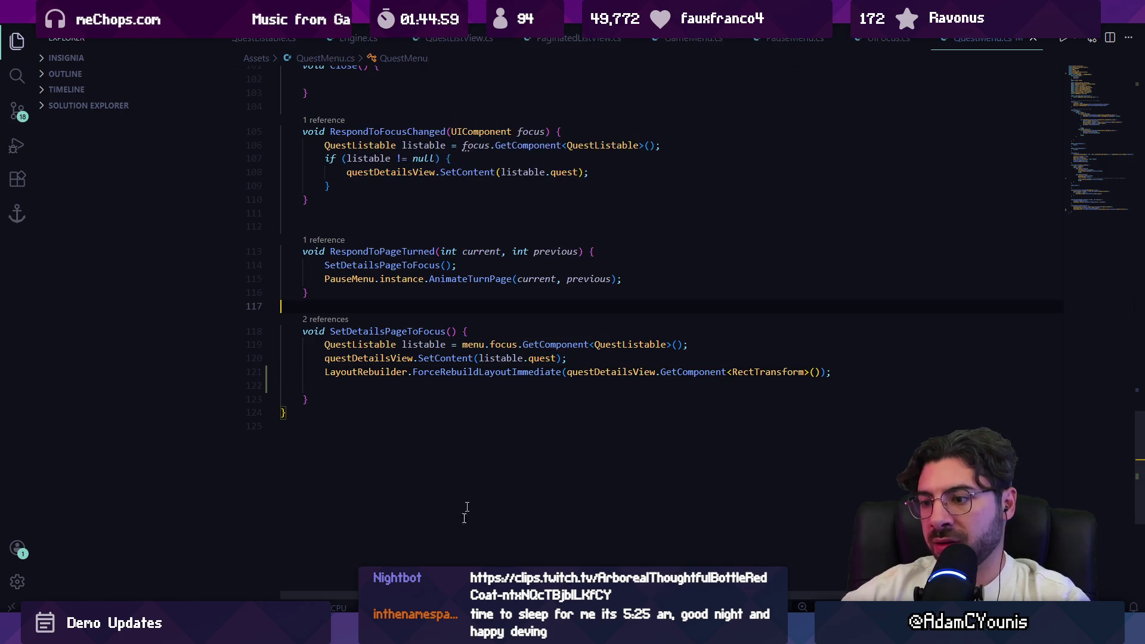
key("alt+Tab")
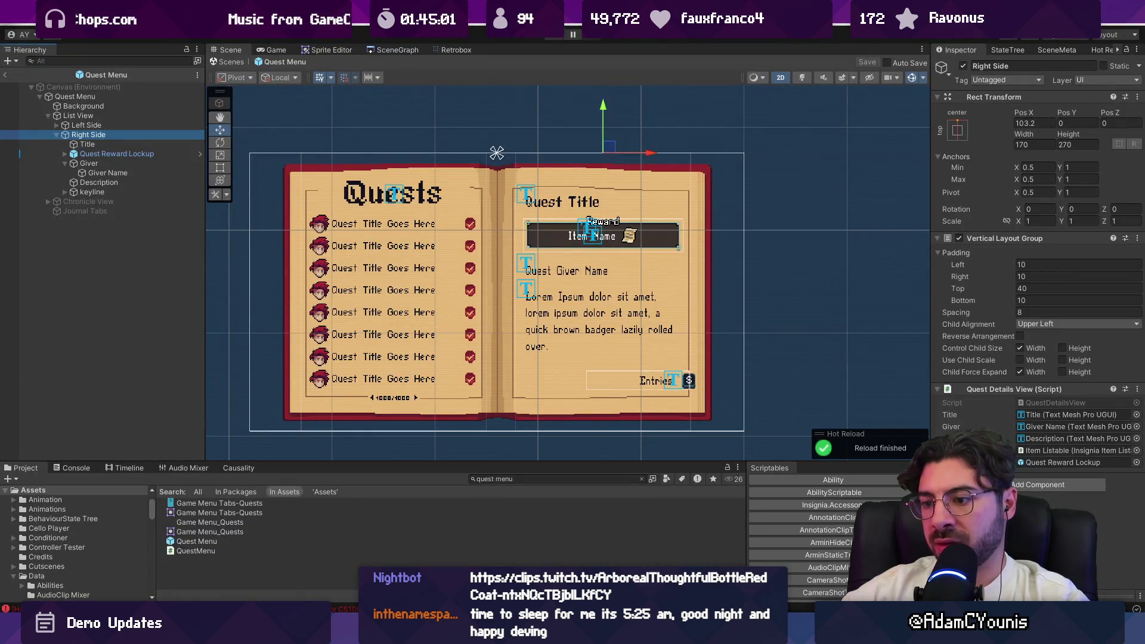
left_click(73, 467)
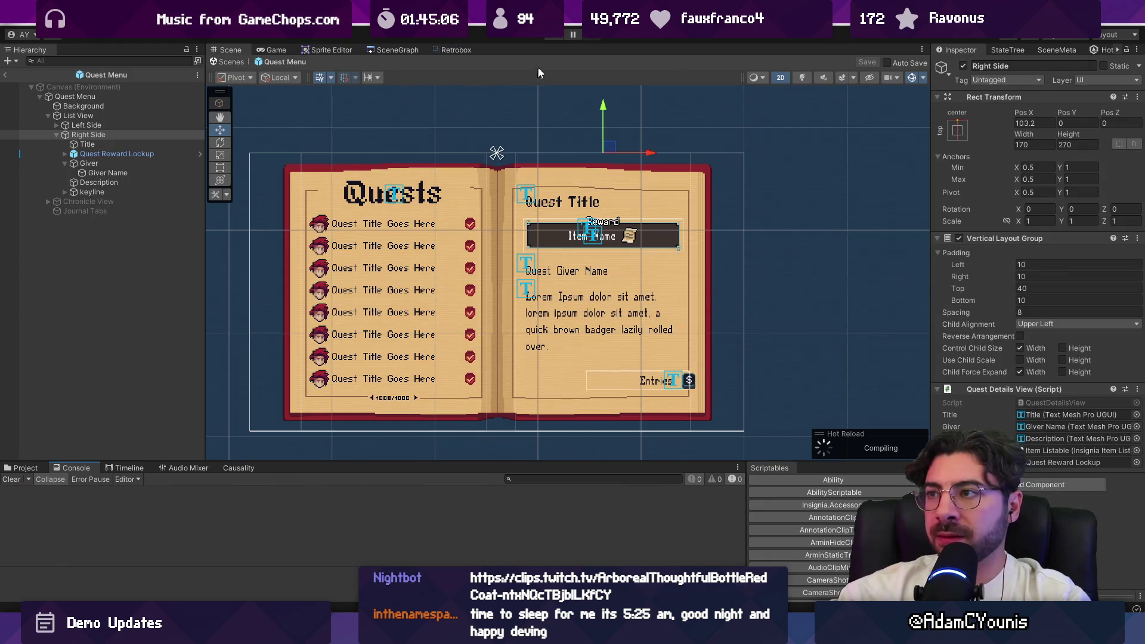
Play-test the journal down to the First Forge quest, then stop Play mode
left_click(556, 36)
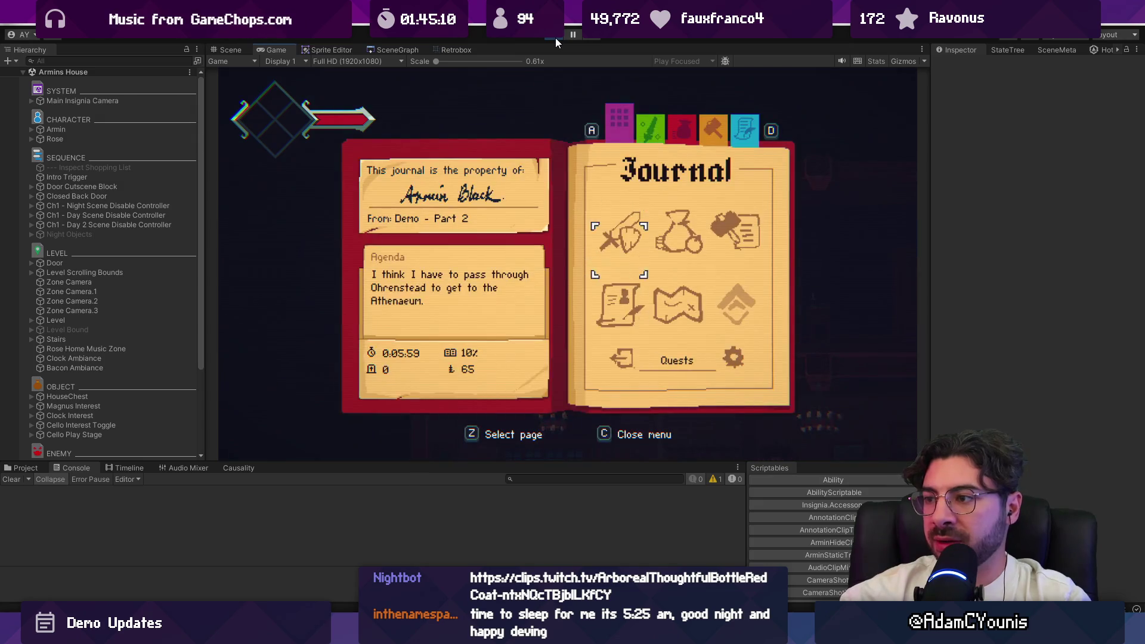
key("s")
key("s")
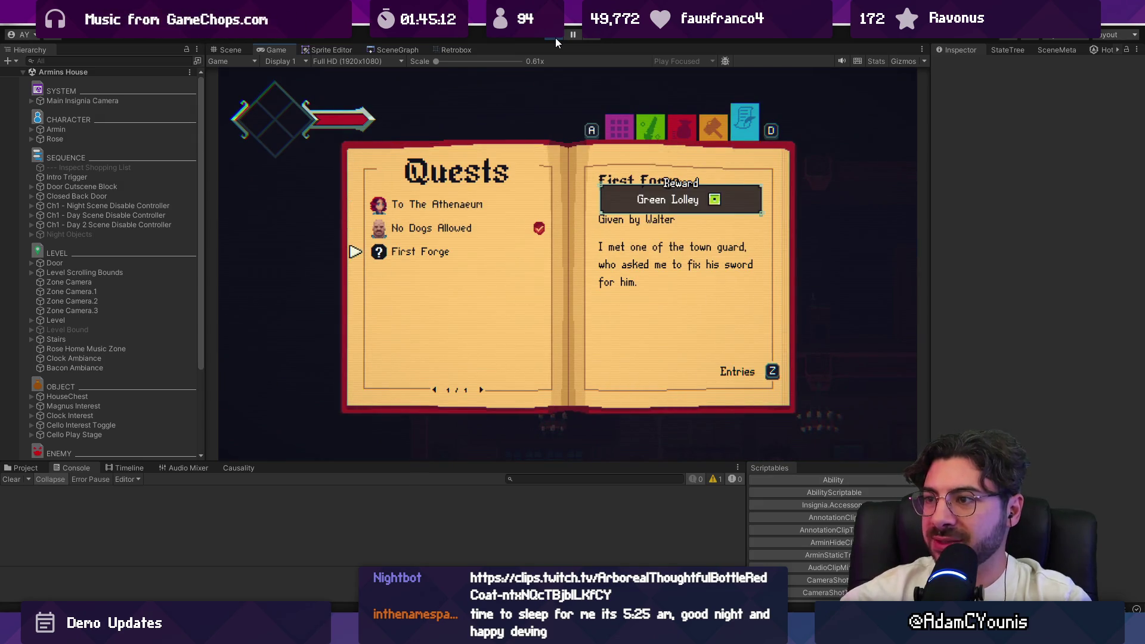
left_click(556, 37)
key("alt+Tab")
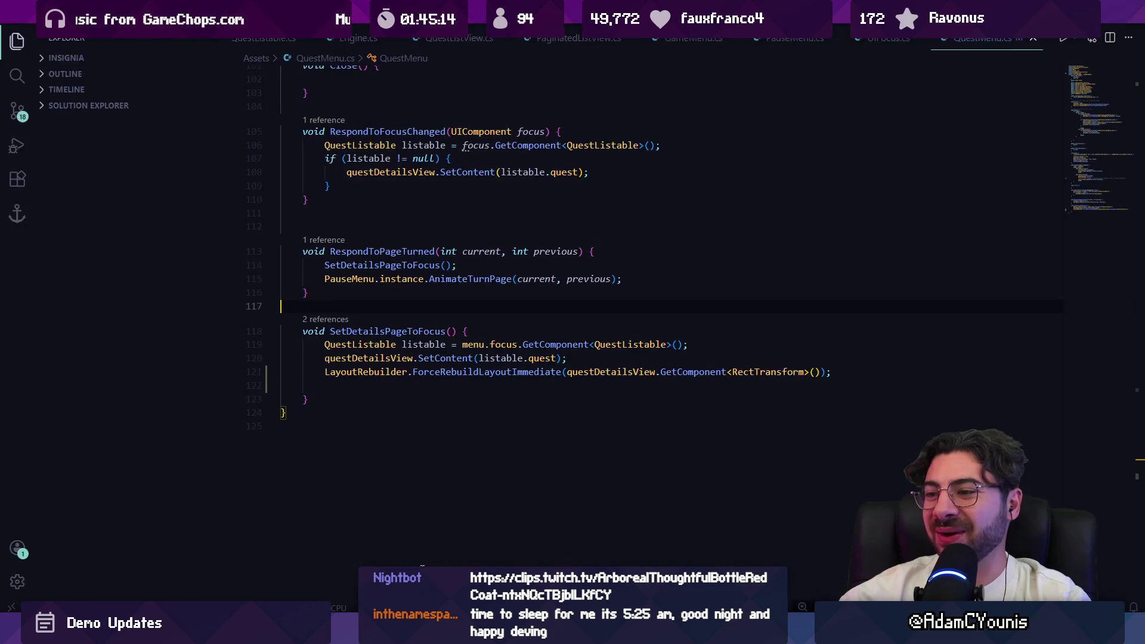
Add a blank line above the LayoutRebuilder rebuild call in SetDetailsPageToFocus
left_click(388, 385)
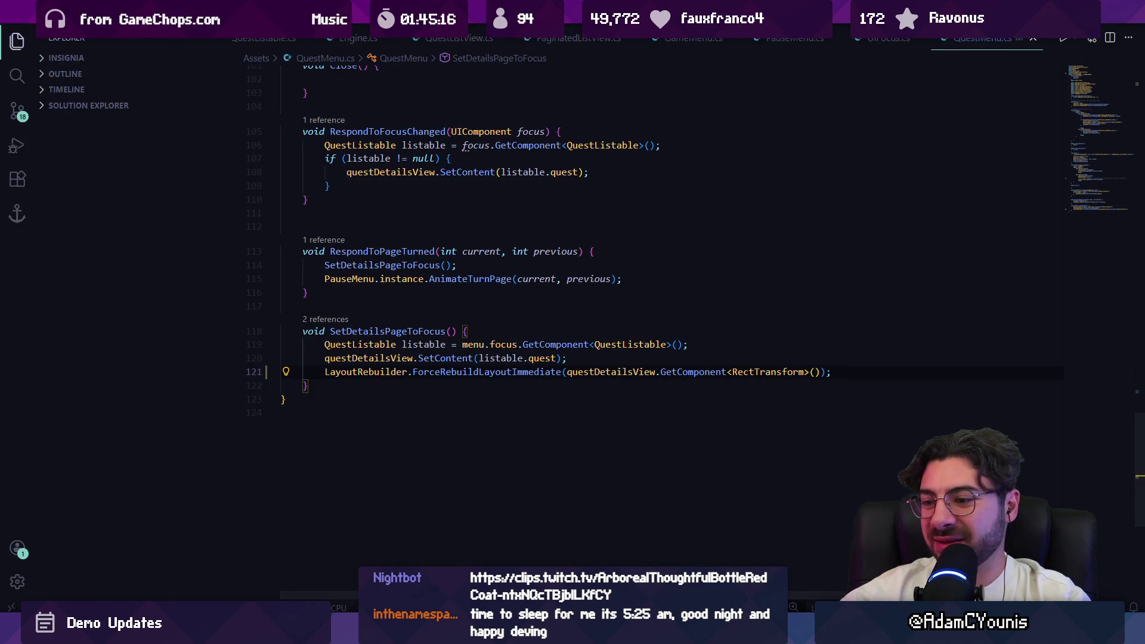
mouse_move(389, 632)
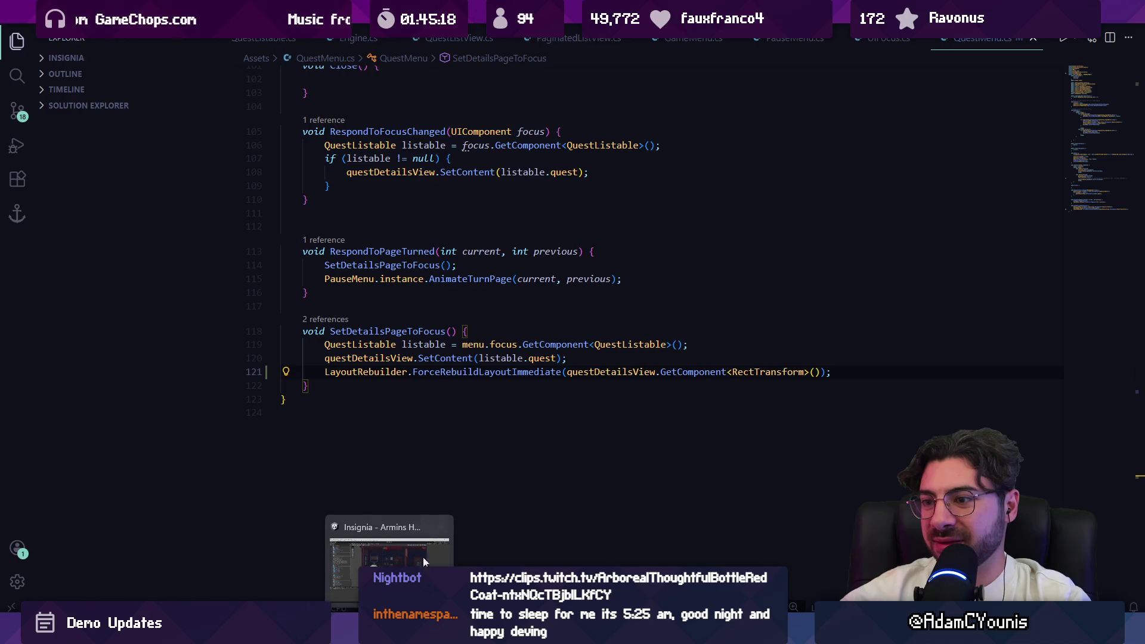
left_click(591, 370)
left_click(856, 368)
key("Home")
key("Return")
key("Up")
Copy 'Canvas.ForceUpdateCanvases();' from the Copilot Chat answer and paste it onto the blank line
key("ctrl+alt+i")
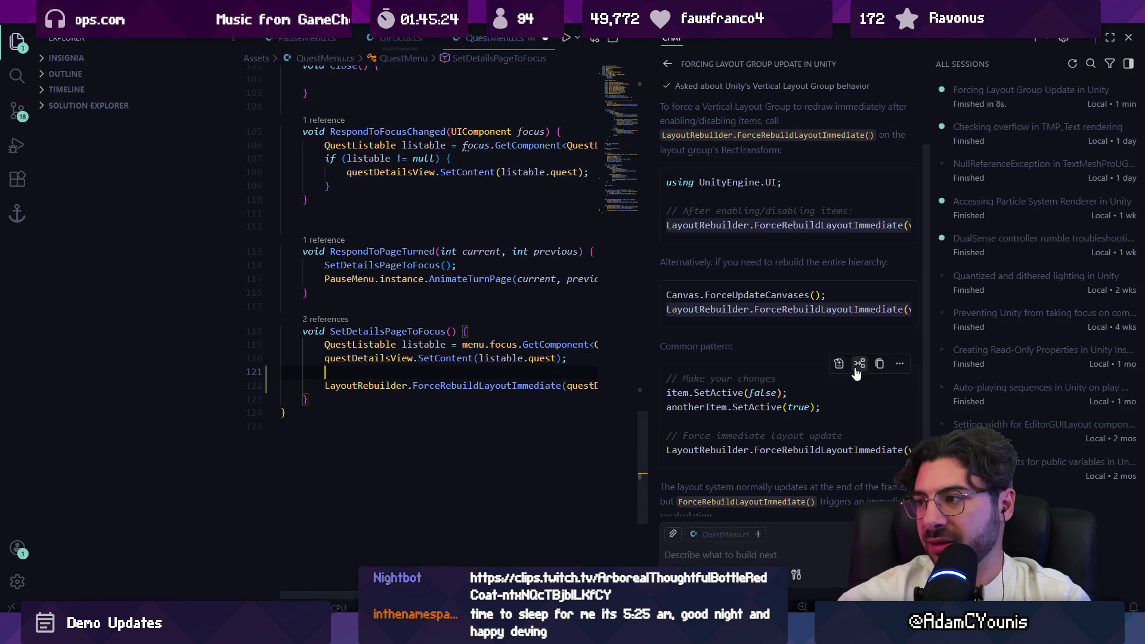
triple_click(746, 295)
key("ctrl+c")
left_click(481, 373)
key("ctrl+v")
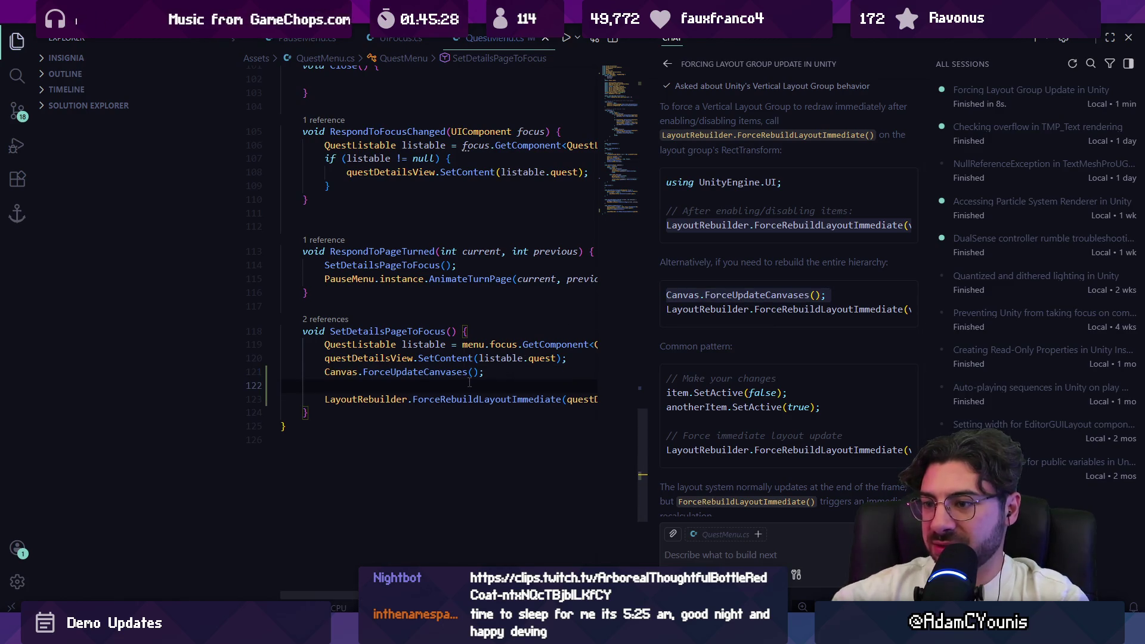